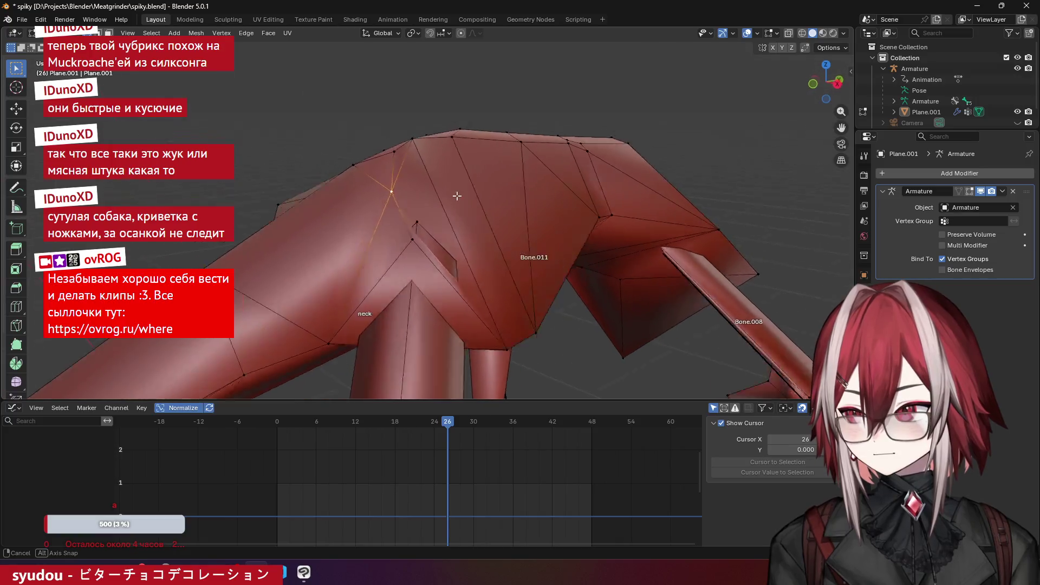
# - Knife-cut a new edge across the creature's back between two body vertices
pyautogui.press('k')
pyautogui.click(382, 330)
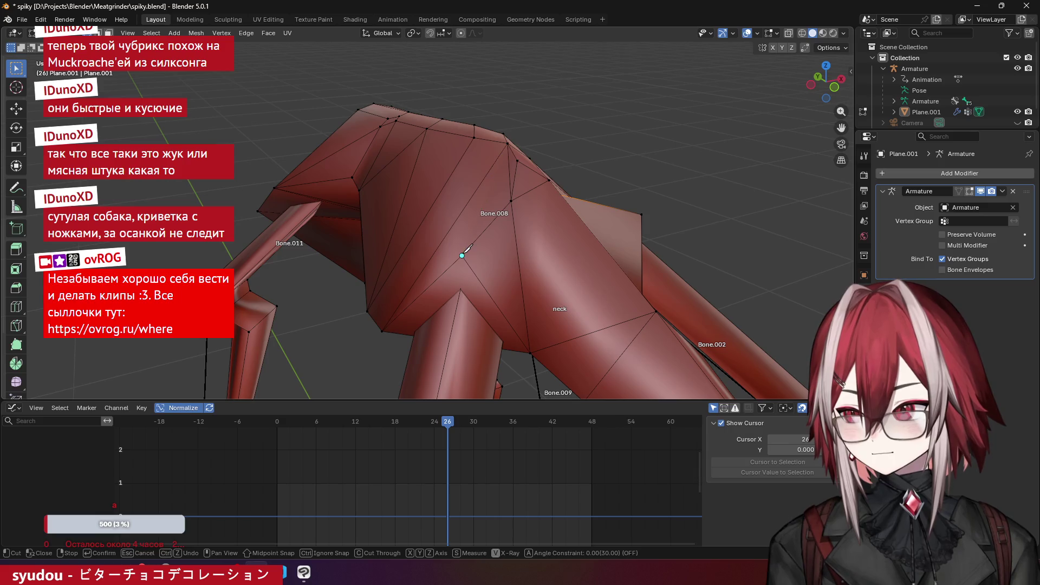
pyautogui.click(462, 255)
pyautogui.press('Return')
# - Abandon a second knife cut and briefly hide faces to see the geometry behind
pyautogui.press('k')
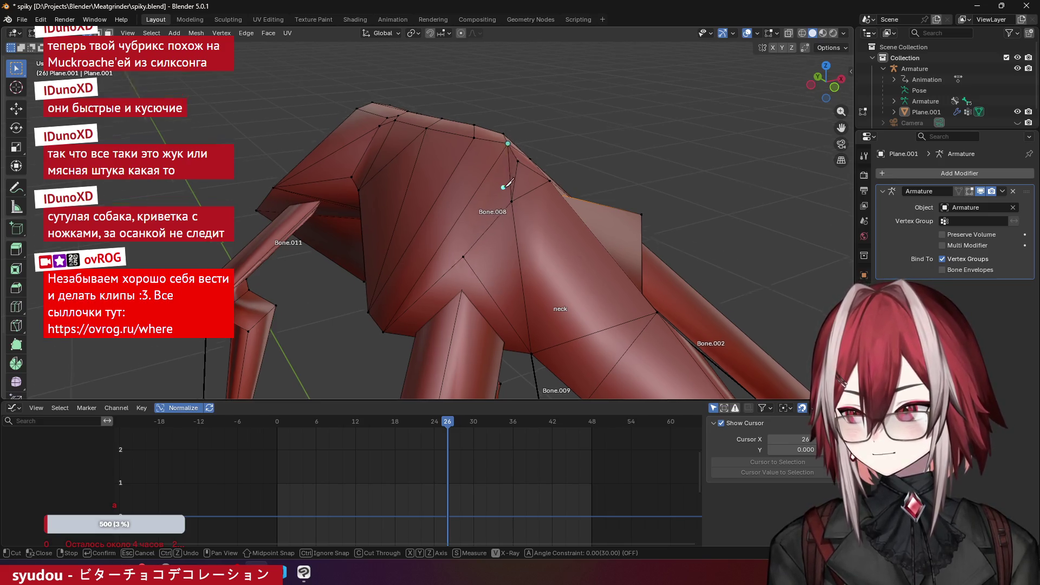
pyautogui.moveTo(509, 168); pyautogui.dragTo(533, 205, button='middle')
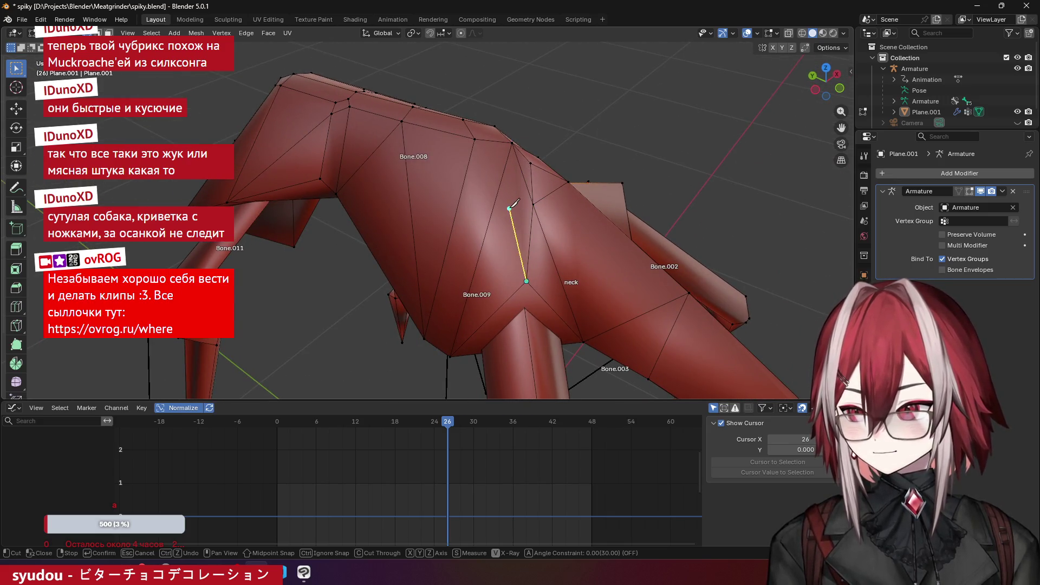
pyautogui.press('Escape')
pyautogui.moveTo(509, 211); pyautogui.dragTo(491, 241, button='middle')
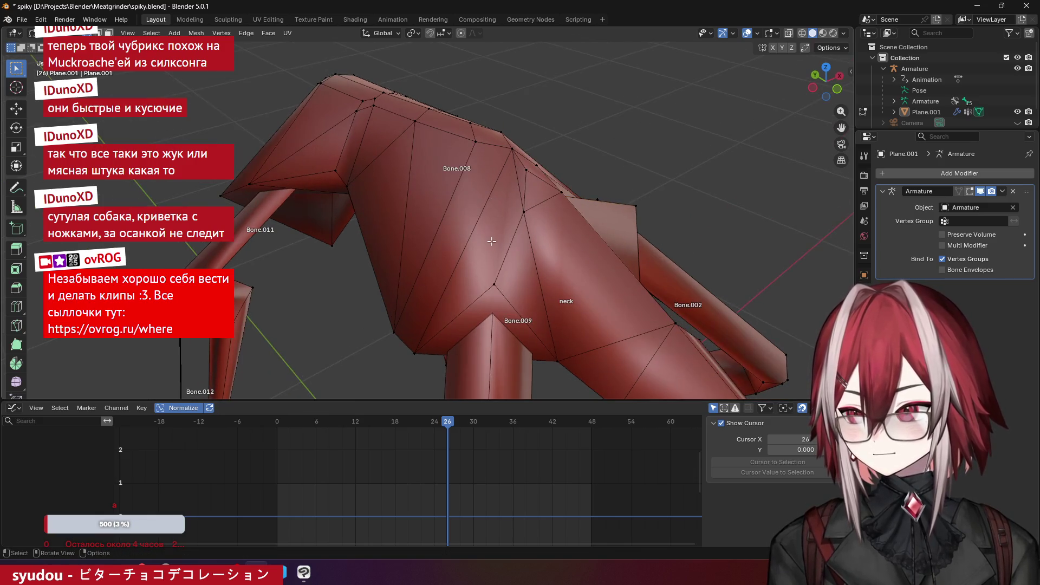
pyautogui.press('h')
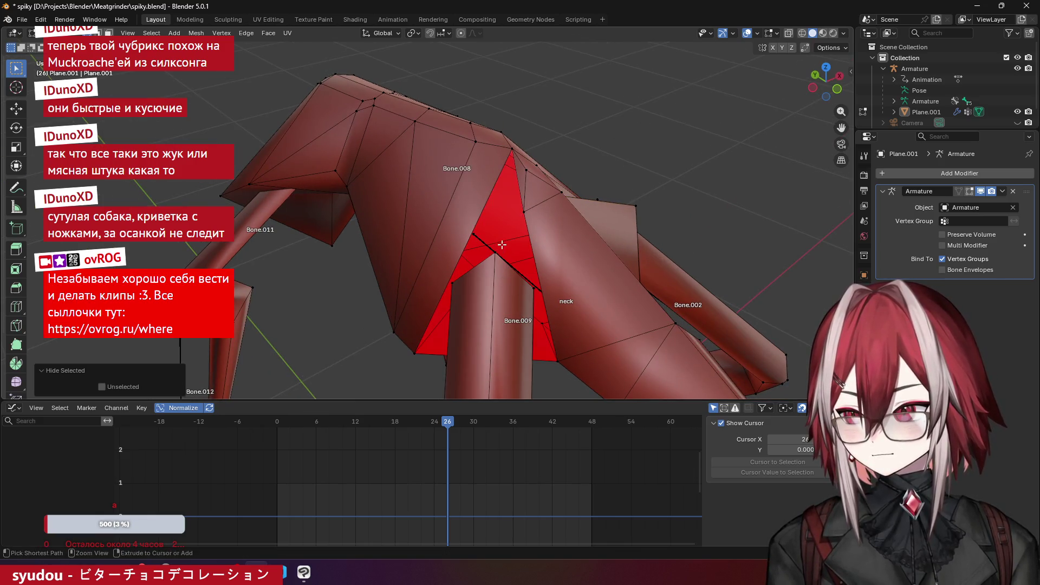
pyautogui.hotkey('ctrl', 'z')
pyautogui.hotkey('ctrl', 'z')
pyautogui.hotkey('ctrl', 'z')
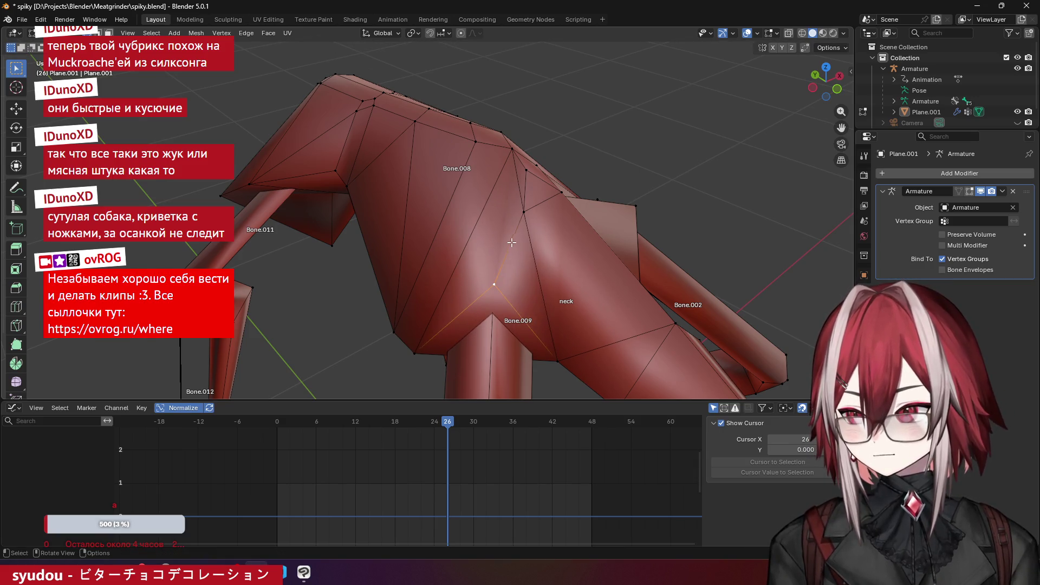
# - Knife a new edge to the upper vertex, inspect it, then undo the recent cuts
pyautogui.press('k')
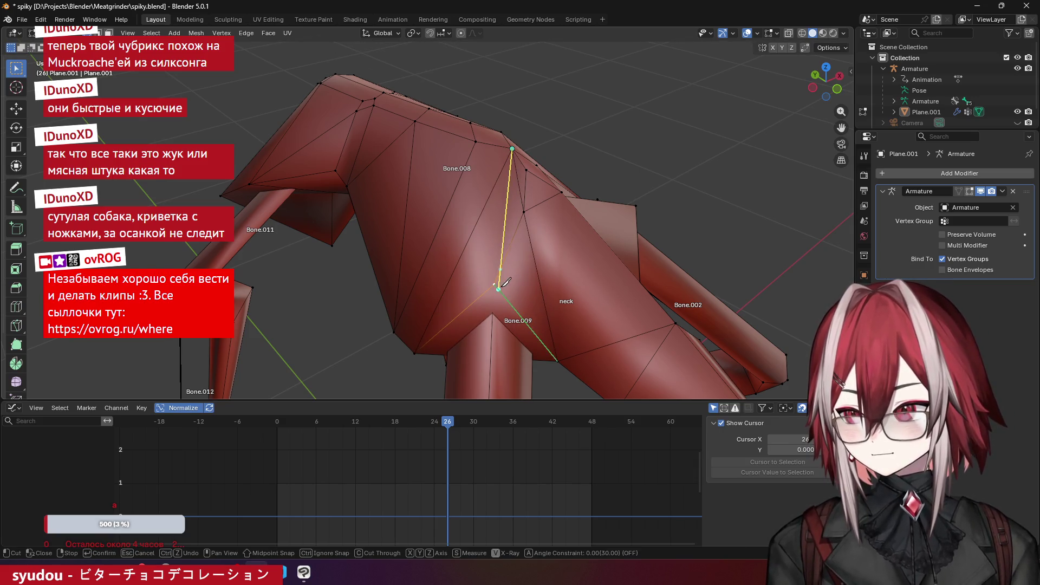
pyautogui.click(524, 216)
pyautogui.press('Return')
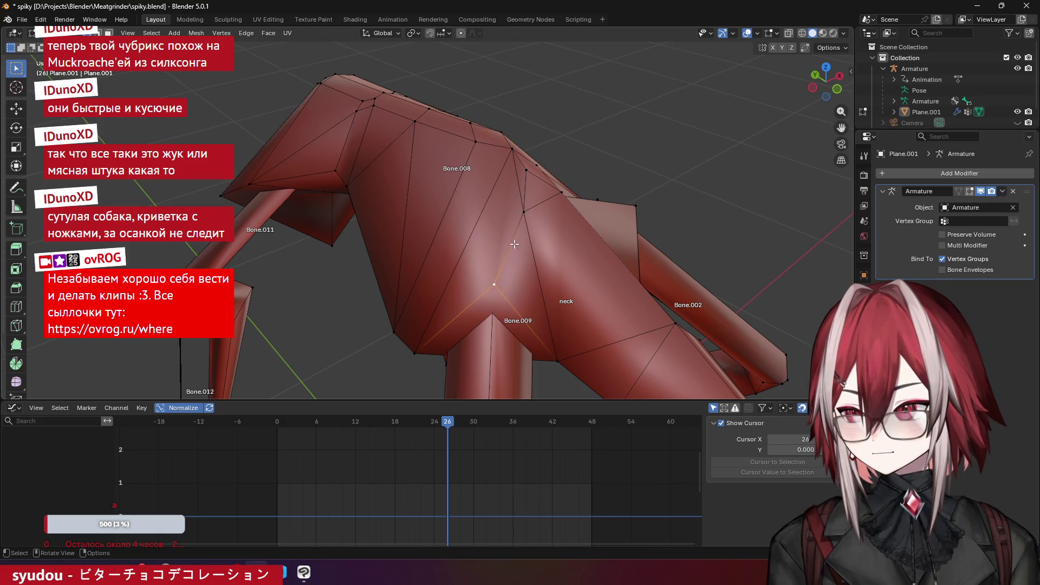
pyautogui.moveTo(514, 244)
pyautogui.mouseDown(button='middle')
pyautogui.moveTo(488, 206)
pyautogui.moveTo(481, 241)
pyautogui.mouseUp(button='middle')
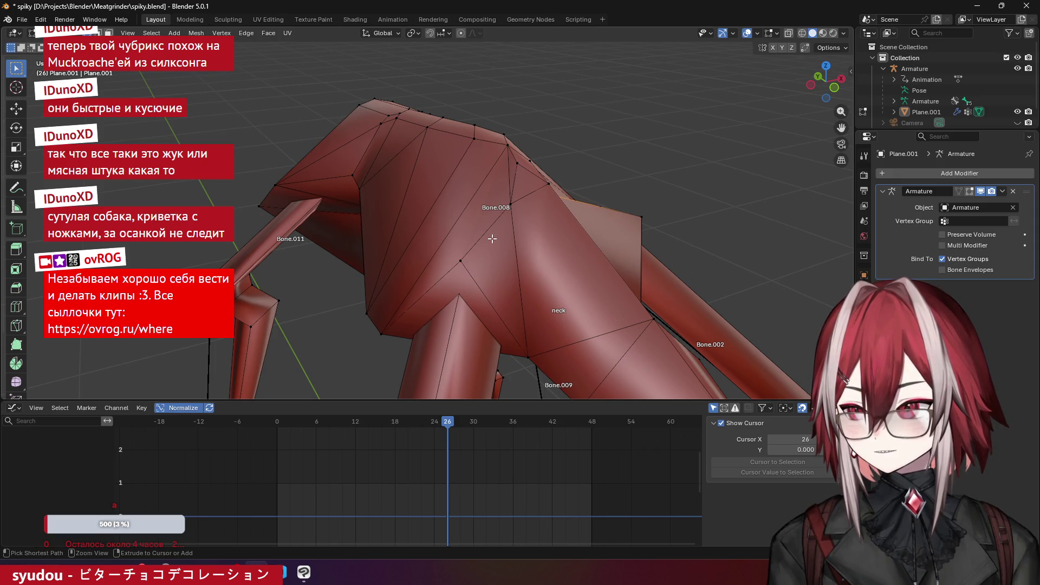
pyautogui.hotkey('ctrl', 'z')
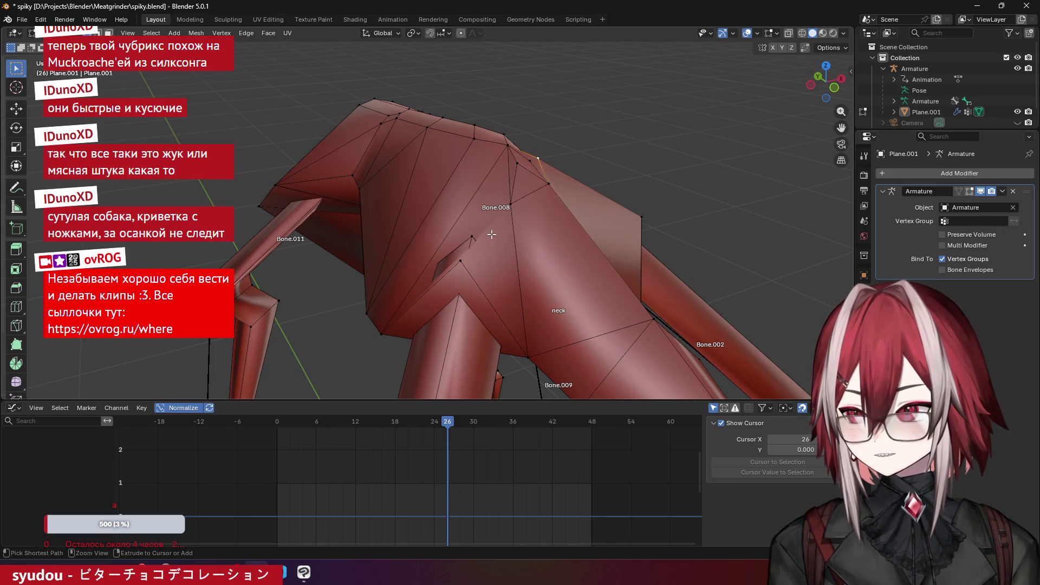
pyautogui.moveTo(491, 234)
pyautogui.mouseDown(button='middle')
pyautogui.moveTo(448, 229)
pyautogui.moveTo(499, 228)
pyautogui.mouseUp(button='middle')
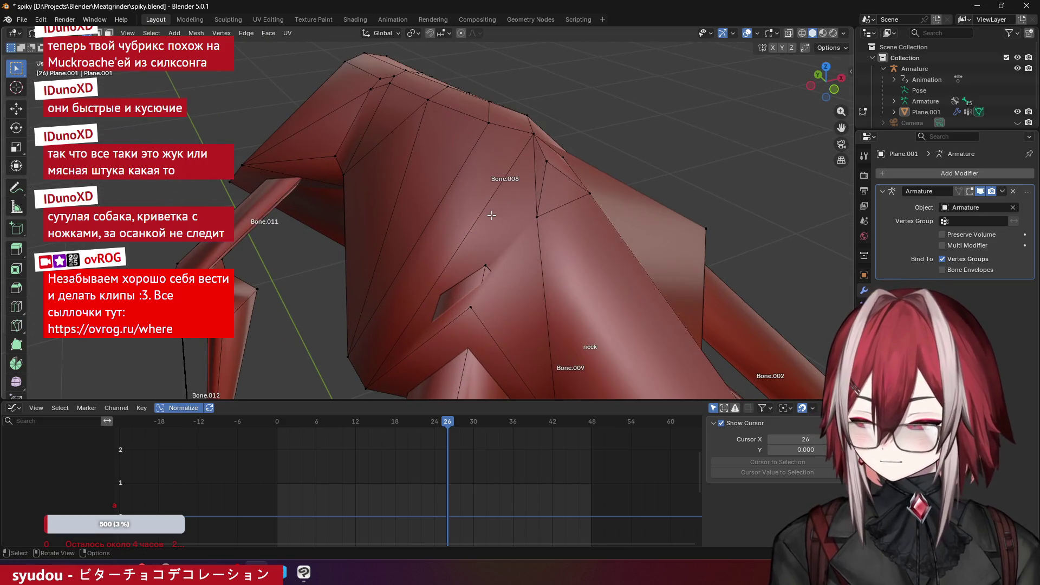
# - Knife a final edge near the hump, then leave Edit Mode and play the animation
pyautogui.press('k')
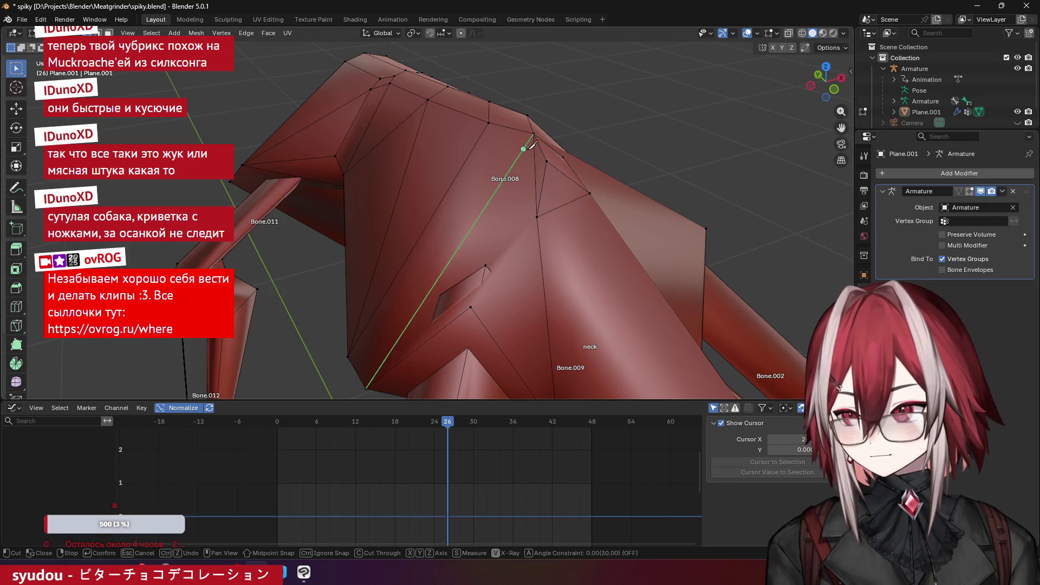
pyautogui.moveTo(470, 307)
pyautogui.mouseDown(button='middle')
pyautogui.moveTo(425, 215)
pyautogui.moveTo(459, 211)
pyautogui.mouseUp(button='middle')
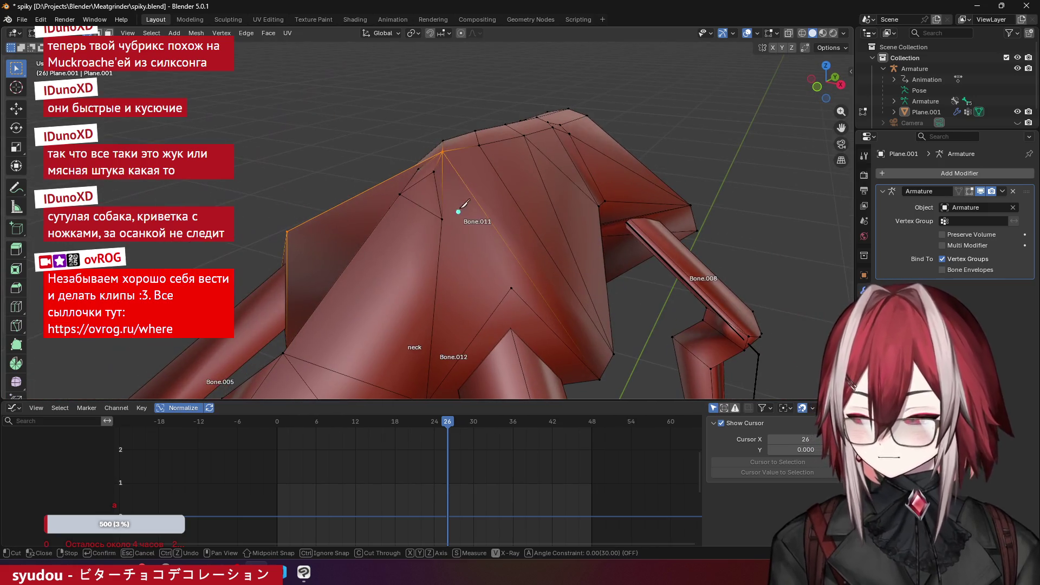
pyautogui.click(511, 288)
pyautogui.press('Return')
pyautogui.moveTo(511, 287); pyautogui.dragTo(492, 235, button='middle')
pyautogui.moveTo(330, 143)
pyautogui.mouseDown(button='middle')
pyautogui.moveTo(409, 114)
pyautogui.moveTo(384, 158)
pyautogui.mouseUp(button='middle')
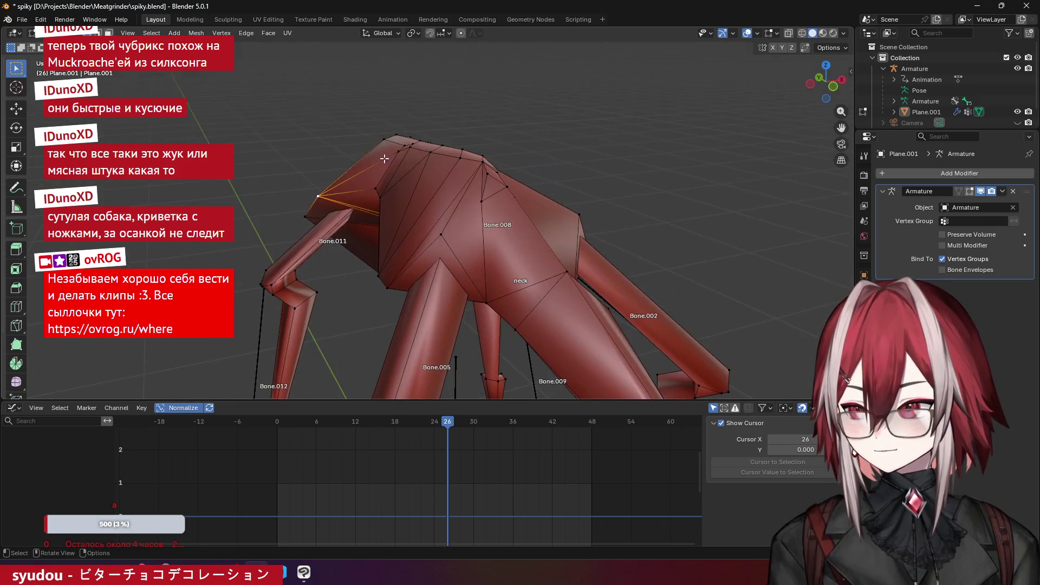
pyautogui.moveTo(574, 140)
pyautogui.mouseDown(button='middle')
pyautogui.moveTo(426, 123)
pyautogui.moveTo(458, 155)
pyautogui.moveTo(467, 191)
pyautogui.mouseUp(button='middle')
pyautogui.press('Tab')
pyautogui.press('space')
# - Stop playback and merge two underside vertices near ik_t.br.R at center
pyautogui.press('KP_7')
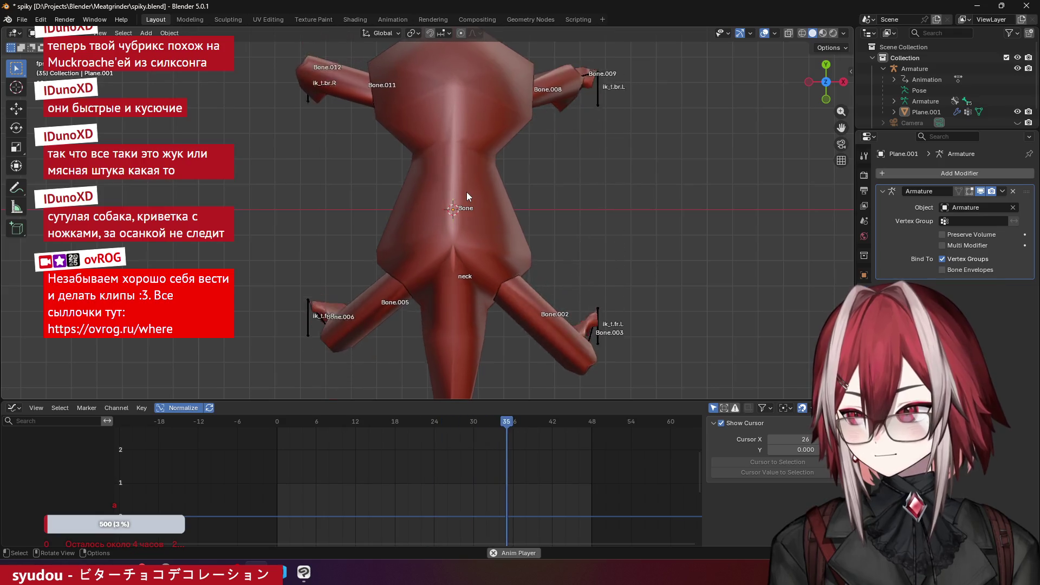
pyautogui.press('space')
pyautogui.moveTo(508, 190); pyautogui.dragTo(461, 146, button='middle')
pyautogui.press('Tab')
pyautogui.scroll(2, 461, 146)
pyautogui.scroll(3, 496, 176)
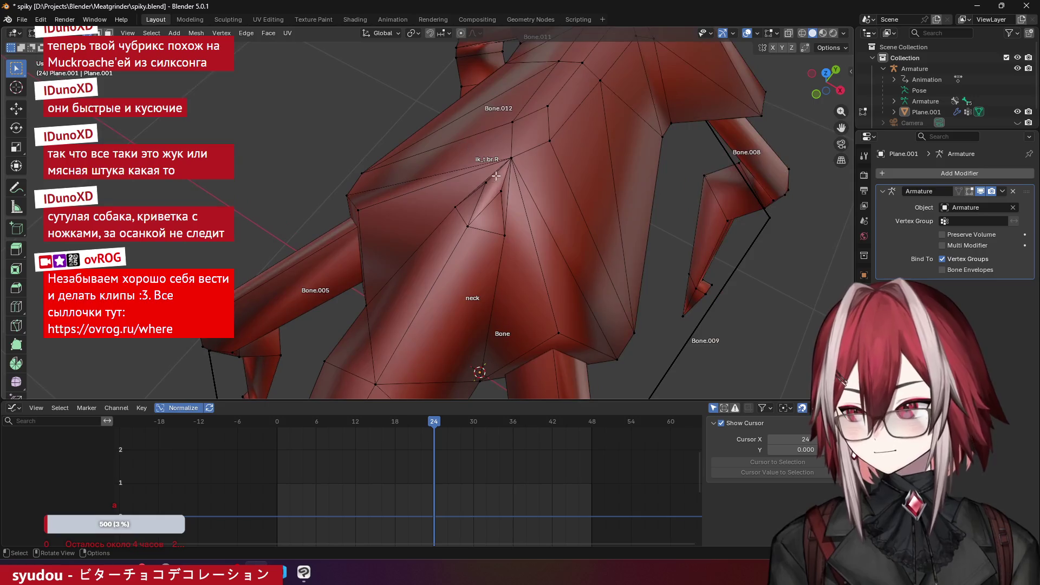
pyautogui.keyDown('ctrl'); pyautogui.click(498, 195); pyautogui.keyUp('ctrl')
pyautogui.moveTo(519, 207); pyautogui.dragTo(498, 178, button='middle')
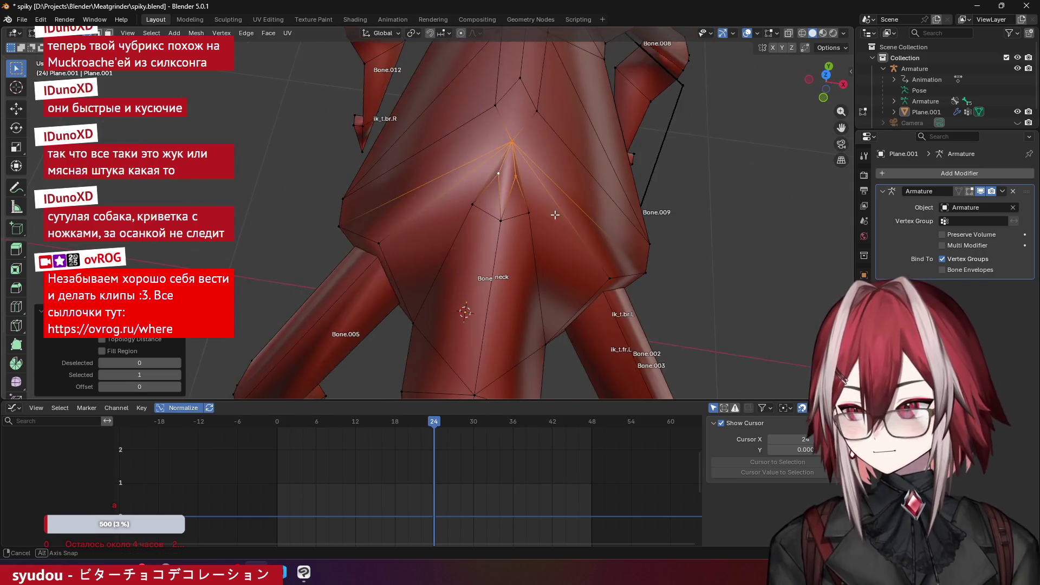
pyautogui.click(515, 180)
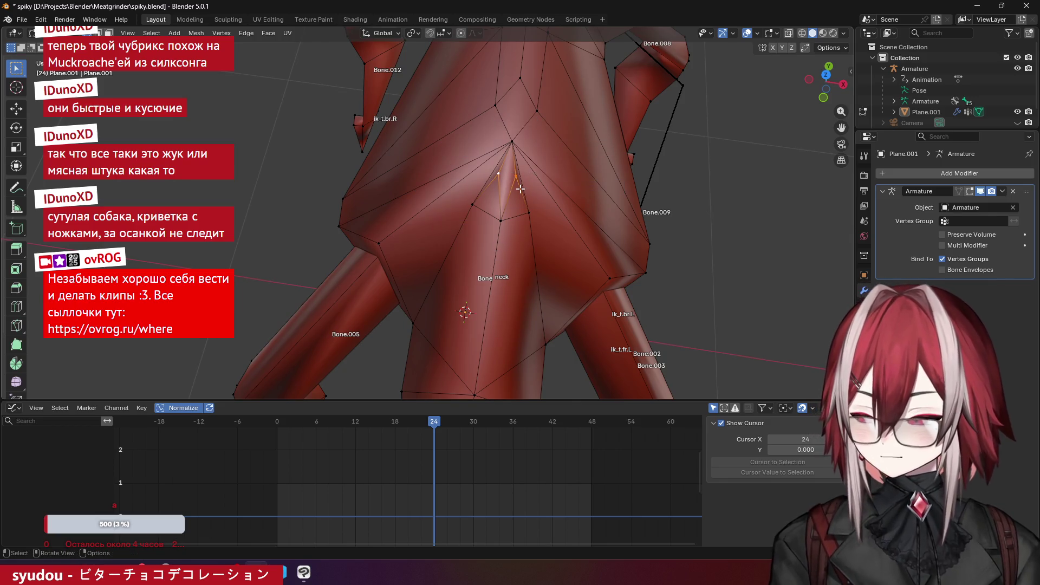
pyautogui.press('m')
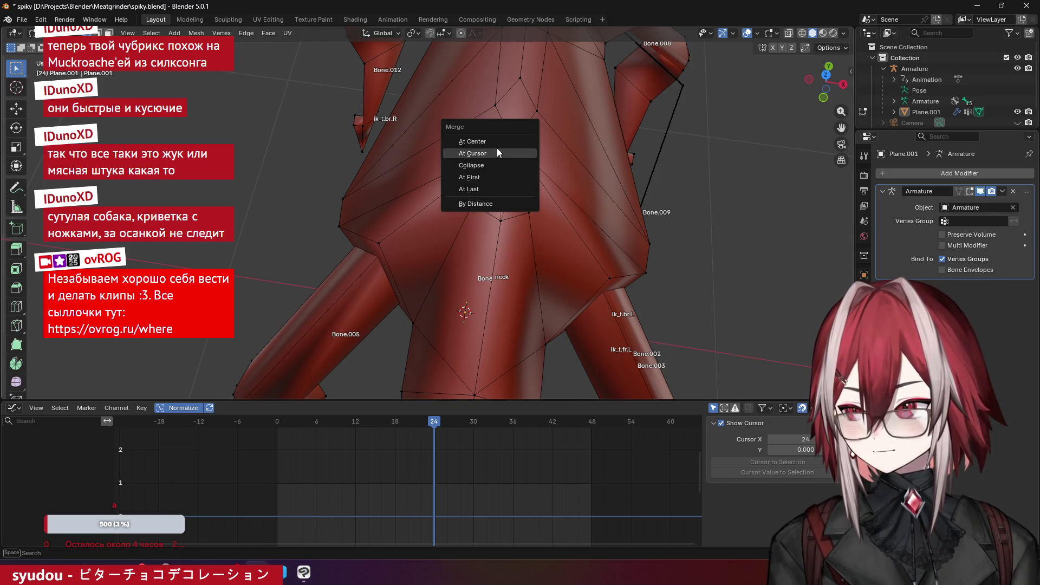
pyautogui.click(497, 141)
# - Dissolve the stray selected vertices on the underside
pyautogui.moveTo(534, 154)
pyautogui.mouseDown(button='middle')
pyautogui.moveTo(475, 119)
pyautogui.moveTo(509, 122)
pyautogui.mouseUp(button='middle')
pyautogui.press('x')
pyautogui.click(475, 114)
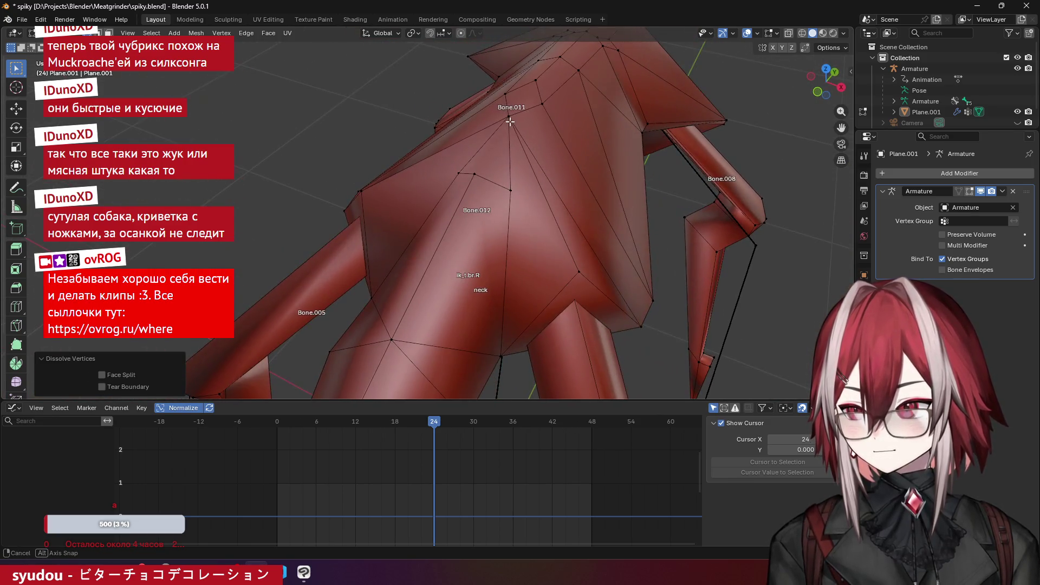
# - Knife a new edge to the upper vertex, then return to Object Mode and play the animation
pyautogui.press('k')
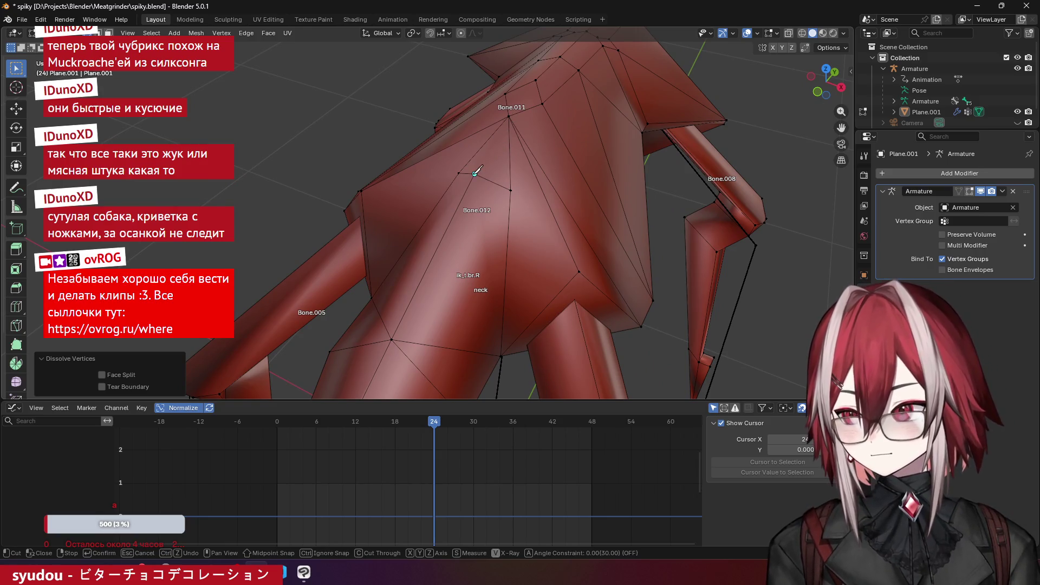
pyautogui.click(508, 116)
pyautogui.press('Return')
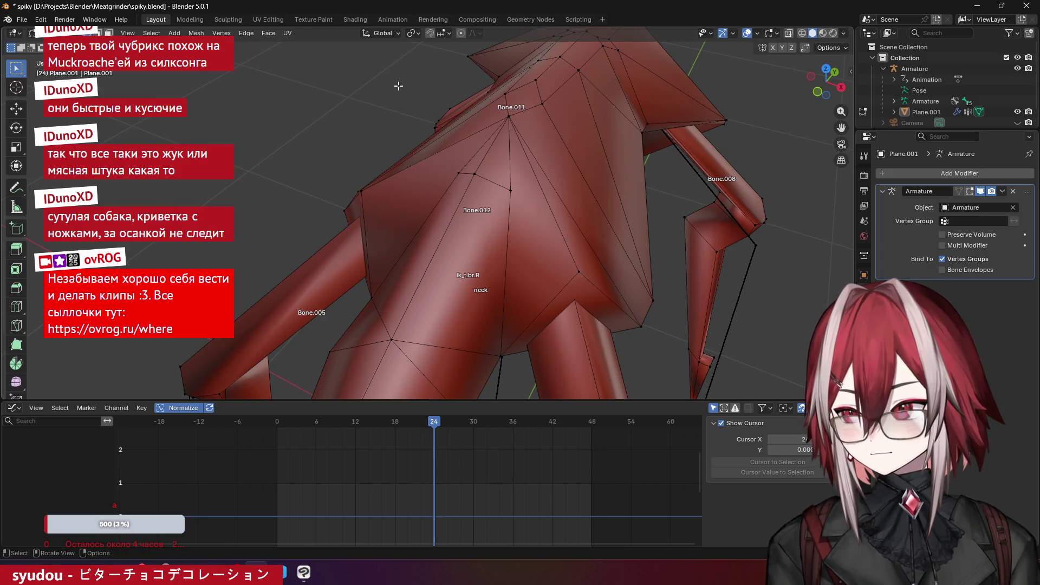
pyautogui.press('Tab')
pyautogui.press('space')
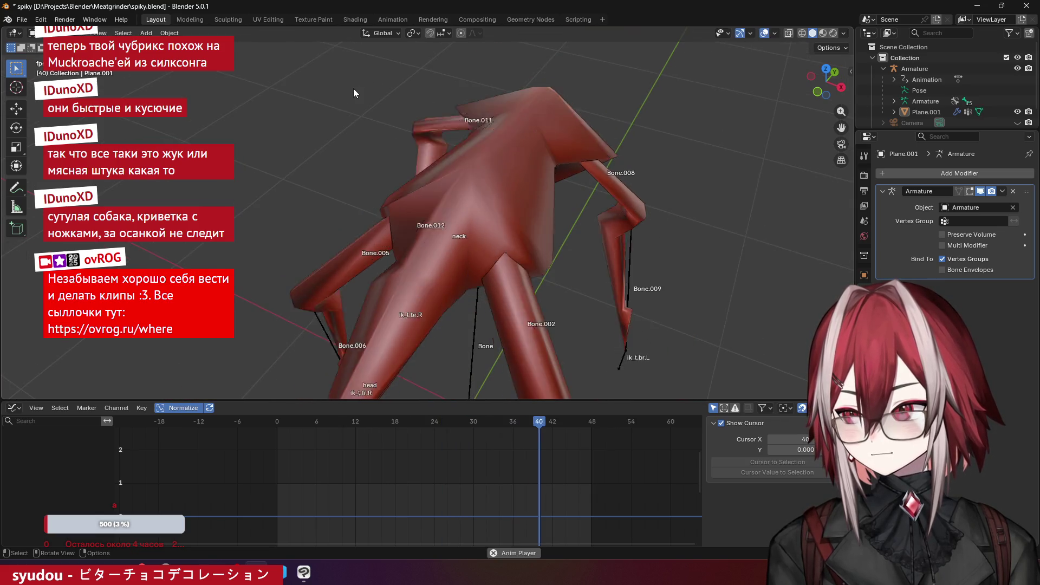
# - Watch the walk animation from two orbit angles, then re-enter Edit Mode on Plane.001
pyautogui.moveTo(350, 92)
pyautogui.mouseDown(button='middle')
pyautogui.moveTo(291, 70)
pyautogui.moveTo(308, 68)
pyautogui.moveTo(379, 138)
pyautogui.moveTo(330, 37)
pyautogui.mouseUp(button='middle')
pyautogui.moveTo(444, 64)
pyautogui.mouseDown(button='middle')
pyautogui.moveTo(356, 56)
pyautogui.moveTo(381, 143)
pyautogui.moveTo(495, 181)
pyautogui.moveTo(511, 171)
pyautogui.moveTo(362, 96)
pyautogui.moveTo(385, 72)
pyautogui.moveTo(472, 129)
pyautogui.moveTo(460, 151)
pyautogui.moveTo(440, 132)
pyautogui.moveTo(452, 147)
pyautogui.moveTo(501, 162)
pyautogui.moveTo(468, 65)
pyautogui.moveTo(529, 225)
pyautogui.mouseUp(button='middle')
pyautogui.press('Tab')
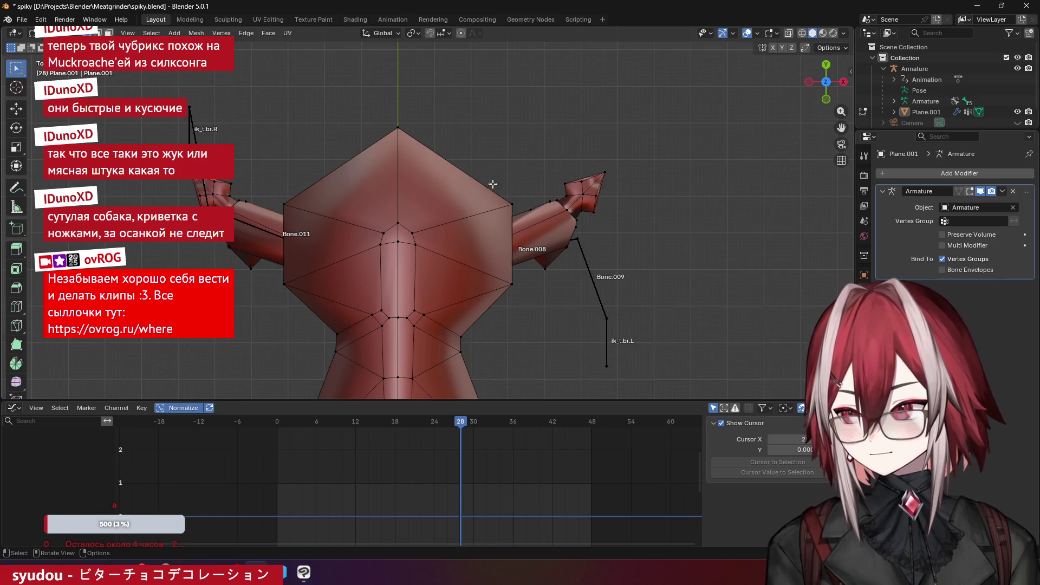
# - Bevel the shoulder edge near Bone.011, then replay the walk animation from a top view
pyautogui.moveTo(406, 127)
pyautogui.mouseDown(button='middle')
pyautogui.moveTo(418, 126)
pyautogui.moveTo(204, 97)
pyautogui.mouseUp(button='middle')
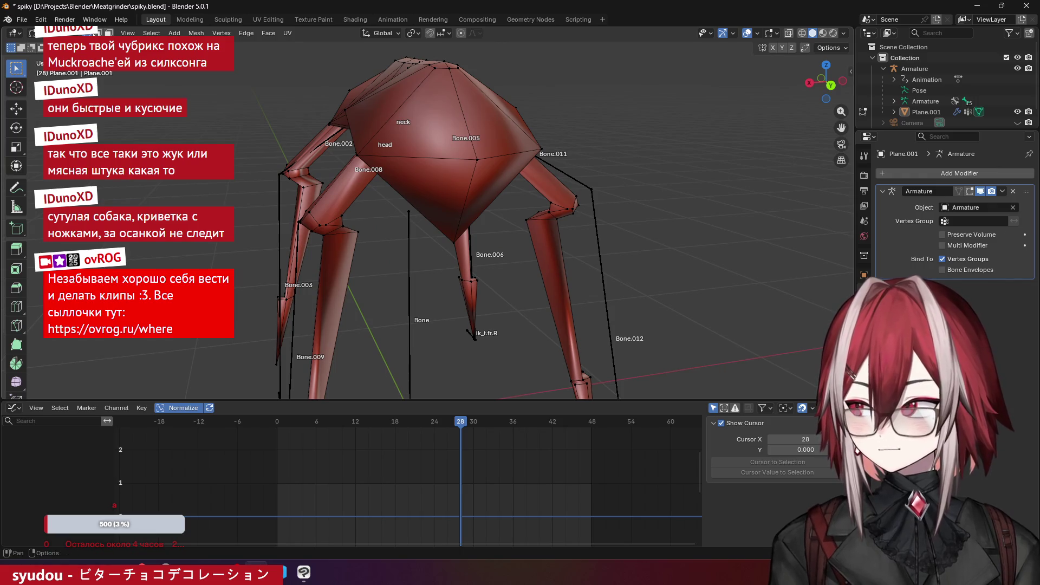
pyautogui.moveTo(422, 186)
pyautogui.mouseDown(button='middle')
pyautogui.moveTo(414, 181)
pyautogui.moveTo(439, 178)
pyautogui.mouseUp(button='middle')
pyautogui.moveTo(516, 174)
pyautogui.mouseDown(button='middle')
pyautogui.moveTo(353, 181)
pyautogui.moveTo(421, 165)
pyautogui.mouseUp(button='middle')
pyautogui.moveTo(363, 140); pyautogui.dragTo(449, 169, button='middle')
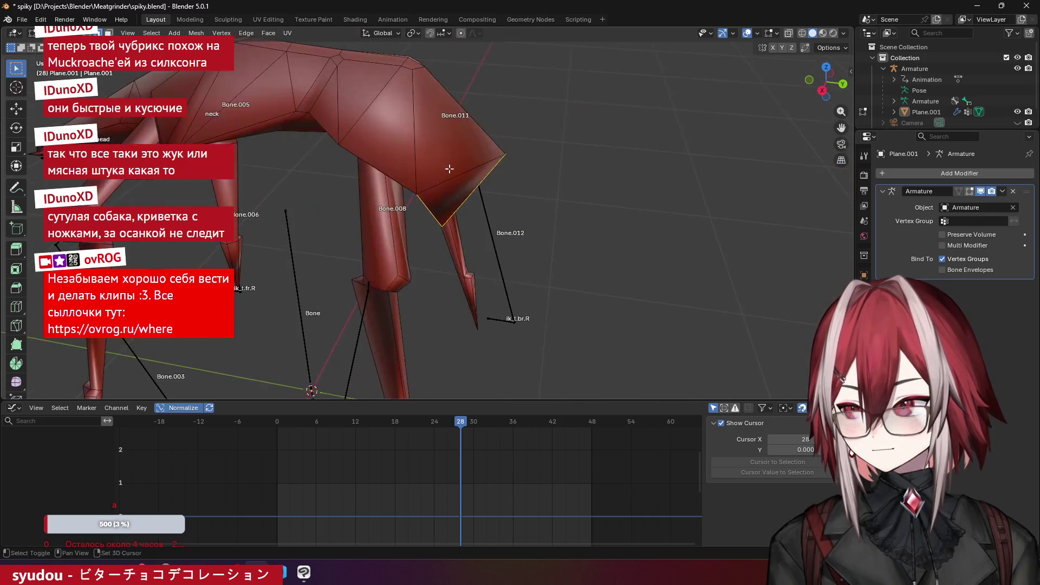
pyautogui.hotkey('ctrl', 'b')
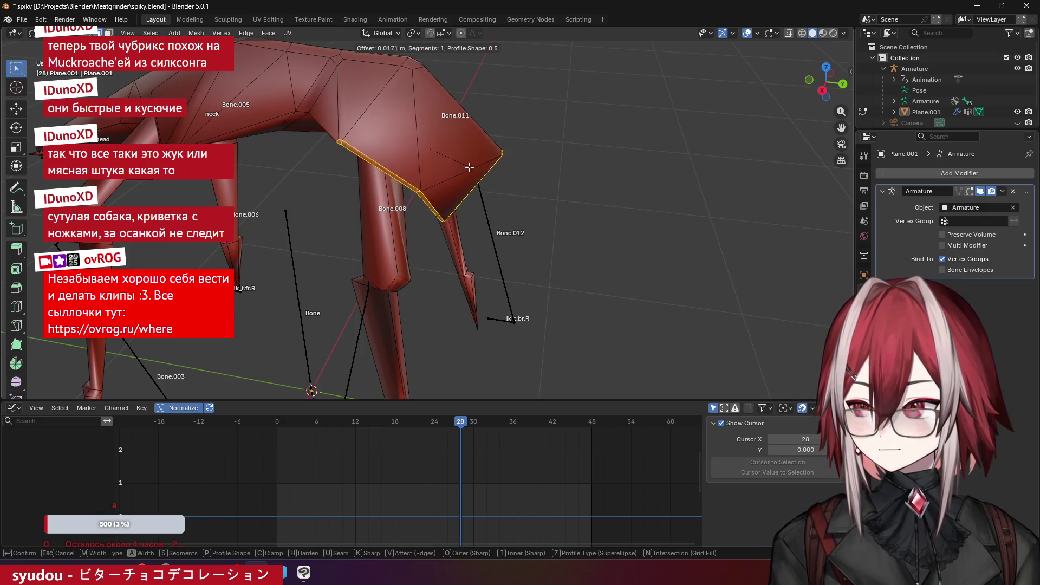
pyautogui.click(612, 216)
pyautogui.moveTo(613, 216)
pyautogui.mouseDown(button='middle')
pyautogui.moveTo(609, 160)
pyautogui.moveTo(541, 153)
pyautogui.moveTo(577, 157)
pyautogui.moveTo(591, 200)
pyautogui.mouseUp(button='middle')
pyautogui.press('Tab')
pyautogui.press('space')
pyautogui.press('KP_7')
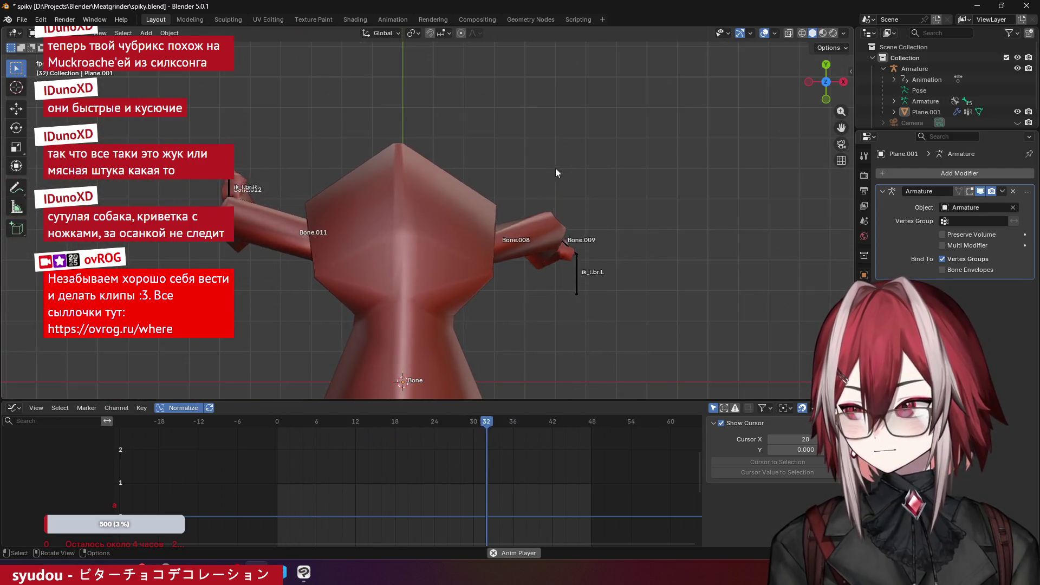
# - Return to Object Mode and watch the walk animation from a zoomed-out top-down view
pyautogui.scroll(-5, 500, 145)
pyautogui.scroll(3, 499, 145)
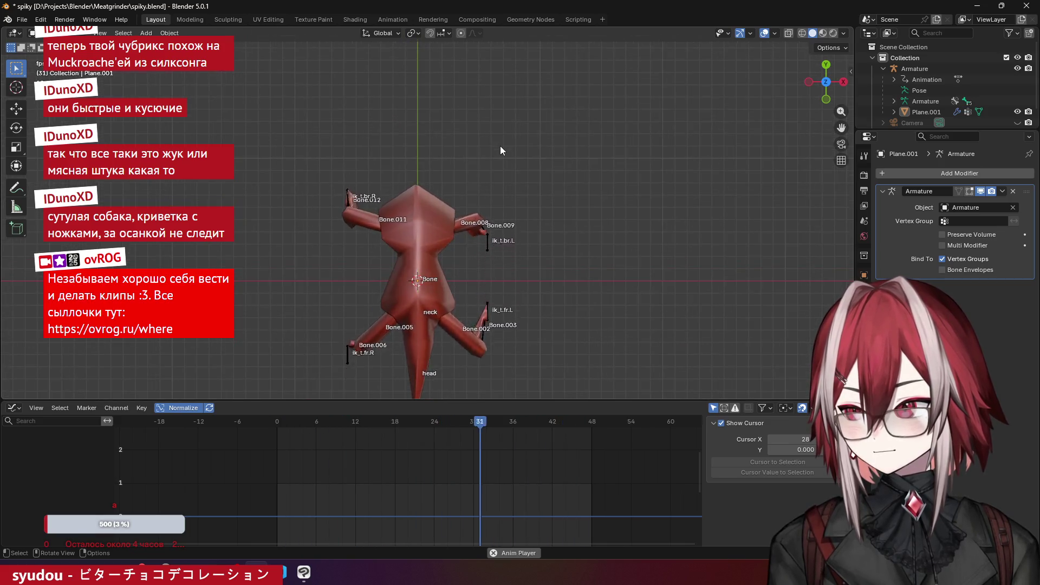
pyautogui.moveTo(499, 145)
pyautogui.mouseDown(button='middle')
pyautogui.moveTo(484, 145)
pyautogui.moveTo(529, 147)
pyautogui.moveTo(486, 97)
pyautogui.moveTo(534, 70)
pyautogui.moveTo(613, 109)
pyautogui.moveTo(492, 110)
pyautogui.mouseUp(button='middle')
pyautogui.press('Tab')
pyautogui.scroll(3, 492, 110)
pyautogui.scroll(4, 458, 173)
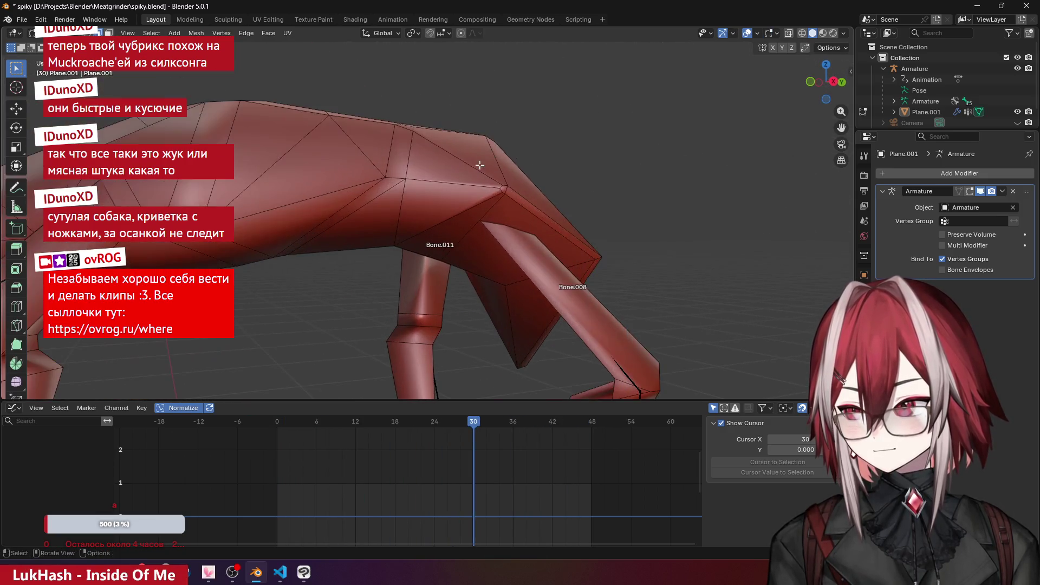
pyautogui.press('space')
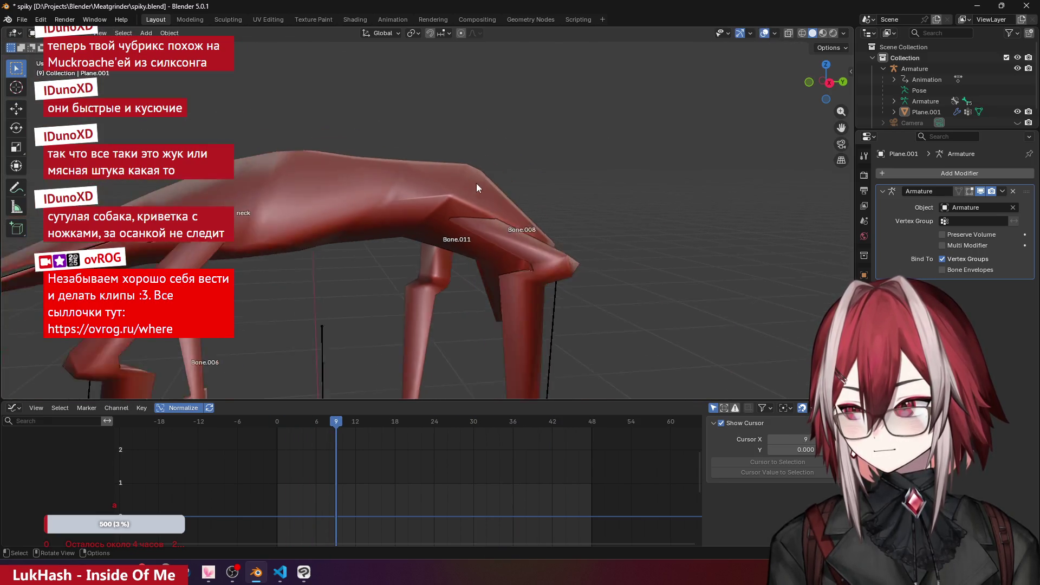
pyautogui.press('Tab')
pyautogui.moveTo(476, 183)
pyautogui.mouseDown(button='middle')
pyautogui.moveTo(540, 178)
pyautogui.moveTo(573, 226)
pyautogui.moveTo(568, 189)
pyautogui.moveTo(607, 97)
pyautogui.moveTo(650, 76)
pyautogui.moveTo(661, 96)
pyautogui.moveTo(642, 113)
pyautogui.moveTo(588, 249)
pyautogui.moveTo(613, 167)
pyautogui.mouseUp(button='middle')
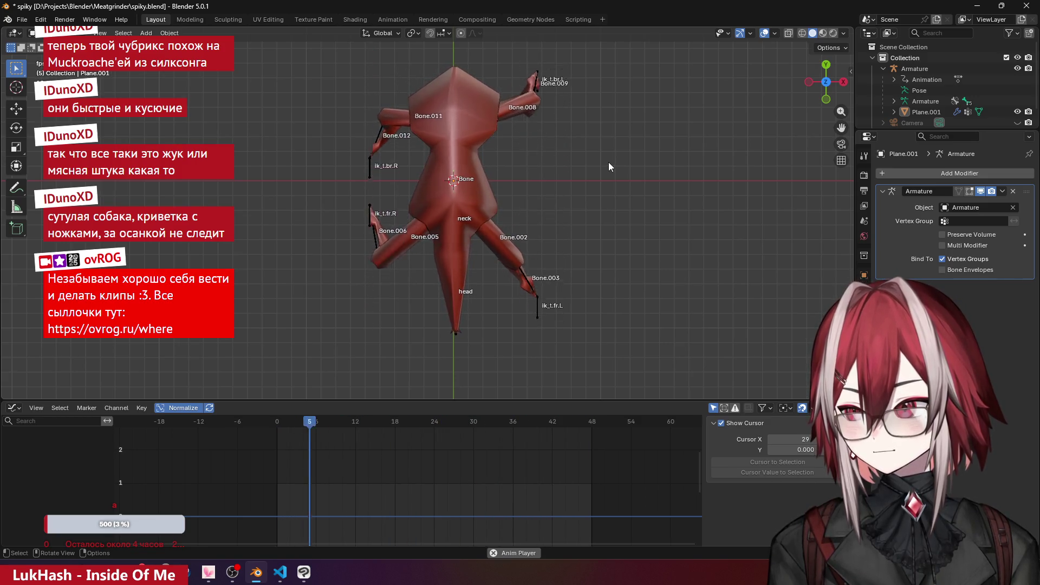
pyautogui.scroll(-3, 551, 163)
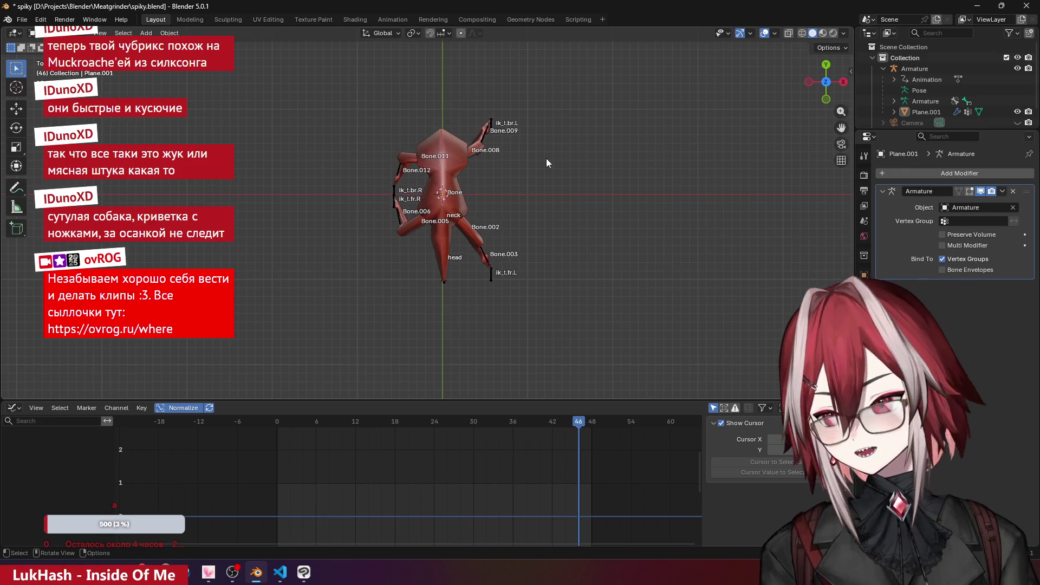
# - Preview the creature in Rendered shading through the camera and check the Rendering workspace
pyautogui.click(833, 33)
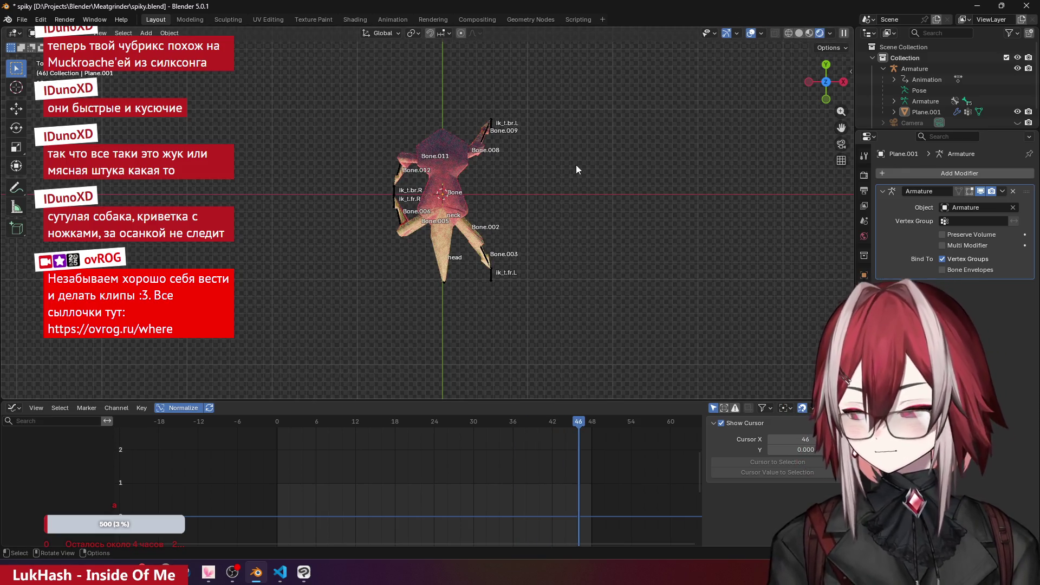
pyautogui.press('KP_0')
pyautogui.press('Home')
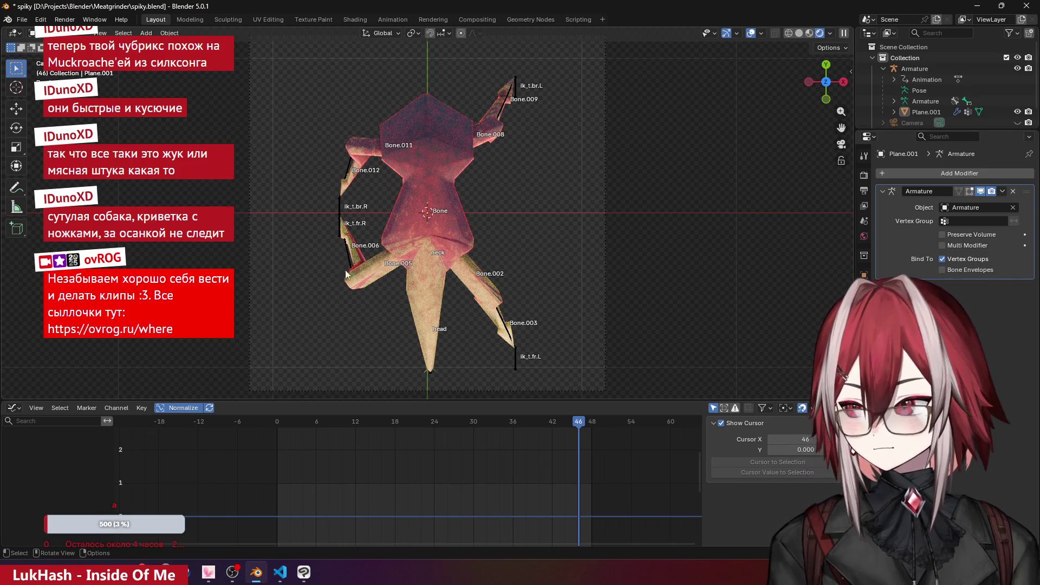
pyautogui.click(415, 18)
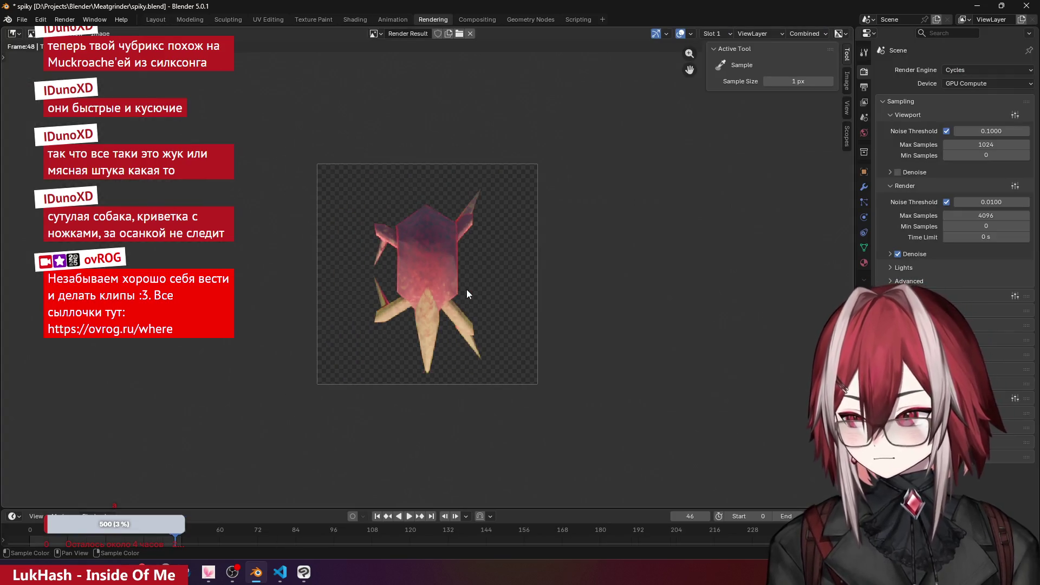
pyautogui.click(148, 19)
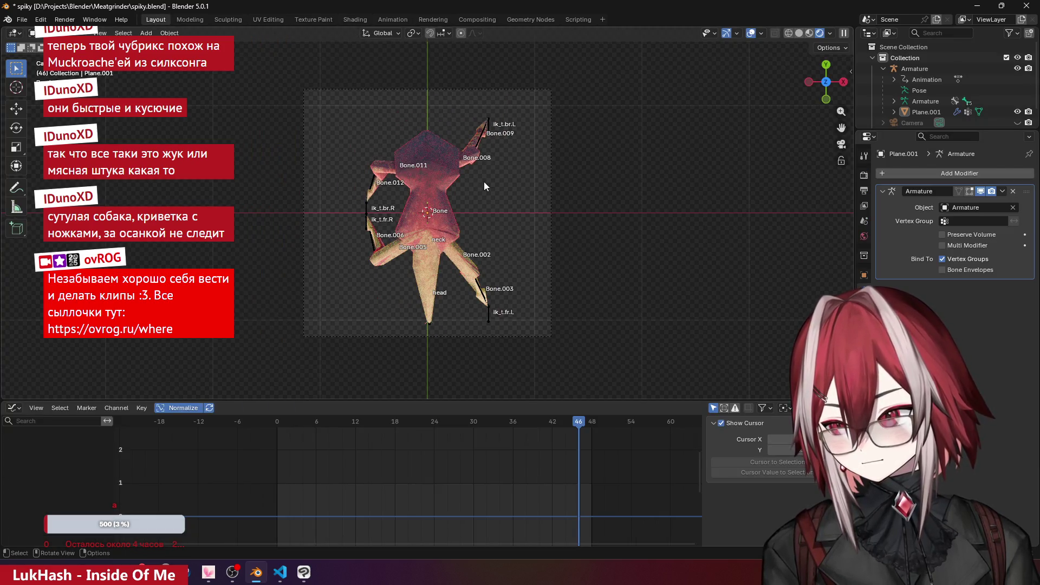
# - Bring up the Shading workspace with the base material node graph in view
pyautogui.scroll(5, 483, 181)
pyautogui.moveTo(484, 180)
pyautogui.mouseDown(button='middle')
pyautogui.moveTo(469, 218)
pyautogui.moveTo(404, 165)
pyautogui.moveTo(418, 194)
pyautogui.moveTo(537, 148)
pyautogui.moveTo(620, 163)
pyautogui.mouseUp(button='middle')
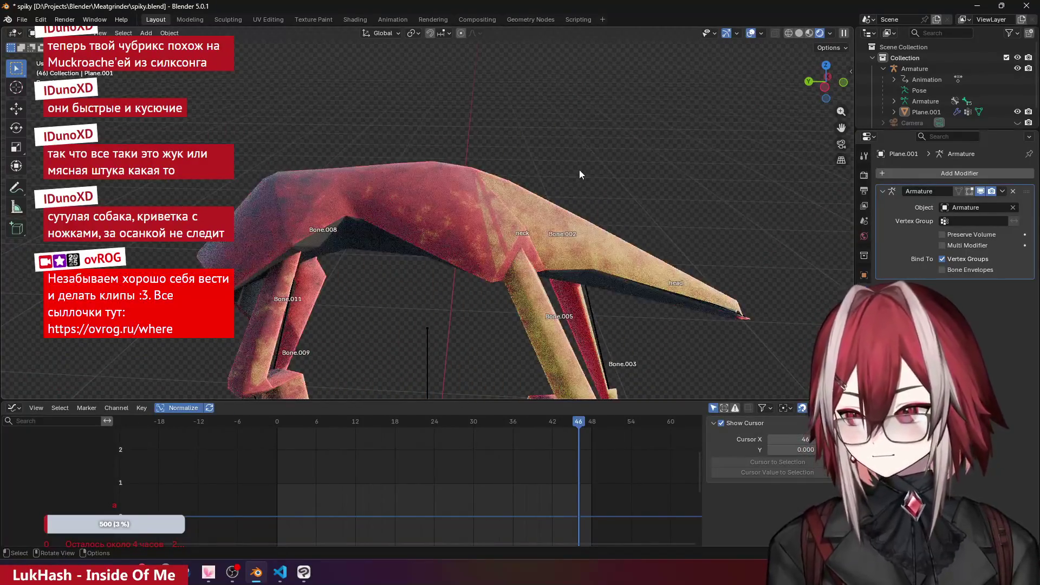
pyautogui.click(355, 18)
pyautogui.moveTo(312, 350)
pyautogui.mouseDown(button='middle')
pyautogui.moveTo(318, 367)
pyautogui.moveTo(296, 371)
pyautogui.mouseUp(button='middle')
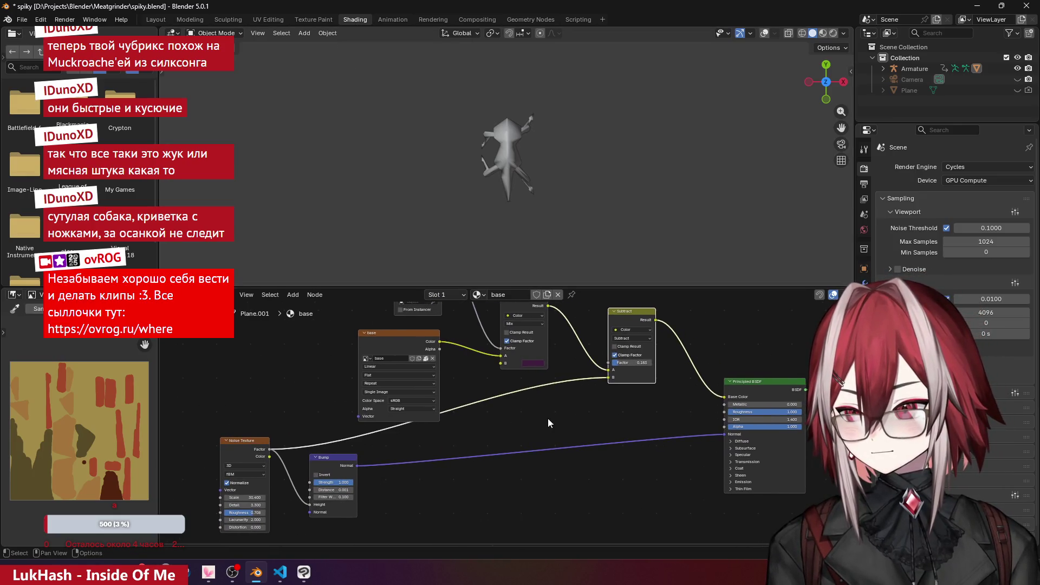
# - Move the base Image Texture node left, link Generated into the Mix node, and preview rendered
pyautogui.moveTo(549, 423); pyautogui.dragTo(558, 439, button='middle')
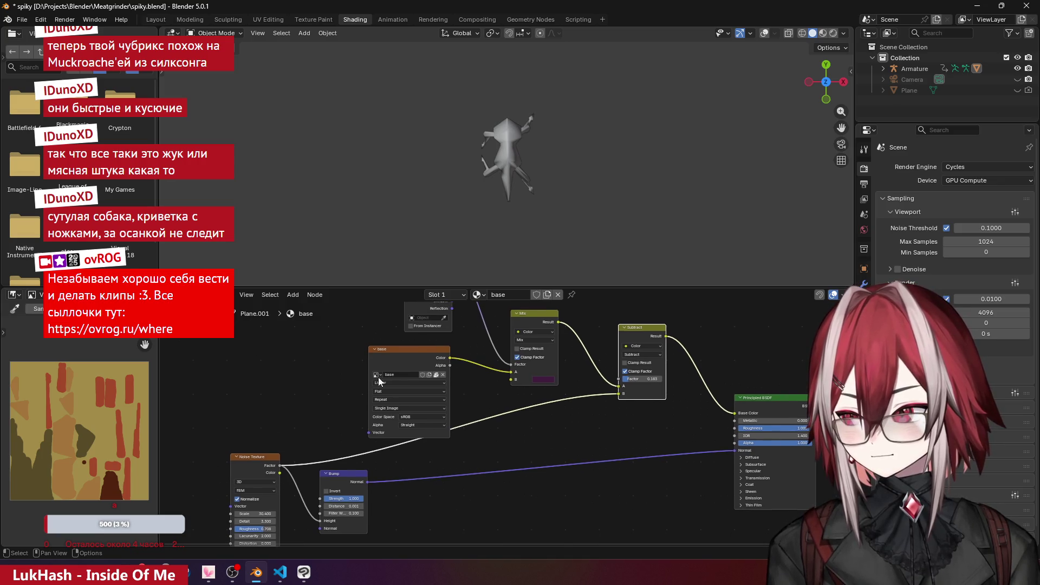
pyautogui.moveTo(378, 382); pyautogui.dragTo(317, 375)
pyautogui.moveTo(535, 385)
pyautogui.mouseDown(button='middle')
pyautogui.moveTo(509, 447)
pyautogui.moveTo(516, 381)
pyautogui.mouseUp(button='middle')
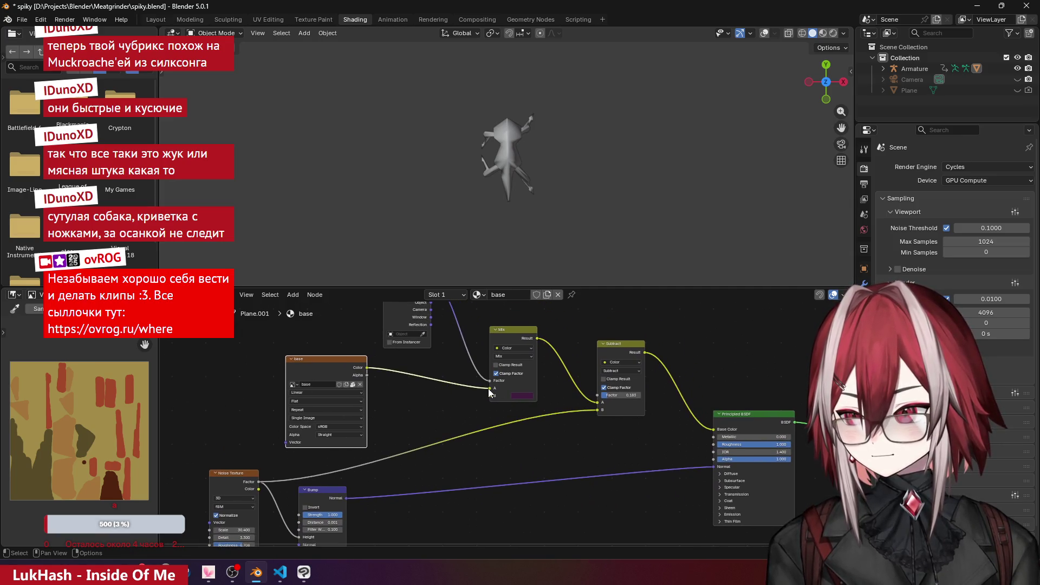
pyautogui.moveTo(449, 389); pyautogui.dragTo(444, 425, button='middle')
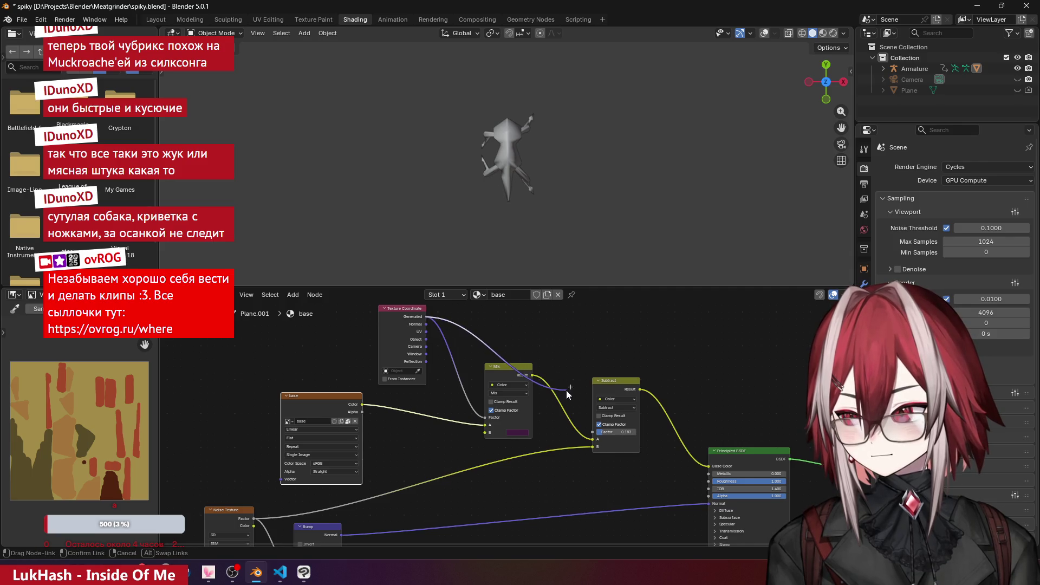
pyautogui.moveTo(567, 390)
pyautogui.mouseDown()
pyautogui.moveTo(490, 371)
pyautogui.moveTo(483, 355)
pyautogui.mouseUp()
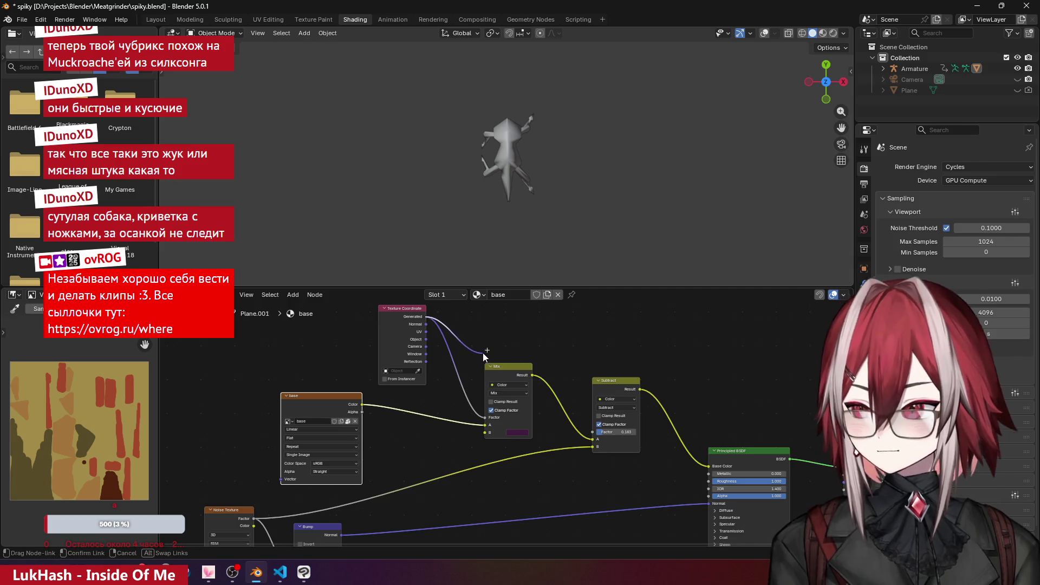
pyautogui.click(833, 33)
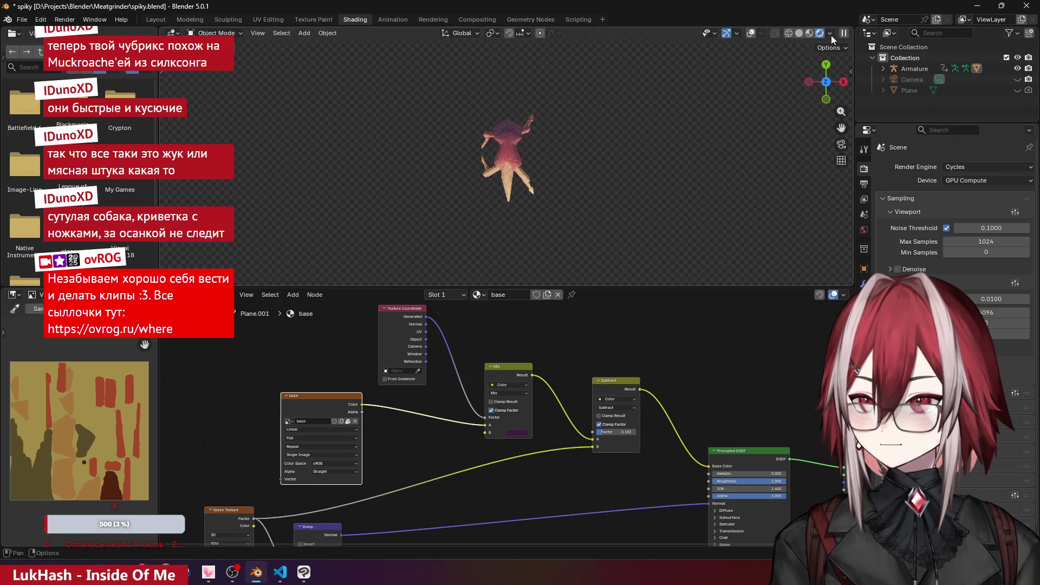
# - Disconnect the base image from Mix input A and give A a darker flat colour
pyautogui.scroll(4, 525, 173)
pyautogui.moveTo(514, 179); pyautogui.dragTo(531, 185, button='middle')
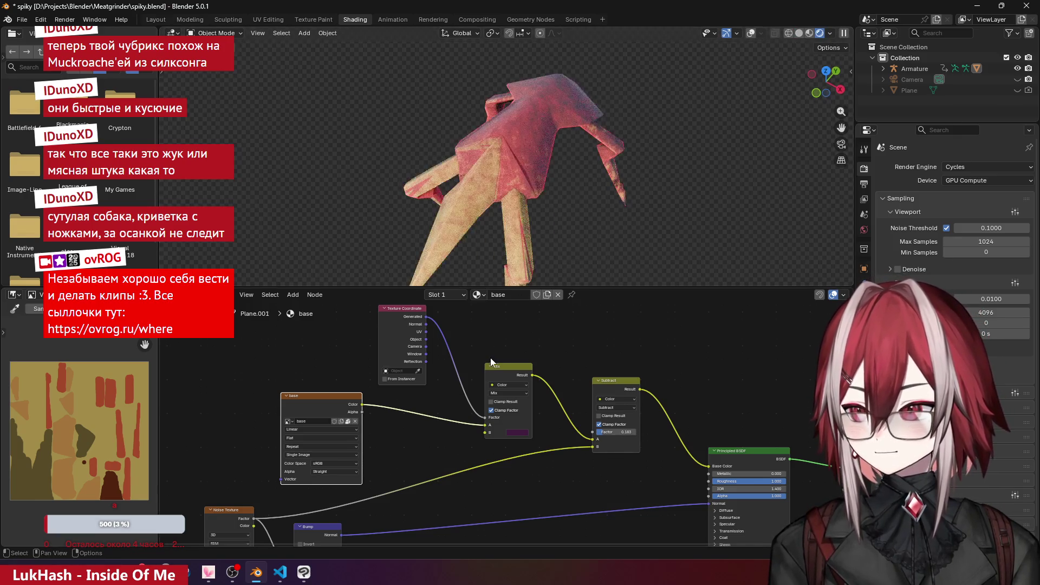
pyautogui.scroll(3, 486, 462)
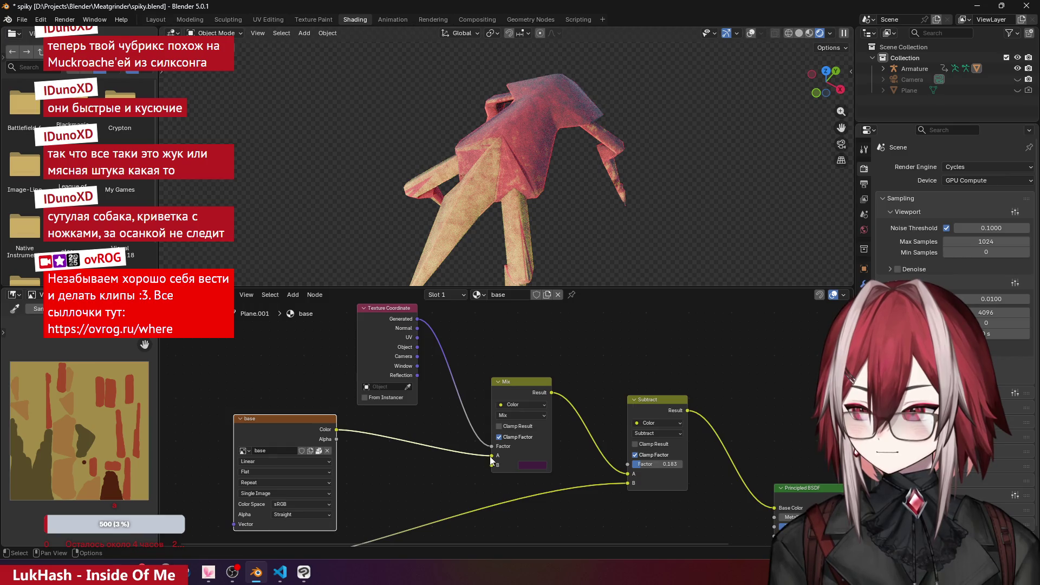
pyautogui.moveTo(491, 456); pyautogui.dragTo(453, 463)
pyautogui.click(529, 457)
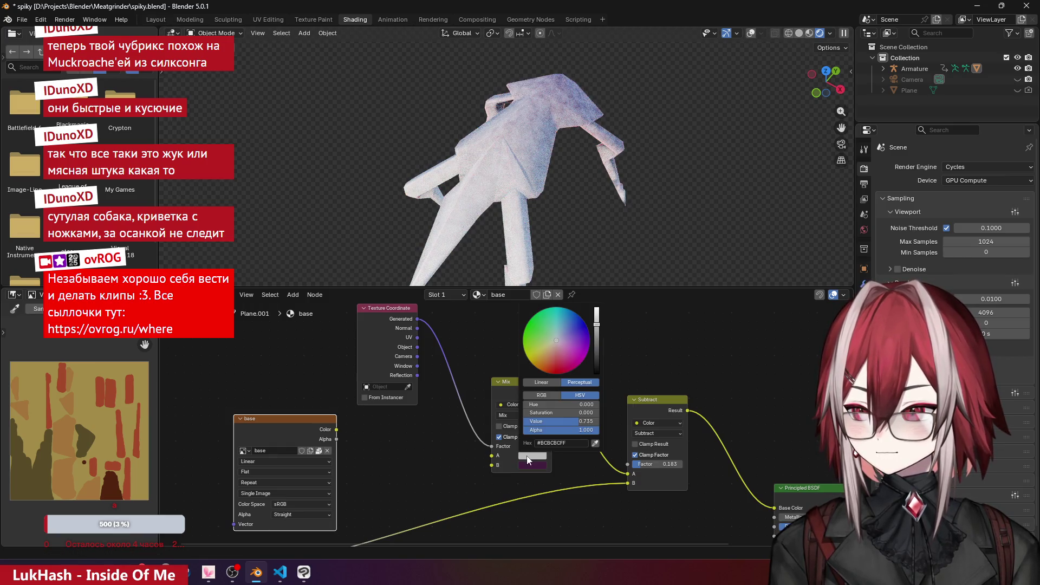
pyautogui.moveTo(596, 328); pyautogui.dragTo(596, 346)
pyautogui.moveTo(596, 364)
pyautogui.mouseDown()
pyautogui.moveTo(596, 326)
pyautogui.moveTo(548, 358)
pyautogui.mouseUp()
pyautogui.click(537, 350)
# - Inspect the recoloured creature from several angles, then play its animation through the camera
pyautogui.moveTo(515, 217)
pyautogui.mouseDown(button='middle')
pyautogui.moveTo(533, 205)
pyautogui.moveTo(557, 227)
pyautogui.moveTo(532, 173)
pyautogui.moveTo(550, 220)
pyautogui.moveTo(532, 261)
pyautogui.moveTo(541, 210)
pyautogui.moveTo(520, 244)
pyautogui.mouseUp(button='middle')
pyautogui.moveTo(394, 313); pyautogui.dragTo(392, 329)
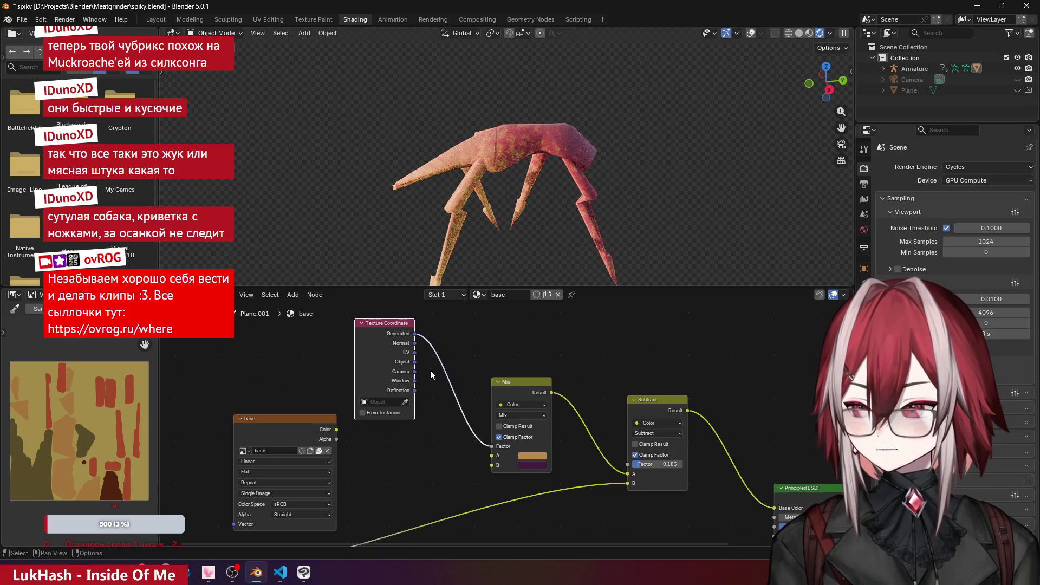
pyautogui.moveTo(547, 214)
pyautogui.mouseDown(button='middle')
pyautogui.moveTo(518, 187)
pyautogui.moveTo(512, 208)
pyautogui.mouseUp(button='middle')
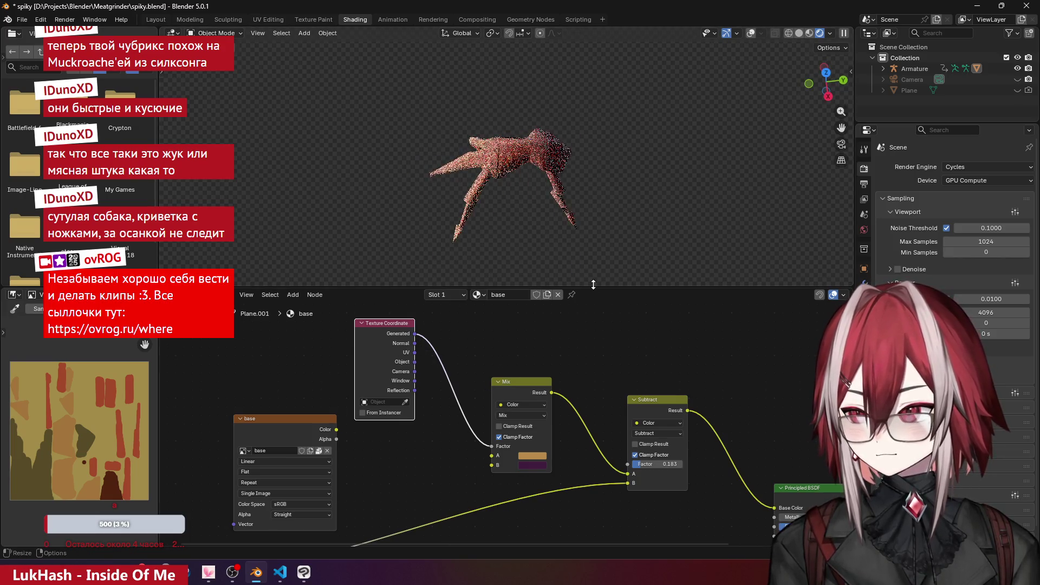
pyautogui.press('KP_7')
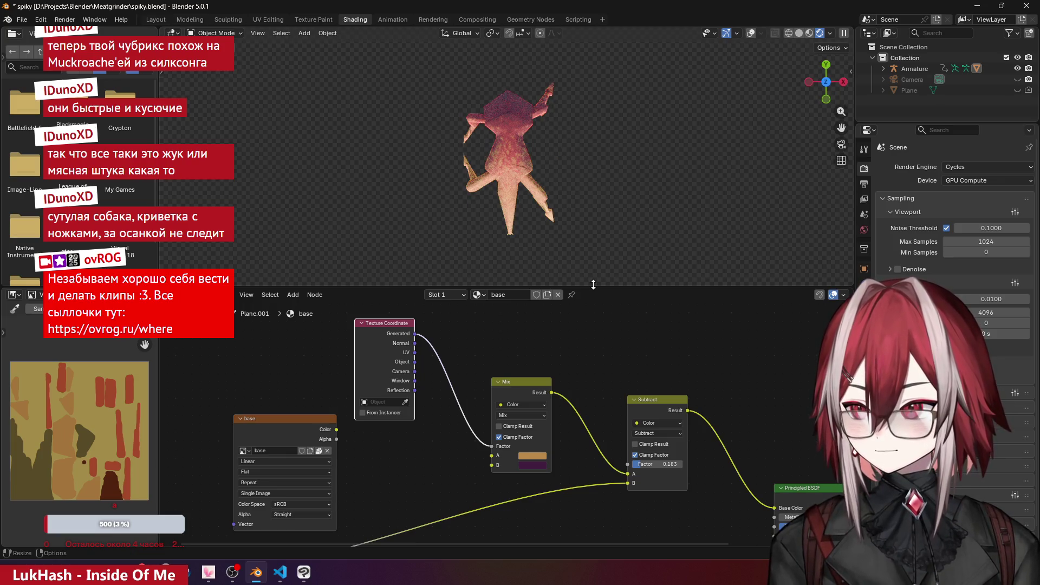
pyautogui.moveTo(554, 225)
pyautogui.mouseDown(button='middle')
pyautogui.moveTo(561, 213)
pyautogui.moveTo(458, 116)
pyautogui.mouseUp(button='middle')
pyautogui.scroll(-2, 597, 348)
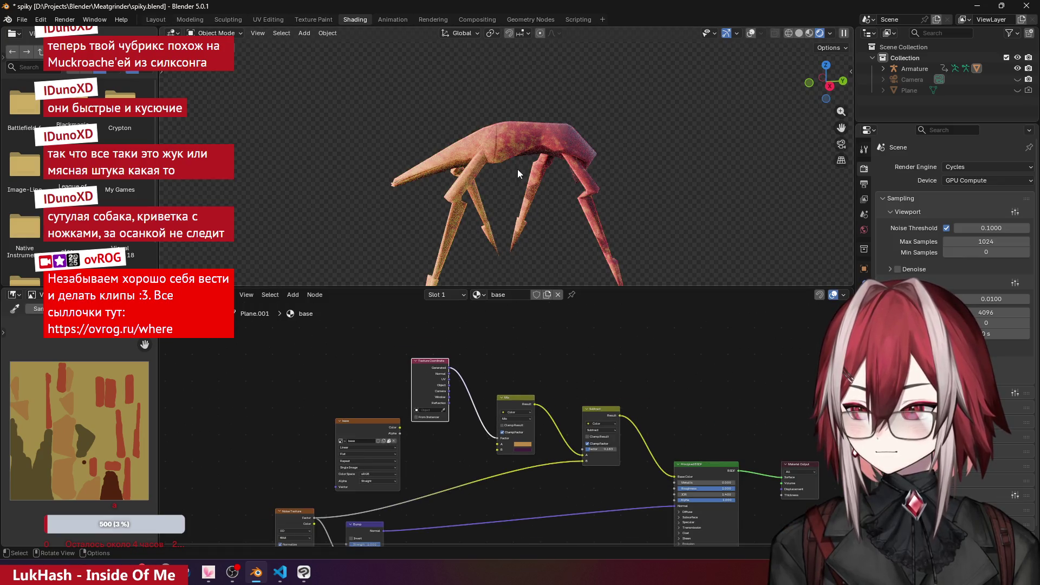
pyautogui.scroll(5, 518, 169)
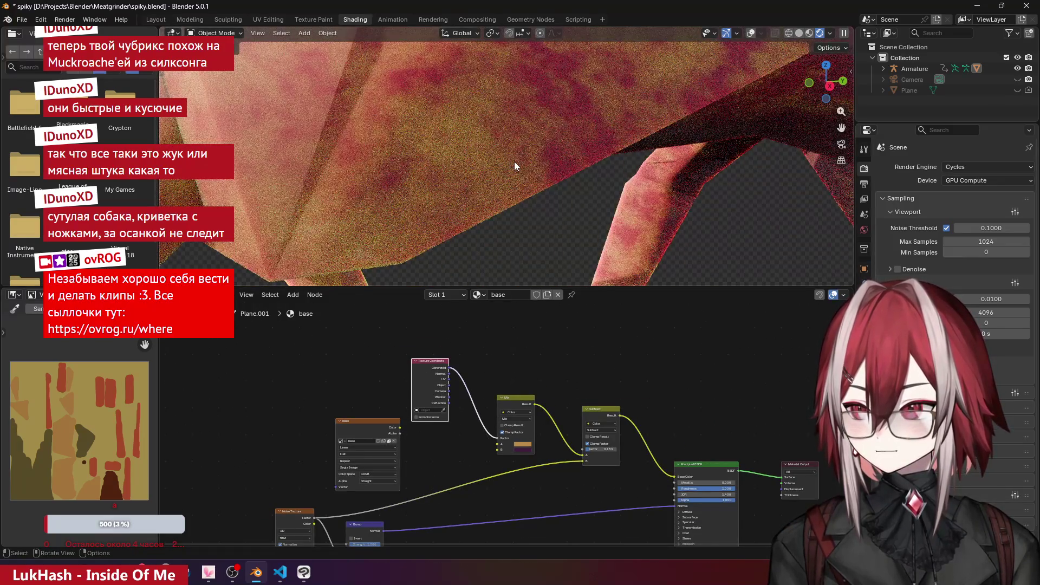
pyautogui.scroll(-5, 515, 162)
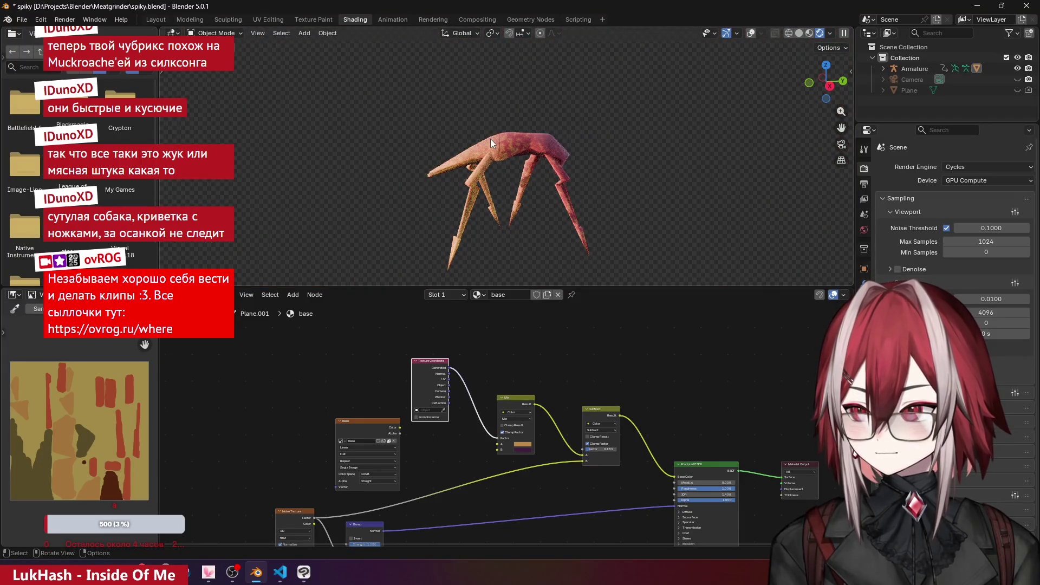
pyautogui.press('KP_0')
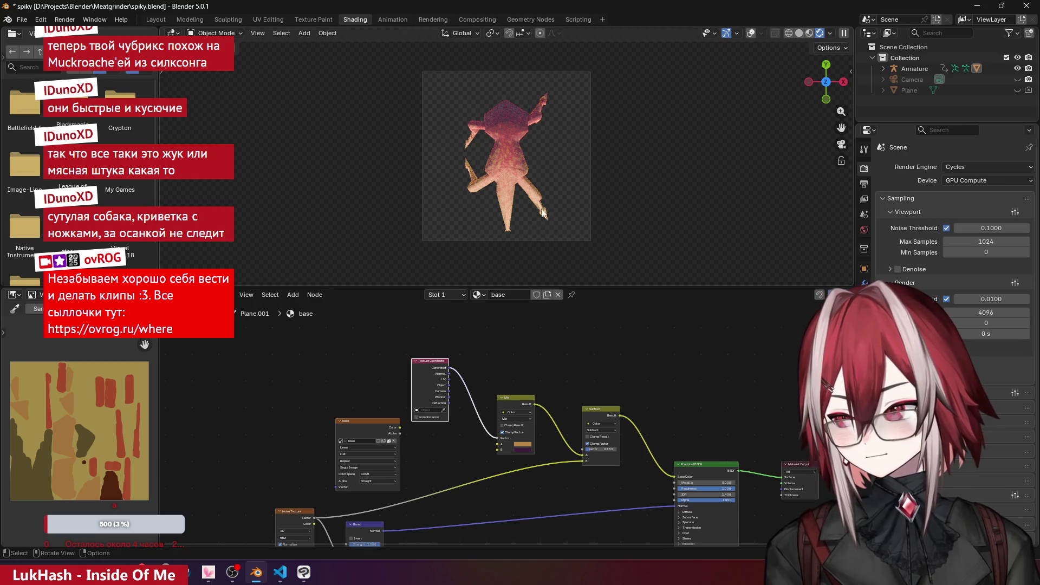
pyautogui.press('space')
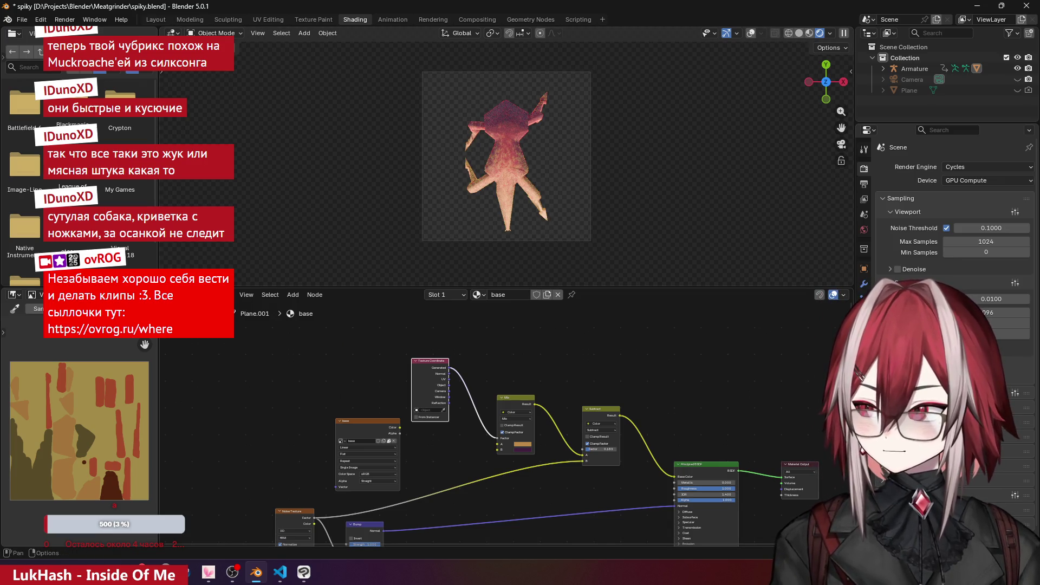
# - Switch the node editor to the World shader and lower the Sky Texture's sun intensity
pyautogui.click(212, 294)
pyautogui.click(241, 333)
pyautogui.scroll(5, 400, 427)
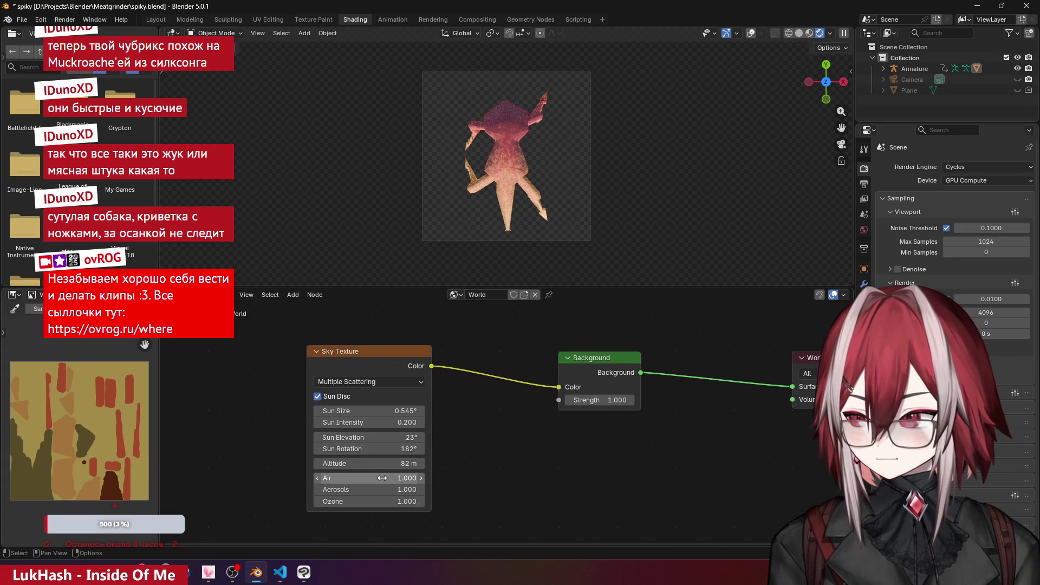
pyautogui.moveTo(381, 419); pyautogui.dragTo(272, 411)
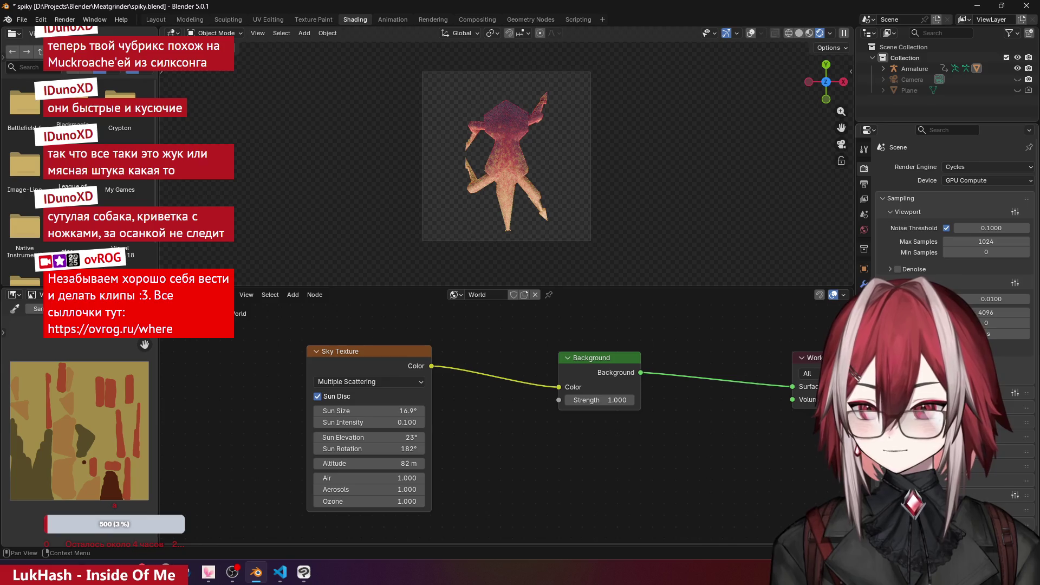
pyautogui.scroll(-1, 954, 241)
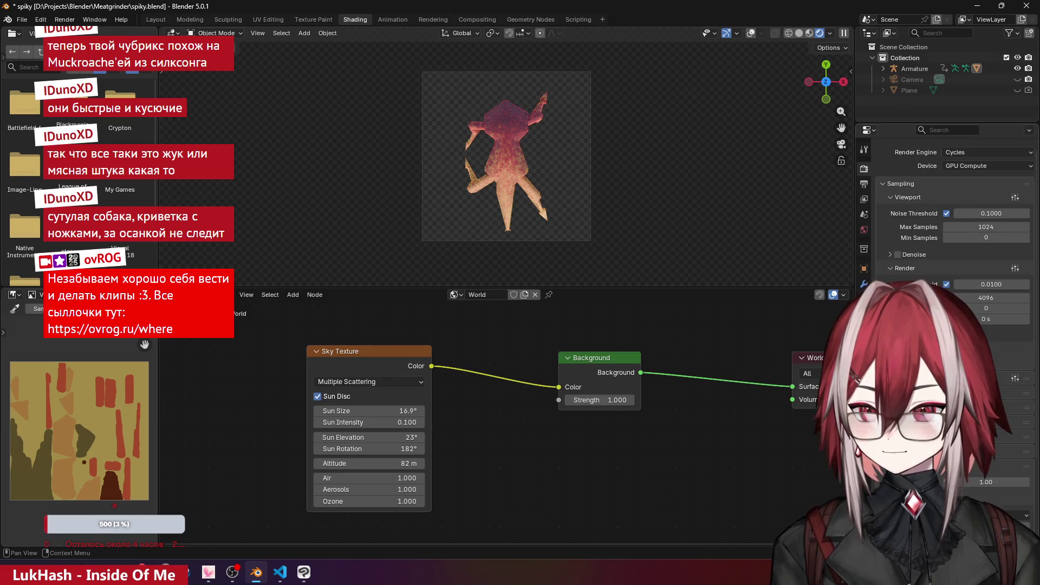
pyautogui.scroll(-7, 953, 241)
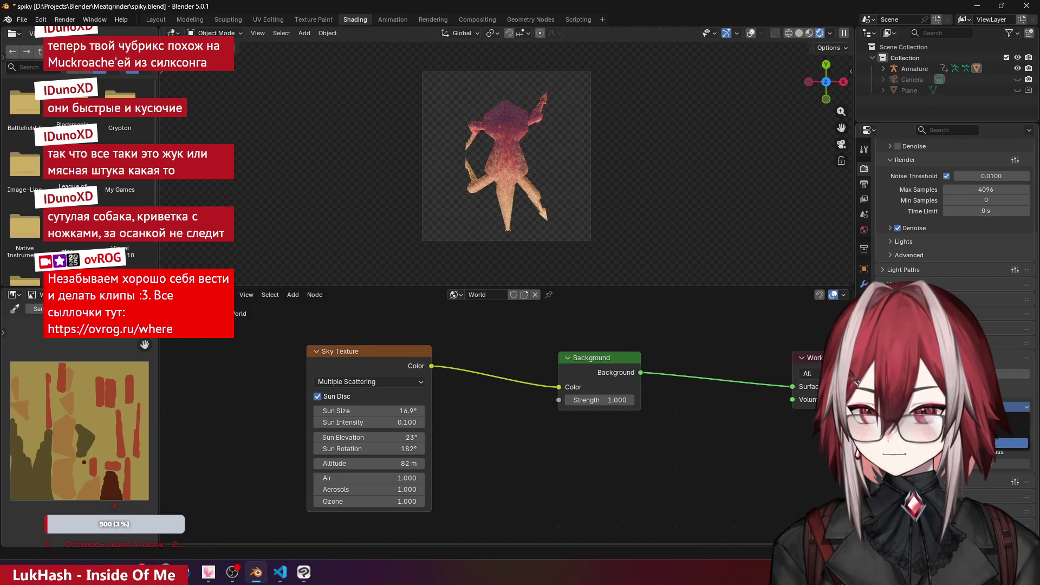
pyautogui.scroll(7, 953, 241)
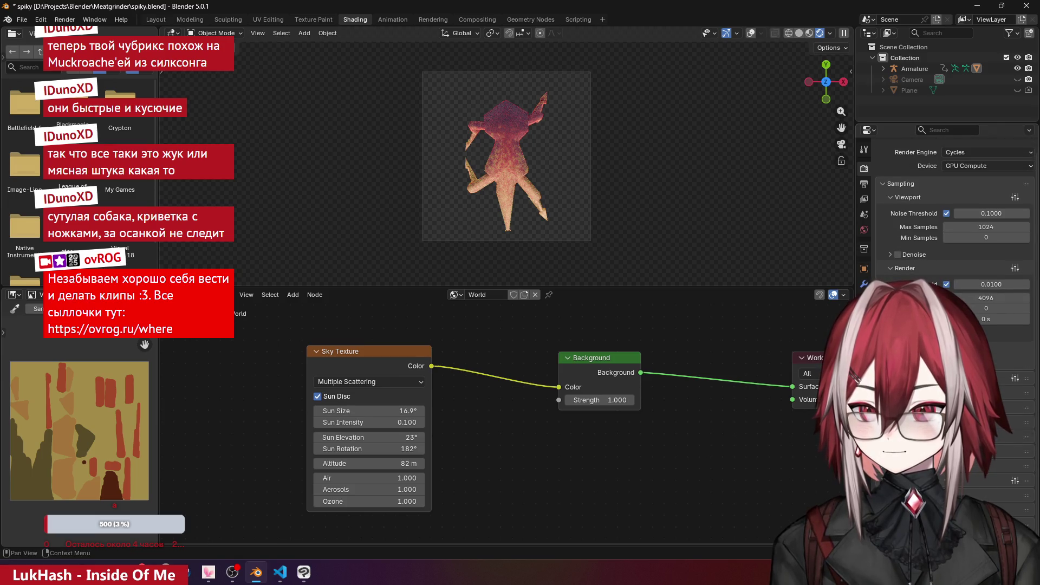
pyautogui.scroll(-8, 954, 241)
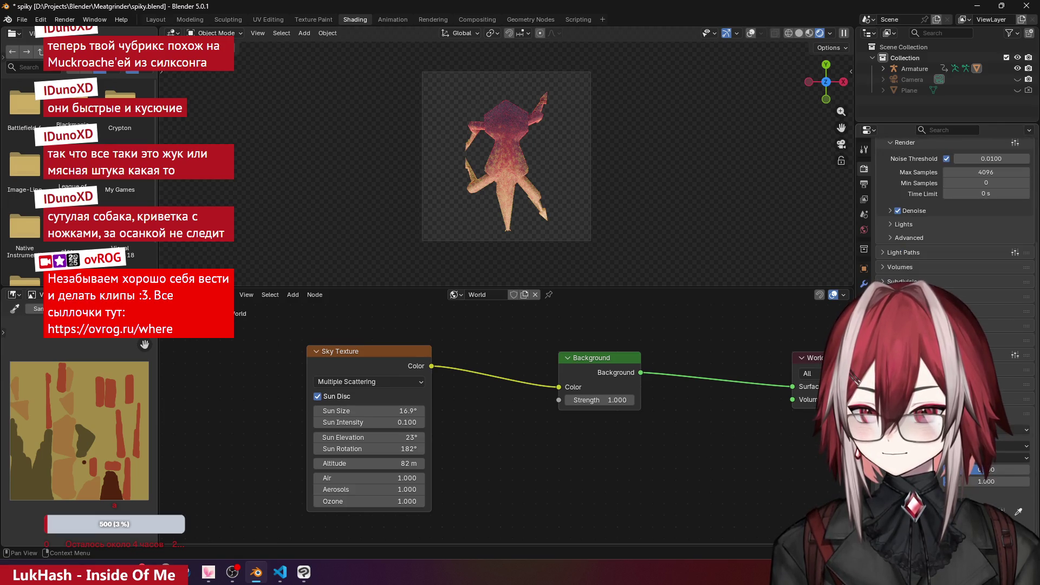
# - Choose a brighter look in the scene's Color Management settings
pyautogui.click(1007, 446)
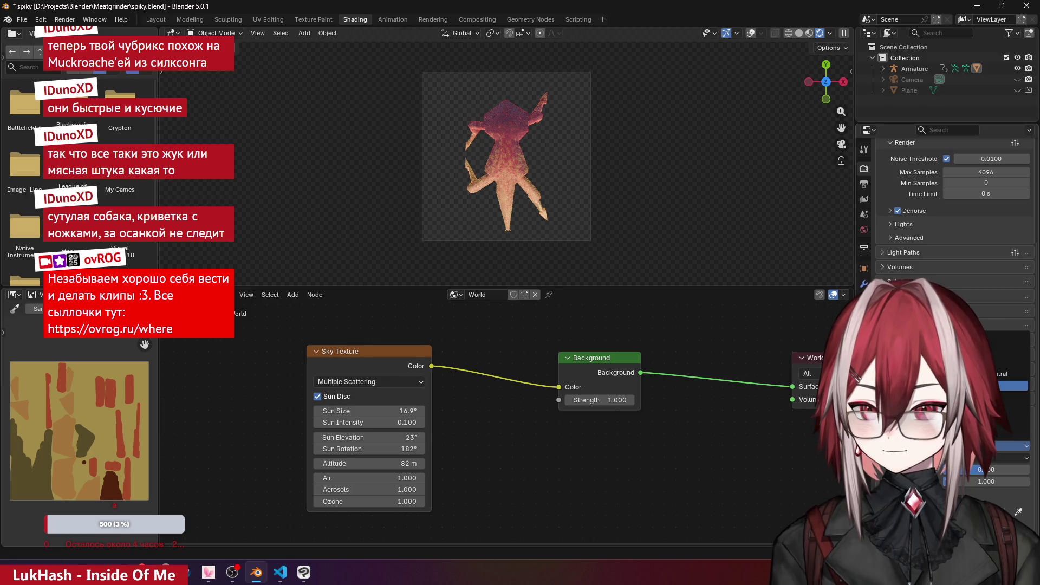
pyautogui.click(1008, 386)
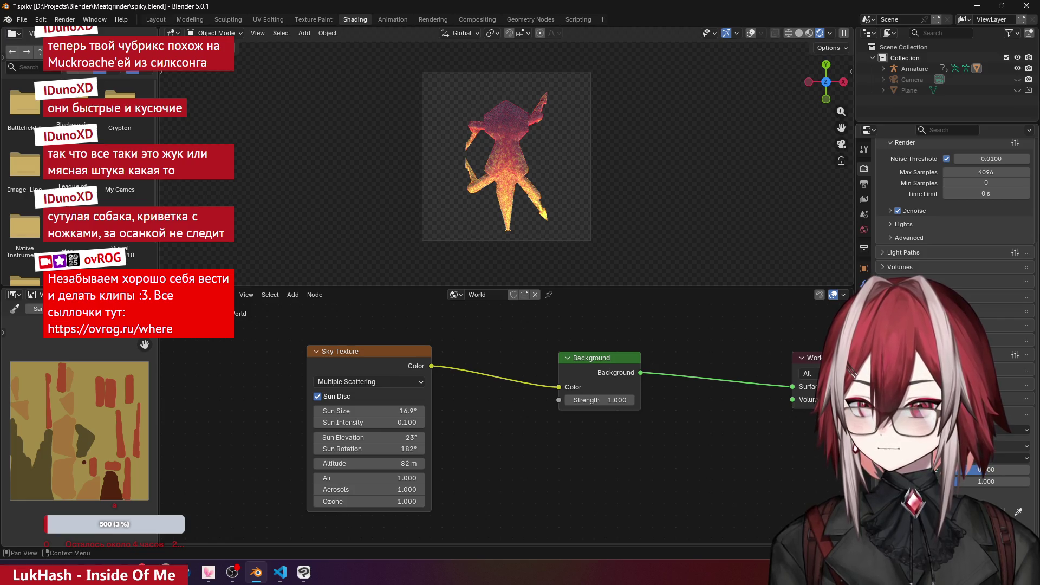
pyautogui.scroll(4, 608, 205)
pyautogui.scroll(-3, 615, 211)
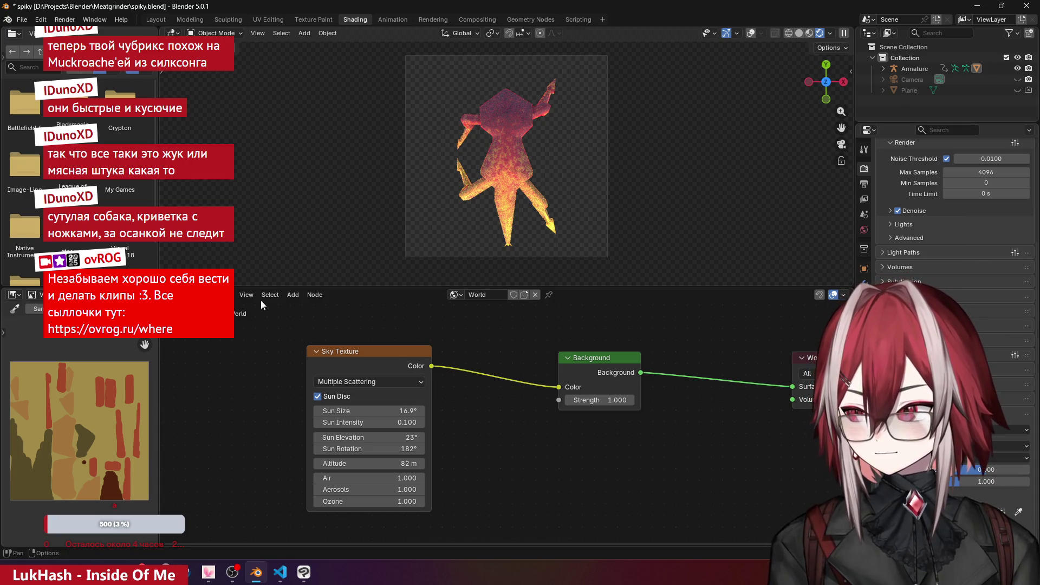
pyautogui.click(214, 295)
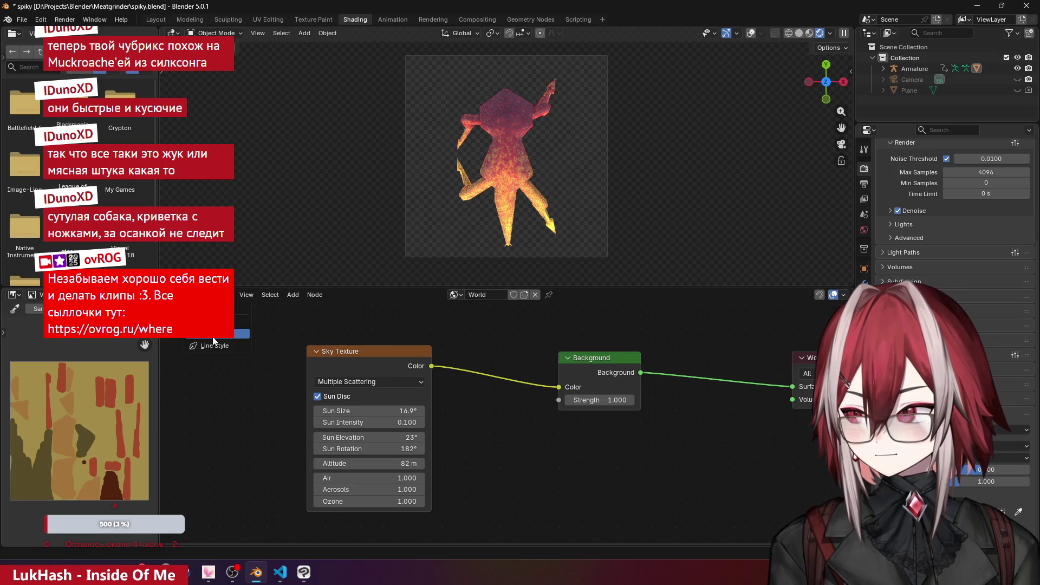
# - Switch the node editor back to the creature's object material and play the animation
pyautogui.click(217, 331)
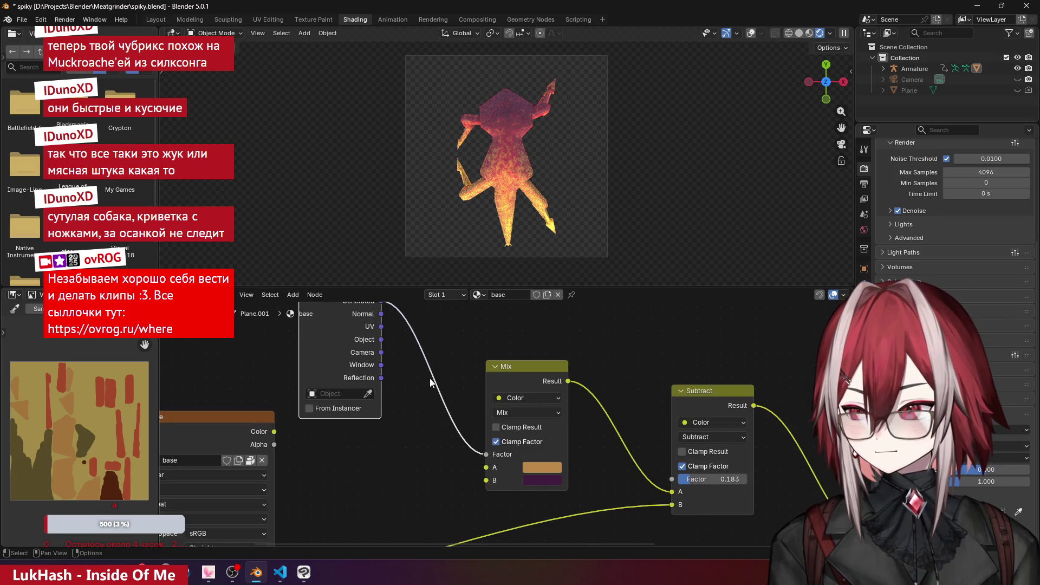
pyautogui.click(426, 397)
pyautogui.scroll(-2, 440, 387)
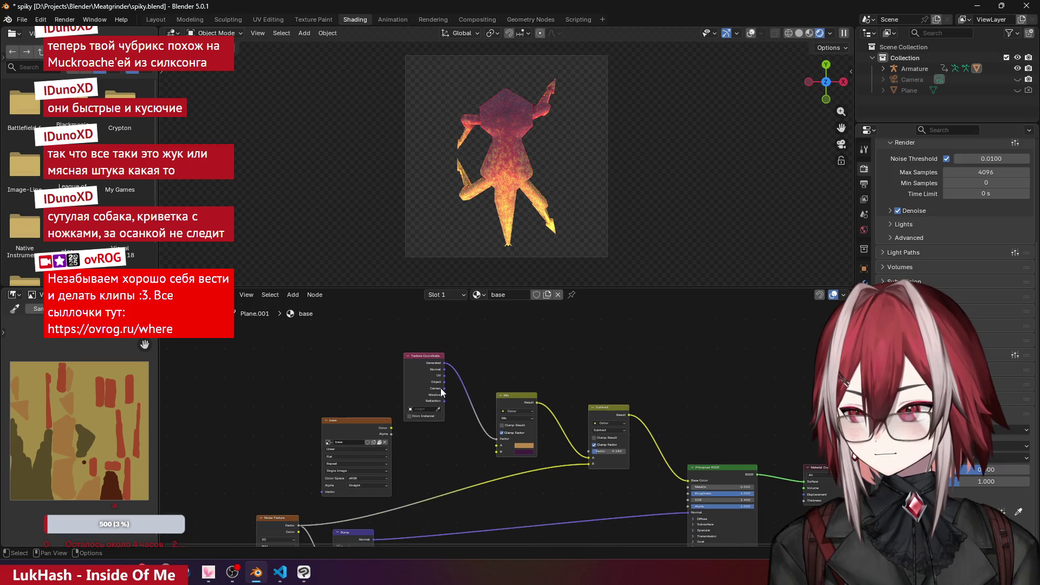
pyautogui.scroll(-1, 462, 324)
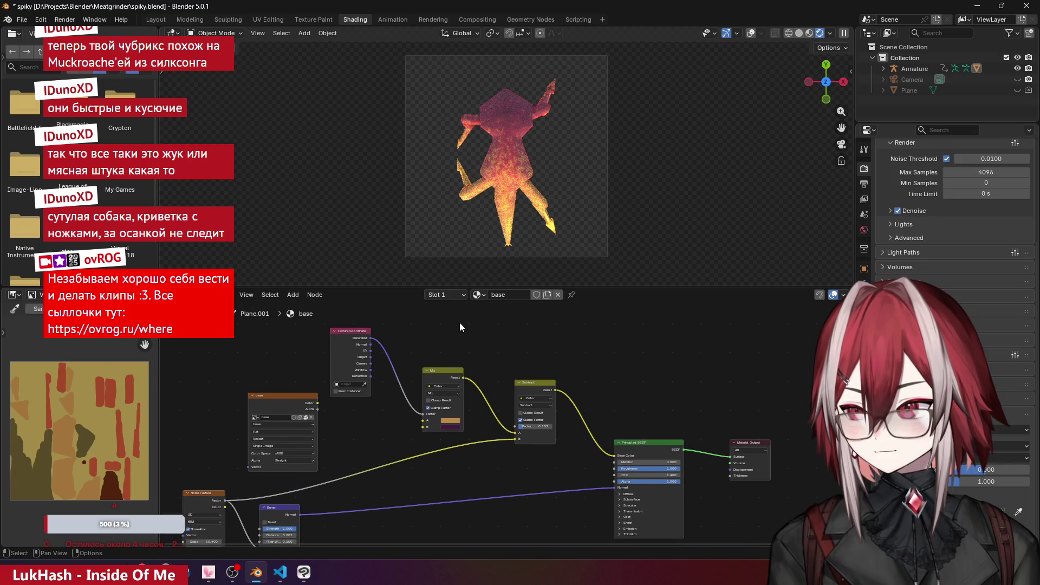
pyautogui.press('space')
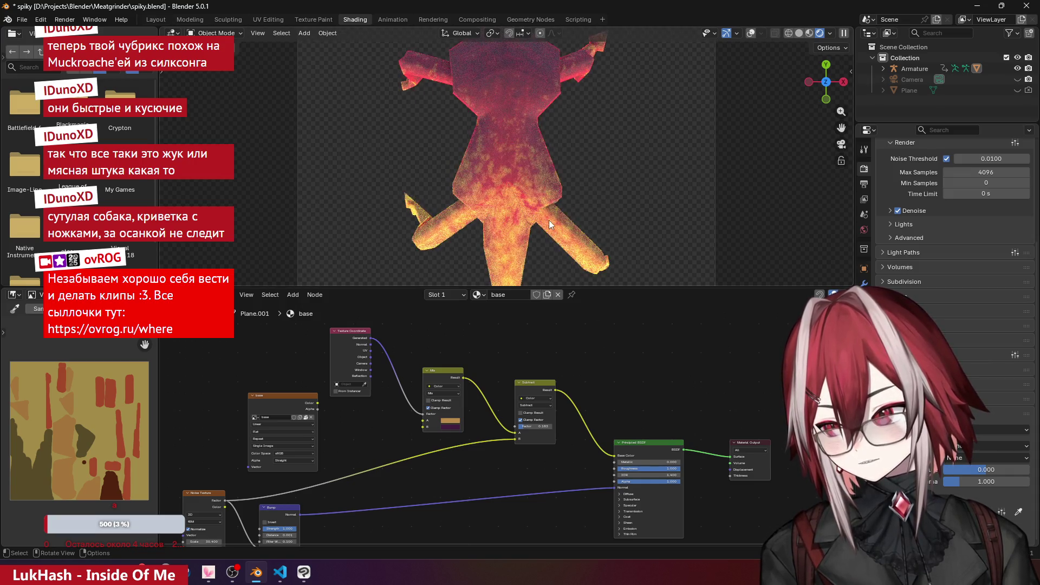
# - Move the Texture Coordinate, Mix and base Image Texture nodes closer together
pyautogui.moveTo(488, 332); pyautogui.dragTo(609, 324, button='middle')
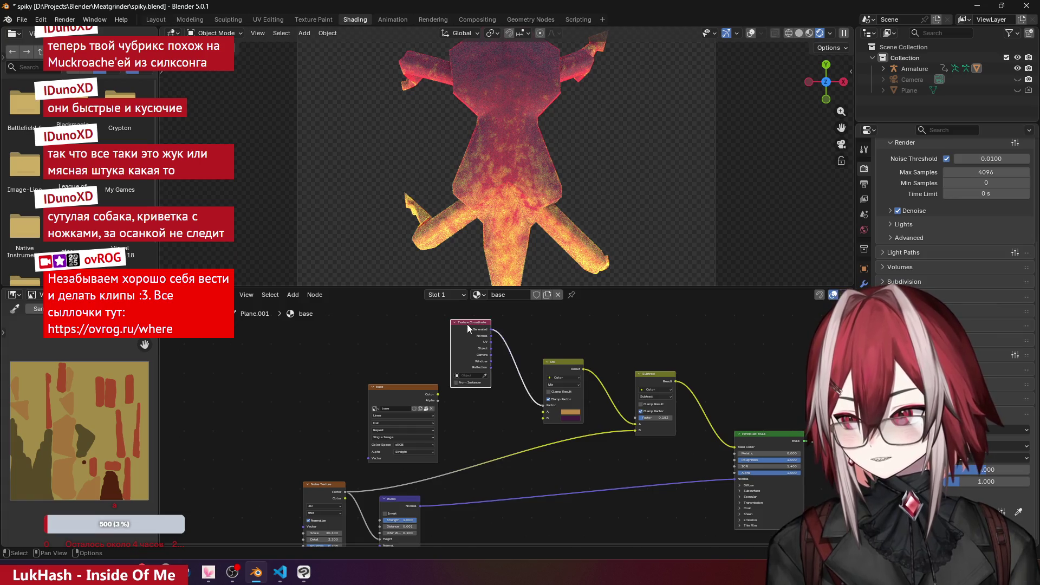
pyautogui.moveTo(466, 329); pyautogui.dragTo(404, 309)
pyautogui.moveTo(556, 361); pyautogui.dragTo(517, 313)
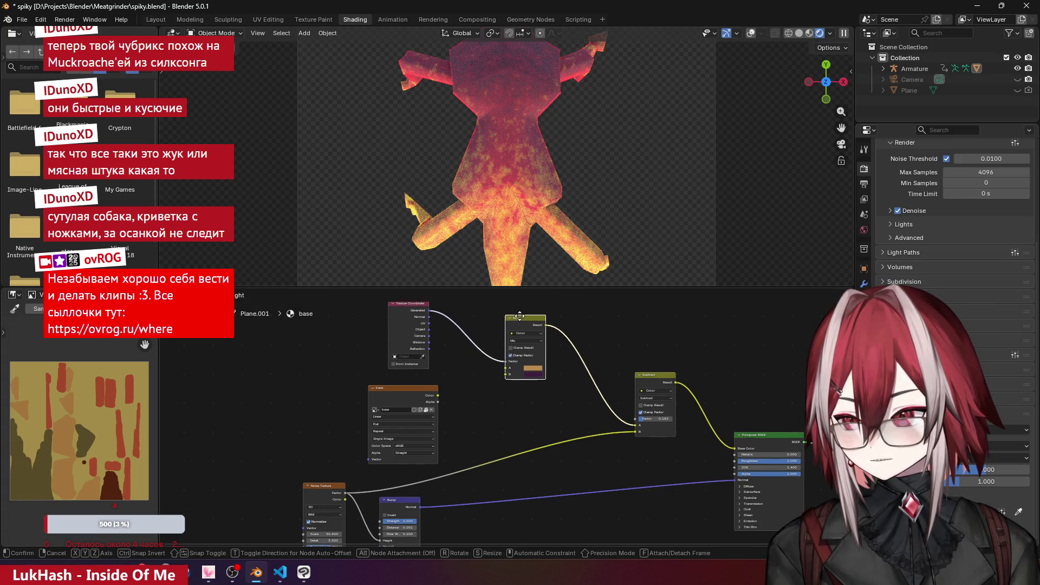
pyautogui.moveTo(409, 309); pyautogui.dragTo(409, 314, button='middle')
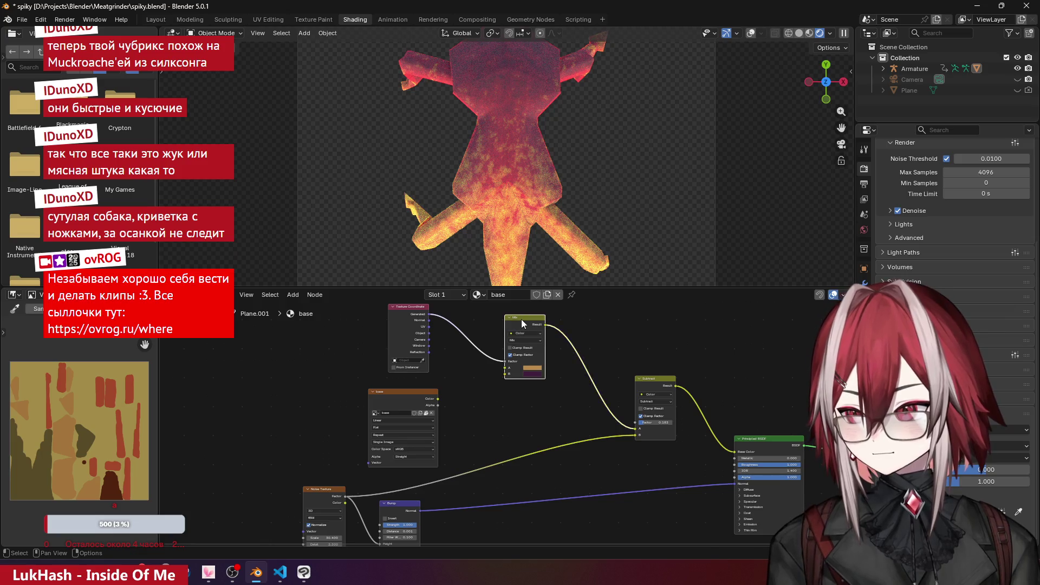
pyautogui.moveTo(521, 320); pyautogui.dragTo(501, 314)
pyautogui.moveTo(415, 392); pyautogui.dragTo(277, 371)
pyautogui.scroll(1, 449, 351)
pyautogui.moveTo(449, 351); pyautogui.dragTo(448, 401, button='middle')
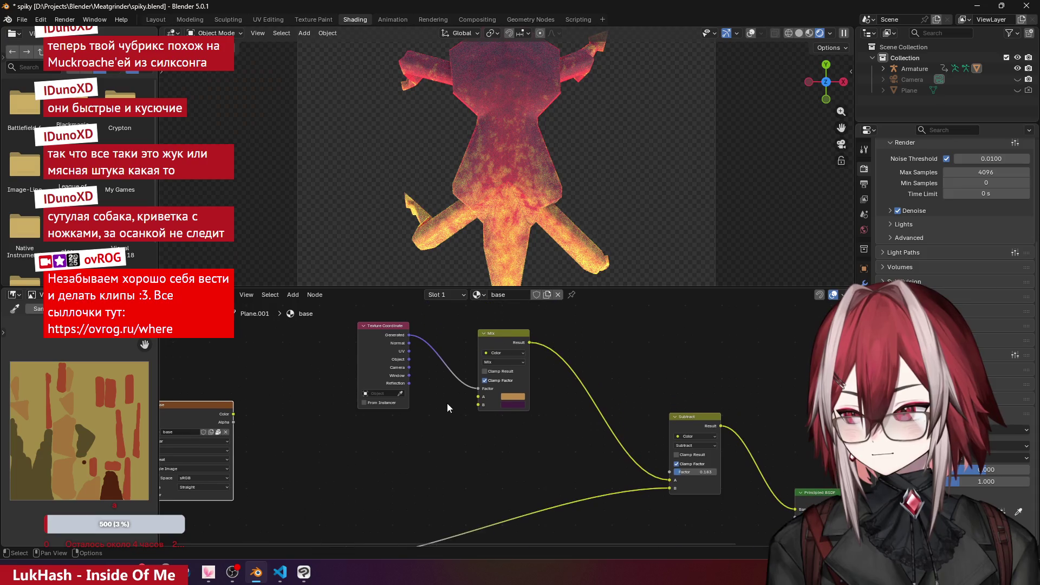
pyautogui.moveTo(381, 338); pyautogui.dragTo(369, 338)
# - Set the Subtract node's factor to 0.183 for mottled red-yellow patches
pyautogui.moveTo(591, 496); pyautogui.dragTo(554, 410, button='middle')
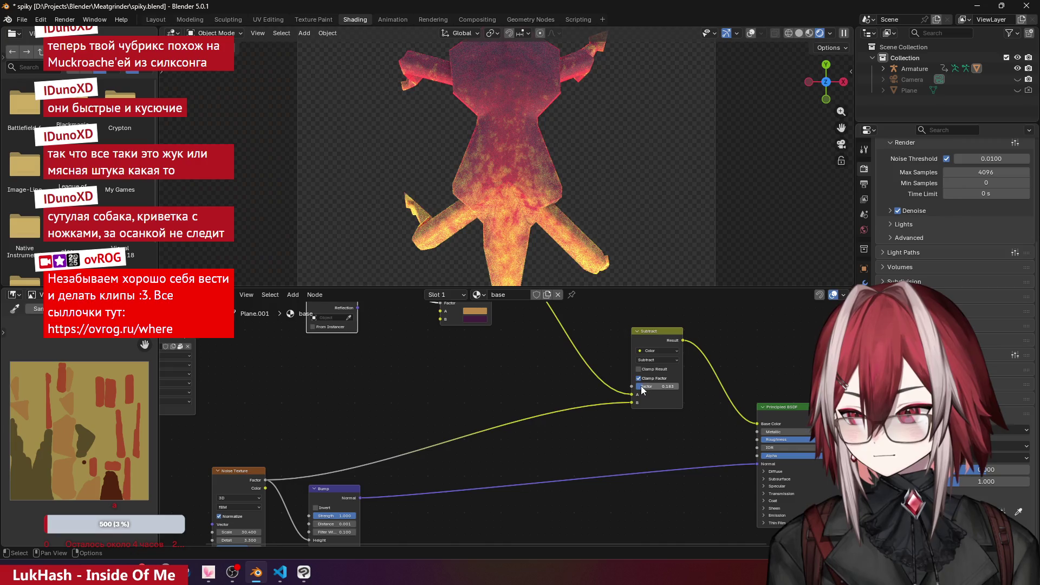
pyautogui.moveTo(642, 390)
pyautogui.mouseDown()
pyautogui.moveTo(615, 390)
pyautogui.moveTo(644, 390)
pyautogui.mouseUp()
pyautogui.moveTo(430, 331)
pyautogui.mouseDown(button='middle')
pyautogui.moveTo(474, 316)
pyautogui.moveTo(436, 352)
pyautogui.moveTo(421, 396)
pyautogui.moveTo(464, 273)
pyautogui.moveTo(447, 331)
pyautogui.moveTo(453, 347)
pyautogui.moveTo(461, 337)
pyautogui.moveTo(428, 385)
pyautogui.mouseUp(button='middle')
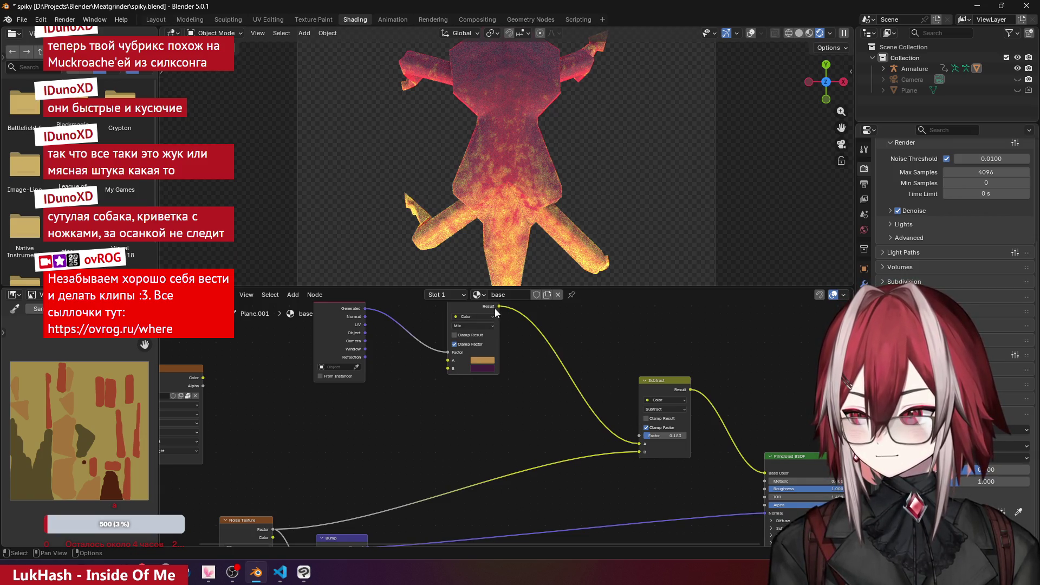
# - Preview the Mix colour directly in Base Color, shift it toward red, then restore the Subtract link
pyautogui.moveTo(497, 307); pyautogui.dragTo(760, 465)
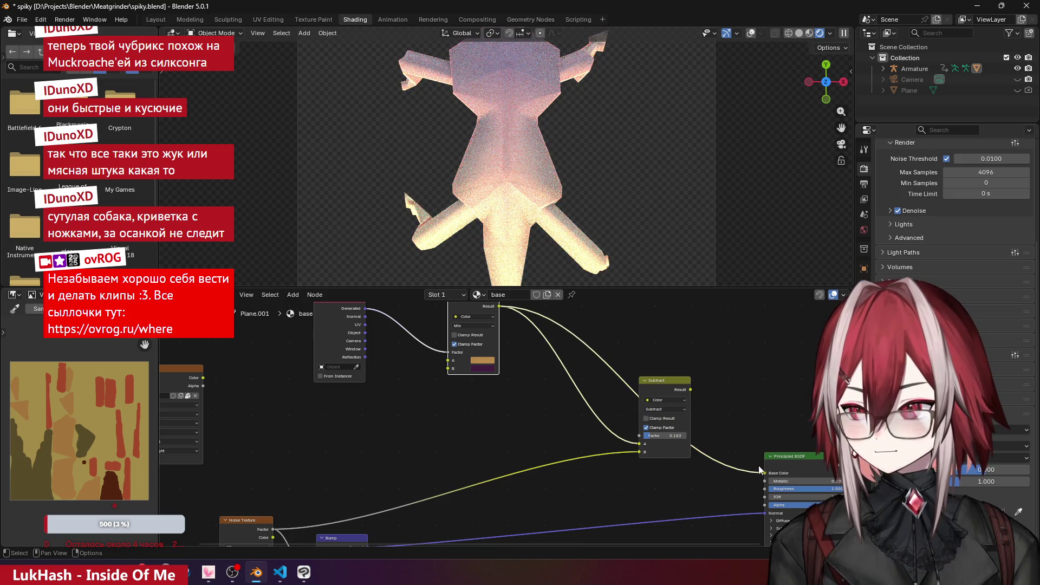
pyautogui.click(482, 360)
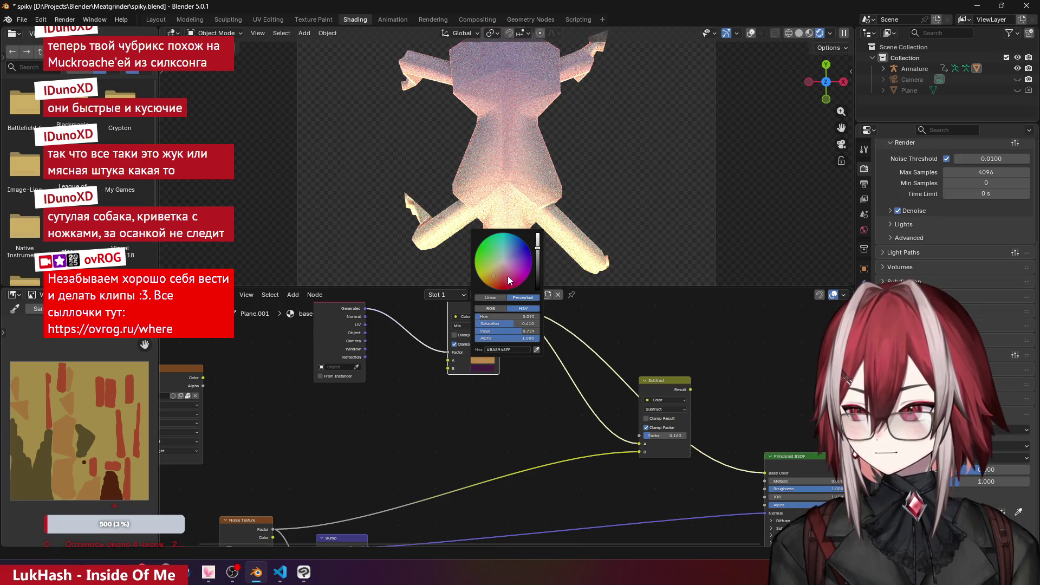
pyautogui.moveTo(510, 281); pyautogui.dragTo(496, 282)
pyautogui.moveTo(764, 473)
pyautogui.mouseDown()
pyautogui.moveTo(564, 336)
pyautogui.moveTo(502, 310)
pyautogui.moveTo(560, 327)
pyautogui.mouseUp()
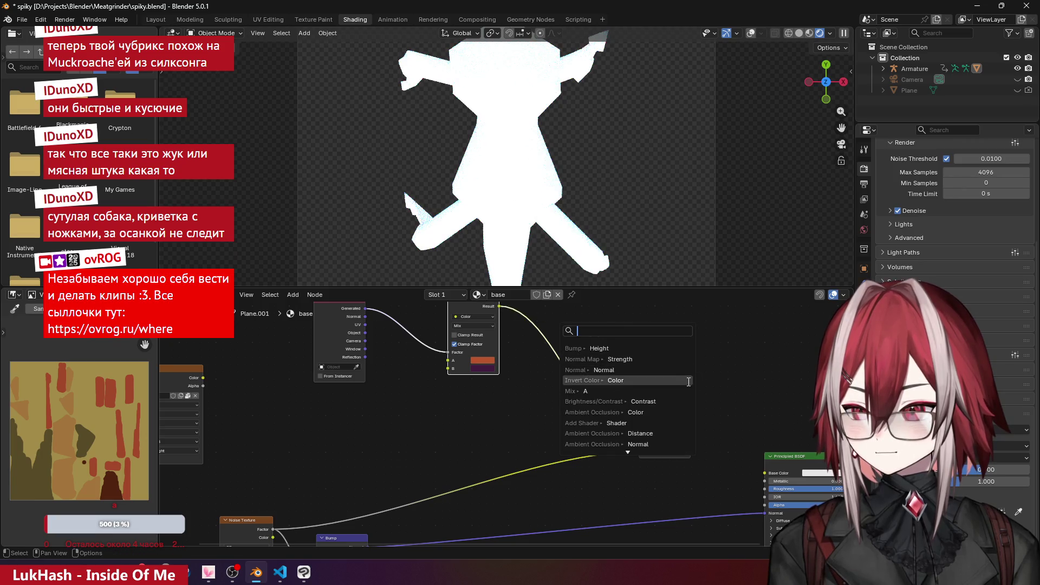
pyautogui.click(689, 380)
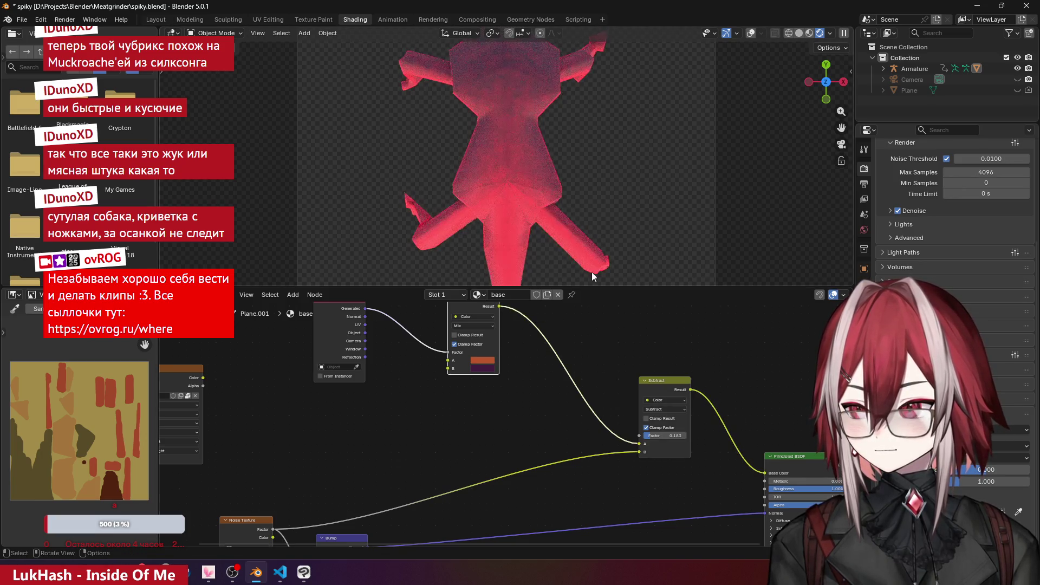
# - Turn the Mix node's first colour into a darker mustard yellow by lowering saturation and value
pyautogui.click(486, 360)
pyautogui.moveTo(501, 281)
pyautogui.mouseDown()
pyautogui.moveTo(500, 270)
pyautogui.moveTo(482, 275)
pyautogui.moveTo(499, 286)
pyautogui.moveTo(483, 282)
pyautogui.mouseUp()
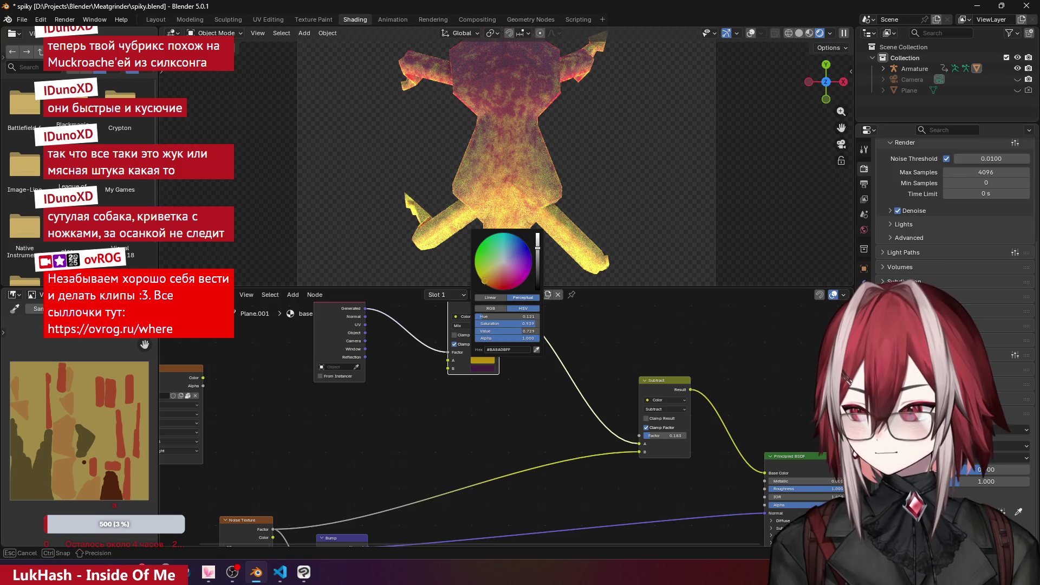
pyautogui.click(488, 280)
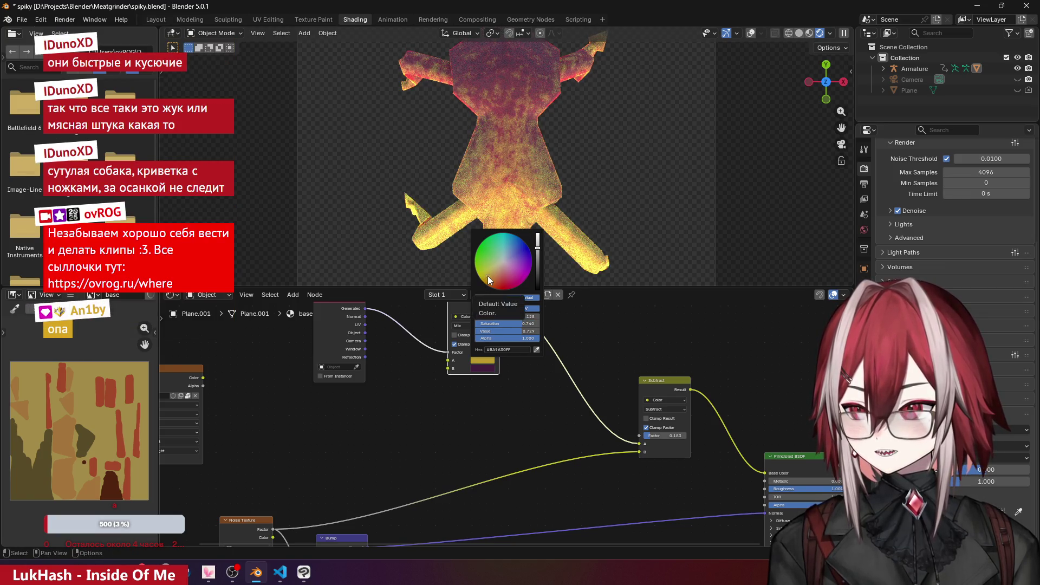
pyautogui.scroll(-3, 510, 185)
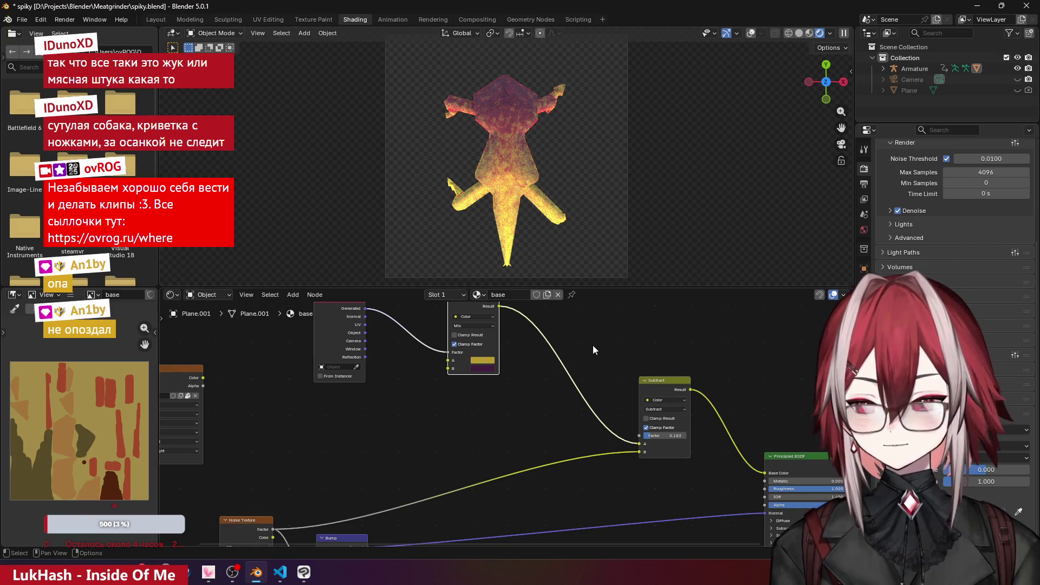
pyautogui.moveTo(603, 352)
pyautogui.mouseDown(button='middle')
pyautogui.moveTo(543, 336)
pyautogui.moveTo(574, 348)
pyautogui.moveTo(593, 374)
pyautogui.moveTo(612, 365)
pyautogui.mouseUp(button='middle')
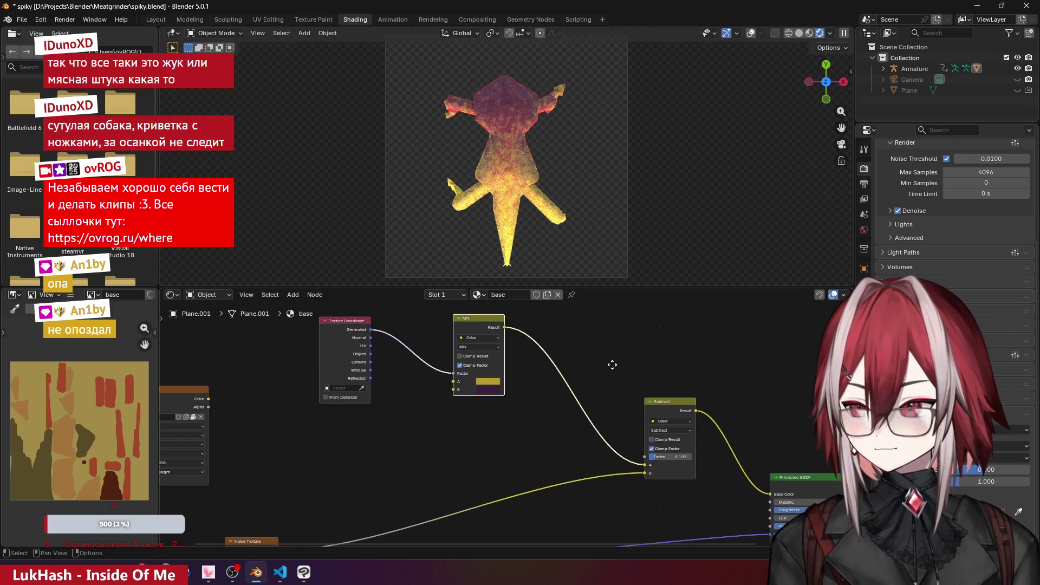
pyautogui.click(496, 382)
pyautogui.moveTo(543, 271); pyautogui.dragTo(543, 275)
# - Shift the Texture Coordinate and Mix nodes left and move Noise Texture up beside Subtract
pyautogui.click(326, 323)
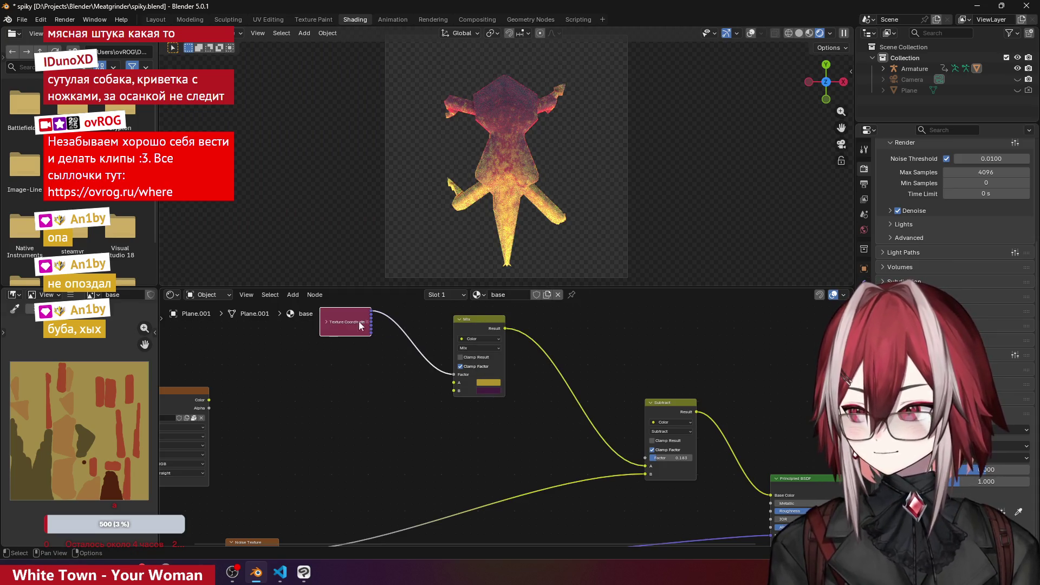
pyautogui.click(328, 323)
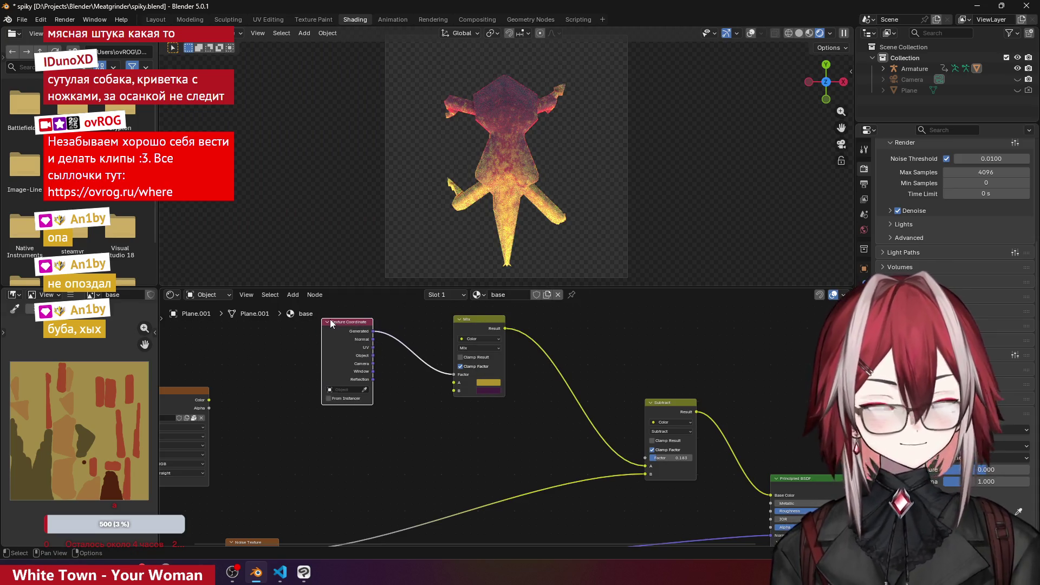
pyautogui.moveTo(350, 323); pyautogui.dragTo(329, 323)
pyautogui.moveTo(489, 322); pyautogui.dragTo(439, 322)
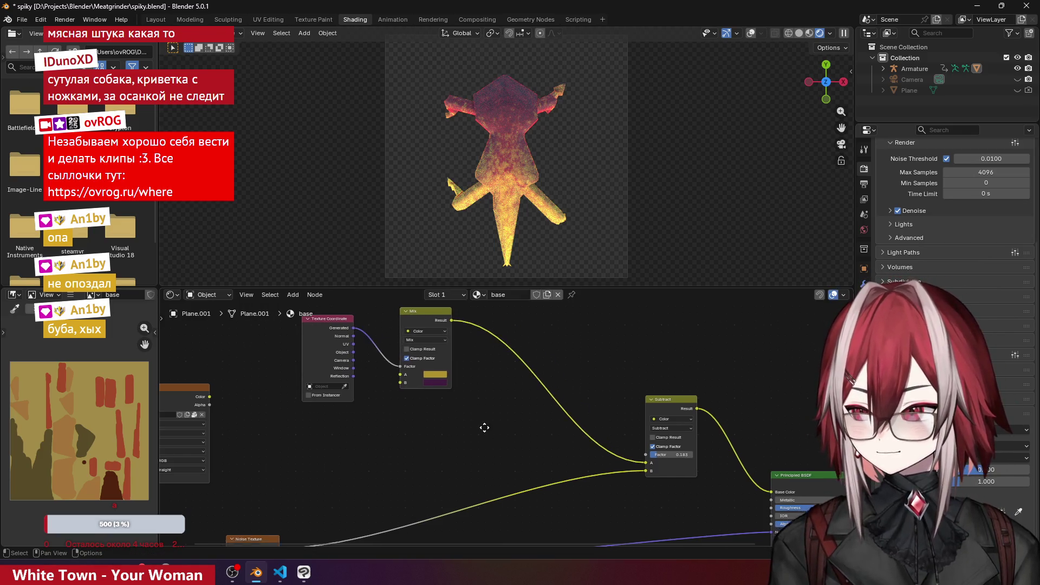
pyautogui.moveTo(483, 427); pyautogui.dragTo(558, 336, button='middle')
pyautogui.moveTo(337, 444); pyautogui.dragTo(338, 382)
pyautogui.moveTo(566, 356)
pyautogui.mouseDown(button='middle')
pyautogui.moveTo(474, 333)
pyautogui.moveTo(446, 380)
pyautogui.mouseUp(button='middle')
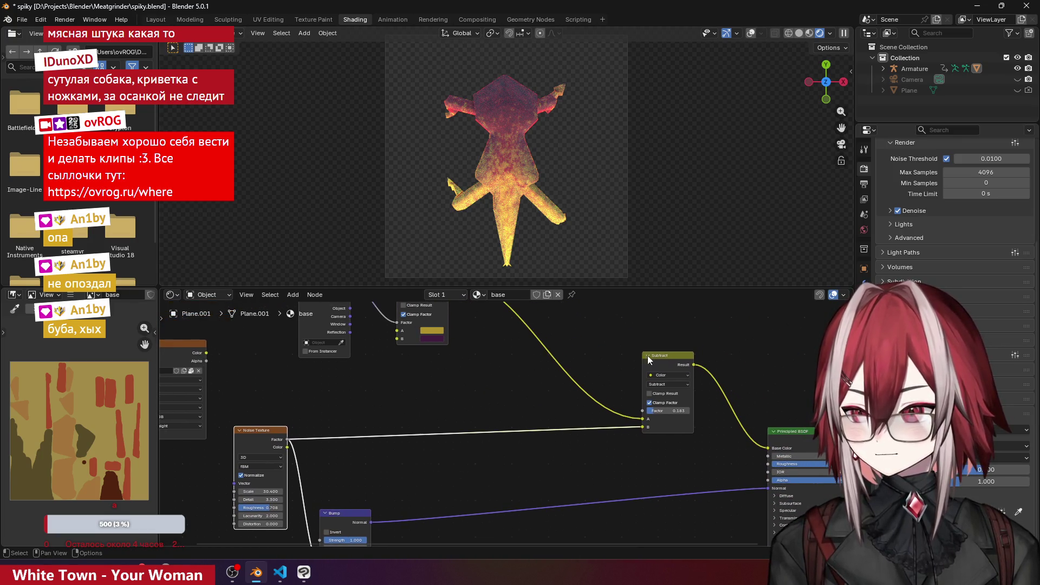
pyautogui.rightClick(386, 380)
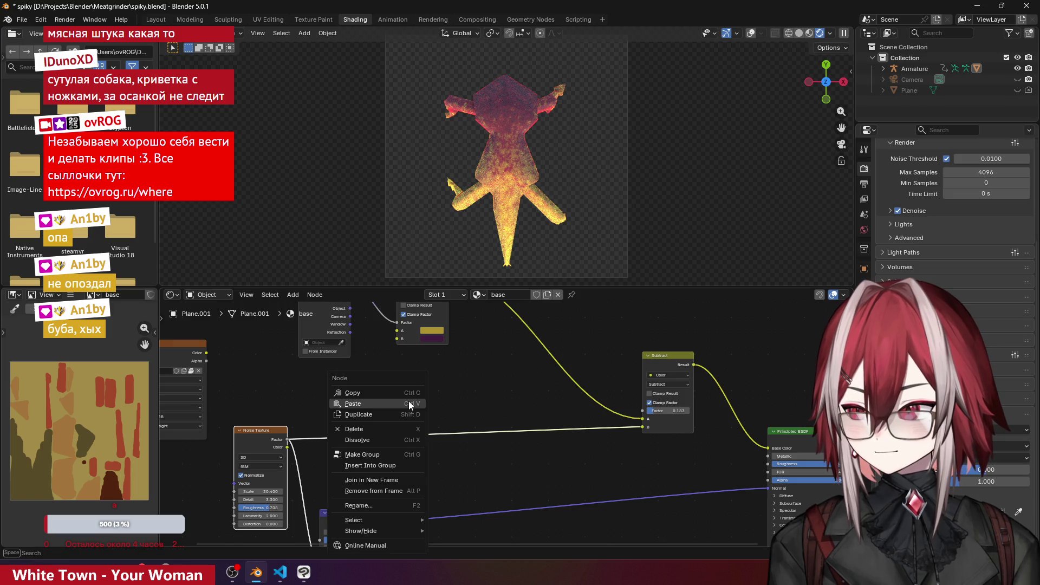
# - Insert a Color Ramp node into an existing link and move its white stop inward
pyautogui.press('Escape')
pyautogui.rightClick(392, 374)
pyautogui.press('Escape')
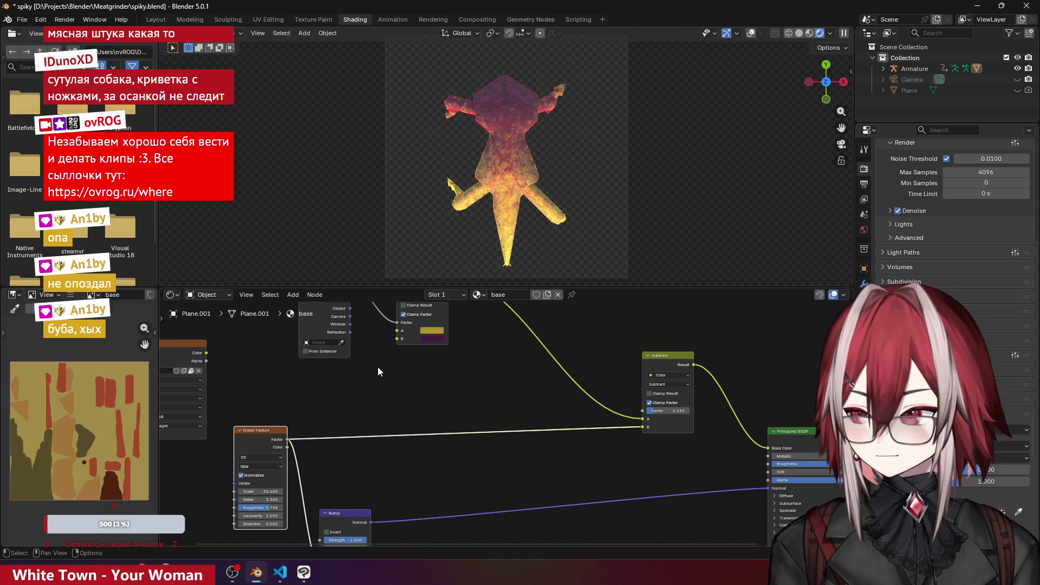
pyautogui.click(292, 295)
pyautogui.moveTo(338, 359)
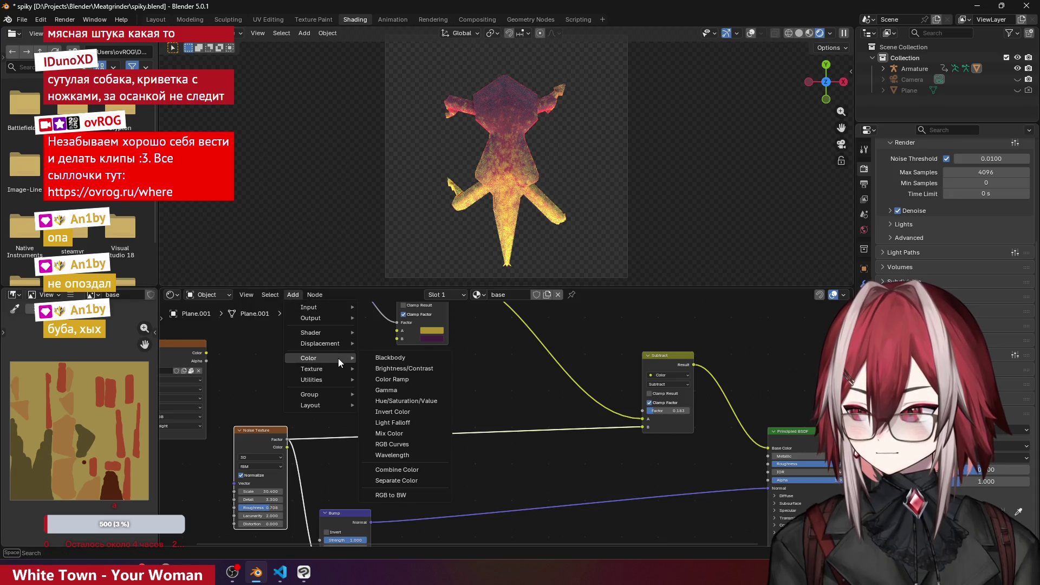
pyautogui.click(395, 379)
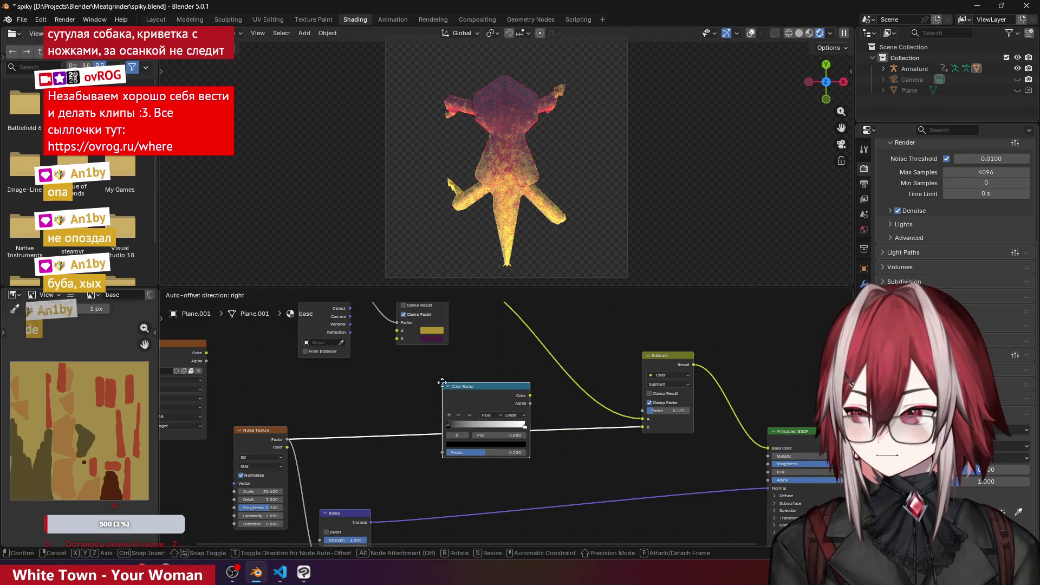
pyautogui.click(499, 328)
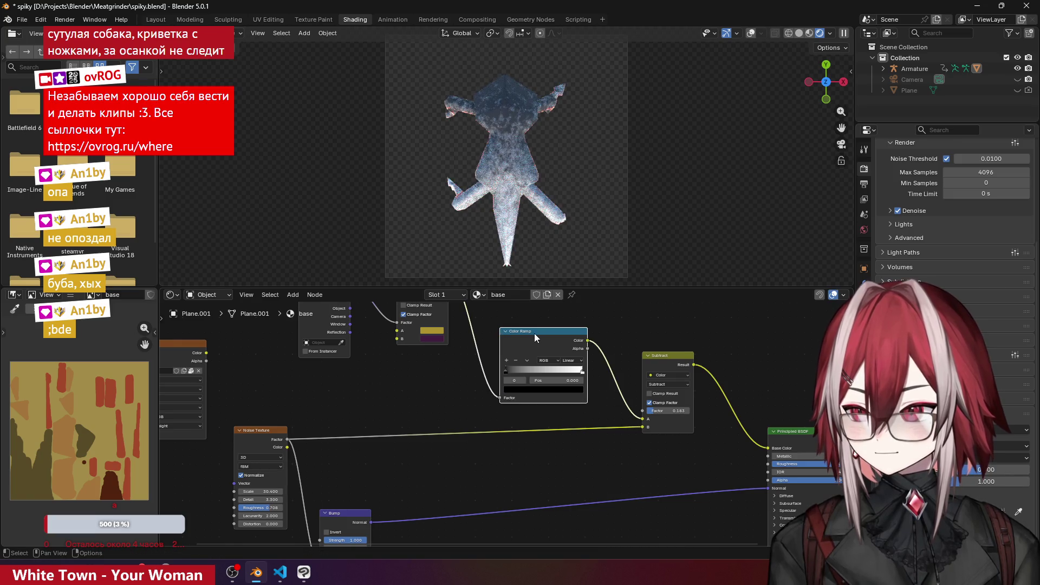
pyautogui.moveTo(510, 372); pyautogui.dragTo(559, 373)
# - Link the Mix result to Subtract's A input and pull the Color Ramp aside, cutting its Factor link
pyautogui.moveTo(557, 323); pyautogui.dragTo(540, 349, button='middle')
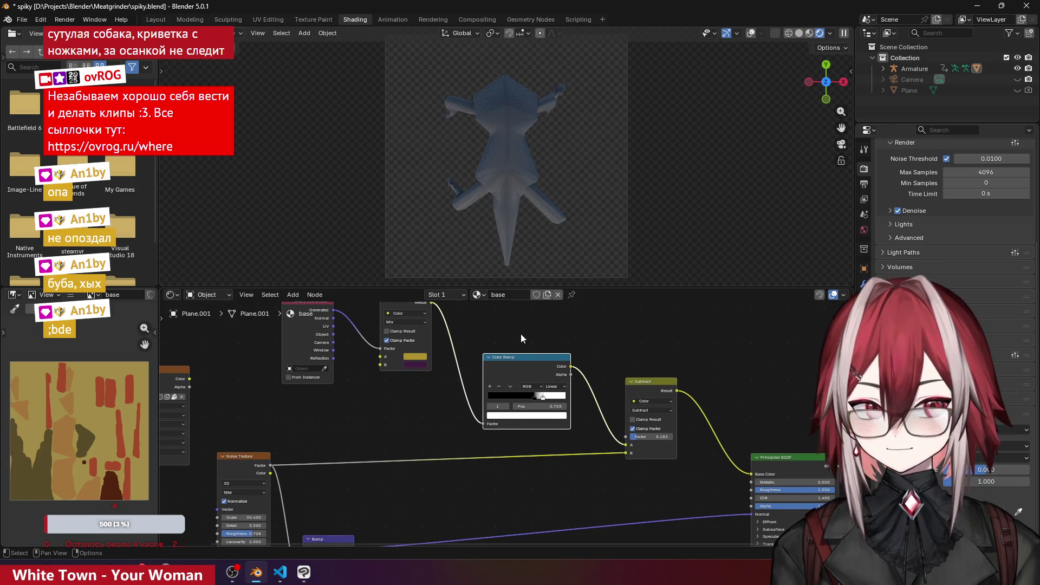
pyautogui.moveTo(432, 303)
pyautogui.mouseDown()
pyautogui.moveTo(533, 351)
pyautogui.moveTo(619, 425)
pyautogui.moveTo(626, 445)
pyautogui.mouseUp()
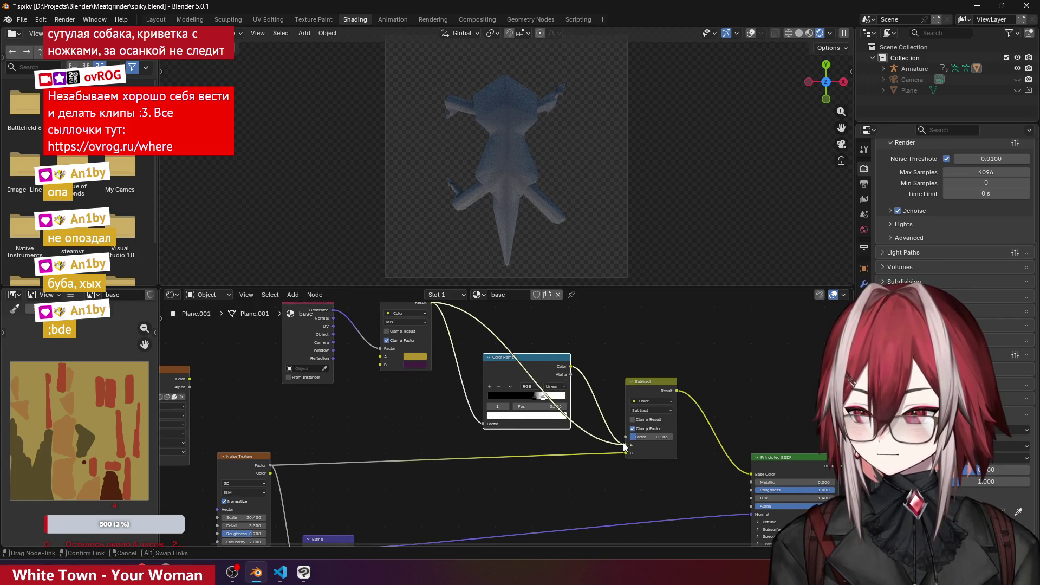
pyautogui.moveTo(548, 364); pyautogui.dragTo(522, 375)
pyautogui.keyDown('ctrl'); pyautogui.moveTo(512, 371); pyautogui.dragTo(411, 432, button='right'); pyautogui.keyUp('ctrl')
pyautogui.moveTo(411, 432); pyautogui.dragTo(371, 382, button='middle')
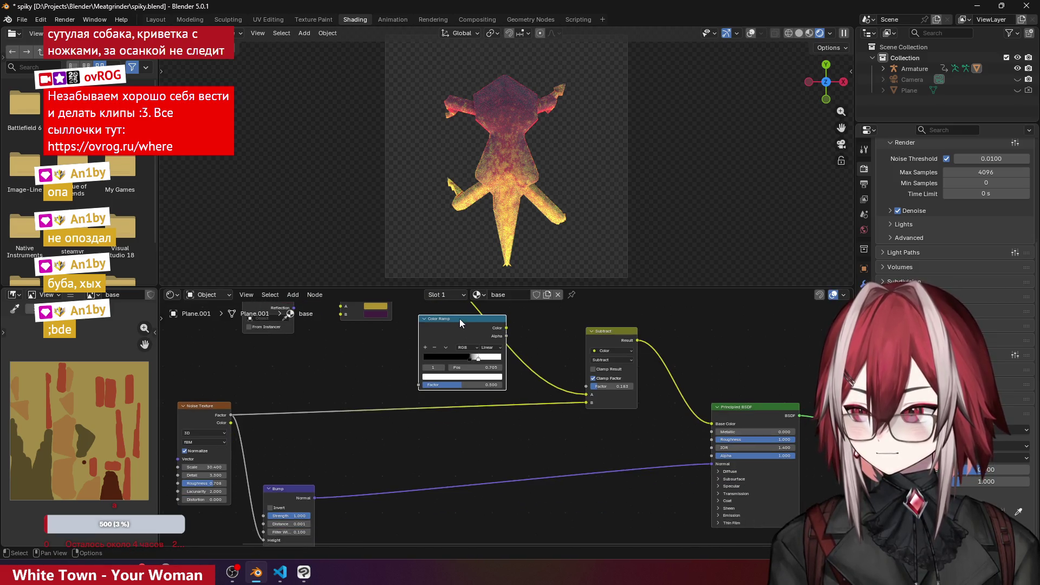
# - Reposition the Color Ramp and set its black stop to 0.359 and white stop to 0.536
pyautogui.moveTo(459, 318)
pyautogui.mouseDown()
pyautogui.moveTo(414, 327)
pyautogui.moveTo(414, 372)
pyautogui.mouseUp()
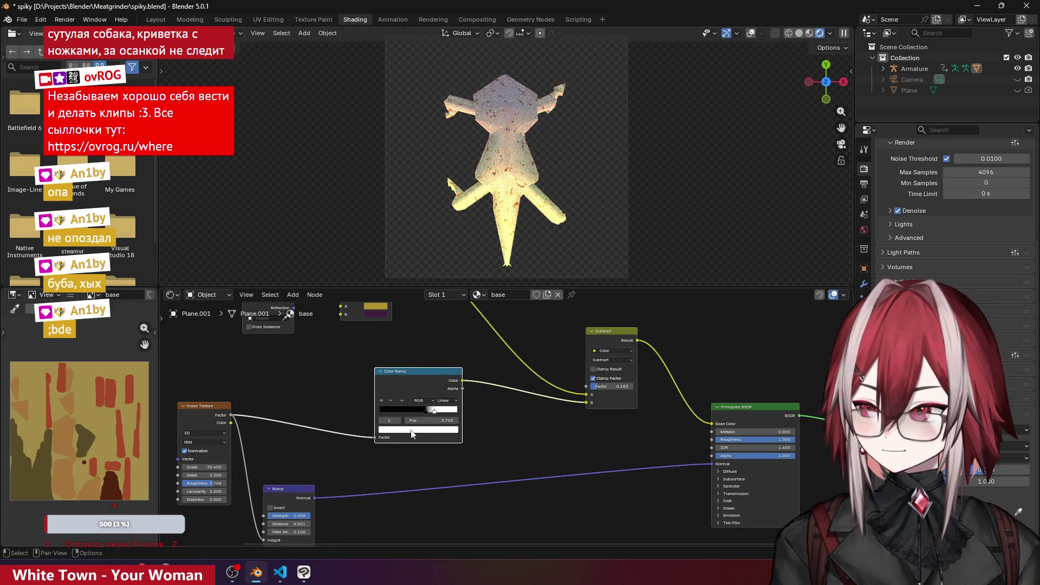
pyautogui.moveTo(428, 420); pyautogui.dragTo(420, 412)
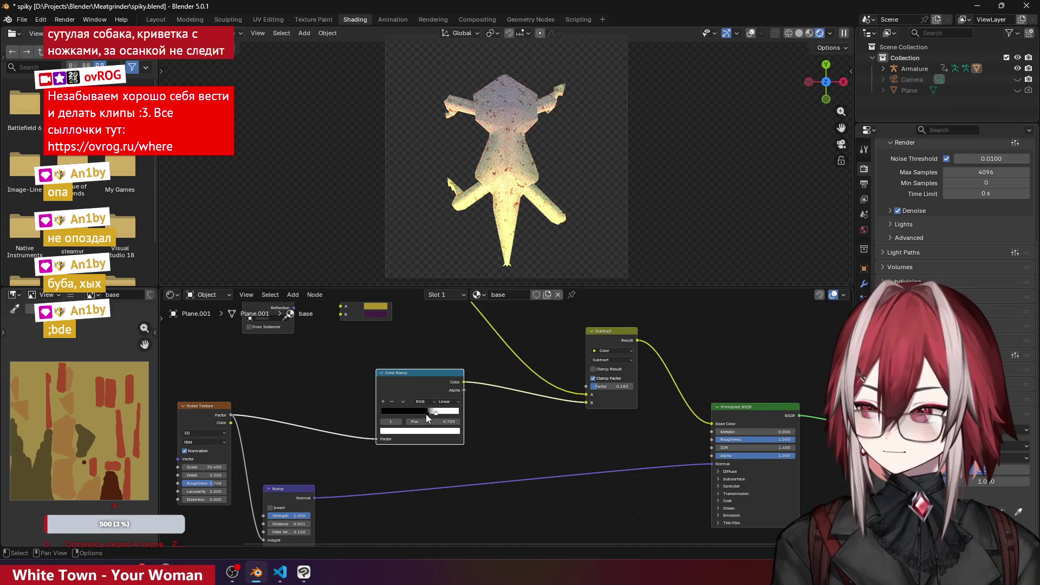
pyautogui.moveTo(426, 414)
pyautogui.mouseDown()
pyautogui.moveTo(398, 413)
pyautogui.moveTo(423, 414)
pyautogui.moveTo(407, 416)
pyautogui.mouseUp()
pyautogui.click(422, 413)
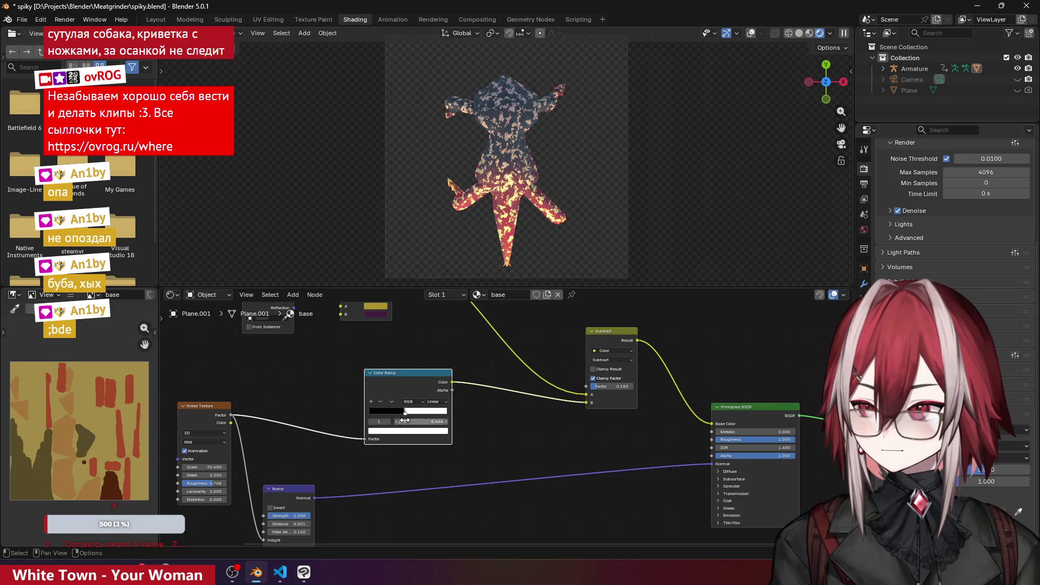
pyautogui.scroll(4, 395, 417)
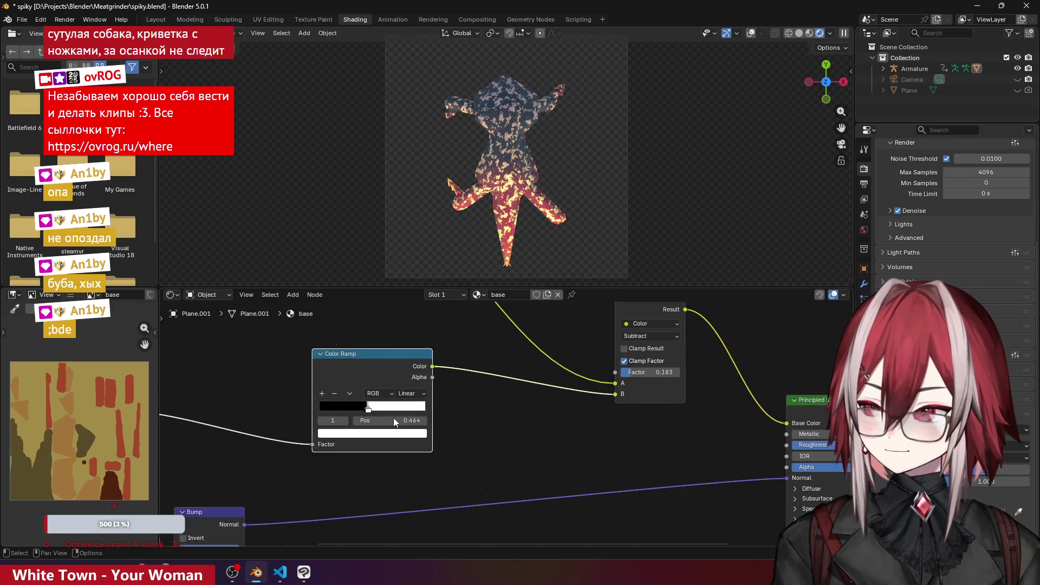
pyautogui.moveTo(494, 418); pyautogui.dragTo(501, 421)
pyautogui.scroll(-4, 623, 329)
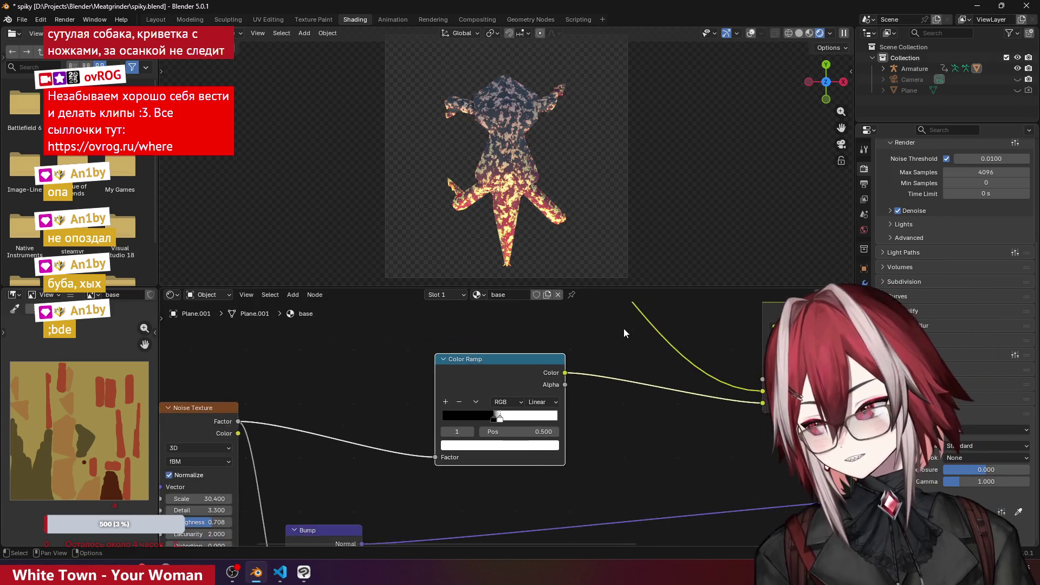
pyautogui.moveTo(560, 177)
pyautogui.mouseDown(button='middle')
pyautogui.moveTo(531, 179)
pyautogui.moveTo(514, 136)
pyautogui.mouseUp(button='middle')
# - Connect the Mix result to Subtract A and the Color Ramp colour to Subtract Factor
pyautogui.moveTo(619, 416); pyautogui.dragTo(539, 403, button='middle')
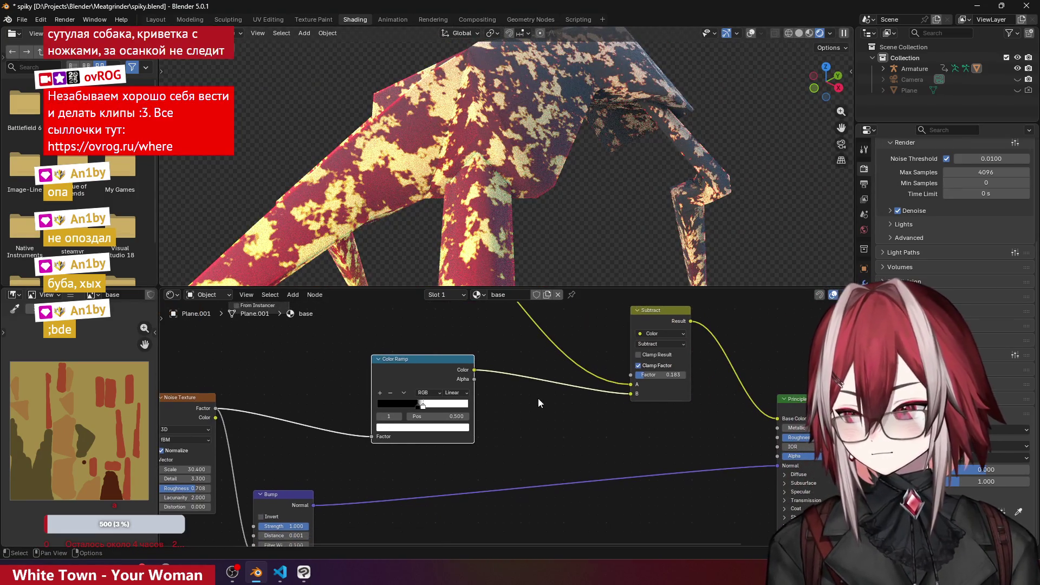
pyautogui.moveTo(476, 382)
pyautogui.mouseDown()
pyautogui.moveTo(624, 387)
pyautogui.moveTo(625, 402)
pyautogui.mouseUp()
pyautogui.scroll(-1, 570, 362)
pyautogui.moveTo(423, 323); pyautogui.dragTo(617, 466)
pyautogui.moveTo(483, 453); pyautogui.dragTo(511, 457)
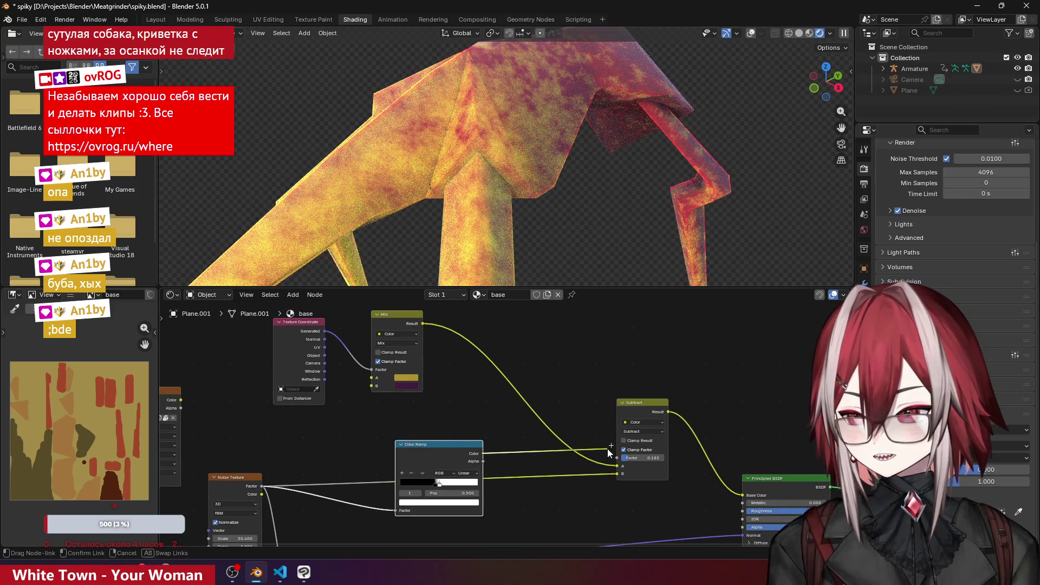
pyautogui.moveTo(612, 455); pyautogui.dragTo(617, 458)
# - Slide the ramp's white stop further right for a softer dark-to-gold gradient
pyautogui.moveTo(433, 444); pyautogui.dragTo(446, 401)
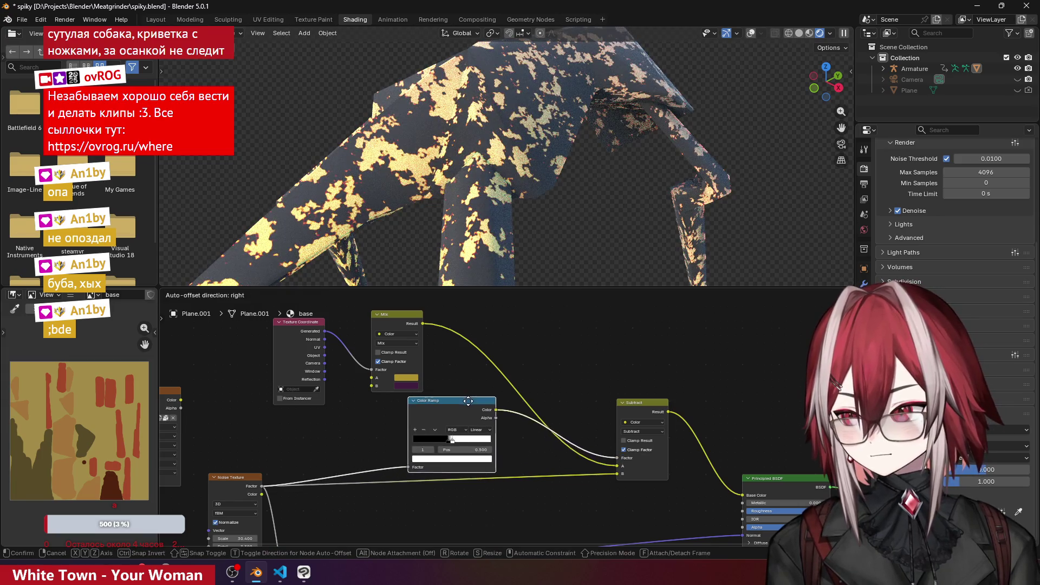
pyautogui.moveTo(453, 440)
pyautogui.mouseDown()
pyautogui.moveTo(471, 442)
pyautogui.moveTo(444, 443)
pyautogui.mouseUp()
pyautogui.scroll(-5, 541, 215)
pyautogui.moveTo(541, 215)
pyautogui.mouseDown(button='middle')
pyautogui.moveTo(566, 222)
pyautogui.moveTo(563, 200)
pyautogui.moveTo(476, 274)
pyautogui.mouseUp(button='middle')
pyautogui.click(307, 320)
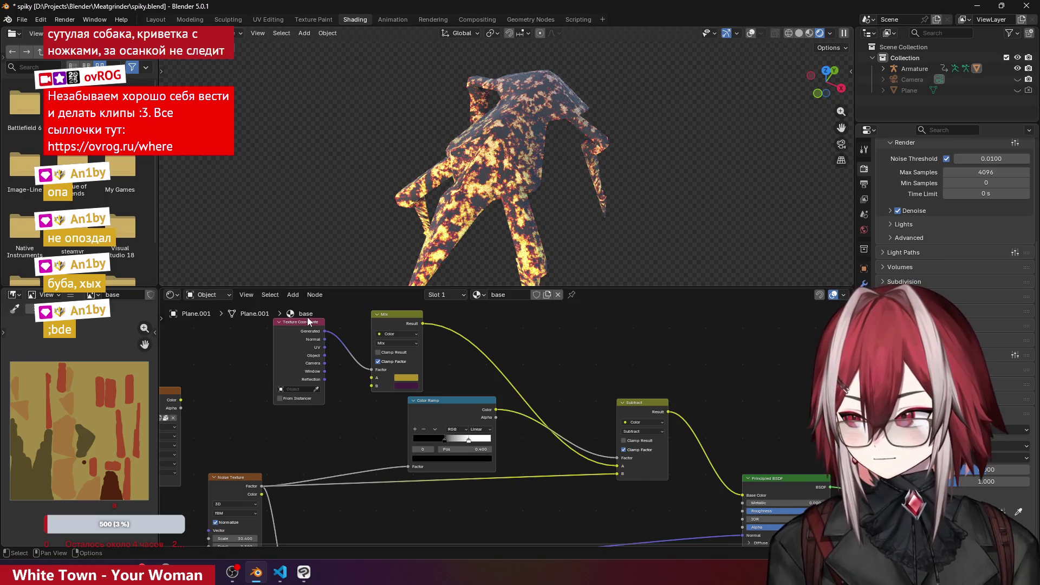
# - Duplicate the Texture Coordinate node and link its Object output to the Color Ramp Factor
pyautogui.moveTo(278, 339); pyautogui.dragTo(428, 359, button='middle')
pyautogui.hotkey('shift', 'd')
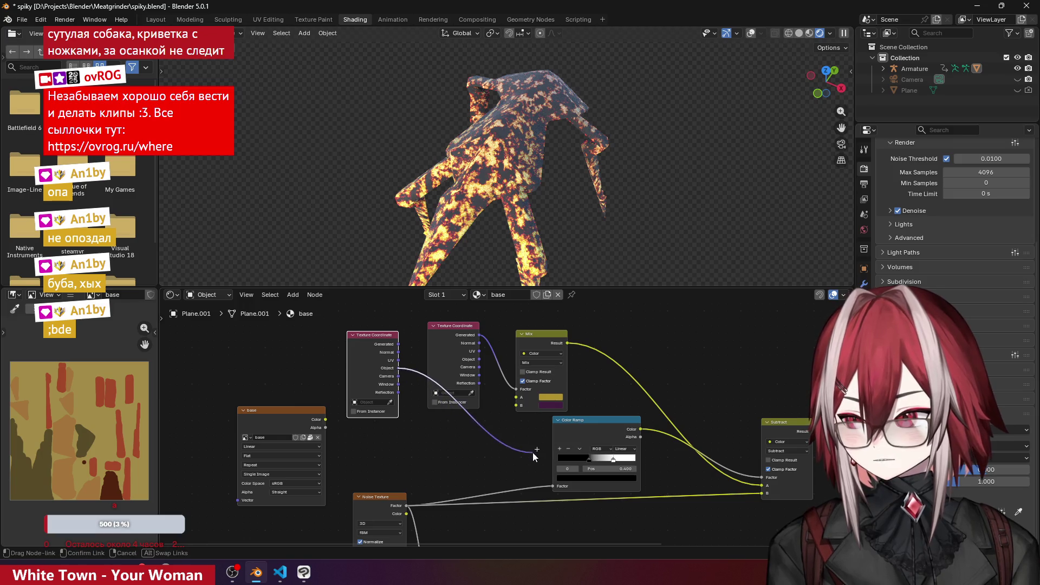
pyautogui.moveTo(549, 480); pyautogui.dragTo(550, 481)
pyautogui.moveTo(382, 337); pyautogui.dragTo(386, 389)
pyautogui.moveTo(599, 464)
pyautogui.mouseDown()
pyautogui.moveTo(577, 460)
pyautogui.moveTo(611, 460)
pyautogui.moveTo(586, 458)
pyautogui.mouseUp()
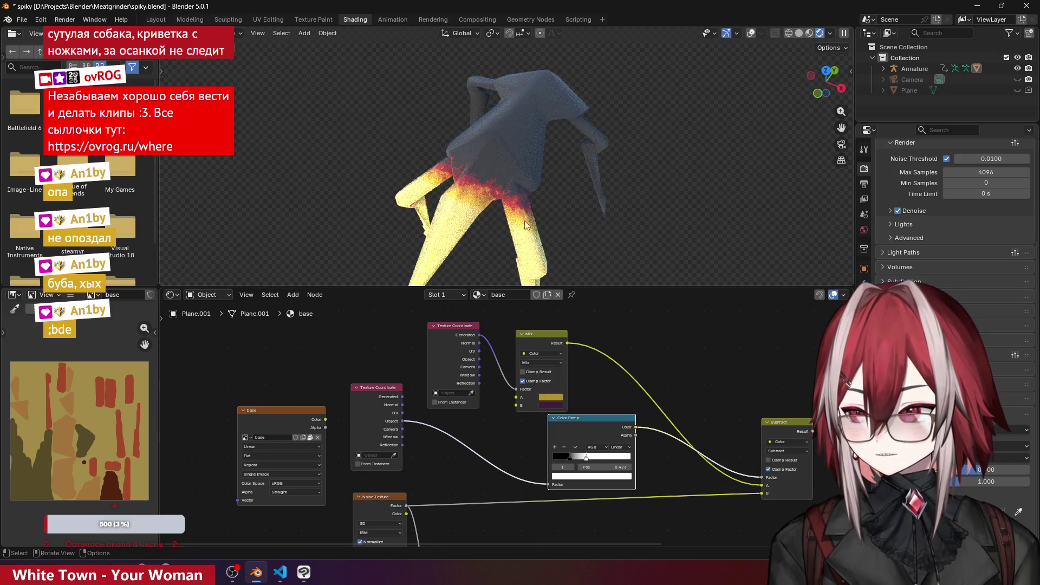
# - Move the ramp's white stop to 0.423 and view the creature from directly above
pyautogui.moveTo(531, 163)
pyautogui.mouseDown(button='middle')
pyautogui.moveTo(493, 159)
pyautogui.moveTo(548, 164)
pyautogui.moveTo(546, 185)
pyautogui.mouseUp(button='middle')
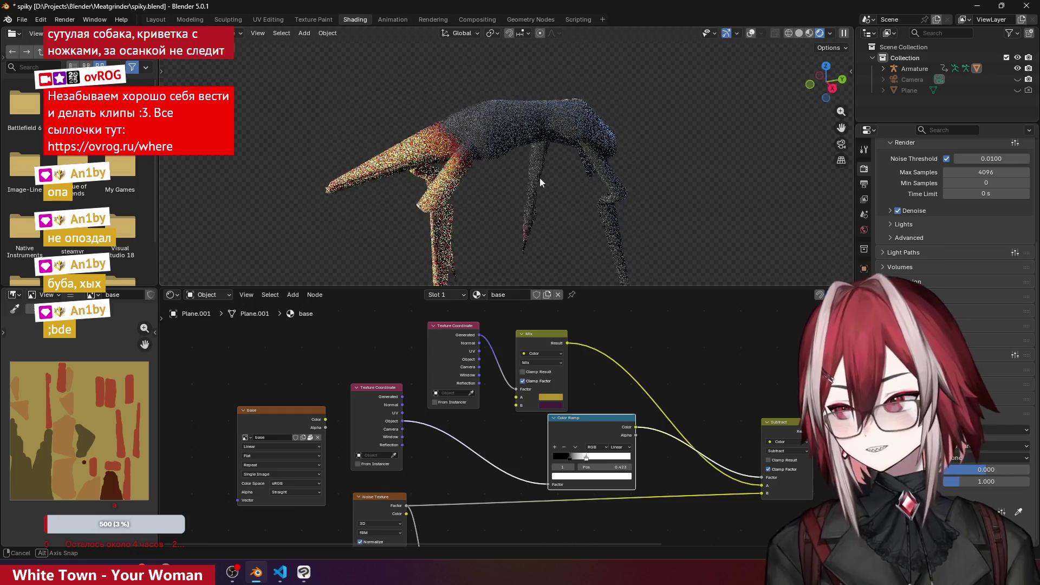
pyautogui.press('KP_7')
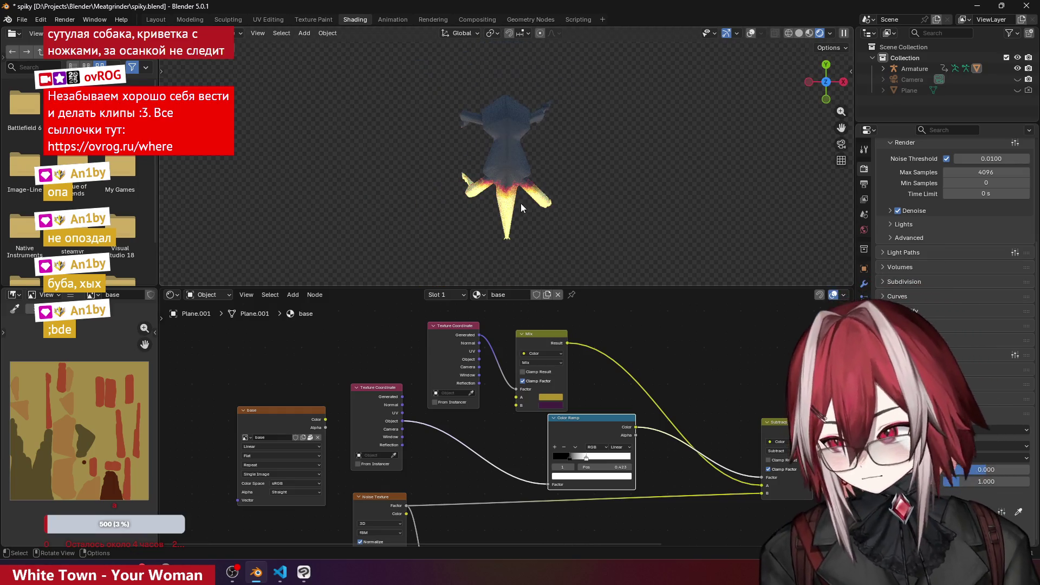
pyautogui.scroll(2, 572, 181)
pyautogui.moveTo(471, 419); pyautogui.dragTo(406, 406, button='middle')
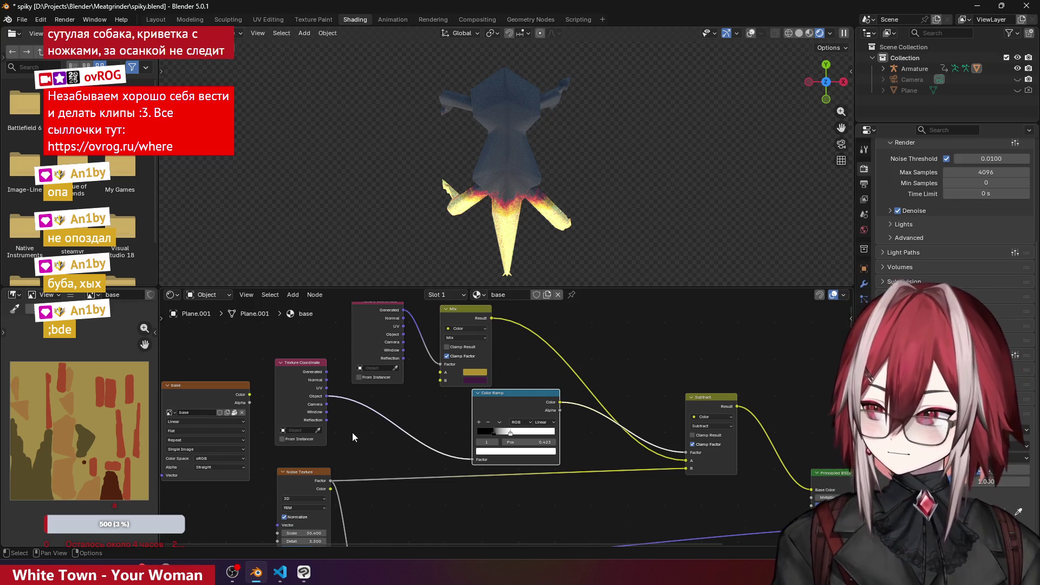
pyautogui.scroll(1, 339, 424)
# - Darken the Color Ramp's white stop to mid-grey, Value 0.610
pyautogui.scroll(1, 339, 424)
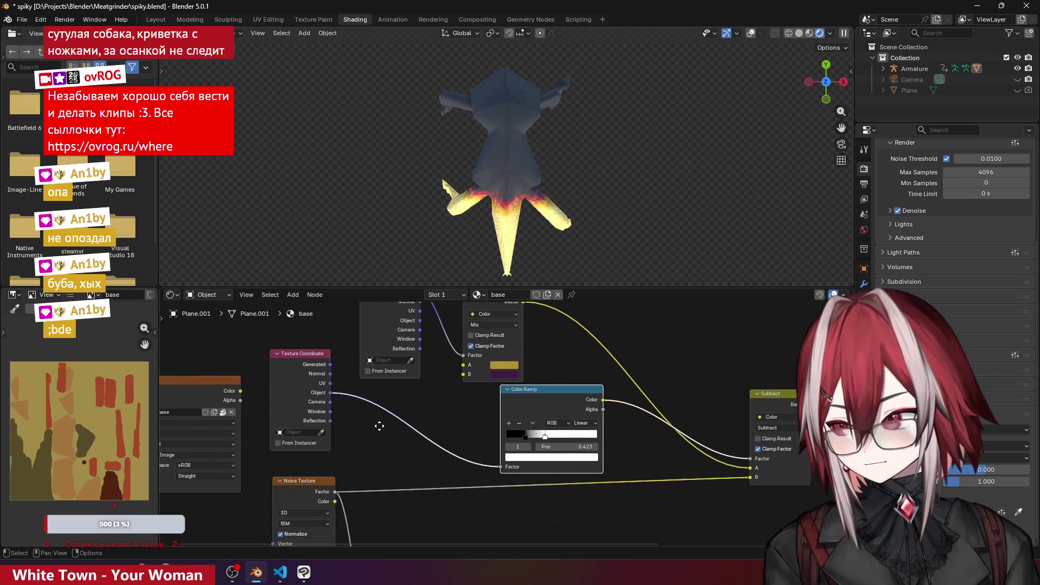
pyautogui.moveTo(520, 255)
pyautogui.mouseDown(button='middle')
pyautogui.moveTo(585, 233)
pyautogui.moveTo(490, 147)
pyautogui.mouseUp(button='middle')
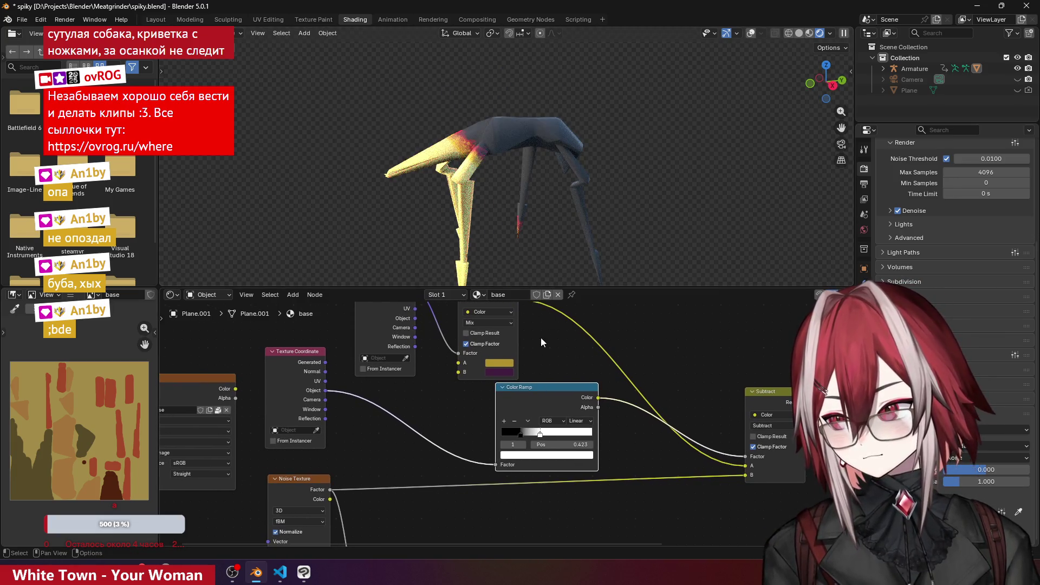
pyautogui.moveTo(574, 388); pyautogui.dragTo(554, 395)
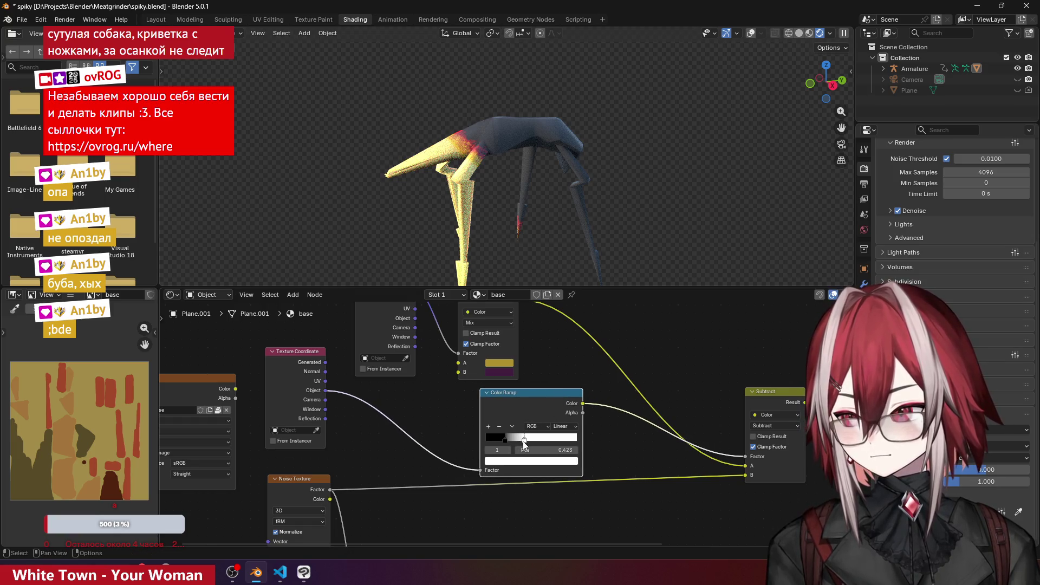
pyautogui.click(507, 460)
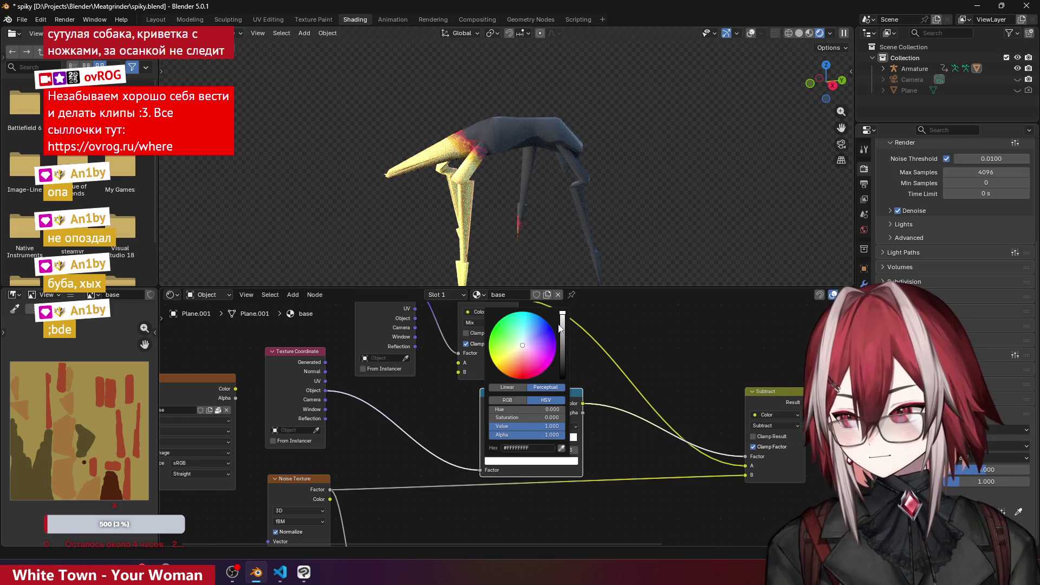
pyautogui.moveTo(560, 328)
pyautogui.mouseDown()
pyautogui.moveTo(561, 347)
pyautogui.moveTo(562, 337)
pyautogui.mouseUp()
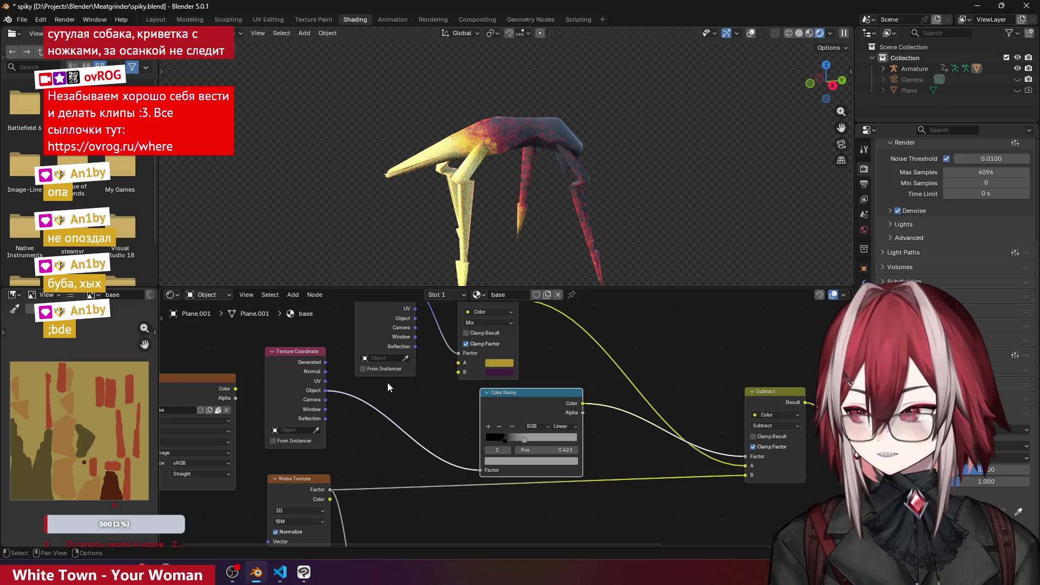
# - Move the base image and Texture Coordinate nodes further left to tidy the graph
pyautogui.moveTo(388, 382); pyautogui.dragTo(541, 385, button='middle')
pyautogui.moveTo(347, 388); pyautogui.dragTo(267, 386)
pyautogui.moveTo(432, 353); pyautogui.dragTo(406, 346)
pyautogui.click(293, 294)
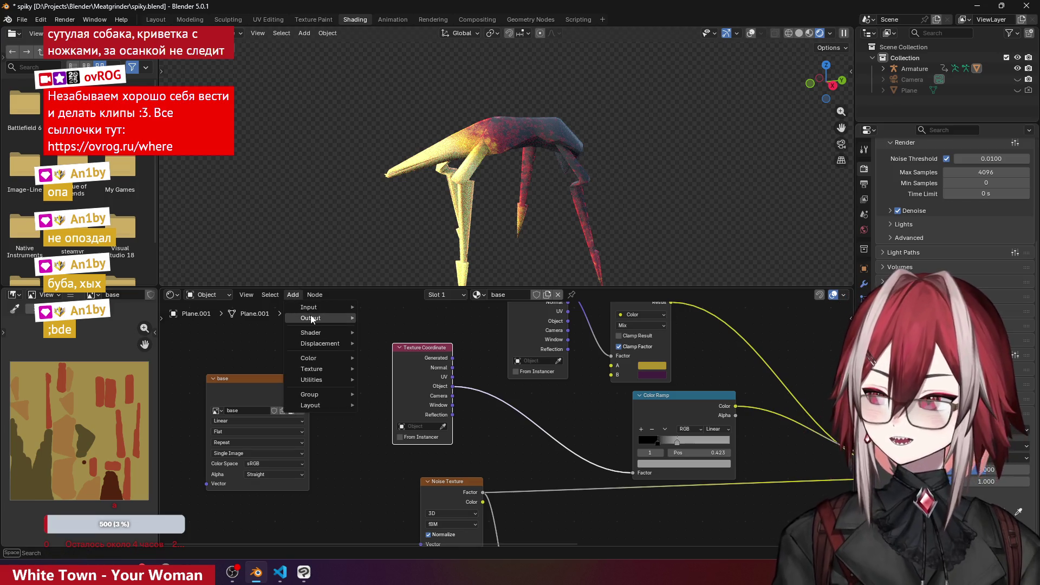
# - Add a Geometry node from a 'nor' search by mistake, then delete it
pyautogui.write('n')
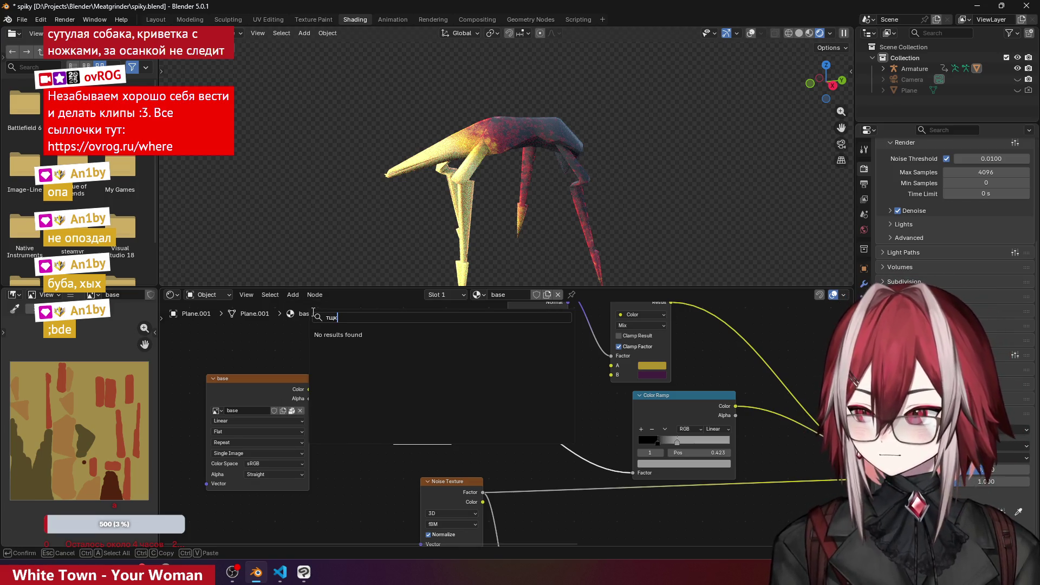
pyautogui.write('or')
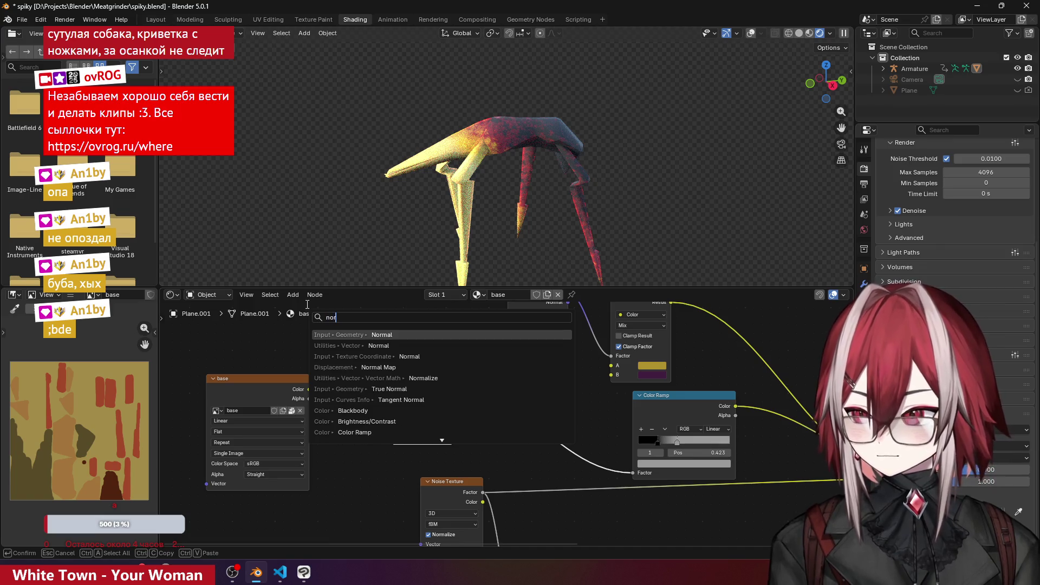
pyautogui.click(359, 334)
pyautogui.click(329, 453)
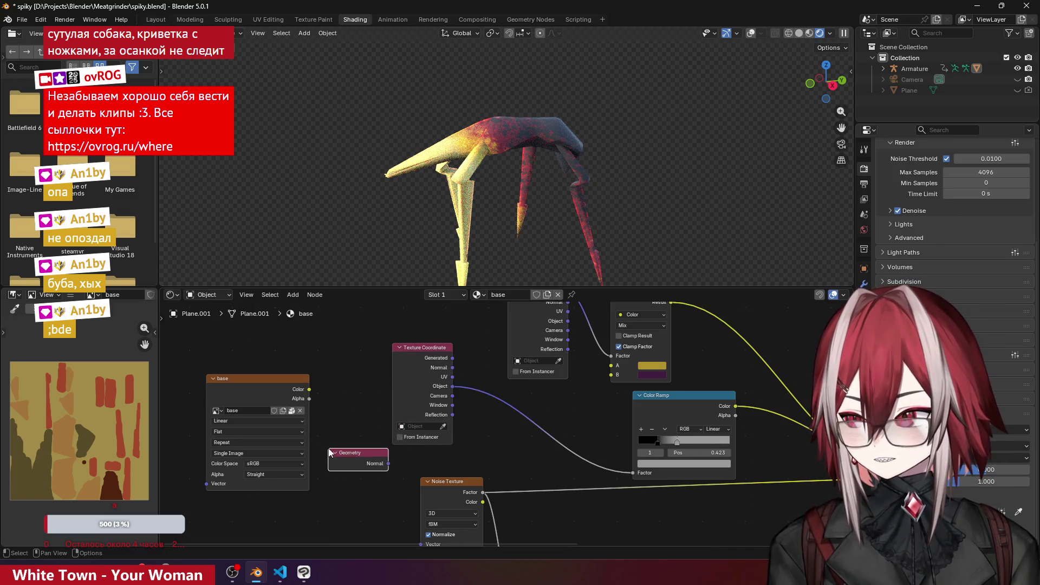
pyautogui.press('x')
# - Add a Vector Normal node, feed it into the Color Ramp Factor, and tilt its direction
pyautogui.click(292, 295)
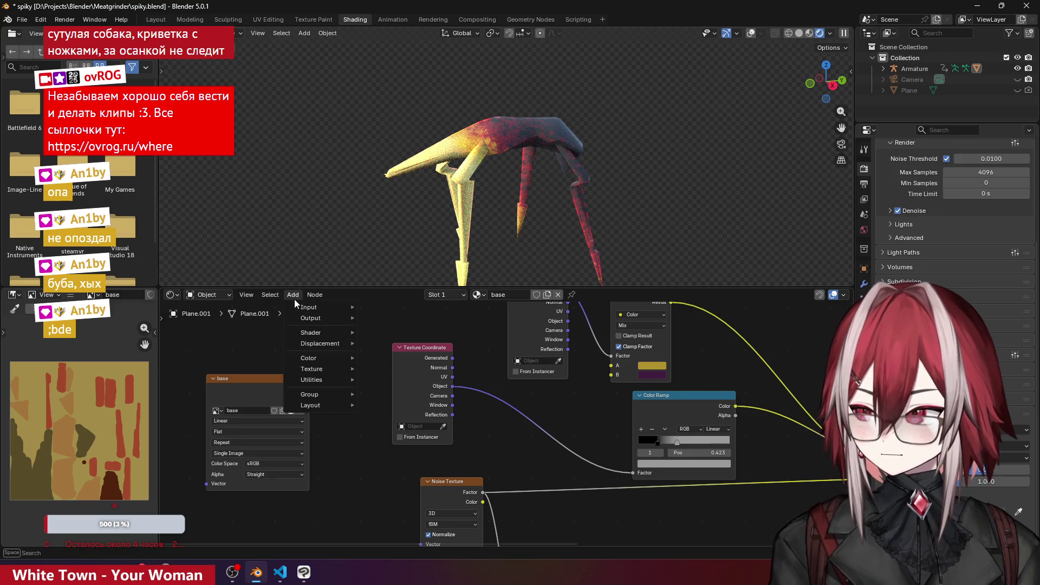
pyautogui.write('nore')
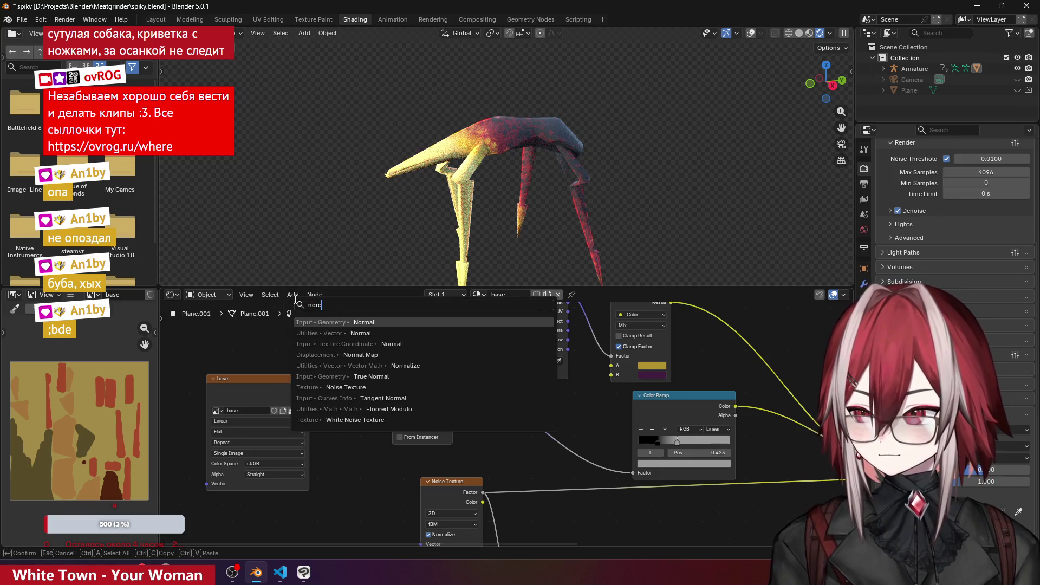
pyautogui.click(361, 333)
pyautogui.click(373, 447)
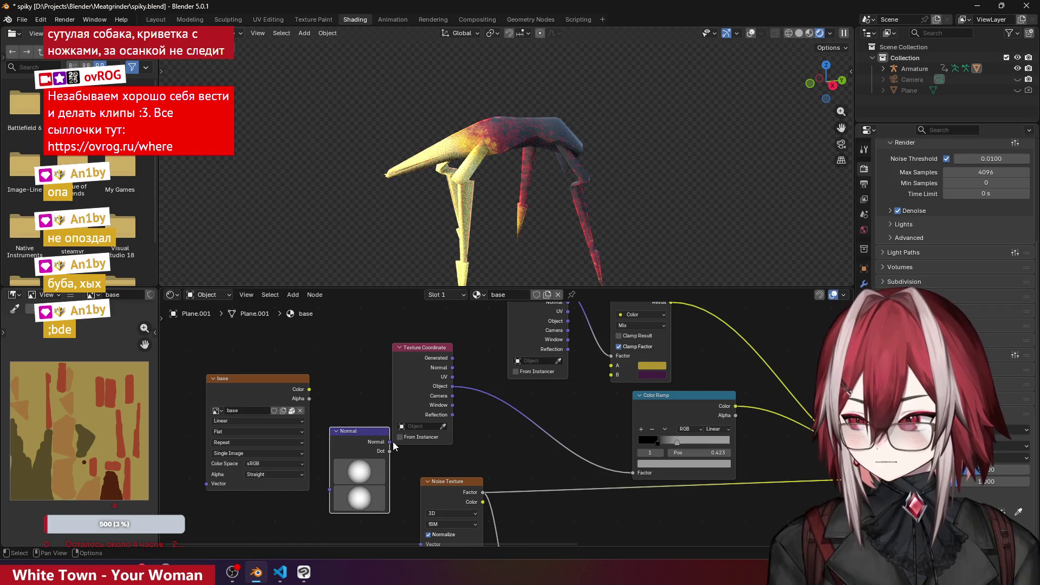
pyautogui.moveTo(389, 442); pyautogui.dragTo(633, 473)
pyautogui.moveTo(414, 354); pyautogui.dragTo(407, 327)
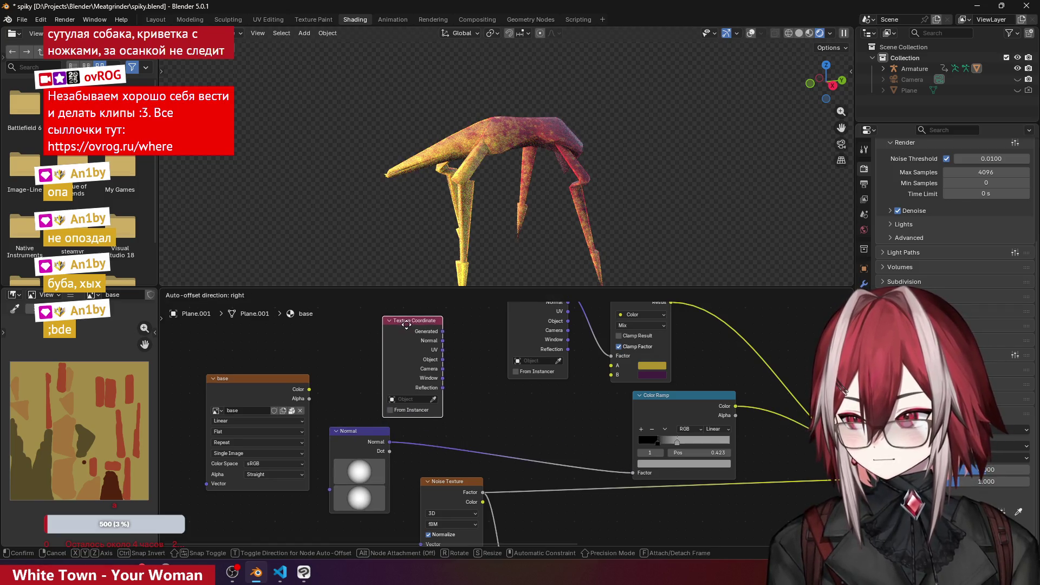
pyautogui.moveTo(362, 490)
pyautogui.mouseDown()
pyautogui.moveTo(356, 438)
pyautogui.moveTo(350, 511)
pyautogui.moveTo(356, 445)
pyautogui.mouseUp()
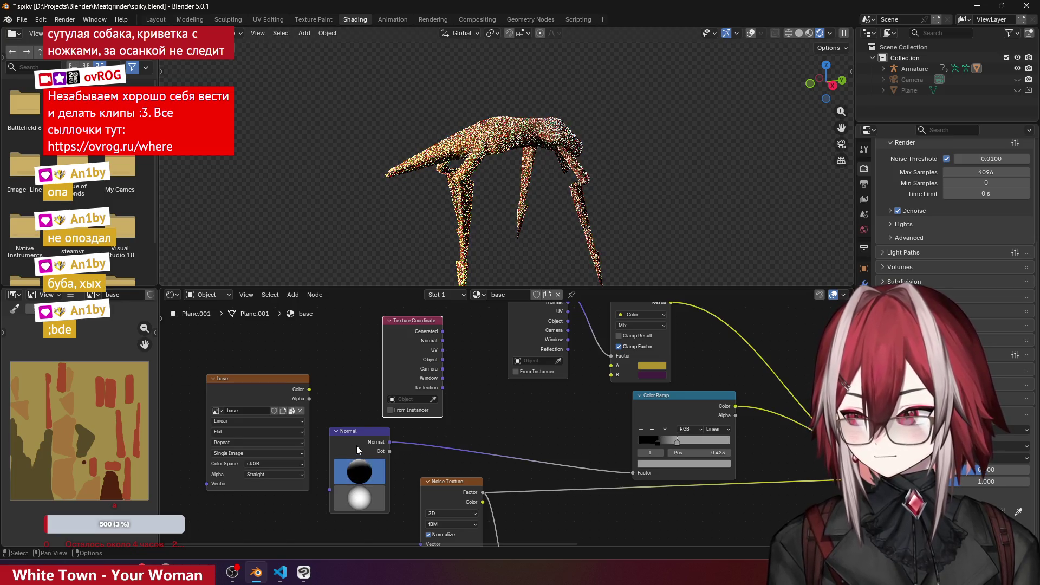
# - Delete the Normal node and browse 'vector' search results without adding anything
pyautogui.click(371, 431)
pyautogui.press('x')
pyautogui.click(293, 296)
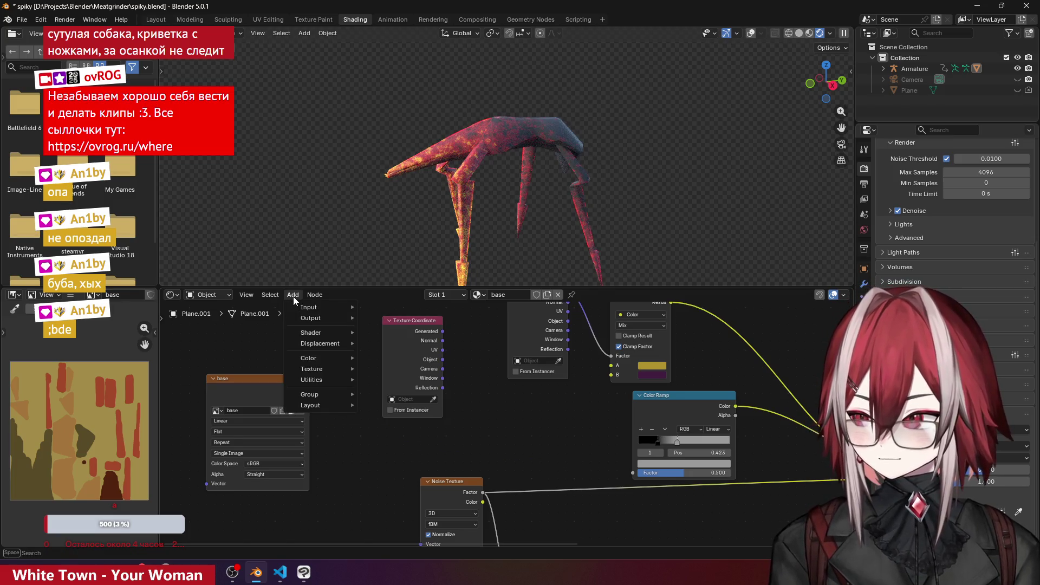
pyautogui.write('vector')
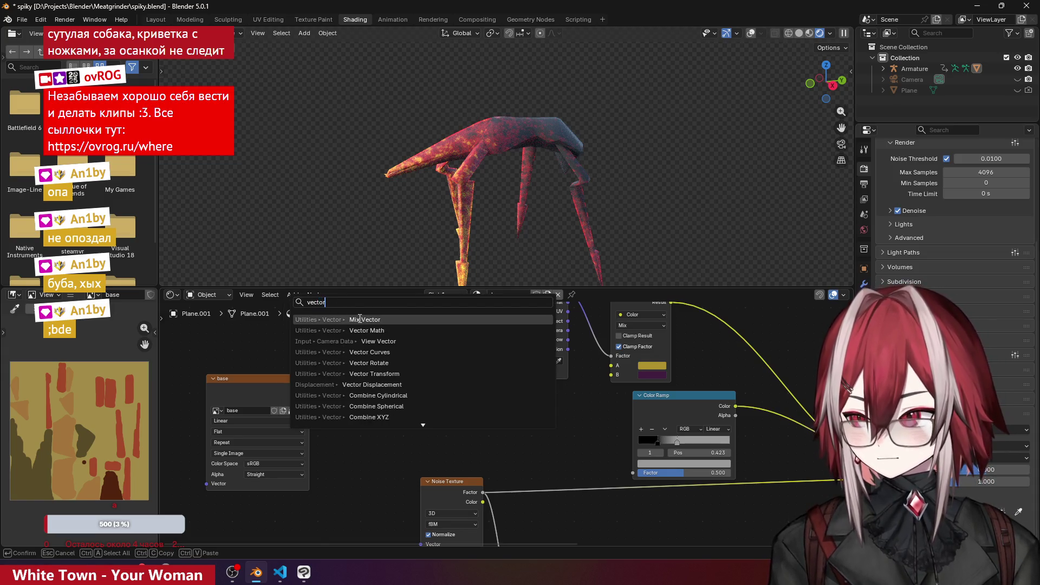
pyautogui.press('Down')
pyautogui.press('Down')
pyautogui.press('Down')
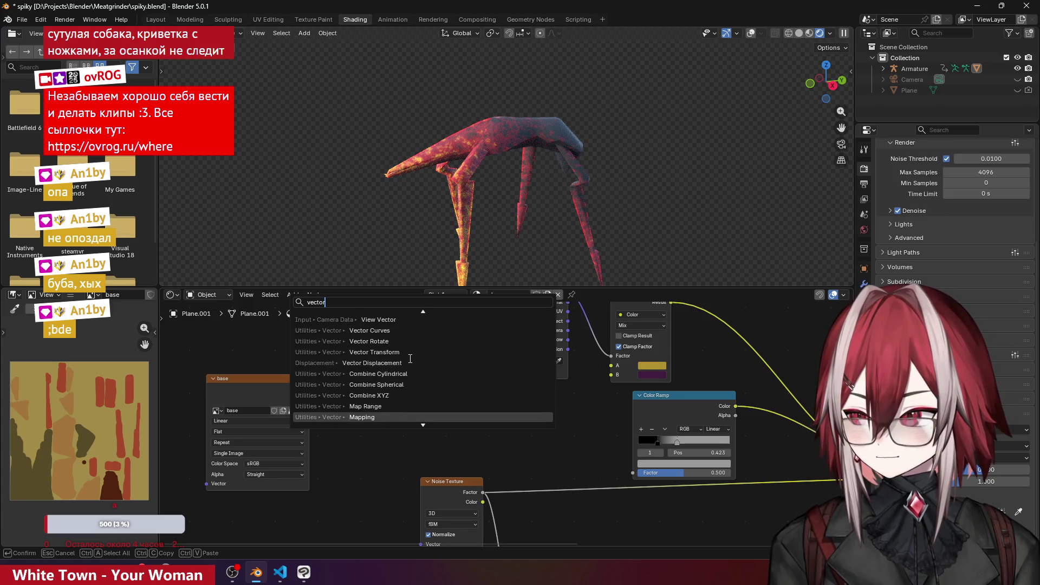
pyautogui.press('Down')
pyautogui.press('Down')
pyautogui.press('Down')
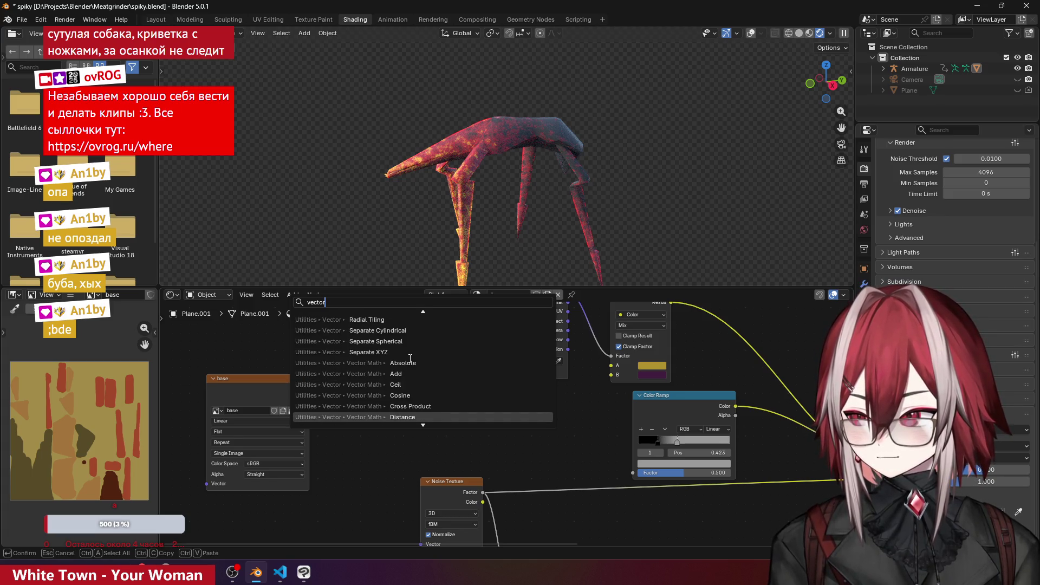
pyautogui.press('Escape')
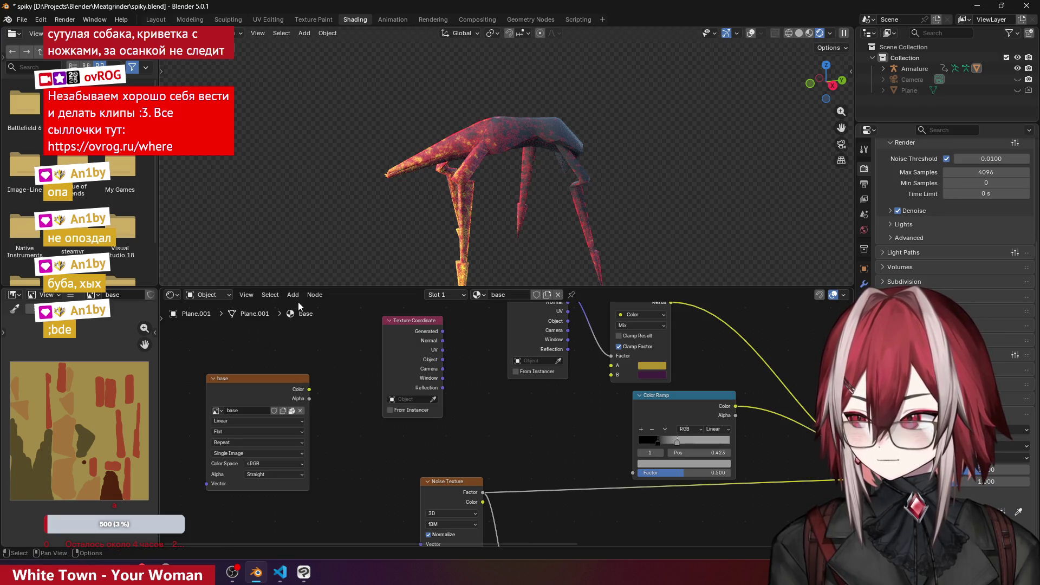
# - Add a Combine XYZ node via Add > Utilities > Vector beside the Noise Texture
pyautogui.rightClick(331, 339)
pyautogui.moveTo(306, 339)
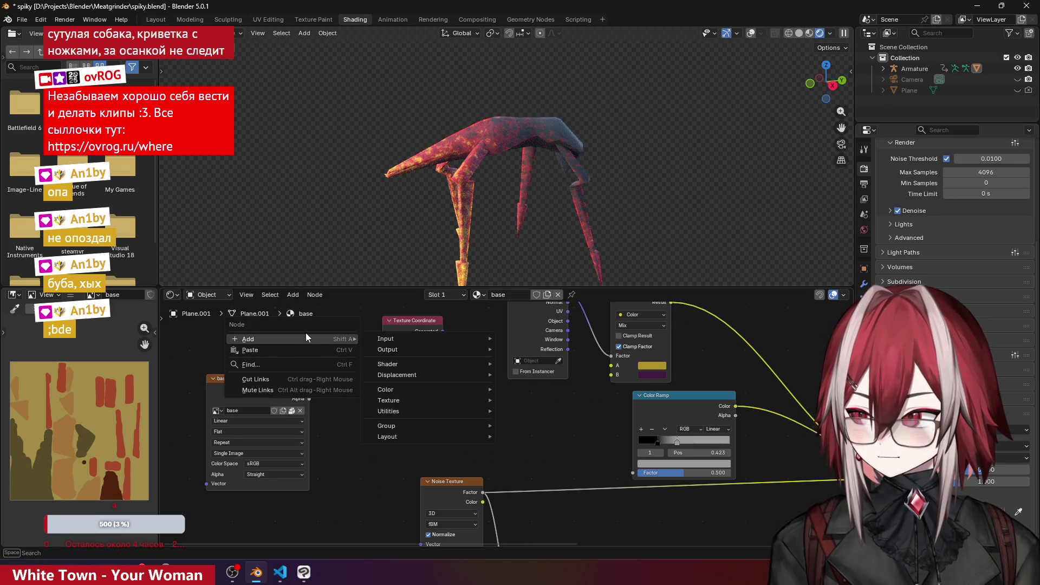
pyautogui.moveTo(414, 341)
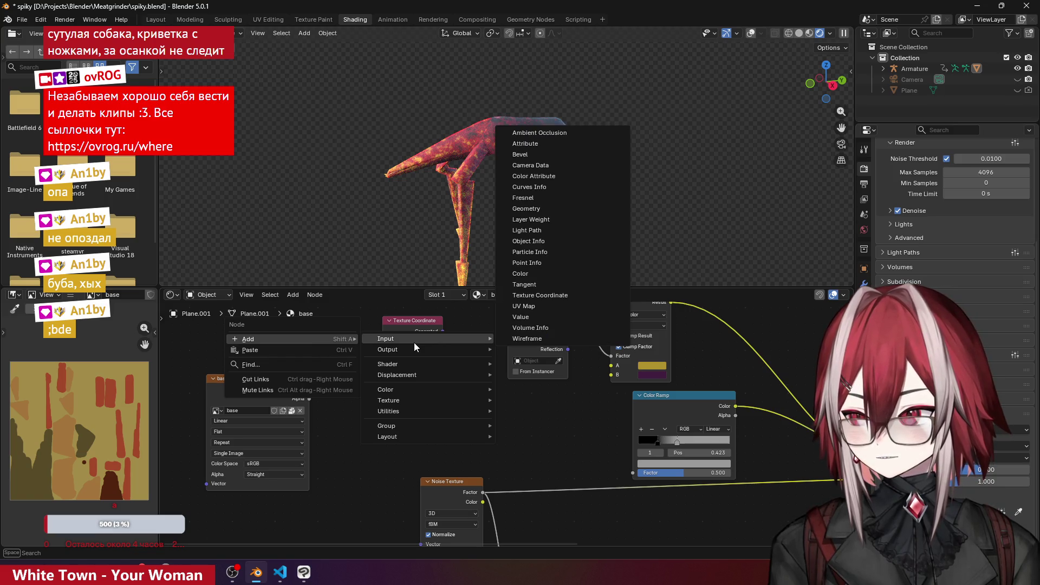
pyautogui.moveTo(413, 410)
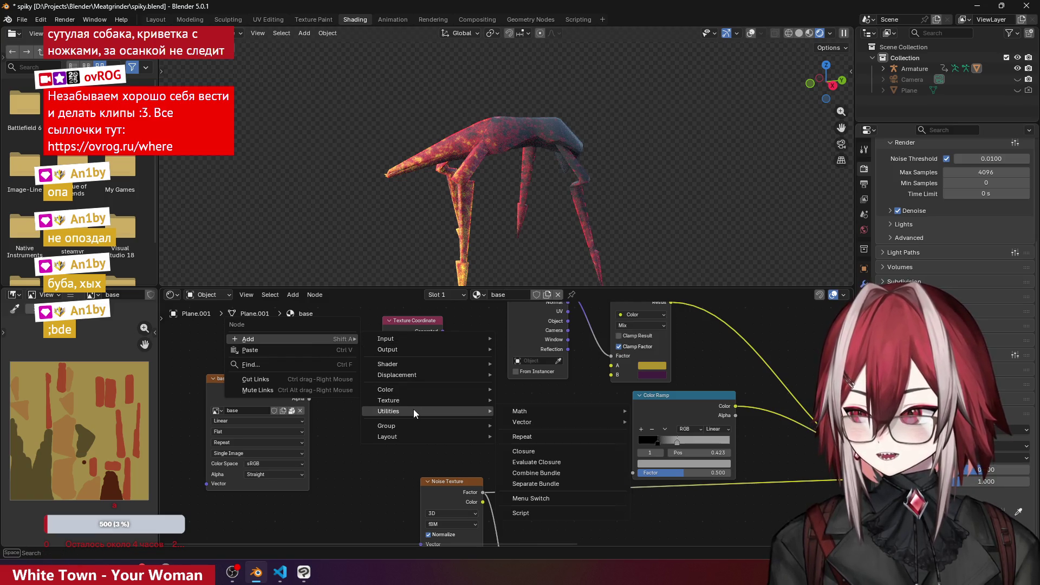
pyautogui.moveTo(548, 424)
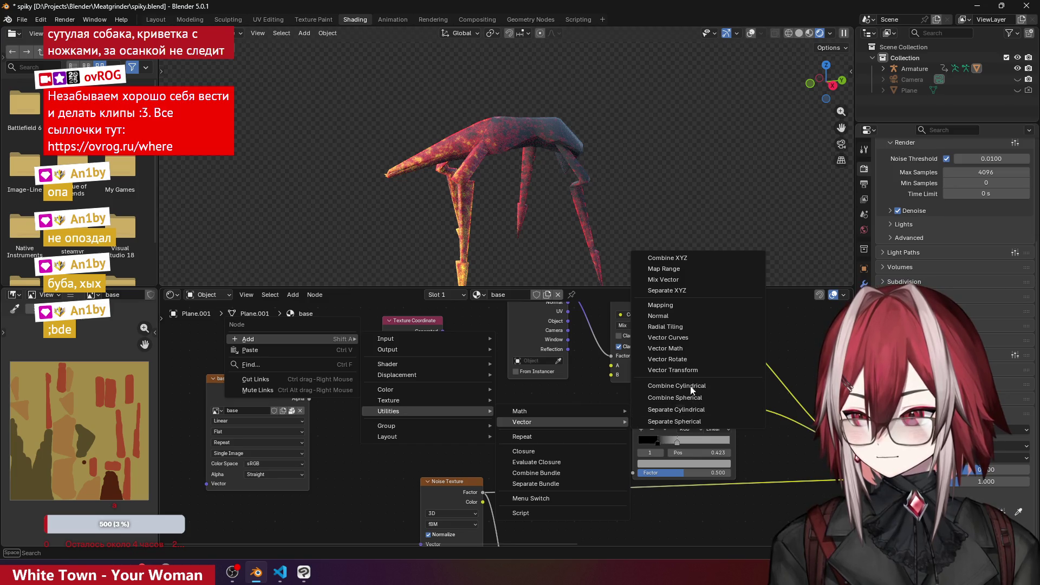
pyautogui.click(687, 259)
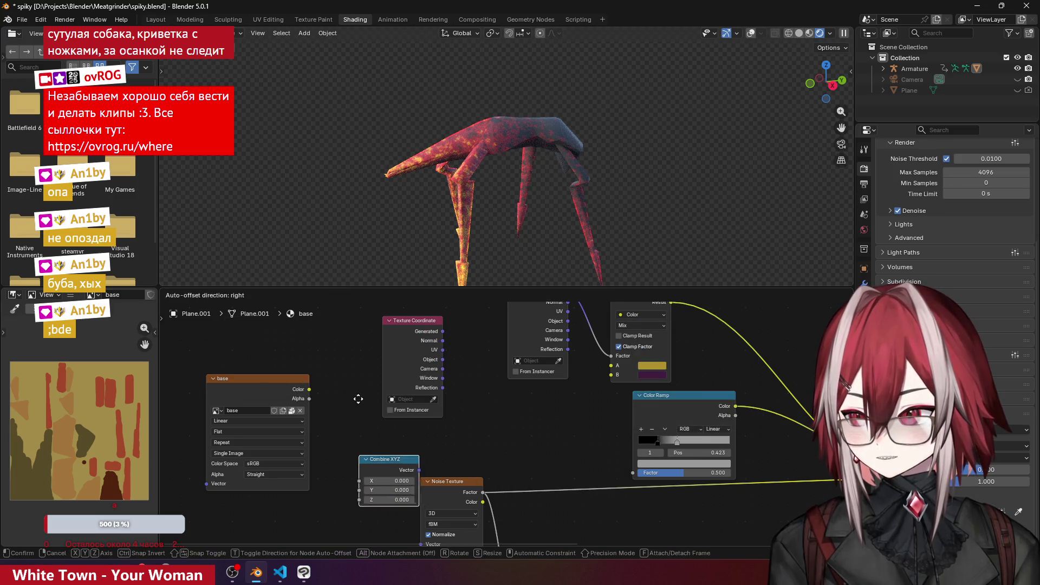
# - Place Combine XYZ, link it to the Color Ramp Factor, and set X 0, Y 0, Z 1
pyautogui.click(424, 443)
pyautogui.moveTo(624, 475); pyautogui.dragTo(632, 473)
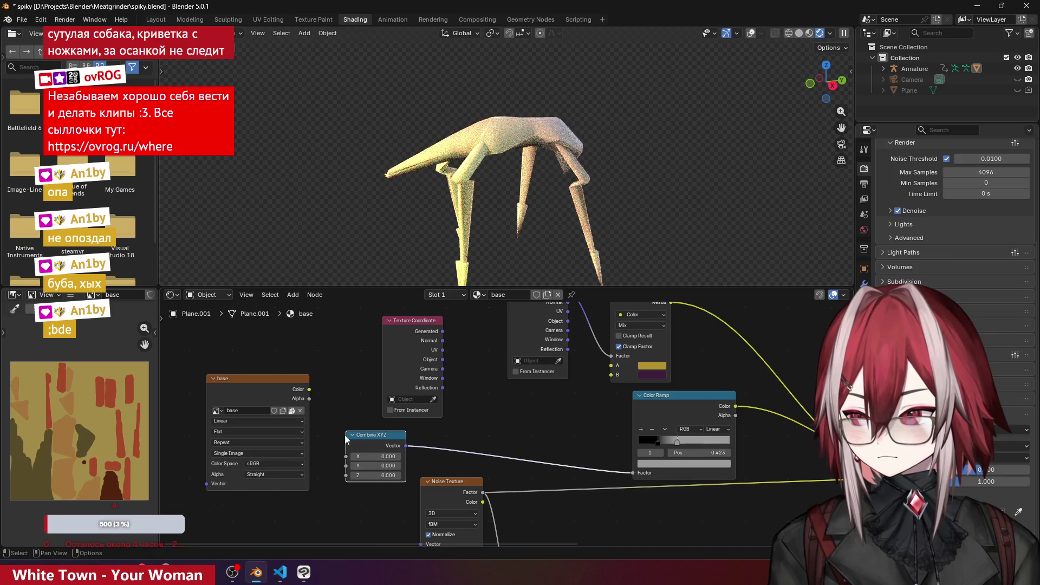
pyautogui.moveTo(374, 453); pyautogui.dragTo(428, 453)
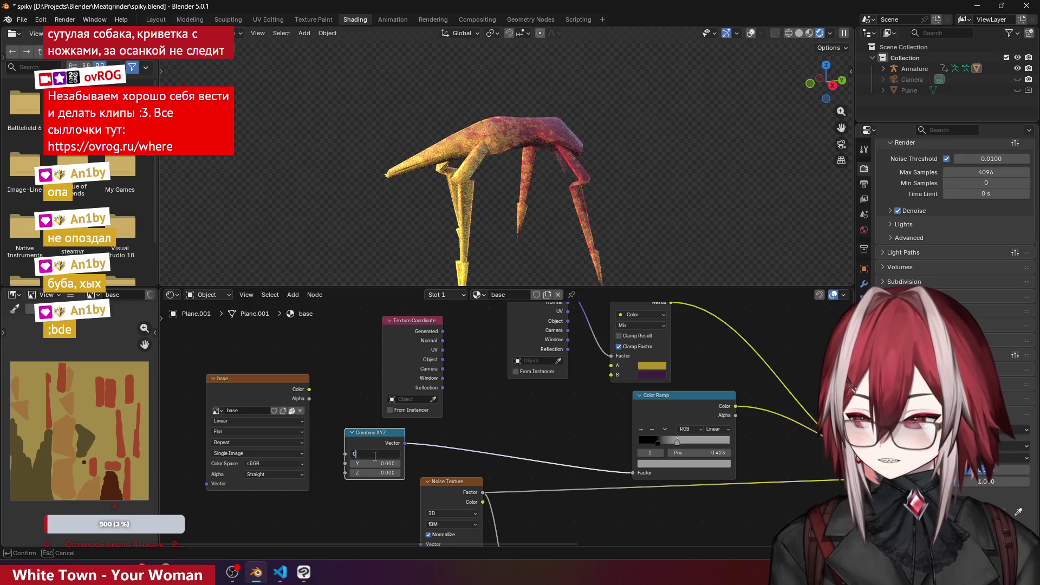
pyautogui.press('Return')
pyautogui.press('Return')
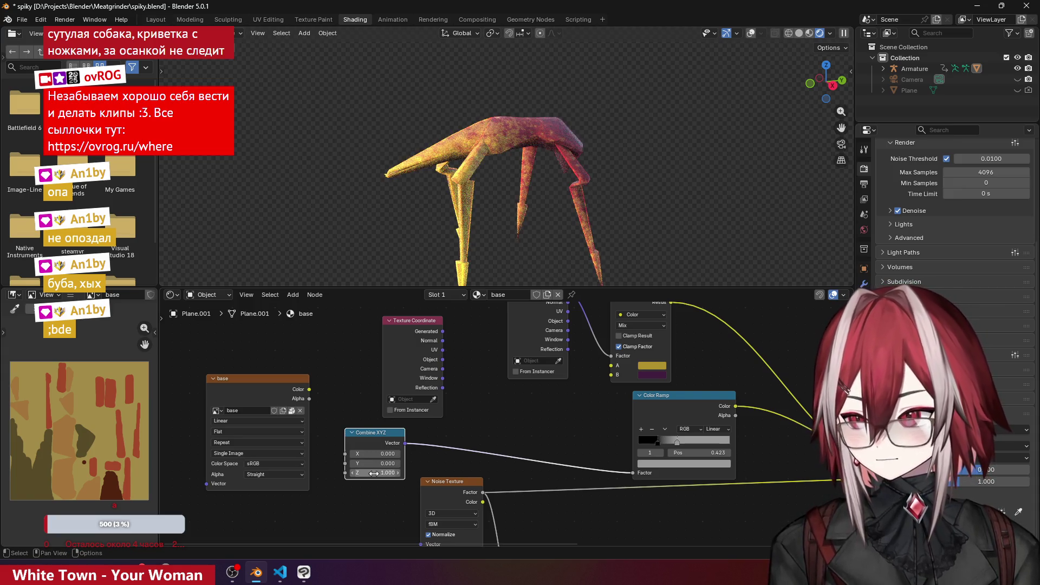
pyautogui.click(380, 454)
pyautogui.write('1')
pyautogui.press('Return')
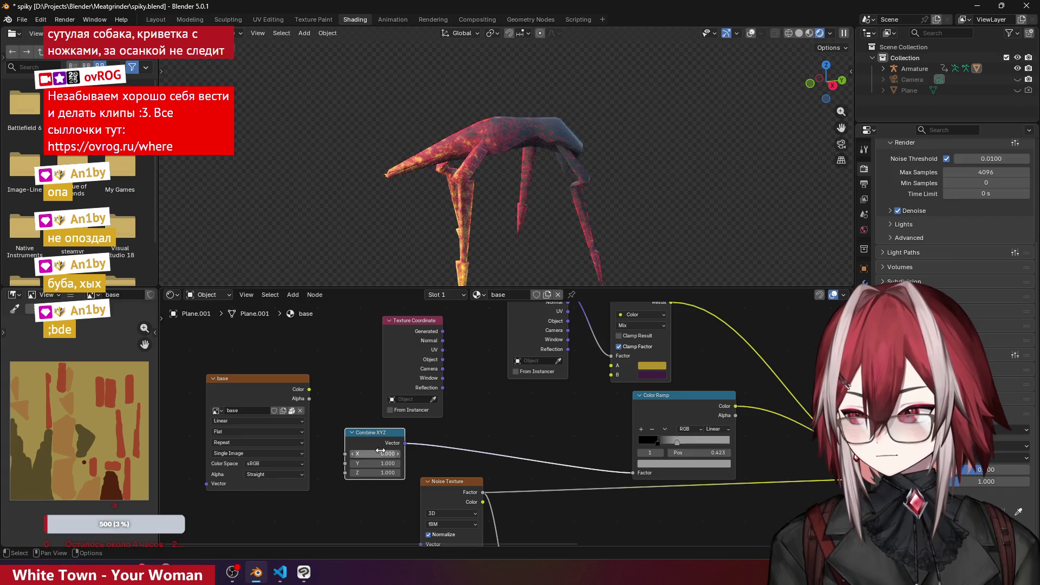
pyautogui.moveTo(375, 453); pyautogui.dragTo(325, 453)
pyautogui.click(379, 464)
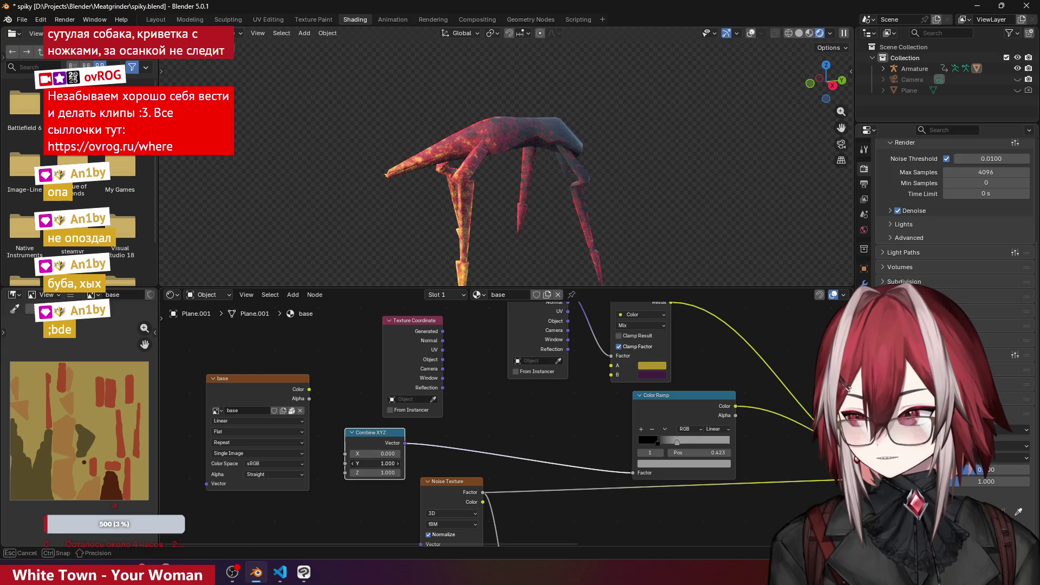
pyautogui.write('0')
pyautogui.press('Return')
pyautogui.moveTo(379, 473)
pyautogui.mouseDown()
pyautogui.moveTo(357, 473)
pyautogui.moveTo(374, 473)
pyautogui.mouseUp()
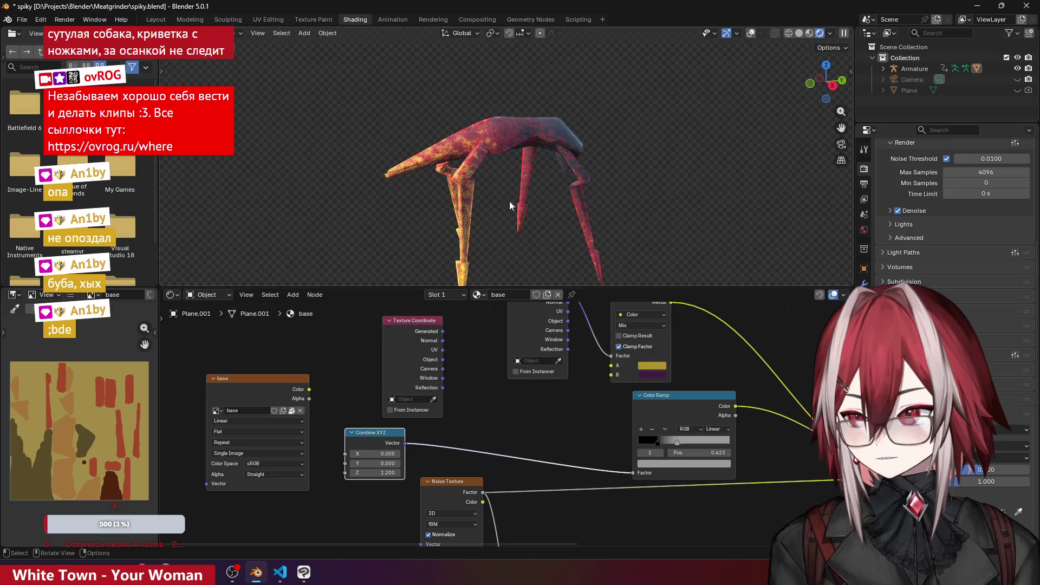
# - Tune Combine XYZ to X -0.2 and Z 1.2 while inspecting the creature's new colours
pyautogui.moveTo(494, 212); pyautogui.dragTo(489, 185, button='middle')
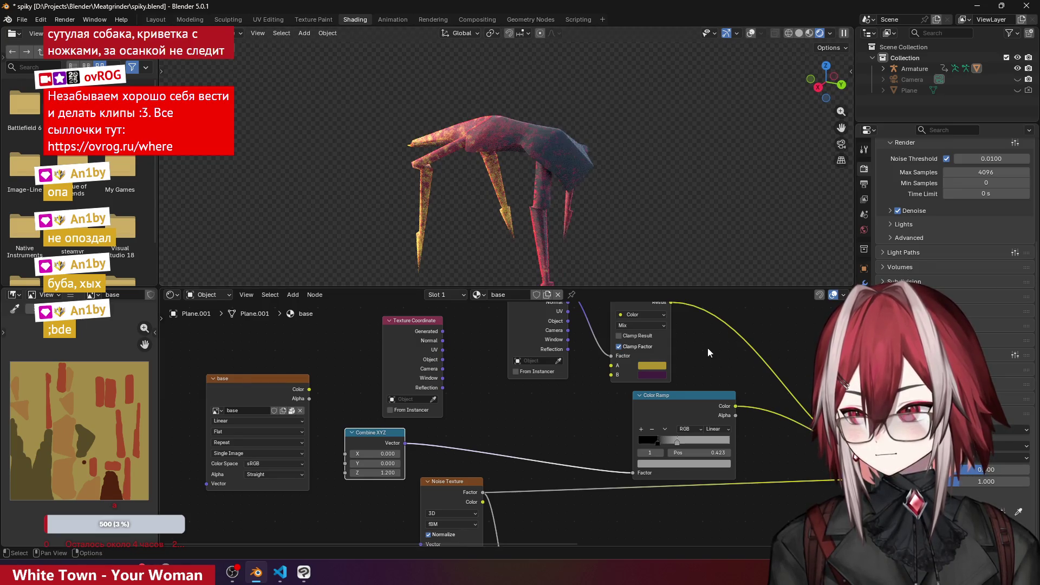
pyautogui.scroll(-2, 707, 352)
pyautogui.moveTo(708, 349)
pyautogui.mouseDown(button='middle')
pyautogui.moveTo(581, 312)
pyautogui.moveTo(647, 323)
pyautogui.mouseUp(button='middle')
pyautogui.moveTo(520, 122)
pyautogui.mouseDown(button='middle')
pyautogui.moveTo(509, 144)
pyautogui.moveTo(564, 134)
pyautogui.mouseUp(button='middle')
pyautogui.scroll(2, 399, 392)
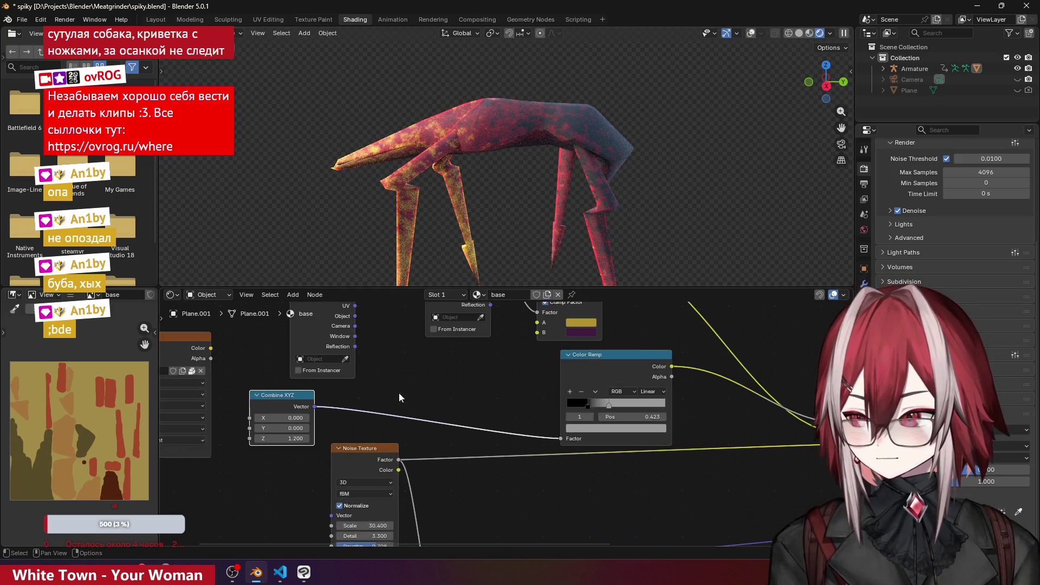
pyautogui.scroll(-2, 399, 397)
pyautogui.moveTo(466, 376)
pyautogui.mouseDown(button='middle')
pyautogui.moveTo(487, 341)
pyautogui.moveTo(521, 366)
pyautogui.moveTo(324, 335)
pyautogui.mouseUp(button='middle')
pyautogui.scroll(1, 377, 447)
pyautogui.scroll(1, 376, 448)
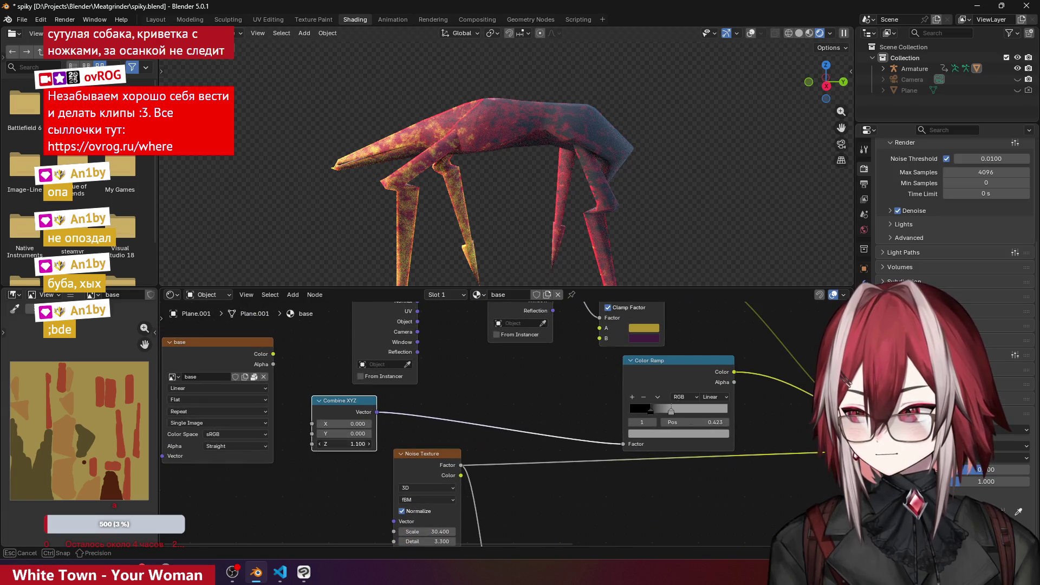
pyautogui.moveTo(360, 444)
pyautogui.mouseDown()
pyautogui.moveTo(385, 444)
pyautogui.moveTo(331, 434)
pyautogui.moveTo(345, 435)
pyautogui.moveTo(336, 423)
pyautogui.mouseUp()
pyautogui.moveTo(523, 198)
pyautogui.mouseDown(button='middle')
pyautogui.moveTo(564, 240)
pyautogui.moveTo(497, 177)
pyautogui.mouseUp(button='middle')
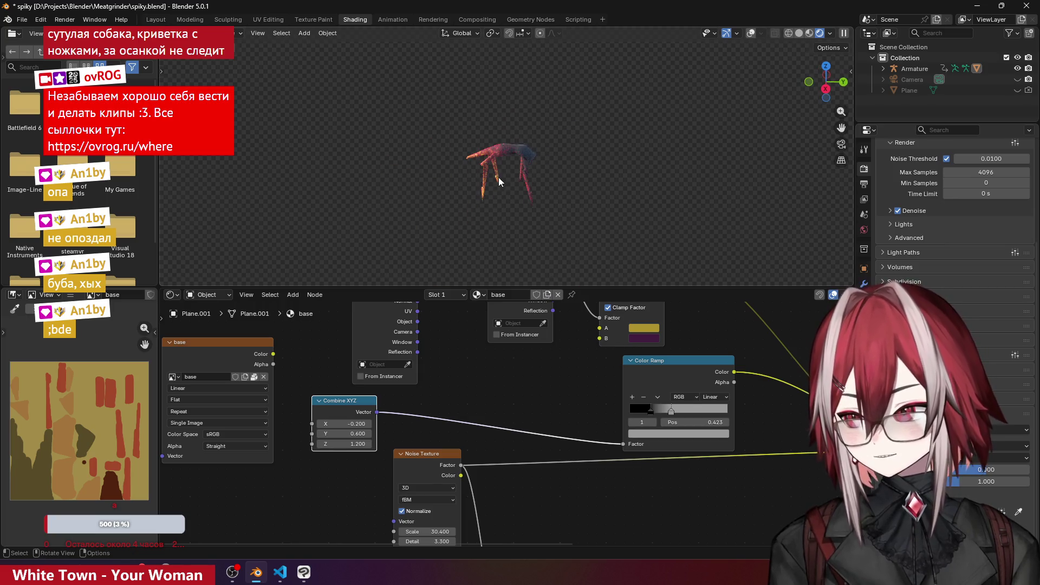
pyautogui.scroll(7, 505, 178)
pyautogui.scroll(-7, 504, 178)
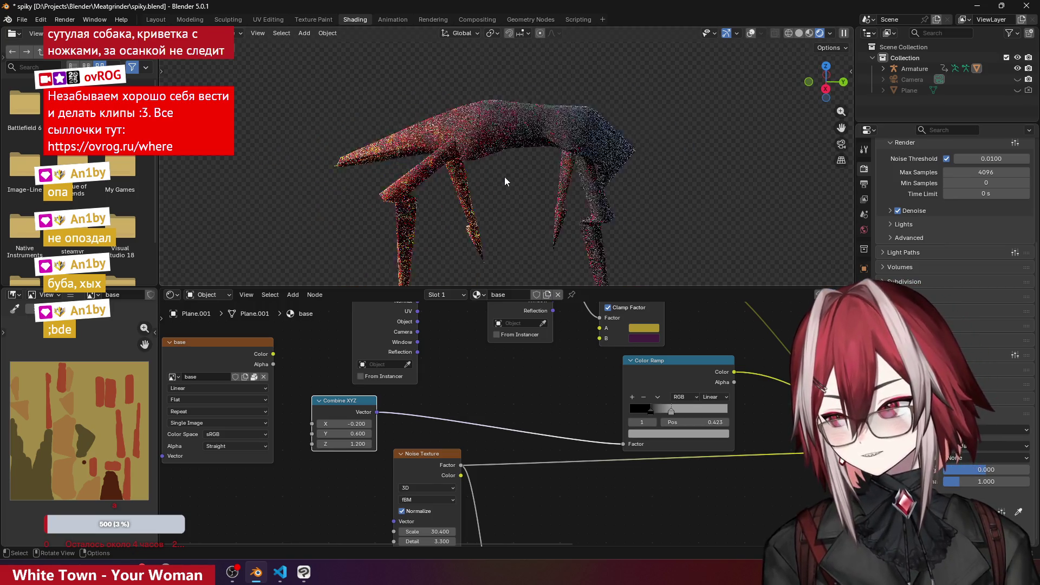
pyautogui.scroll(-5, 434, 370)
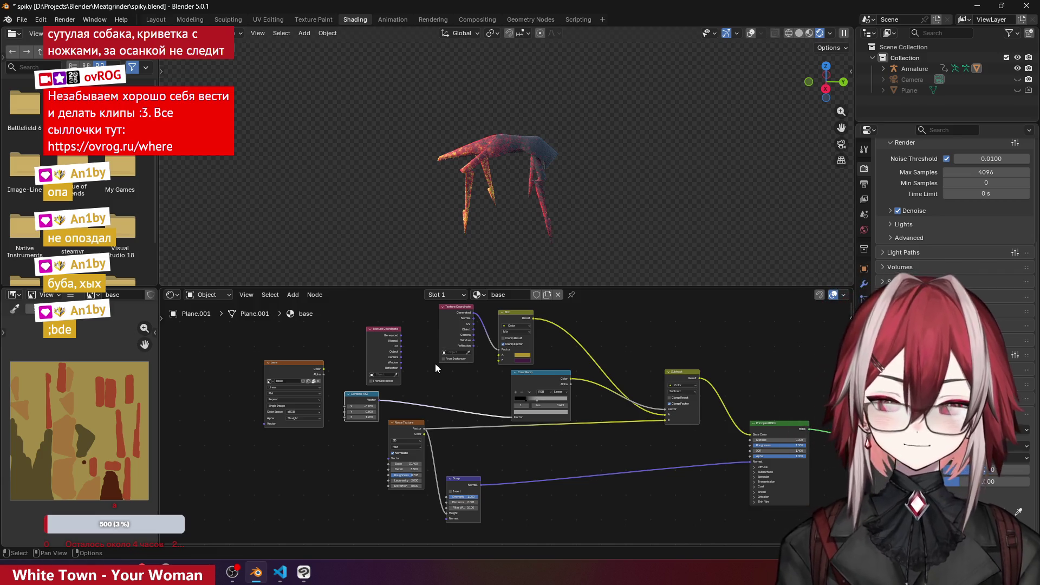
# - Link Combine XYZ to the Noise Texture Vector input and disconnect it from the Color Ramp
pyautogui.scroll(2, 685, 354)
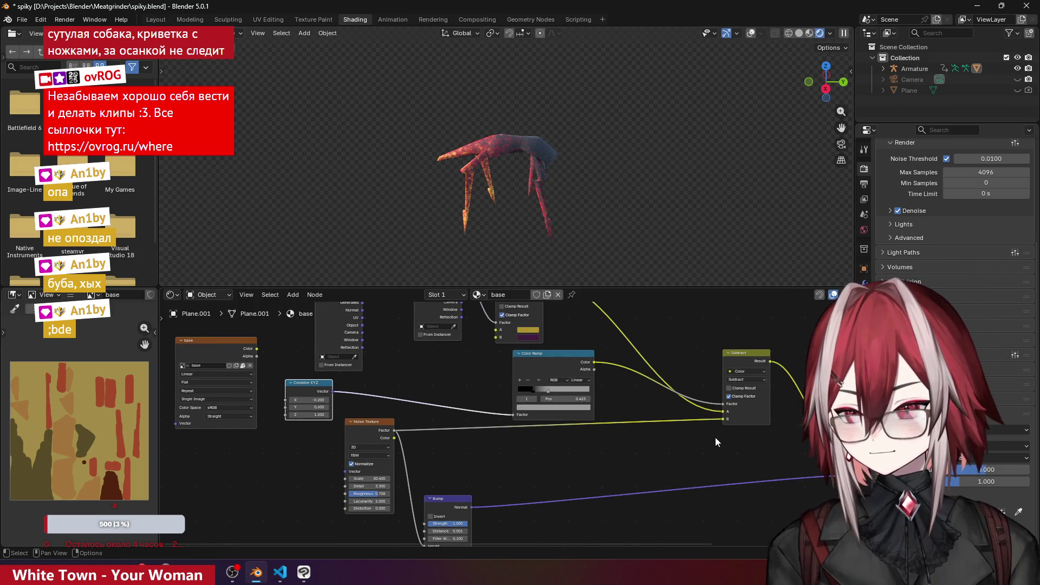
pyautogui.scroll(1, 704, 436)
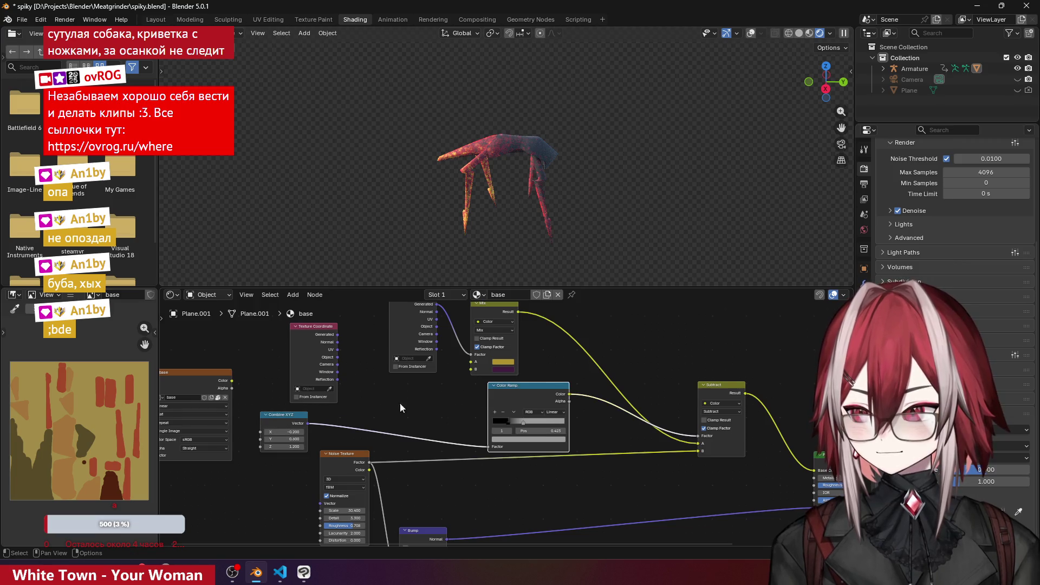
pyautogui.moveTo(400, 402); pyautogui.dragTo(496, 347, button='middle')
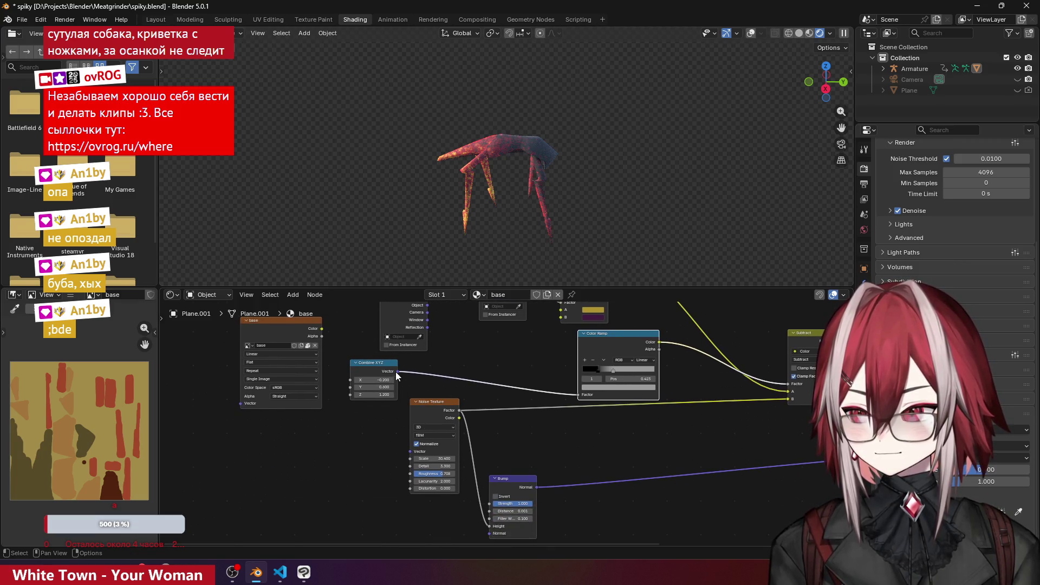
pyautogui.moveTo(397, 372); pyautogui.dragTo(410, 445)
pyautogui.moveTo(384, 371); pyautogui.dragTo(369, 392)
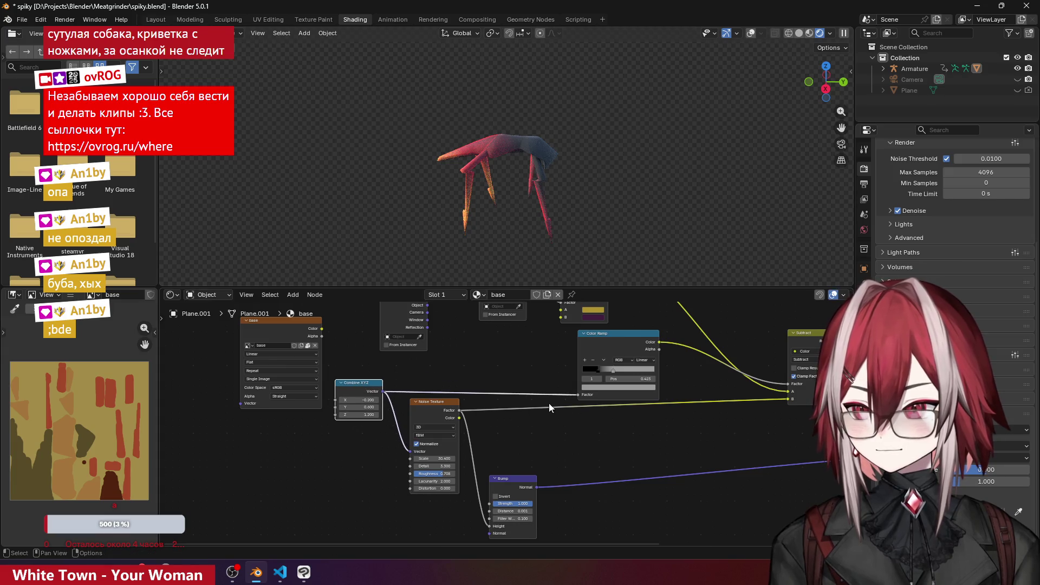
pyautogui.moveTo(575, 398); pyautogui.dragTo(483, 385)
# - Reset the Combine XYZ values to X 0 and Z 1
pyautogui.scroll(3, 500, 192)
pyautogui.moveTo(500, 193); pyautogui.dragTo(444, 265, button='middle')
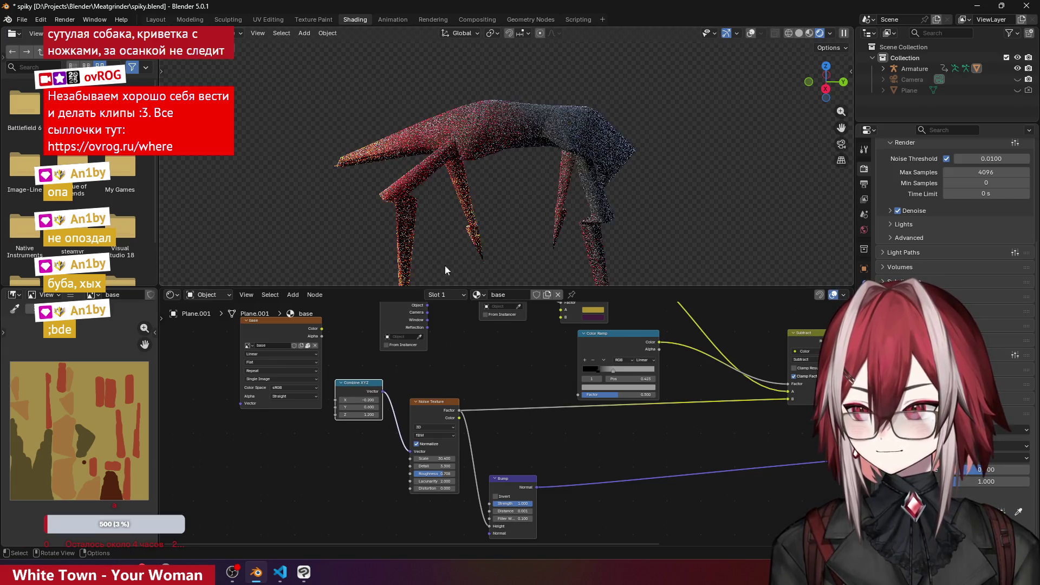
pyautogui.moveTo(504, 183); pyautogui.dragTo(529, 161, button='middle')
pyautogui.click(369, 400)
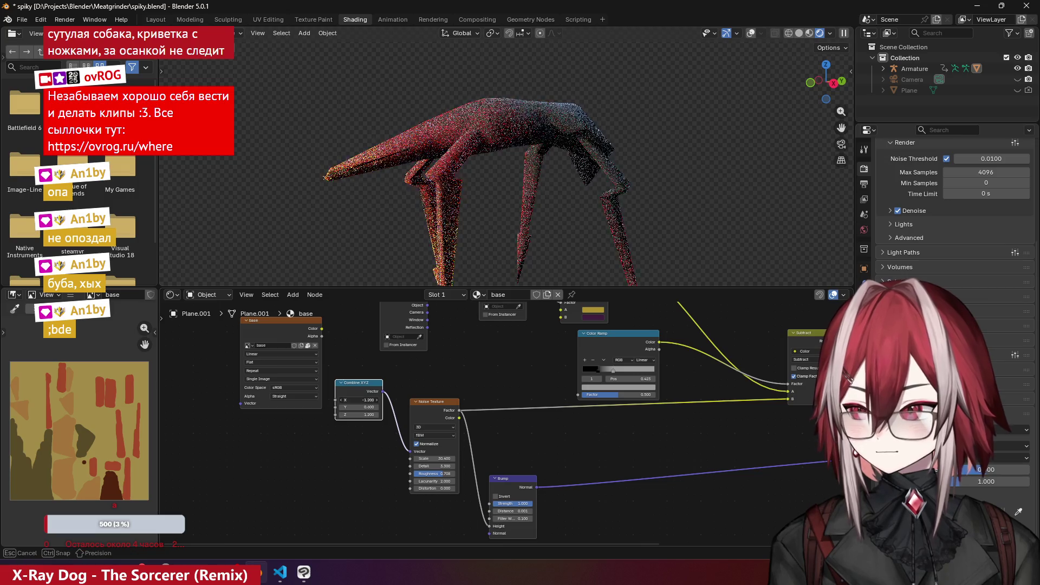
pyautogui.press('Return')
pyautogui.moveTo(368, 415); pyautogui.dragTo(352, 414)
pyautogui.click(358, 415)
pyautogui.write('1')
pyautogui.press('Return')
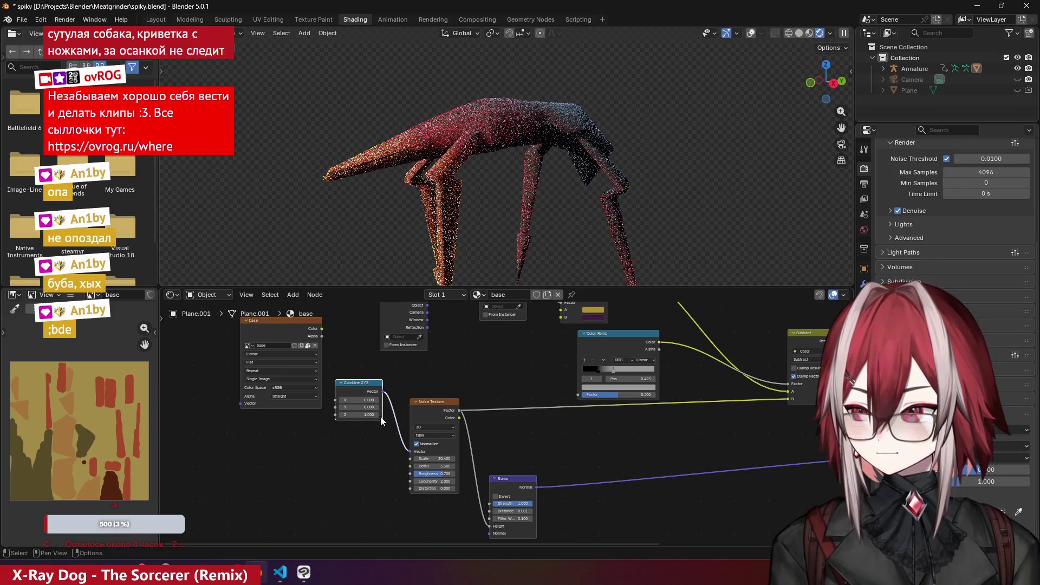
# - Delete the Combine XYZ node and view the creature's legs from the side
pyautogui.moveTo(528, 215); pyautogui.dragTo(534, 235, button='middle')
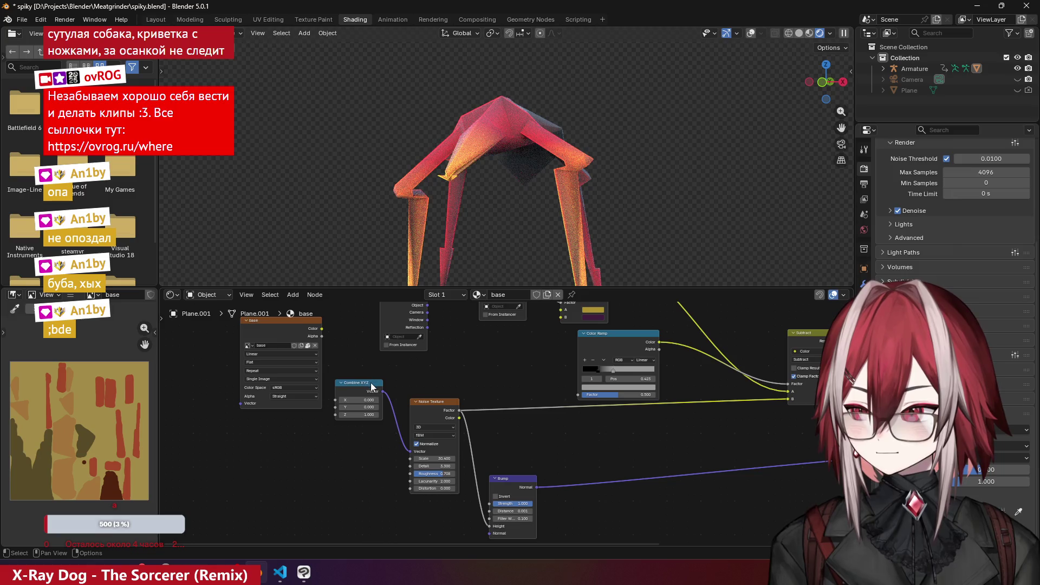
pyautogui.press('x')
pyautogui.scroll(-1, 459, 358)
pyautogui.moveTo(544, 200)
pyautogui.mouseDown(button='middle')
pyautogui.moveTo(462, 212)
pyautogui.moveTo(476, 222)
pyautogui.mouseUp(button='middle')
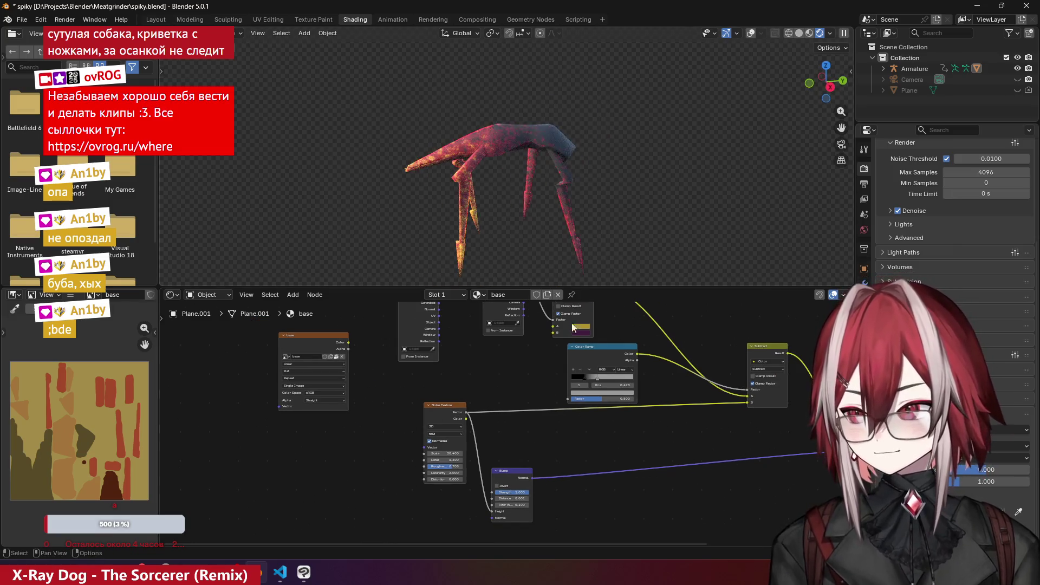
# - Move the Color Ramp black stop to 0.245, shift the white stop, and set the black stop to grey, Value 0.325
pyautogui.scroll(2, 571, 314)
pyautogui.moveTo(516, 334); pyautogui.dragTo(423, 415, button='middle')
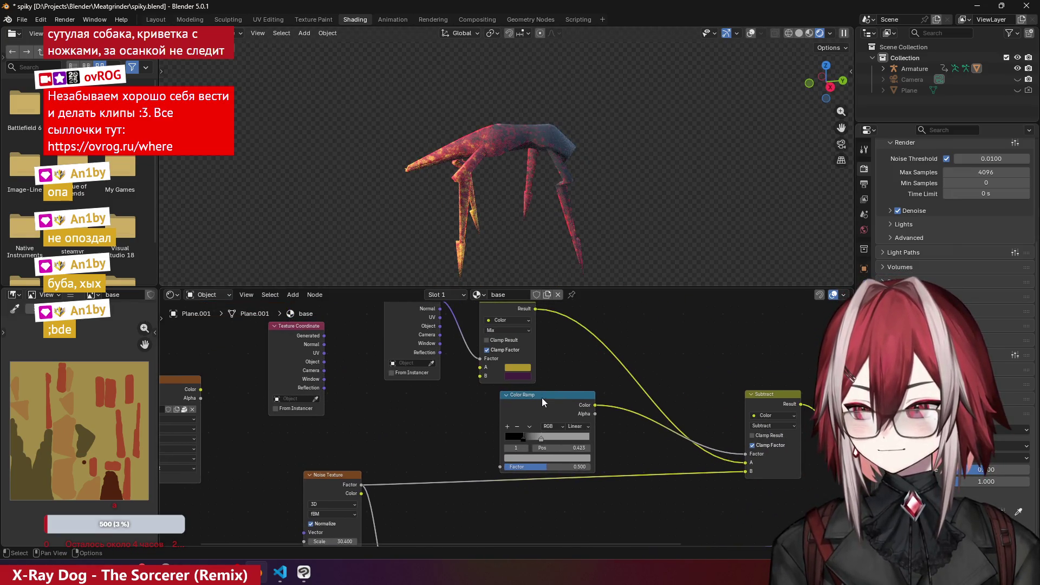
pyautogui.moveTo(541, 398); pyautogui.dragTo(496, 399)
pyautogui.click(481, 441)
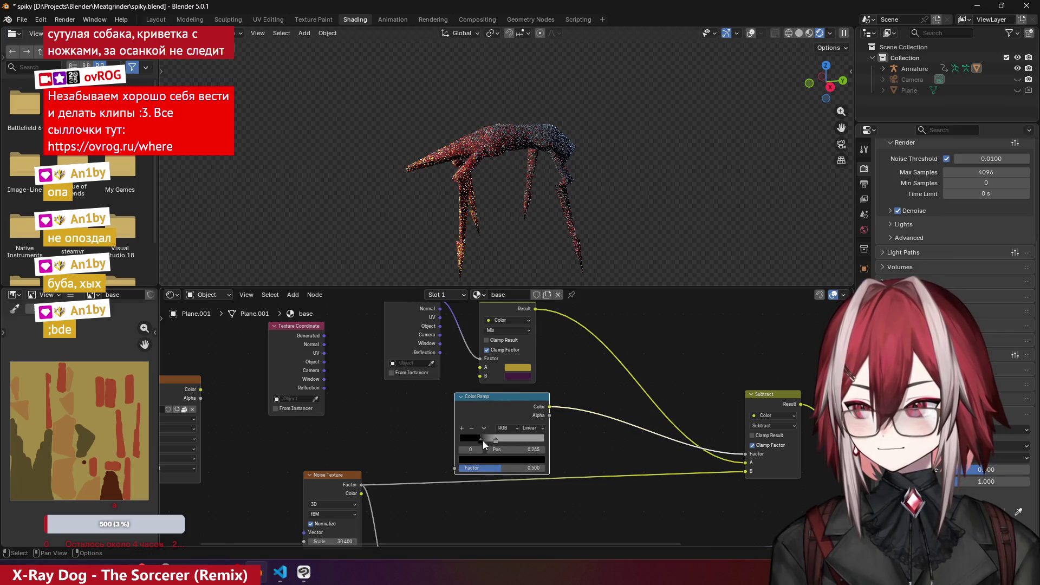
pyautogui.moveTo(482, 441)
pyautogui.mouseDown()
pyautogui.moveTo(514, 449)
pyautogui.moveTo(498, 440)
pyautogui.mouseUp()
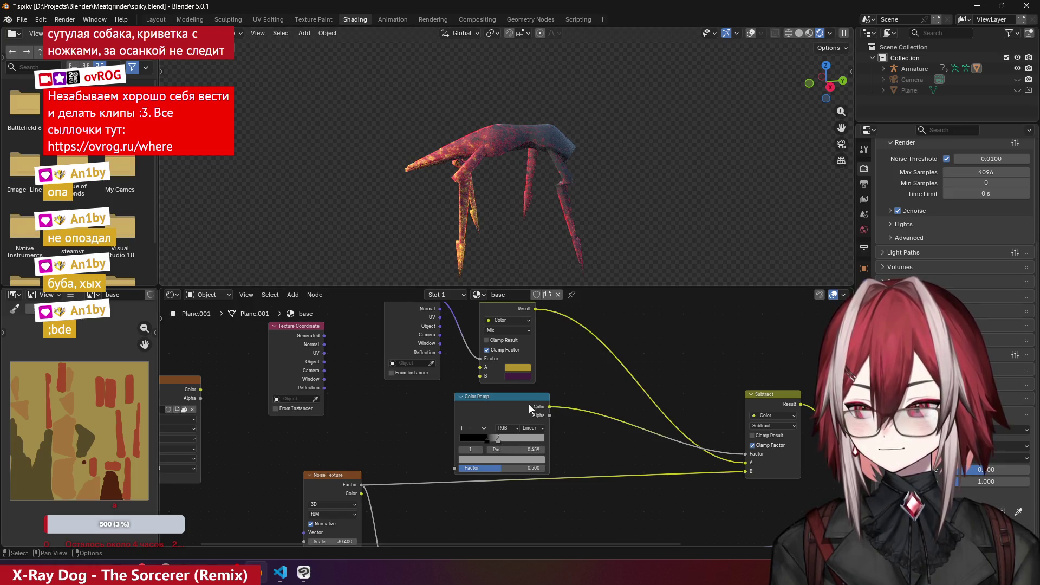
pyautogui.click(474, 437)
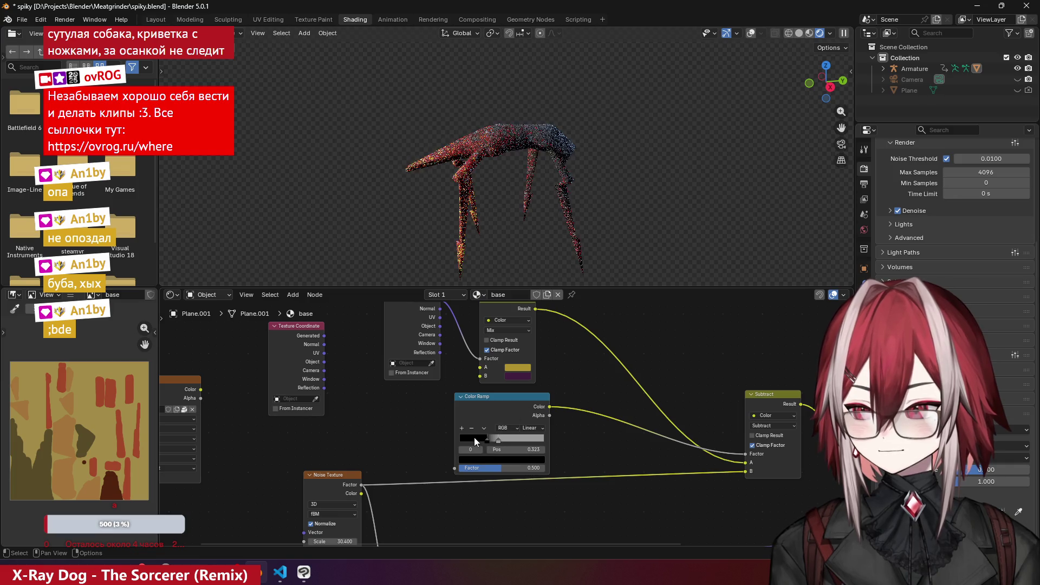
pyautogui.click(509, 458)
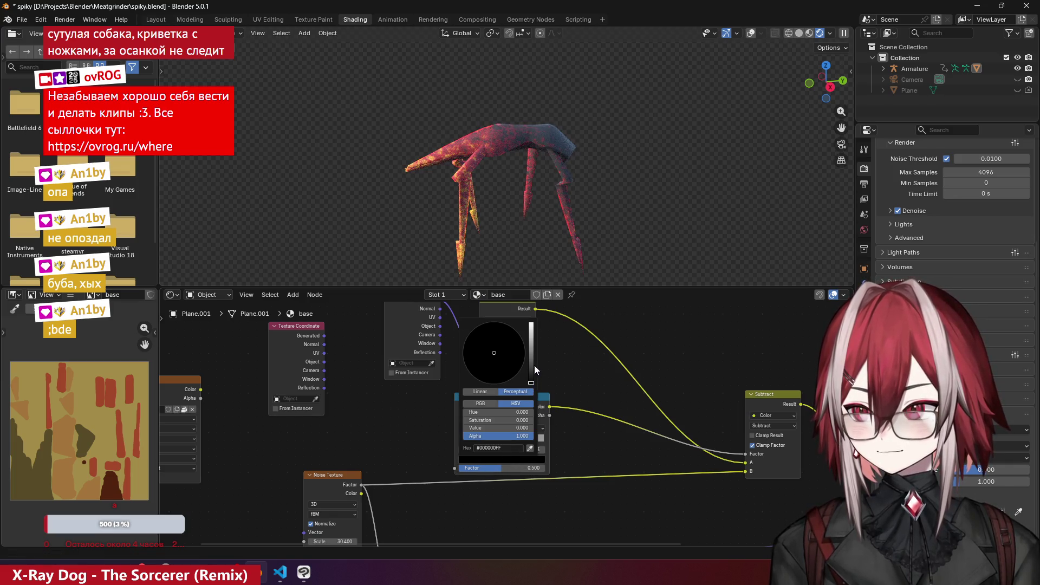
pyautogui.moveTo(534, 385); pyautogui.dragTo(532, 364)
# - Orbit to a top view and move the Color Ramp and Subtract nodes higher in the graph
pyautogui.moveTo(570, 195)
pyautogui.mouseDown(button='middle')
pyautogui.moveTo(625, 189)
pyautogui.moveTo(649, 239)
pyautogui.mouseUp(button='middle')
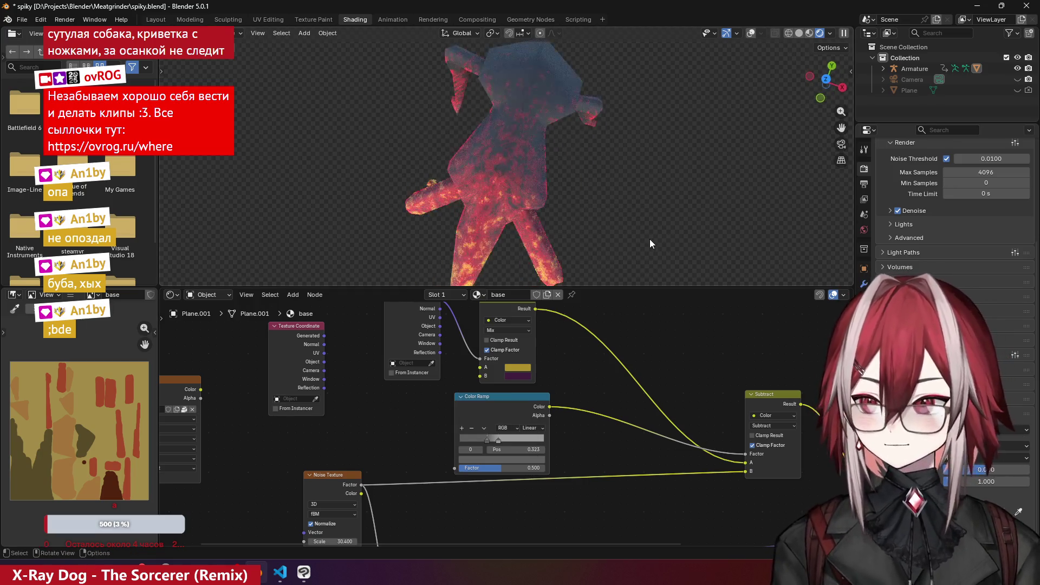
pyautogui.moveTo(678, 353); pyautogui.dragTo(549, 353, button='middle')
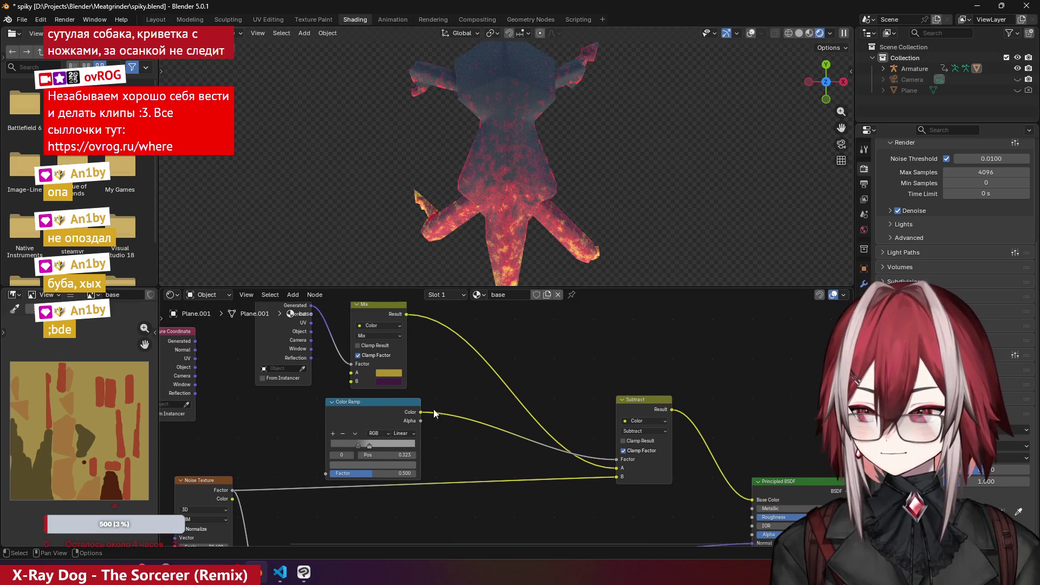
pyautogui.moveTo(404, 394)
pyautogui.mouseDown()
pyautogui.moveTo(556, 325)
pyautogui.moveTo(546, 323)
pyautogui.mouseUp()
pyautogui.moveTo(635, 517); pyautogui.dragTo(648, 457, button='middle')
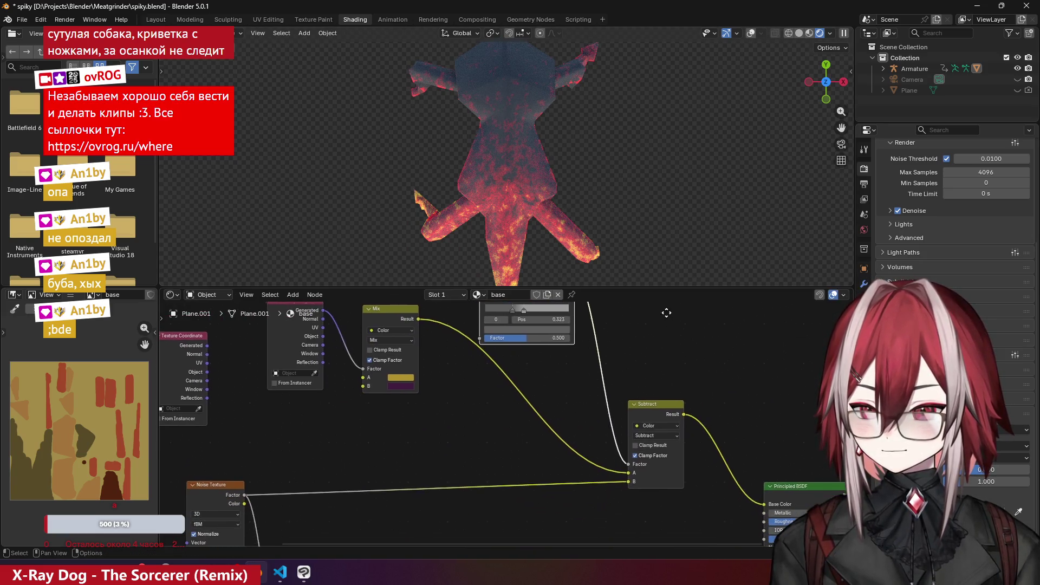
pyautogui.scroll(-1, 595, 389)
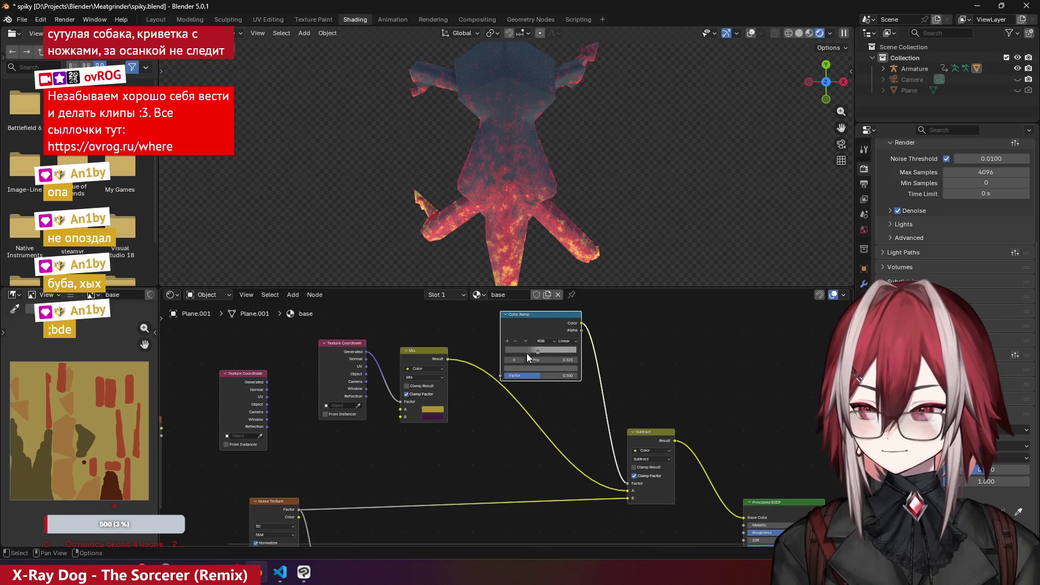
pyautogui.moveTo(354, 527); pyautogui.dragTo(362, 437, button='middle')
pyautogui.moveTo(652, 346); pyautogui.dragTo(632, 326)
# - Look through the scene camera and raise the Principled BSDF's Subsurface radius values
pyautogui.scroll(-3, 549, 264)
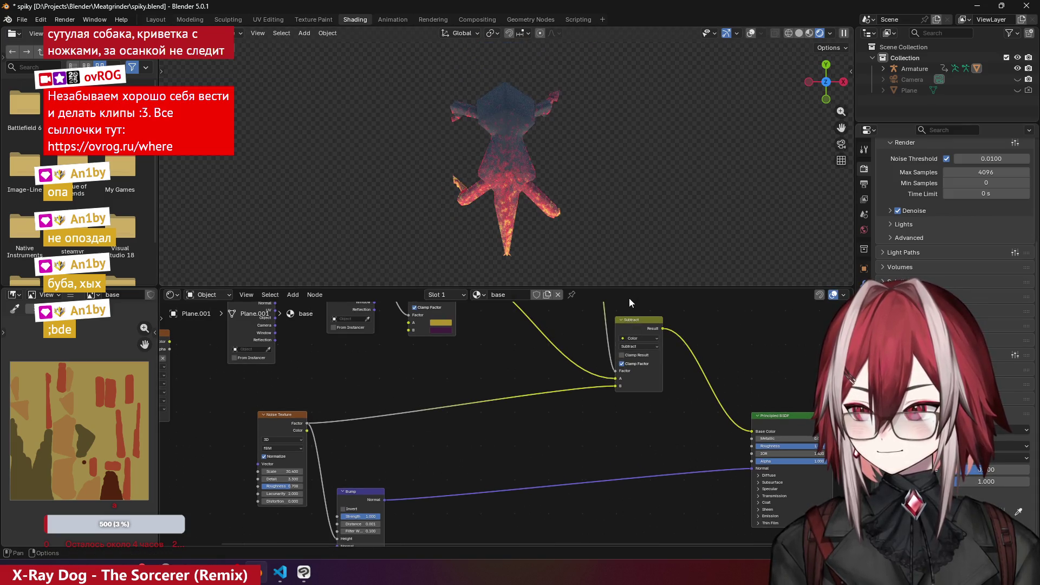
pyautogui.moveTo(623, 308)
pyautogui.mouseDown(button='middle')
pyautogui.moveTo(560, 372)
pyautogui.moveTo(501, 354)
pyautogui.mouseUp(button='middle')
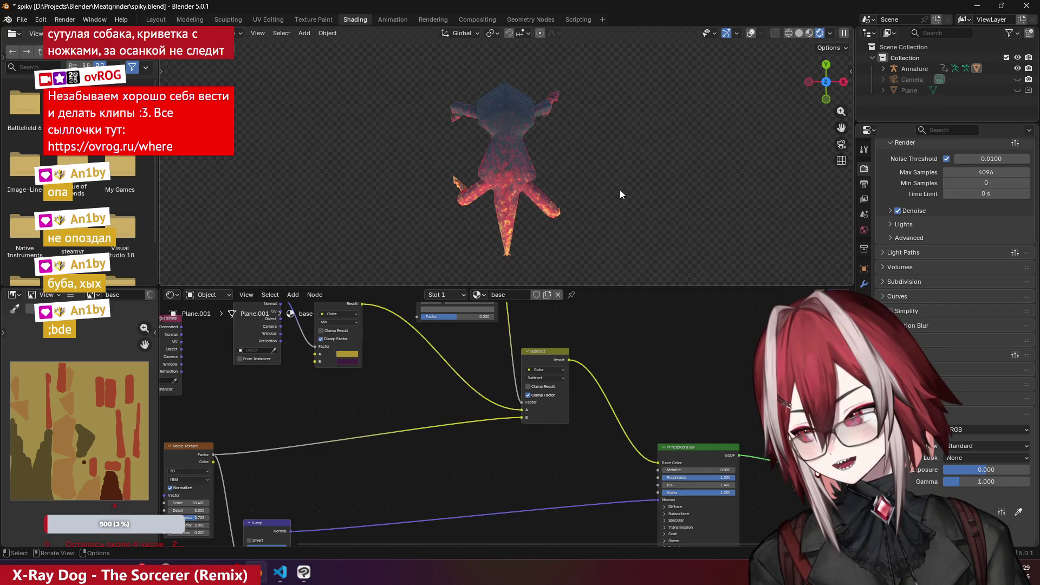
pyautogui.press('KP_0')
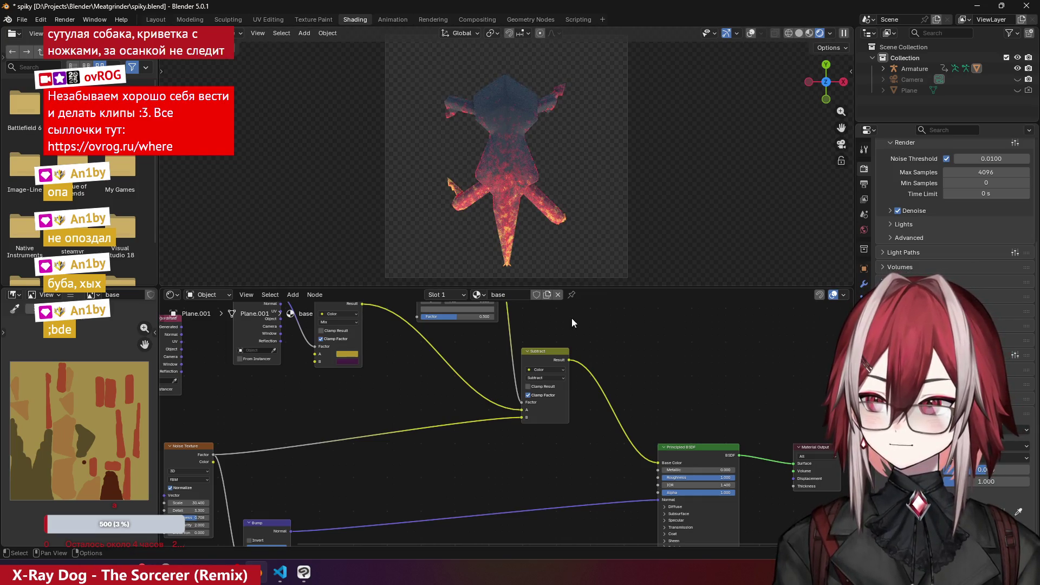
pyautogui.scroll(5, 657, 391)
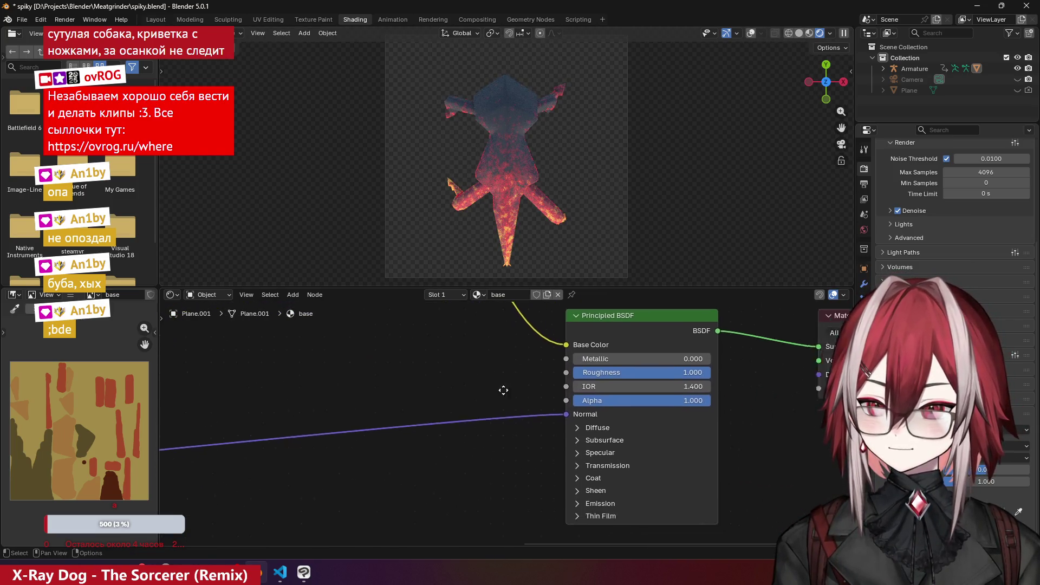
pyautogui.click(563, 437)
pyautogui.moveTo(606, 467); pyautogui.dragTo(580, 389, button='middle')
pyautogui.moveTo(601, 417)
pyautogui.mouseDown()
pyautogui.moveTo(627, 416)
pyautogui.moveTo(574, 417)
pyautogui.moveTo(638, 417)
pyautogui.moveTo(589, 416)
pyautogui.mouseUp()
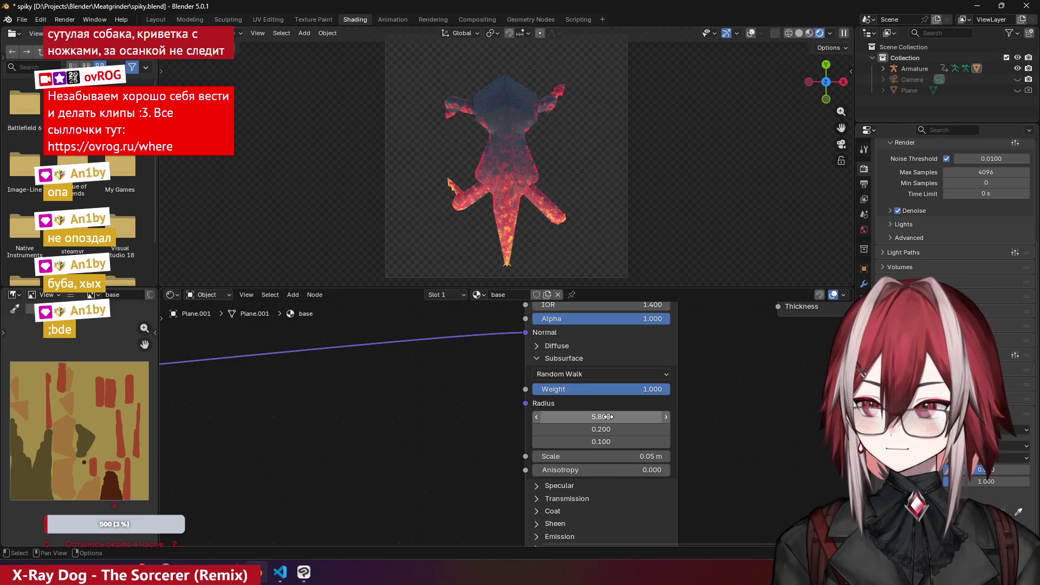
pyautogui.click(535, 359)
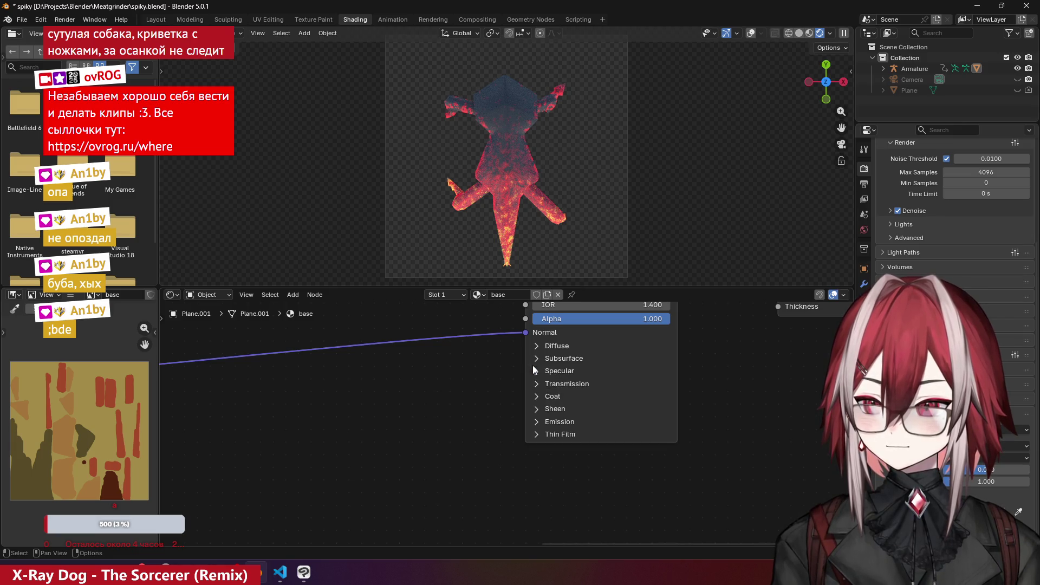
# - Snap the view back to top-down and save spiky.blend
pyautogui.scroll(5, 508, 180)
pyautogui.moveTo(509, 180)
pyautogui.mouseDown(button='middle')
pyautogui.moveTo(476, 129)
pyautogui.moveTo(487, 96)
pyautogui.mouseUp(button='middle')
pyautogui.press('KP_7')
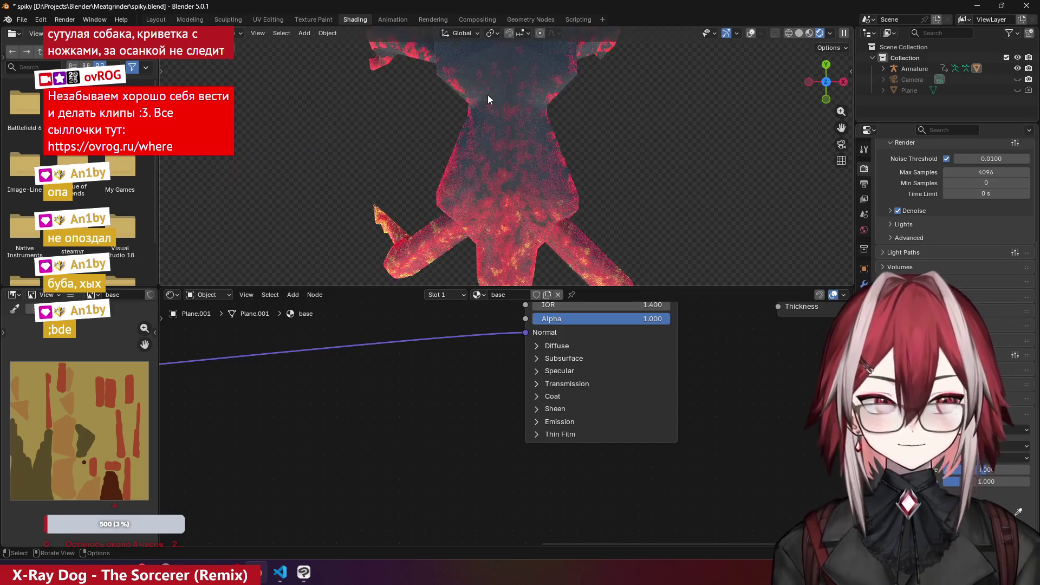
pyautogui.scroll(-3, 493, 85)
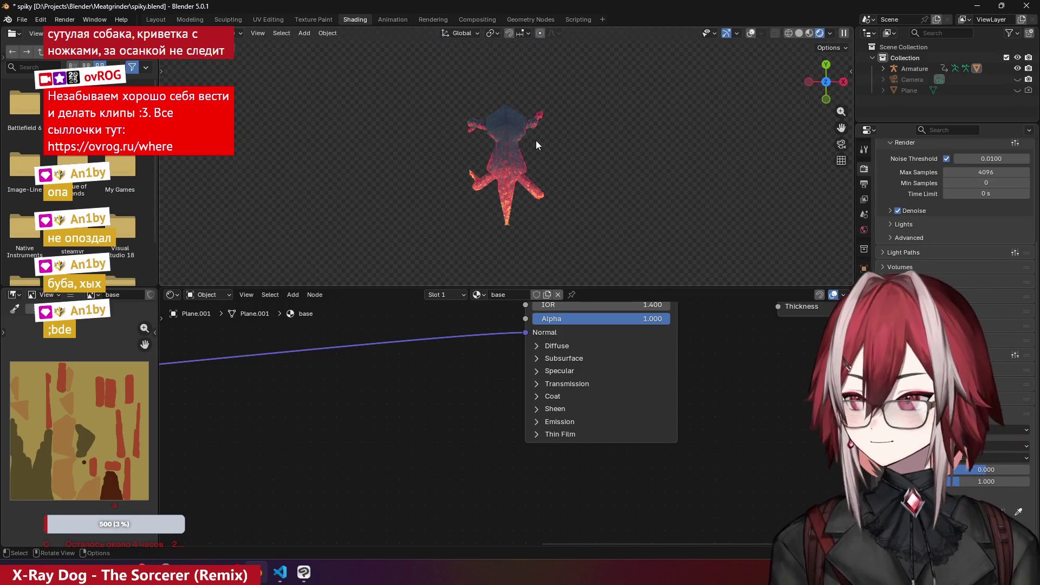
pyautogui.scroll(1, 536, 141)
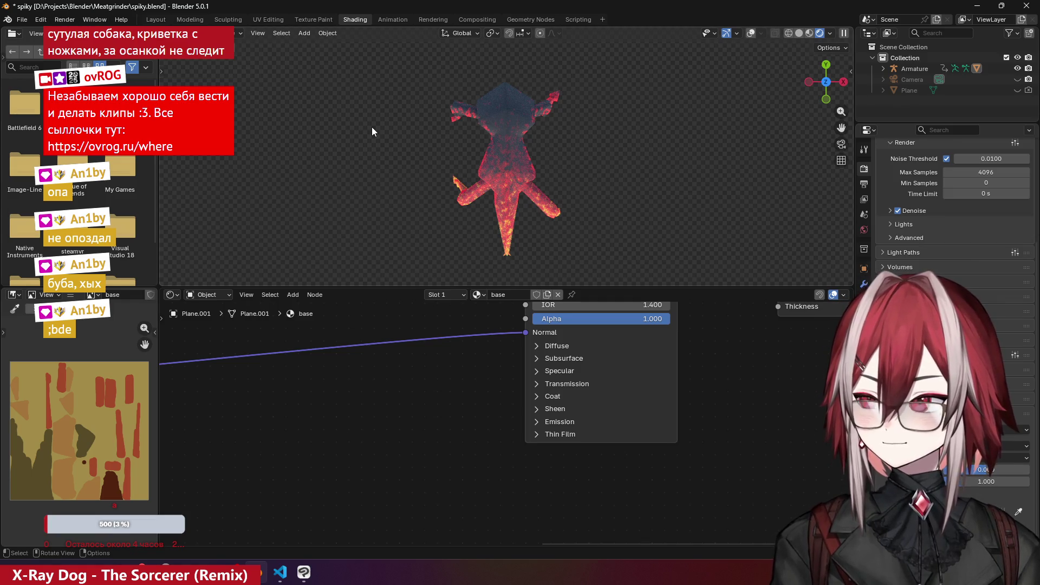
pyautogui.hotkey('ctrl', 's')
pyautogui.click(73, 21)
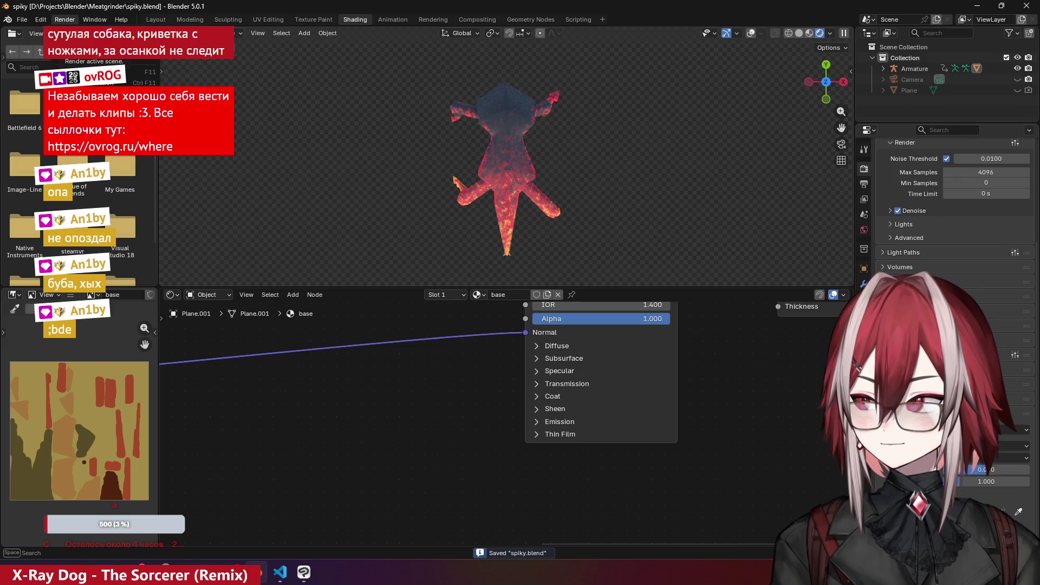
# - Render the creature's animation, then bring the Chrome window forward
pyautogui.click(76, 33)
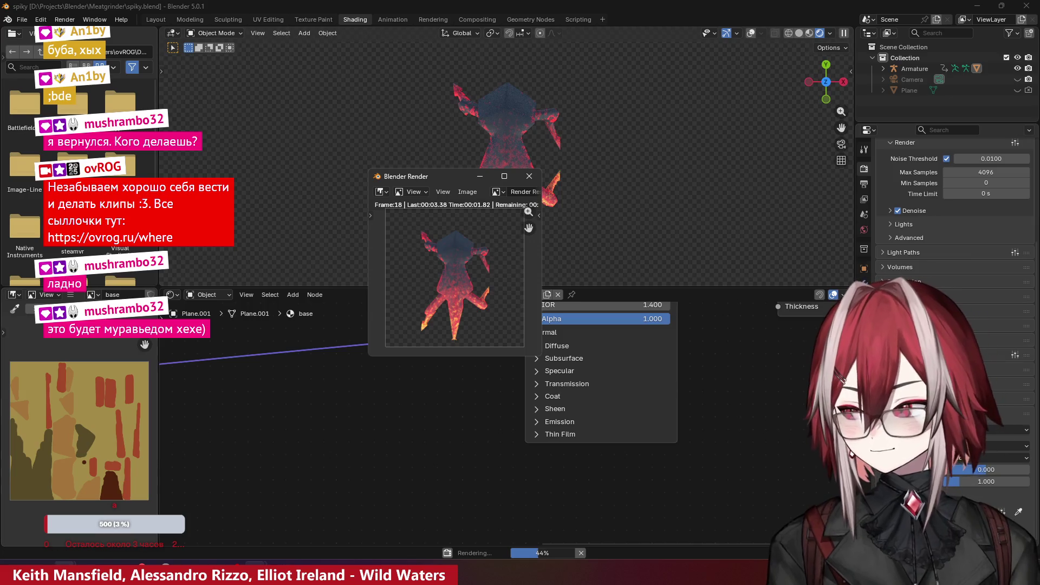
pyautogui.moveTo(124, 575)
pyautogui.click(137, 541)
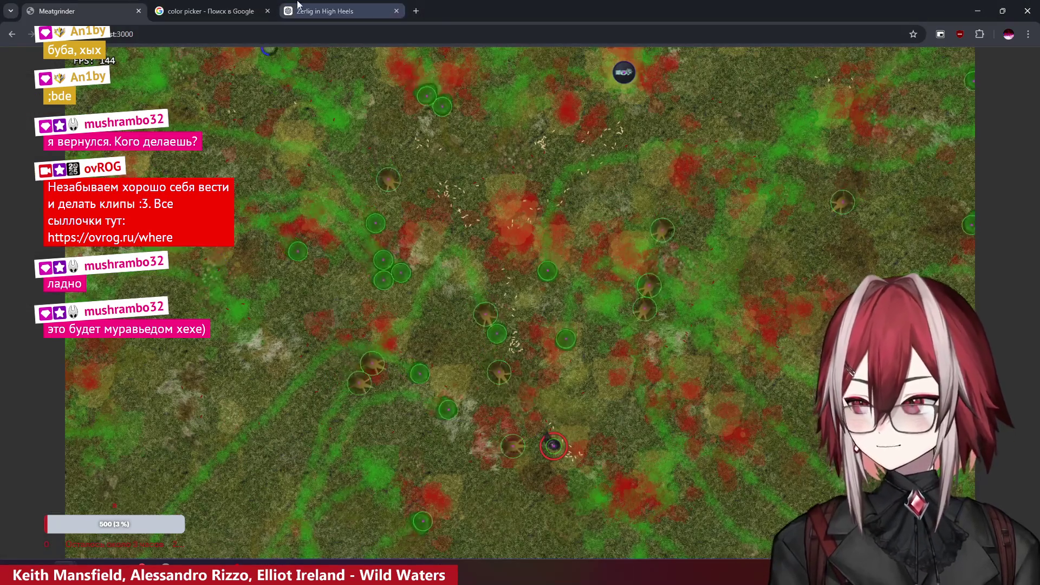
# - View the Zerlig in High Heels chat's generated monster image full-size, then return to the spiky Blender window
pyautogui.click(336, 11)
pyautogui.click(496, 228)
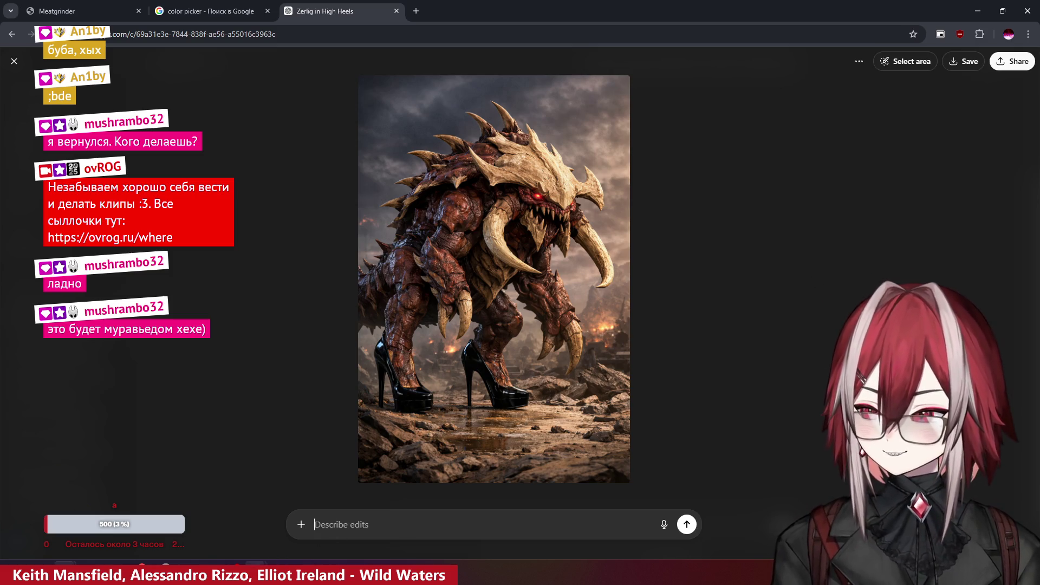
pyautogui.moveTo(257, 572)
pyautogui.click(263, 525)
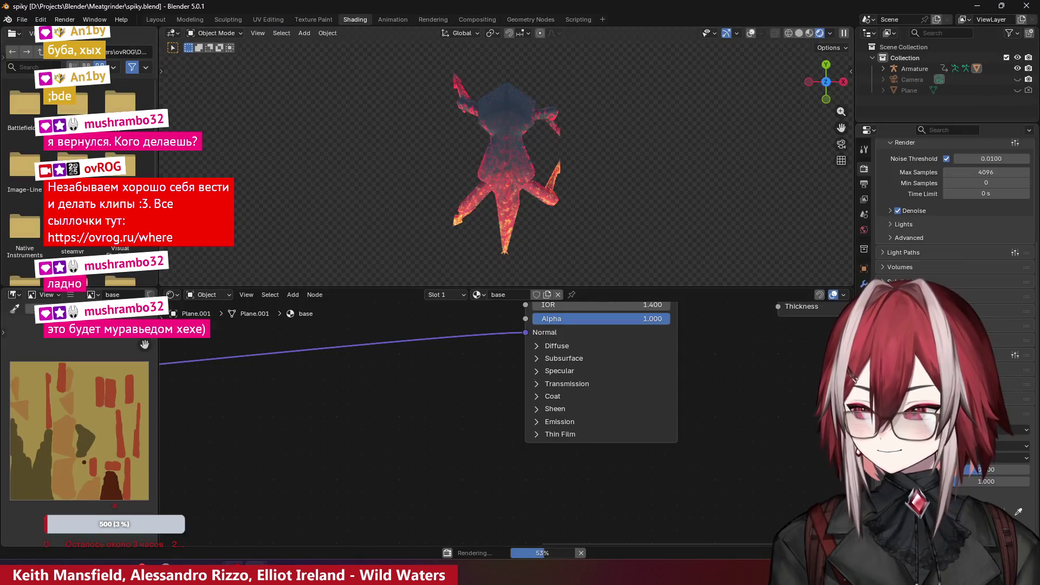
# - Bring the Blender Render window forward and let the animation render reach frame 48
pyautogui.click(325, 517)
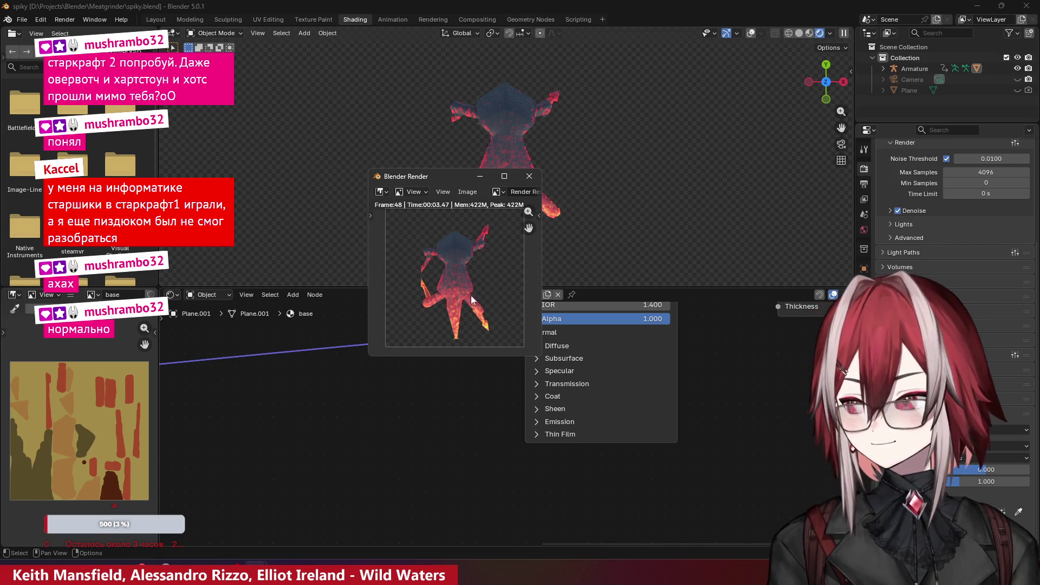
# - Close the finished render window and send Blender to the background
pyautogui.click(531, 176)
pyautogui.click(979, 11)
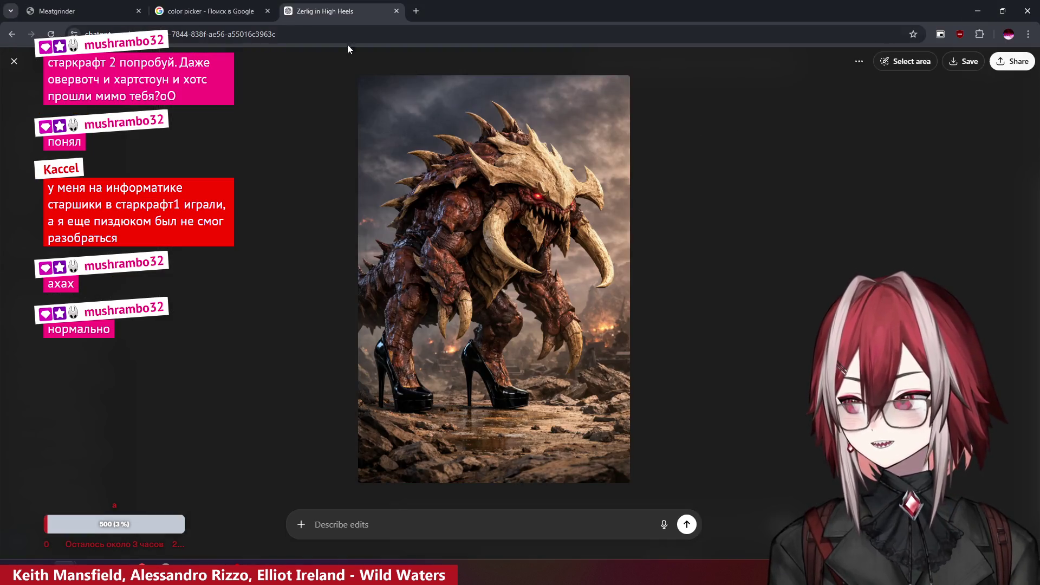
pyautogui.click(208, 11)
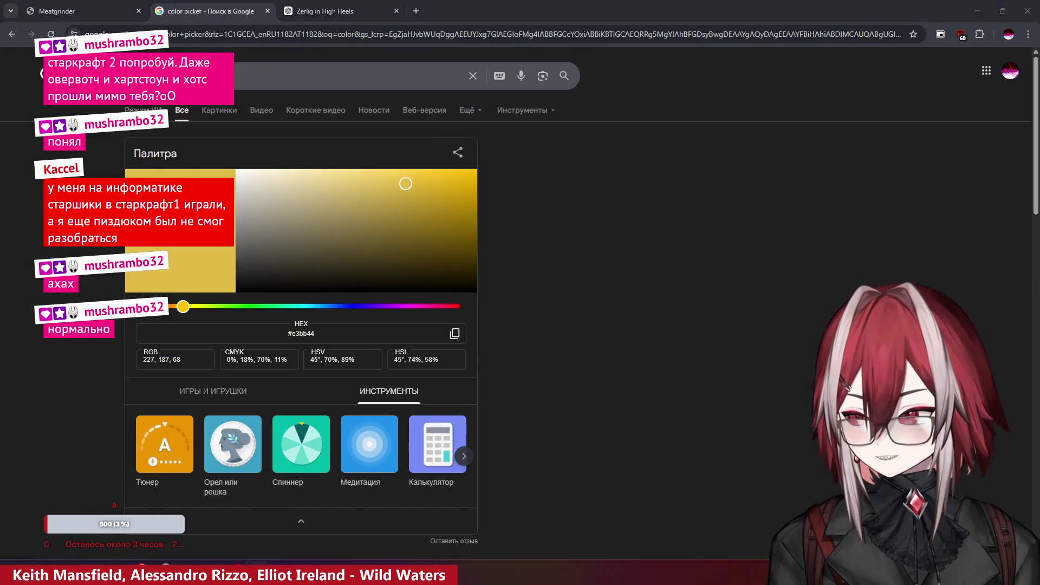
pyautogui.click(256, 573)
pyautogui.moveTo(224, 573)
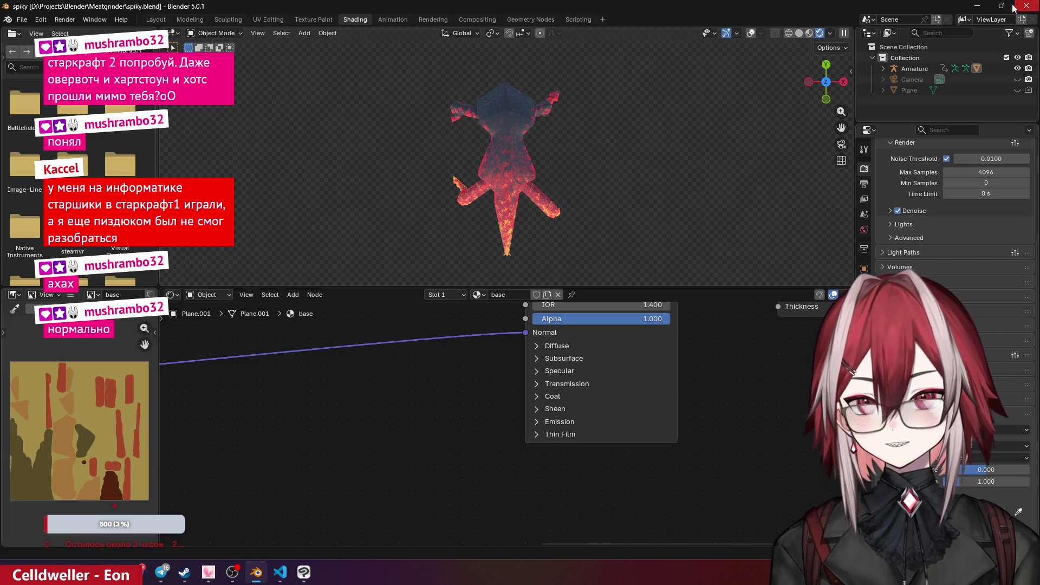
pyautogui.click(977, 5)
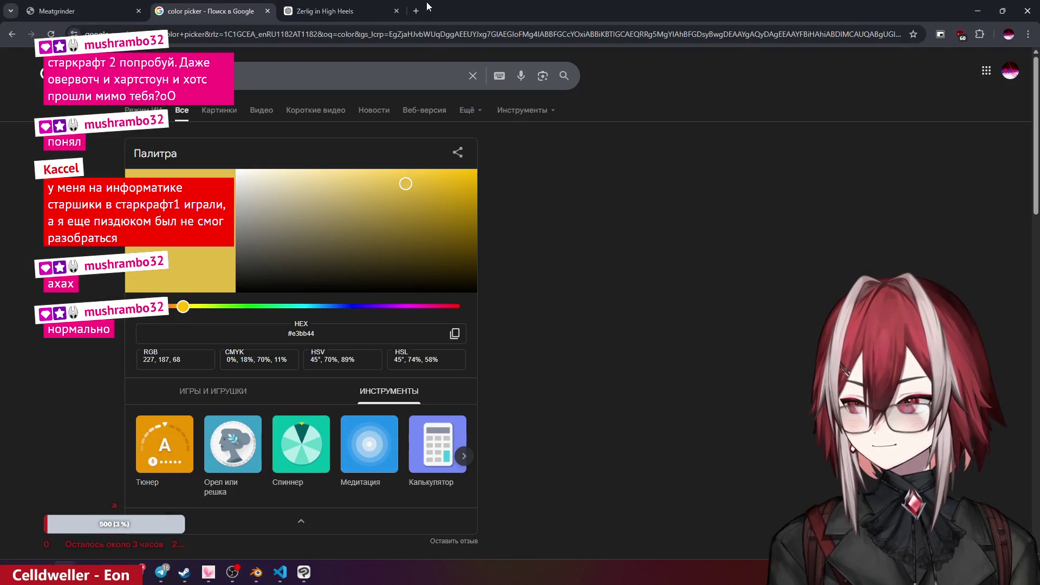
# - Search Google for image-to-sprite-sheet converters and open the Sprite Sheet Maker site
pyautogui.click(426, 6)
pyautogui.write('sp')
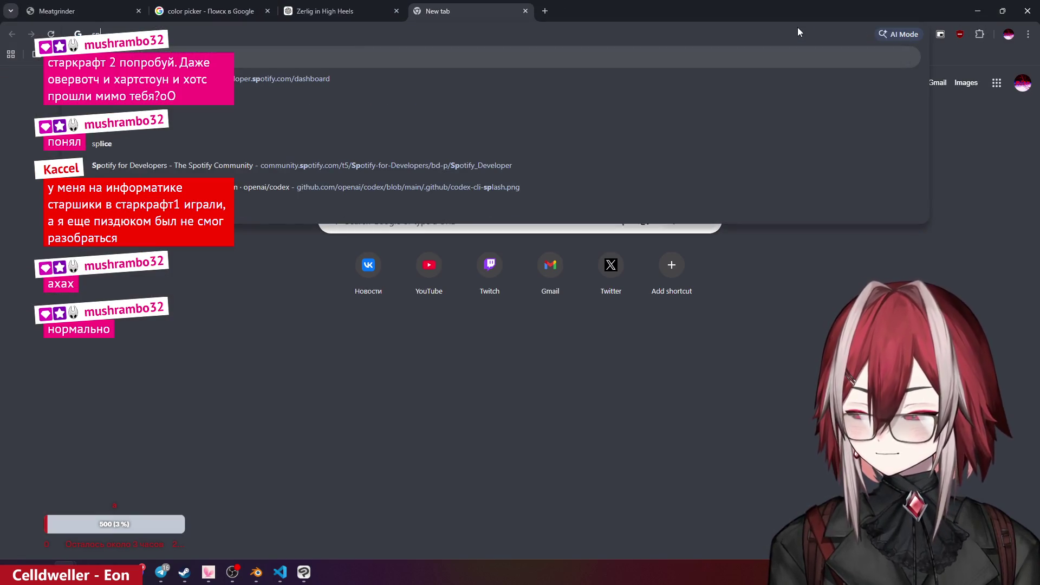
pyautogui.write('i')
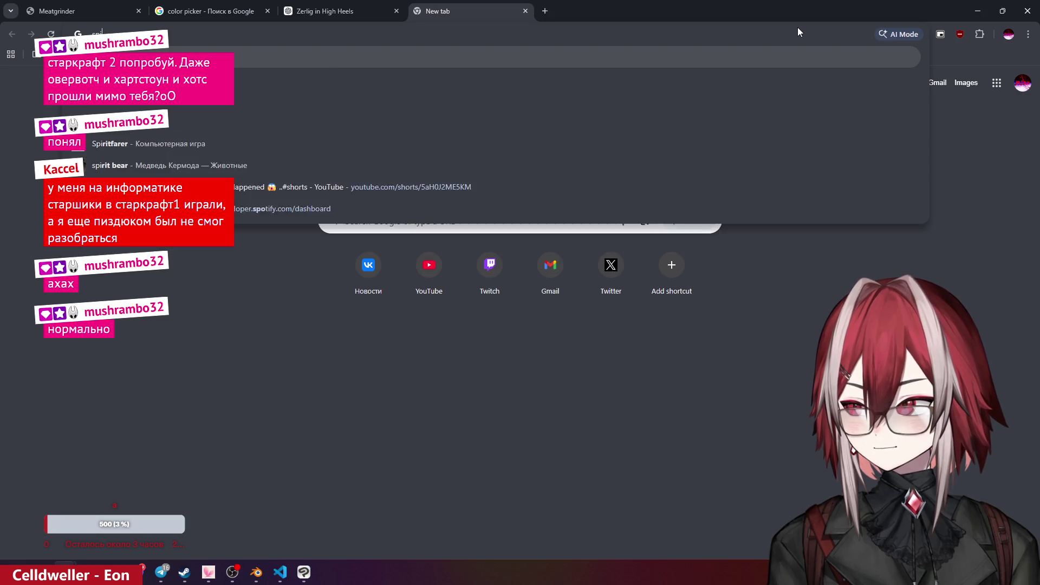
pyautogui.press('BackSpace')
pyautogui.press('BackSpace')
pyautogui.press('BackSpace')
pyautogui.write('i')
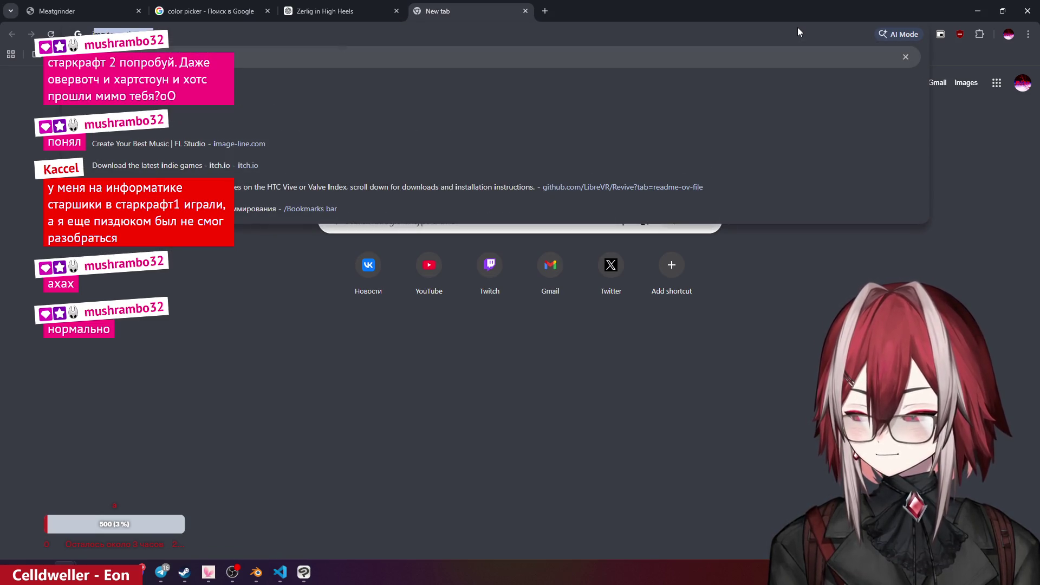
pyautogui.press('Return')
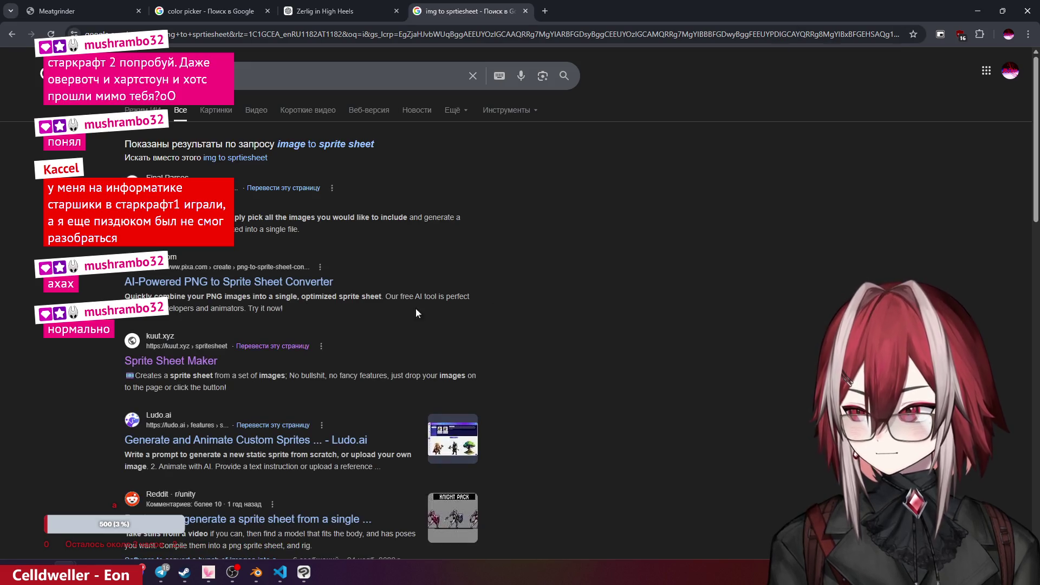
pyautogui.click(171, 361)
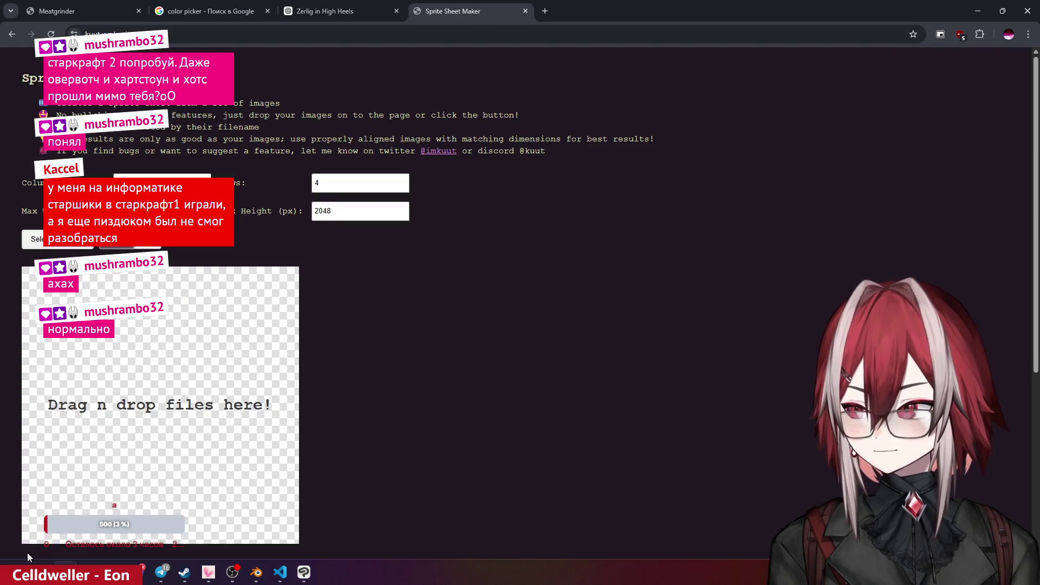
# - Drop all 49 rendered creature frames from Explorer into Sprite Sheet Maker
pyautogui.moveTo(39, 572)
pyautogui.click(149, 509)
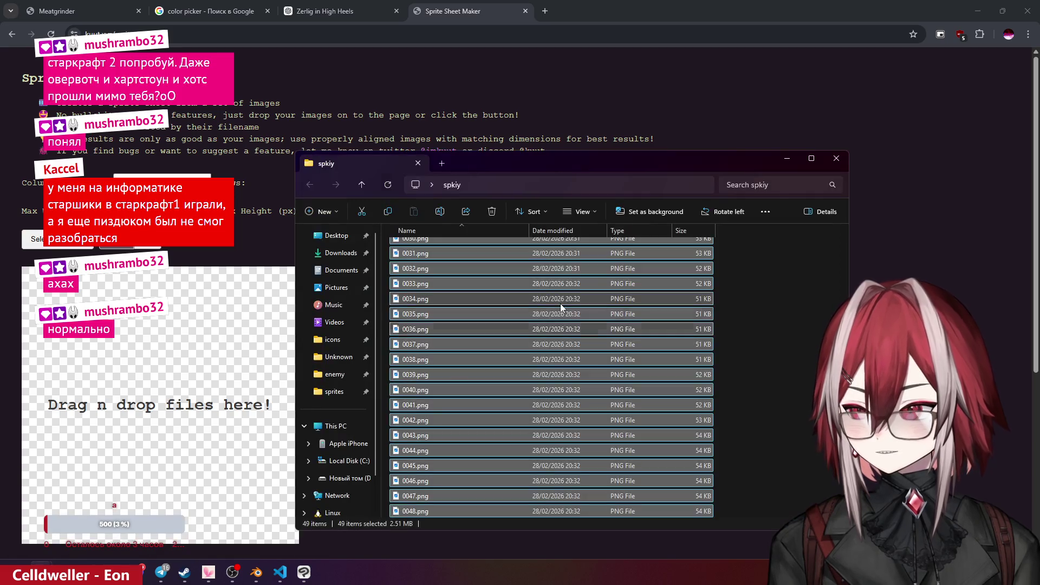
pyautogui.click(560, 304)
pyautogui.scroll(10, 560, 304)
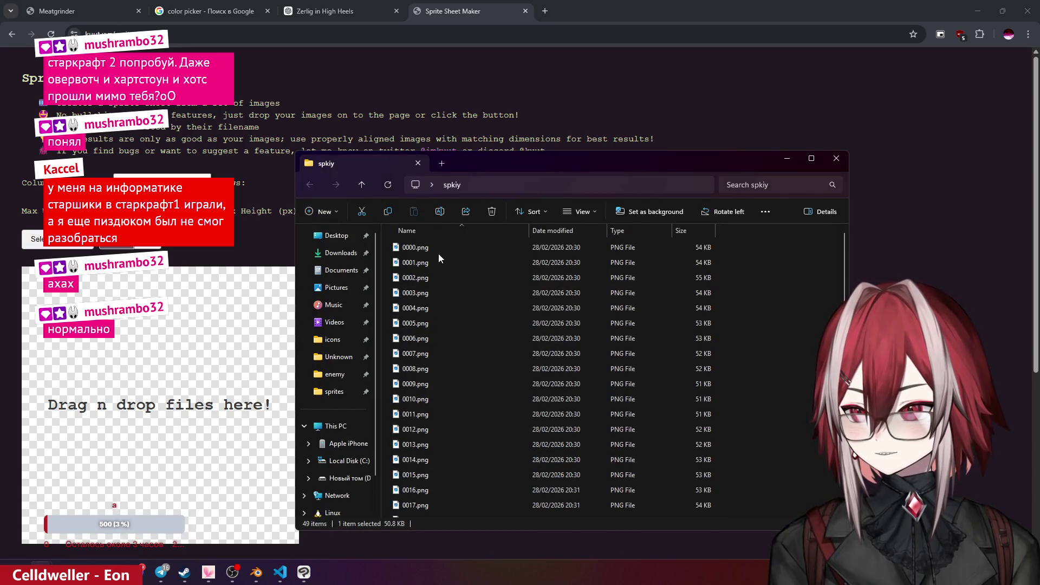
pyautogui.doubleClick(440, 248)
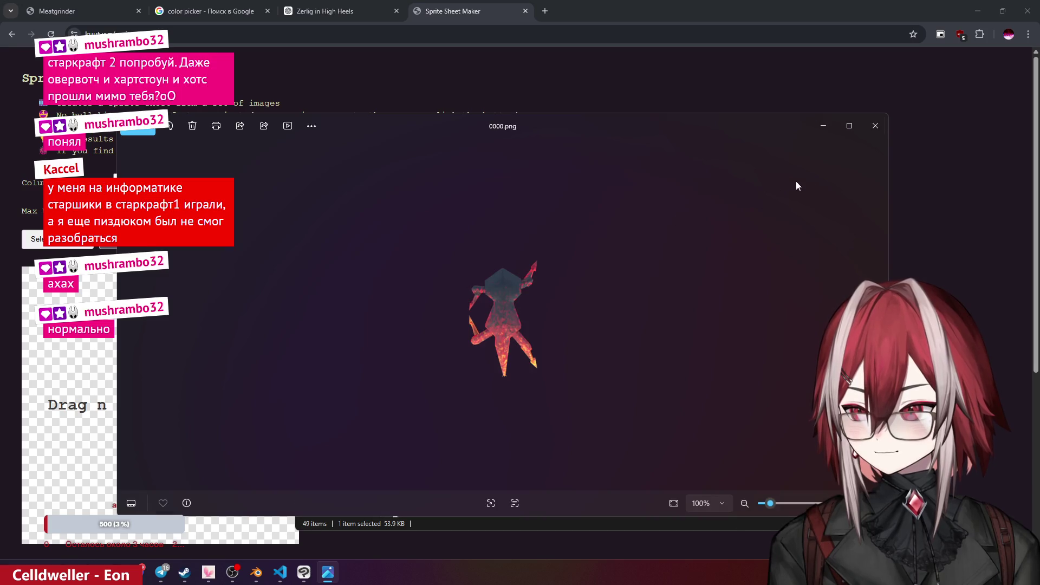
pyautogui.click(876, 126)
pyautogui.hotkey('ctrl', 'a')
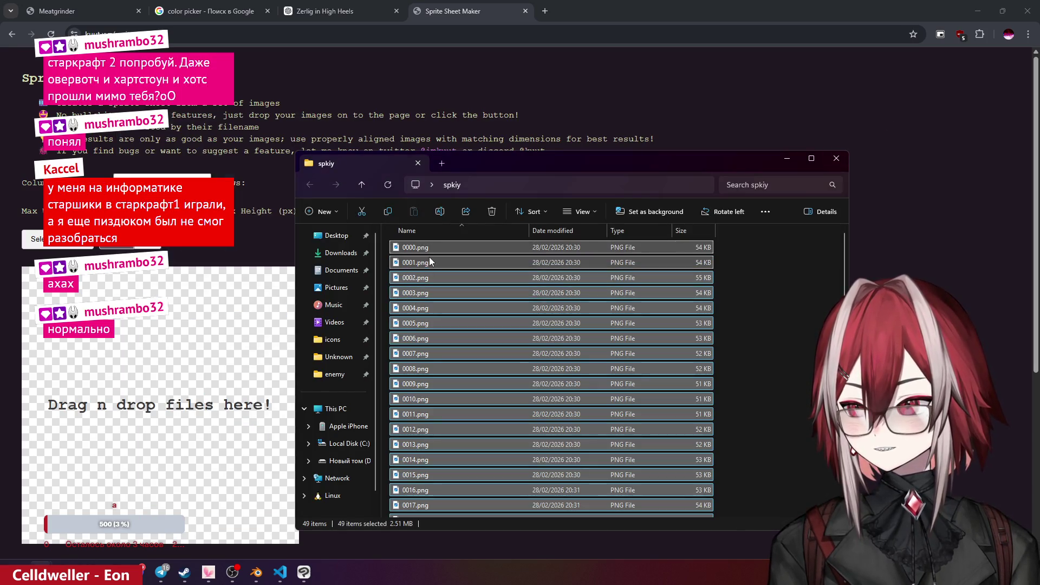
pyautogui.moveTo(432, 263)
pyautogui.mouseDown()
pyautogui.moveTo(144, 325)
pyautogui.moveTo(147, 341)
pyautogui.mouseUp()
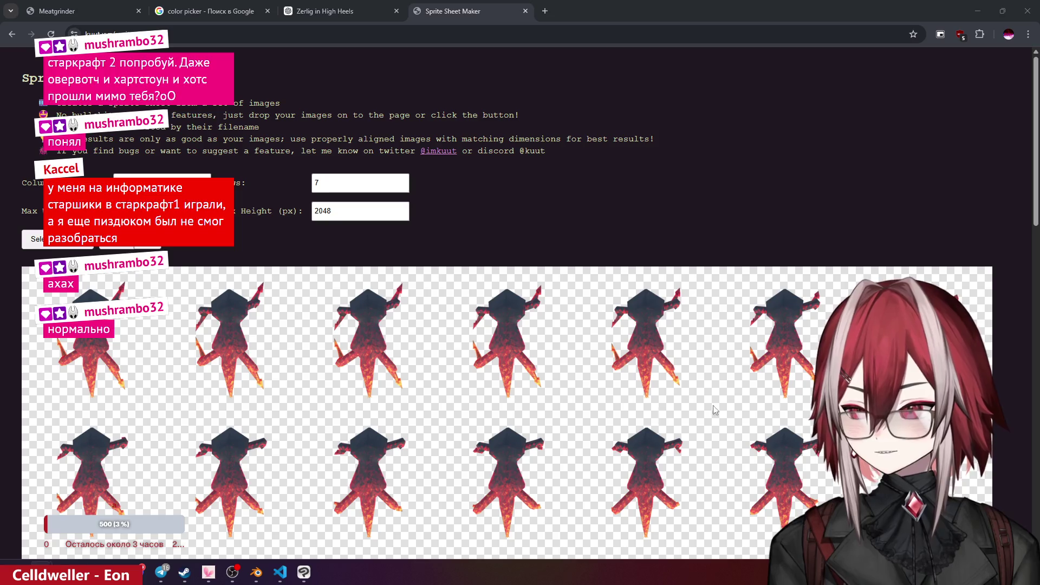
pyautogui.click(976, 11)
# - Open the downloaded spiky.png sprite sheet in Clip Studio Paint
pyautogui.click(303, 572)
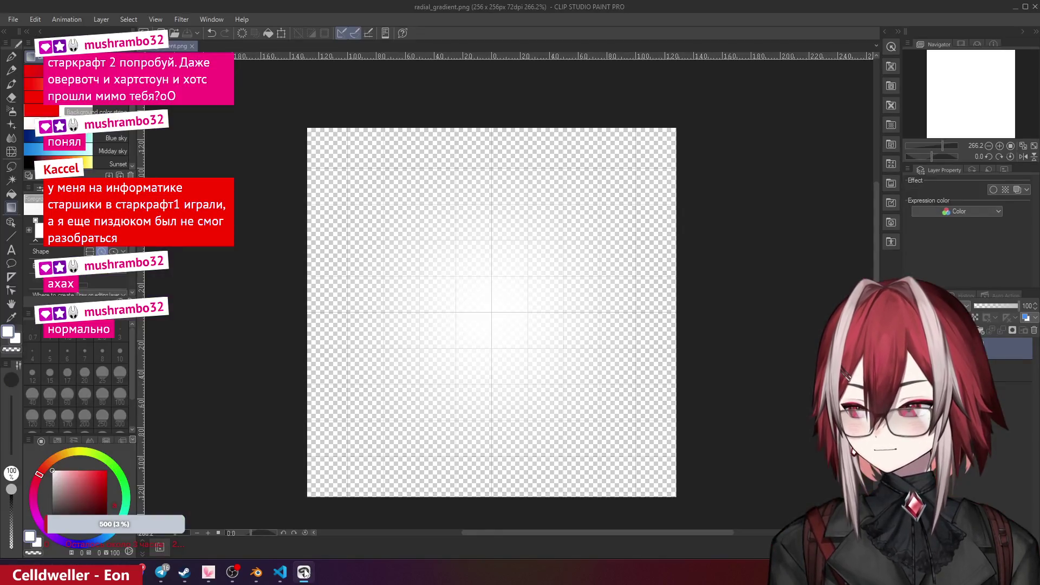
pyautogui.click(304, 572)
pyautogui.click(304, 572)
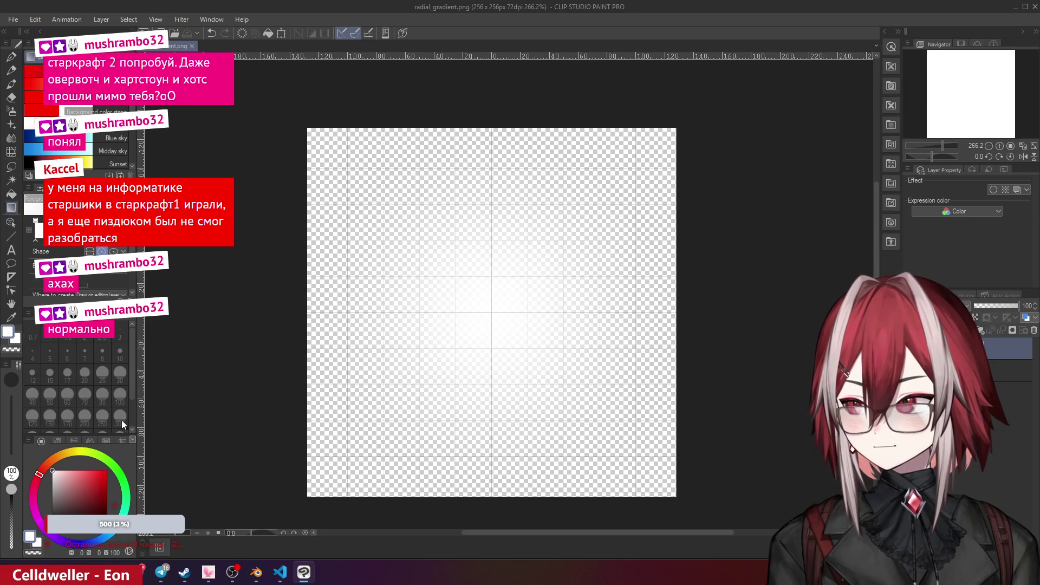
pyautogui.moveTo(116, 572)
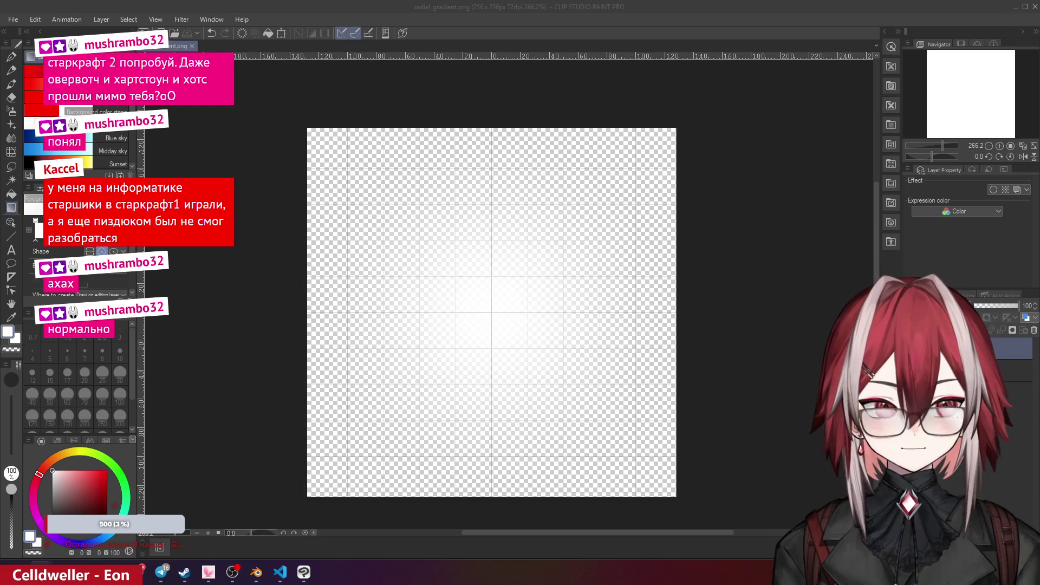
pyautogui.moveTo(265, 71); pyautogui.dragTo(246, 44)
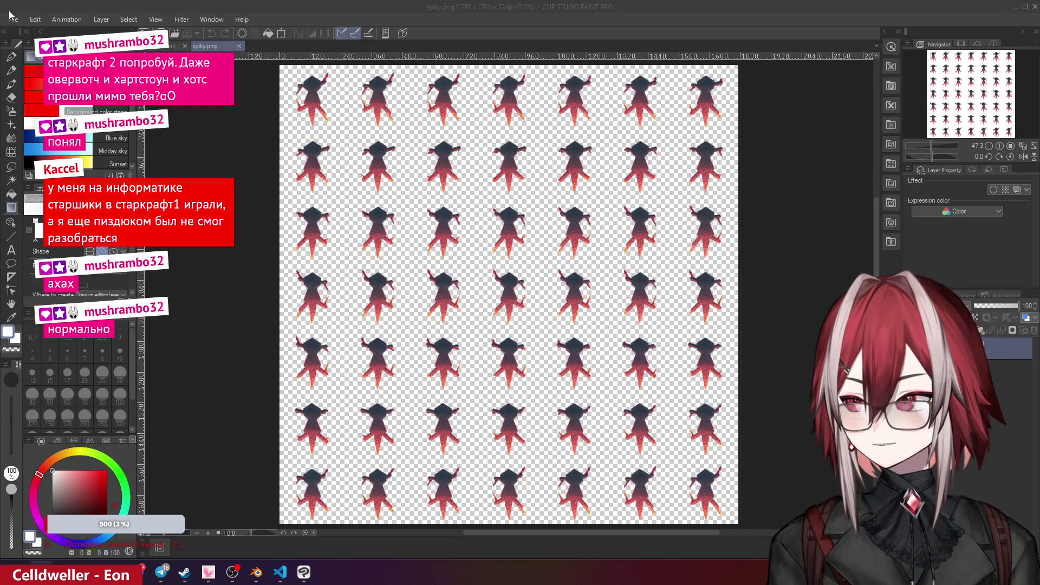
pyautogui.click(35, 19)
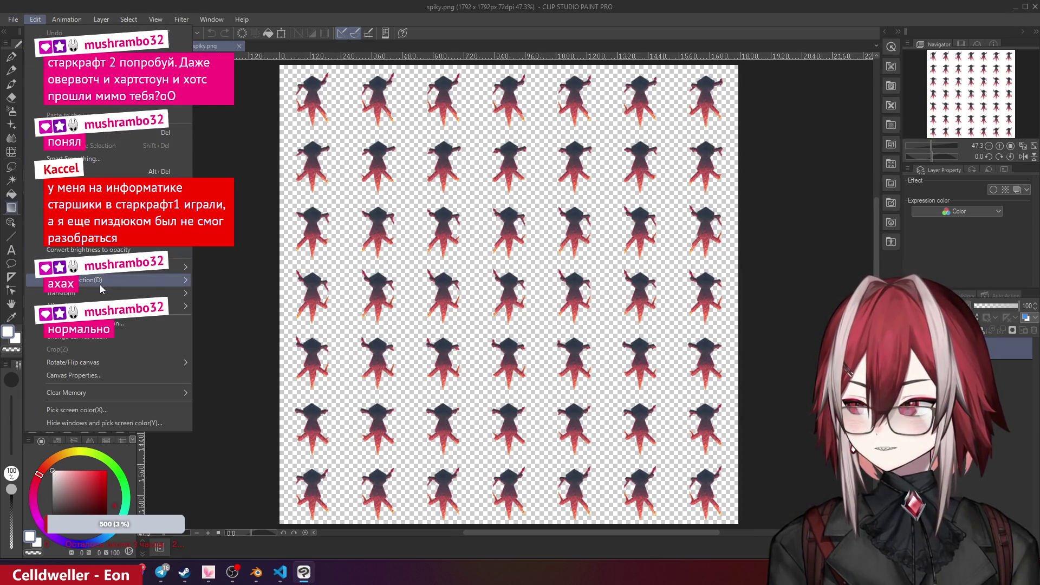
pyautogui.moveTo(100, 287)
pyautogui.click(233, 282)
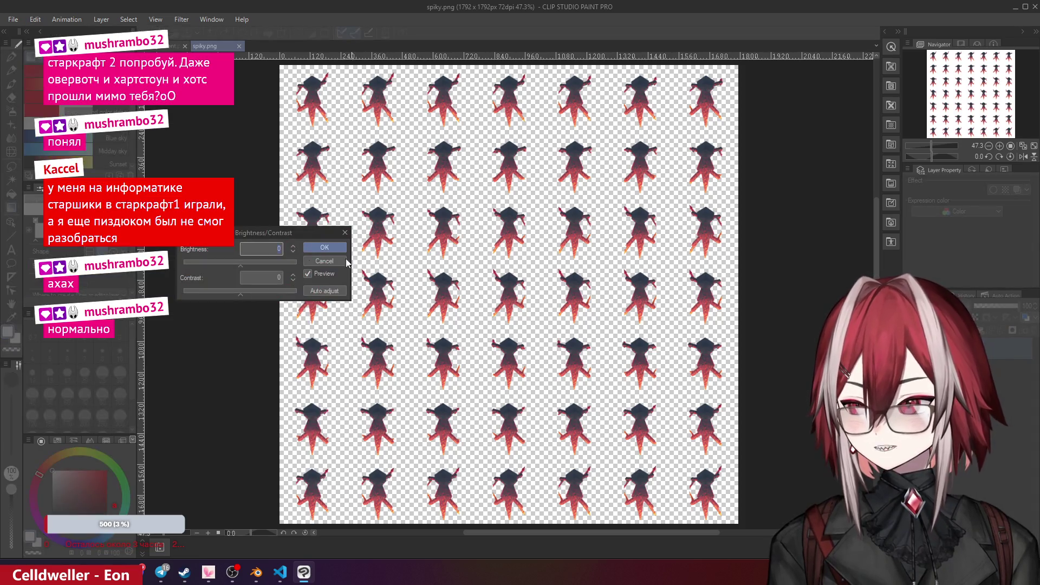
pyautogui.click(345, 233)
# - Apply Hue/Saturation/Luminosity with Saturation -100 and Luminosity 9
pyautogui.click(62, 20)
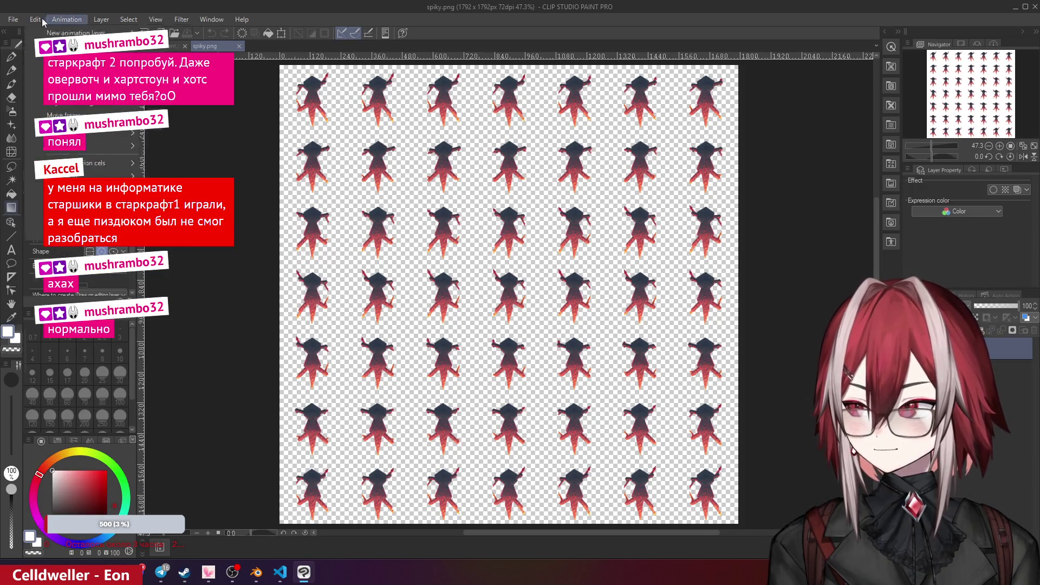
pyautogui.moveTo(38, 21)
pyautogui.moveTo(154, 291)
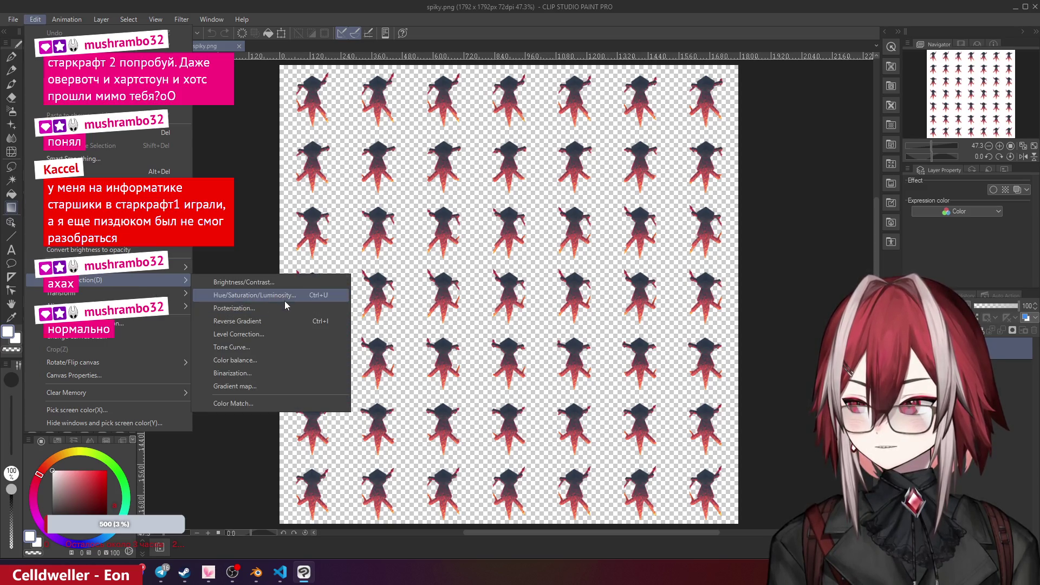
pyautogui.click(286, 299)
pyautogui.moveTo(365, 349); pyautogui.dragTo(211, 347)
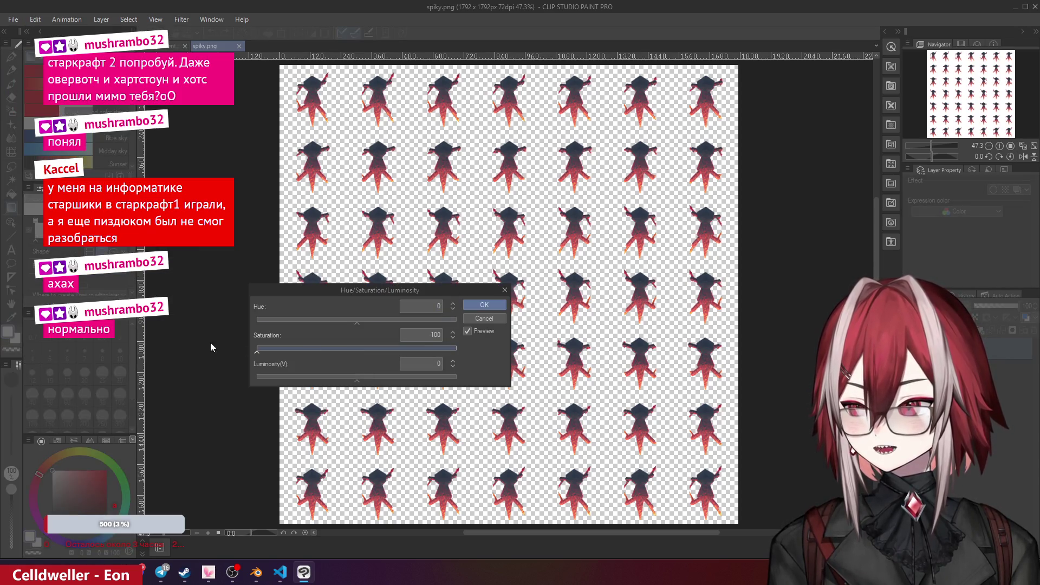
pyautogui.moveTo(357, 382)
pyautogui.mouseDown()
pyautogui.moveTo(344, 385)
pyautogui.moveTo(367, 384)
pyautogui.mouseUp()
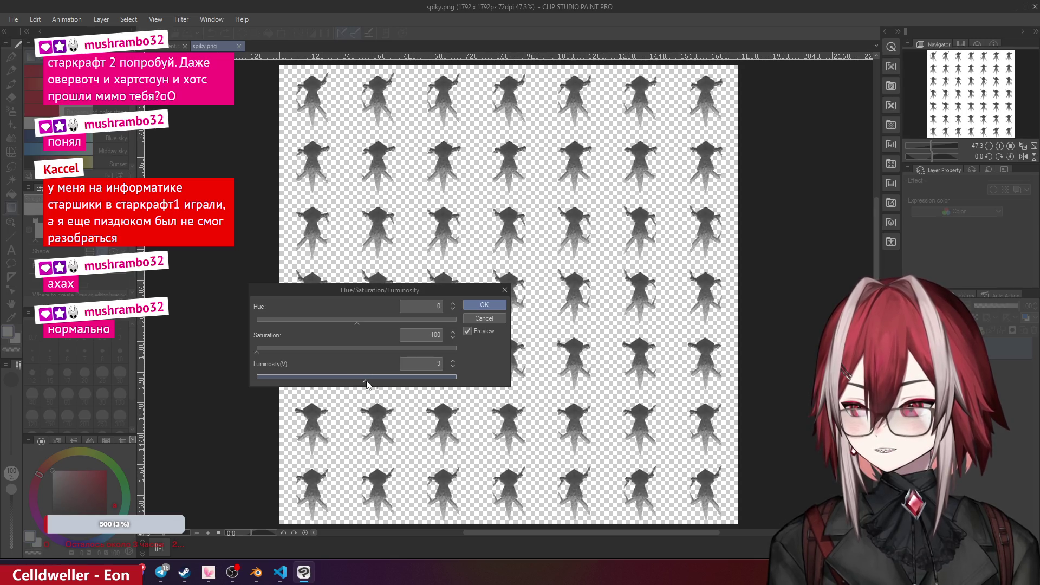
pyautogui.click(484, 305)
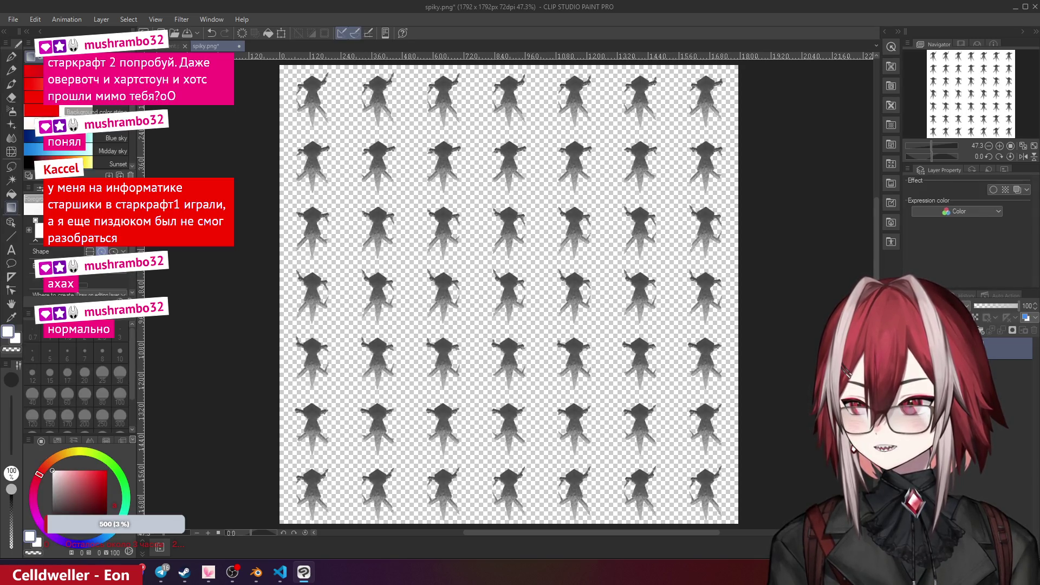
pyautogui.click(59, 20)
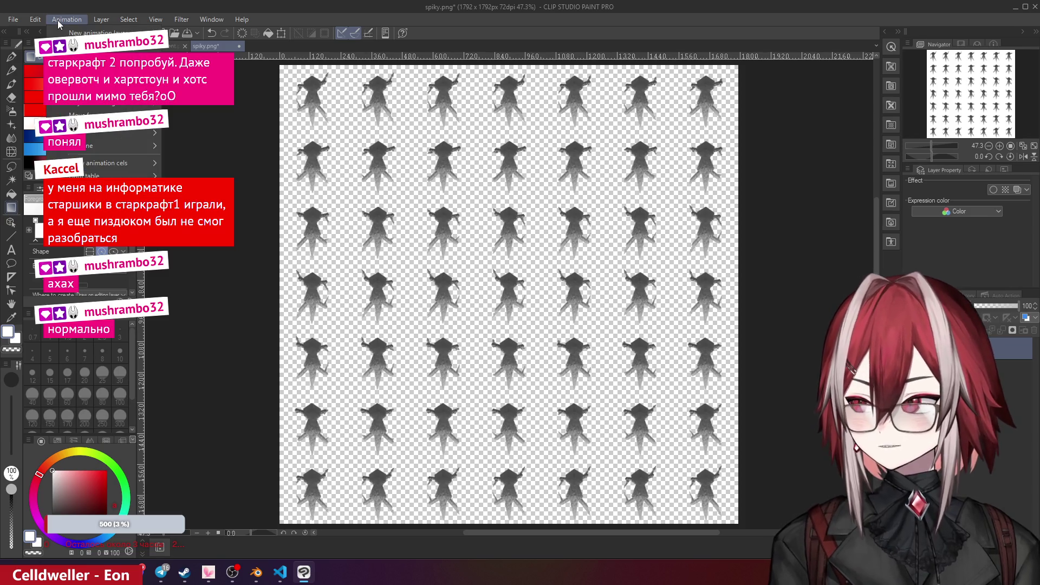
# - Change the image resolution to scale 0.5, making the sheet 896 × 896 px
pyautogui.moveTo(35, 19)
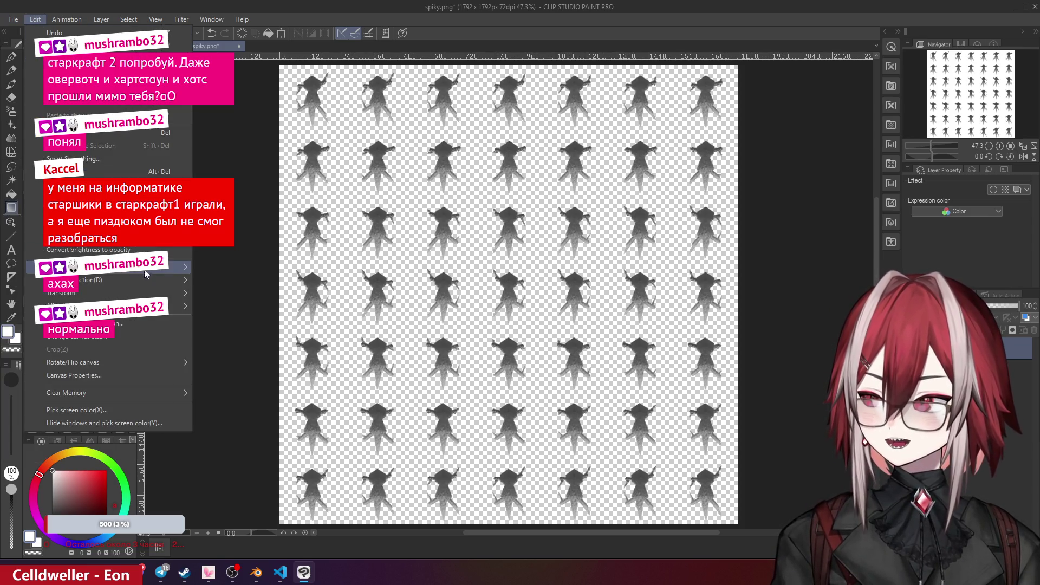
pyautogui.moveTo(153, 271)
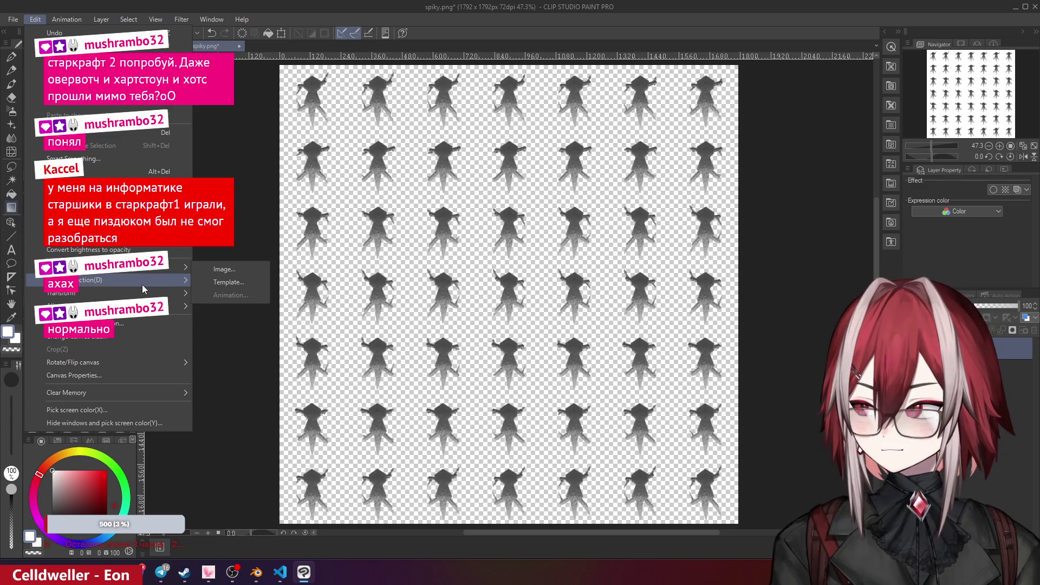
pyautogui.click(119, 323)
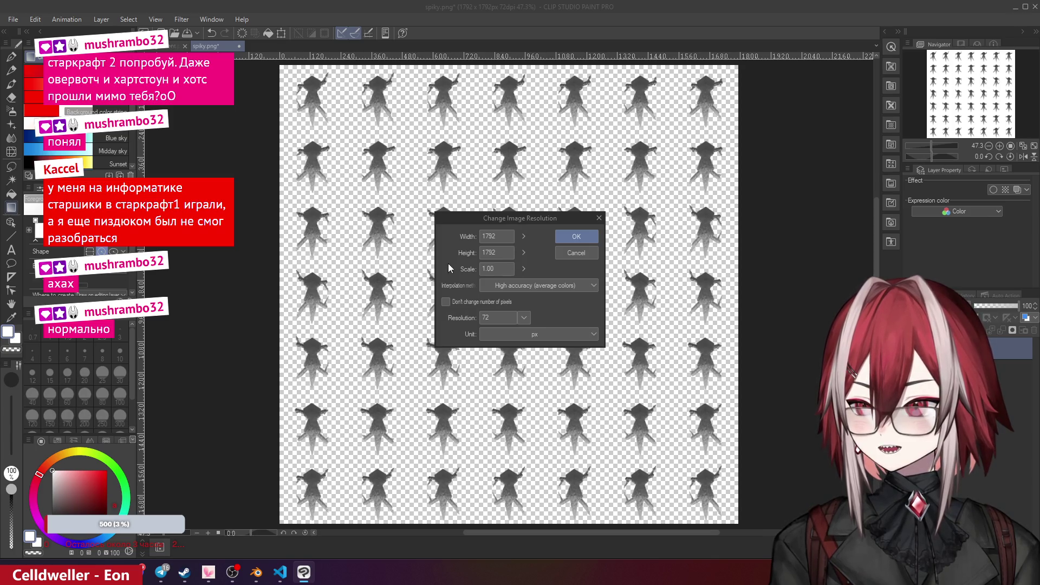
pyautogui.doubleClick(493, 269)
pyautogui.write('.5')
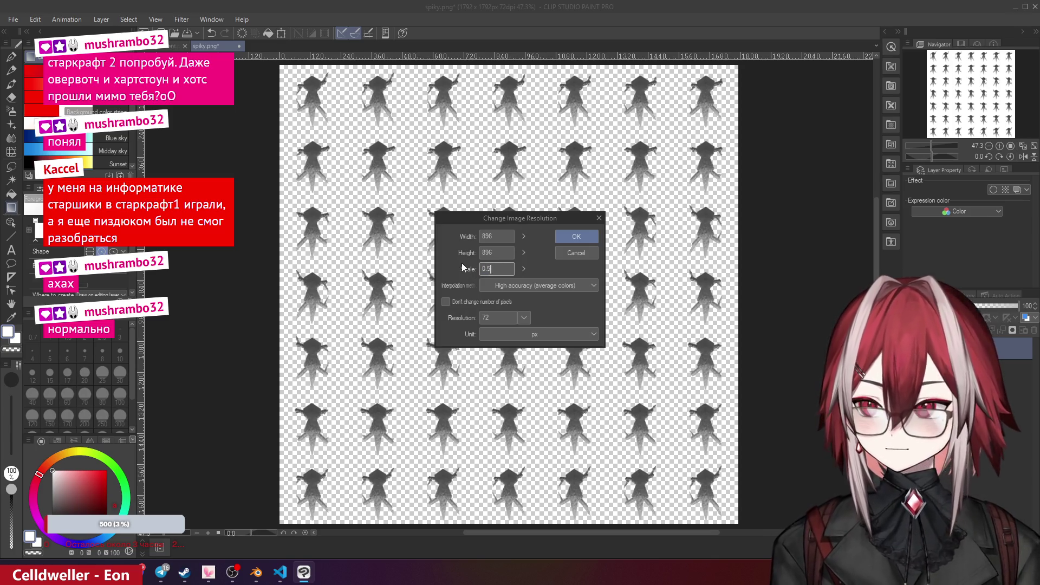
pyautogui.click(575, 237)
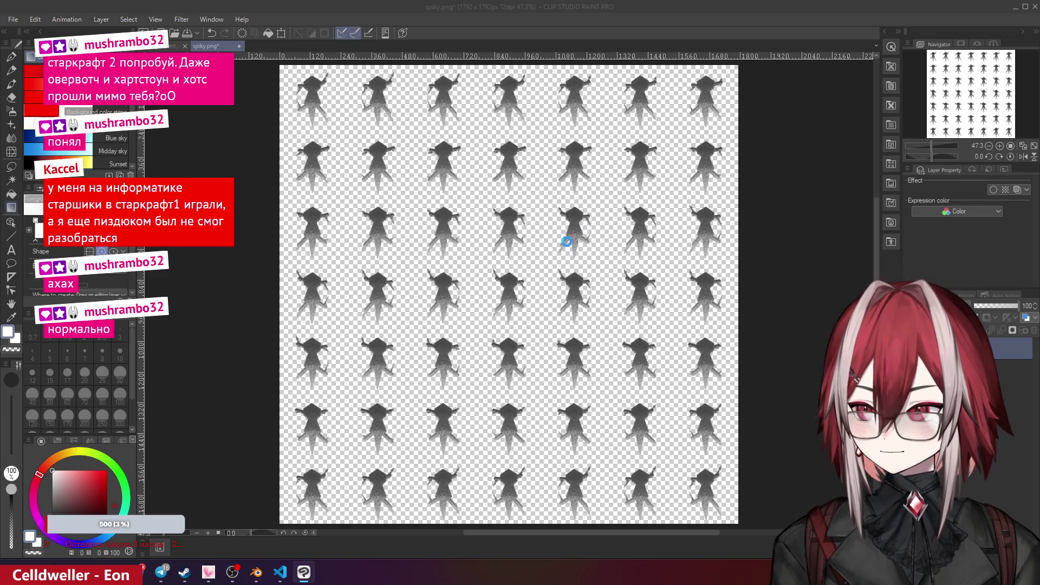
pyautogui.click(38, 20)
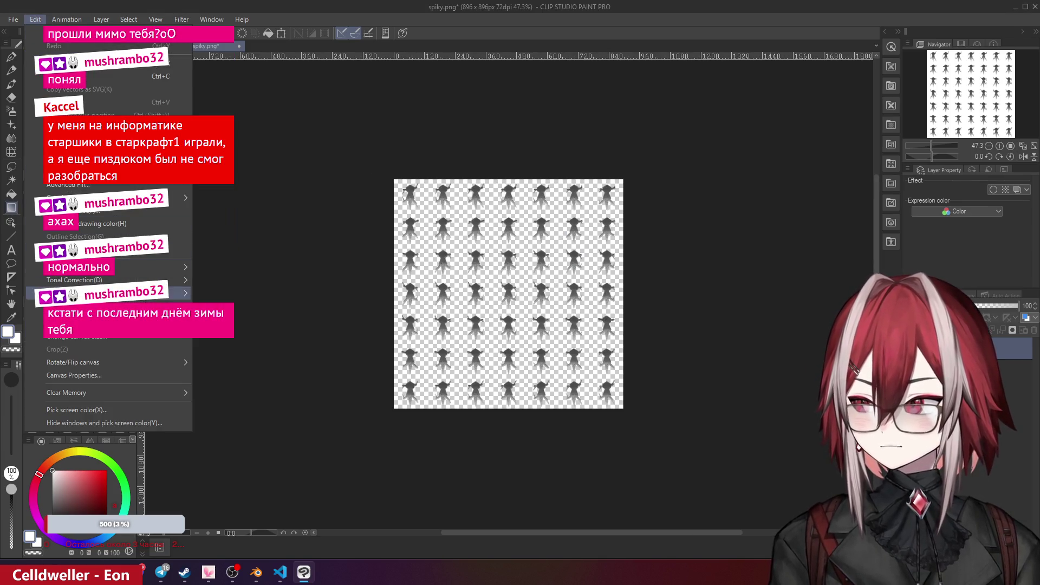
pyautogui.click(76, 323)
pyautogui.click(598, 218)
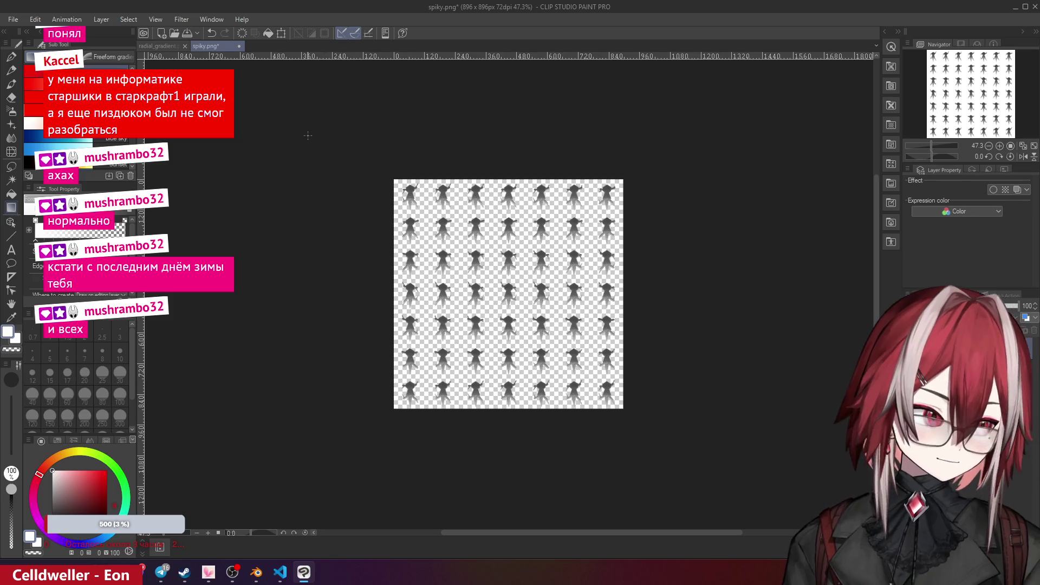
pyautogui.click(13, 20)
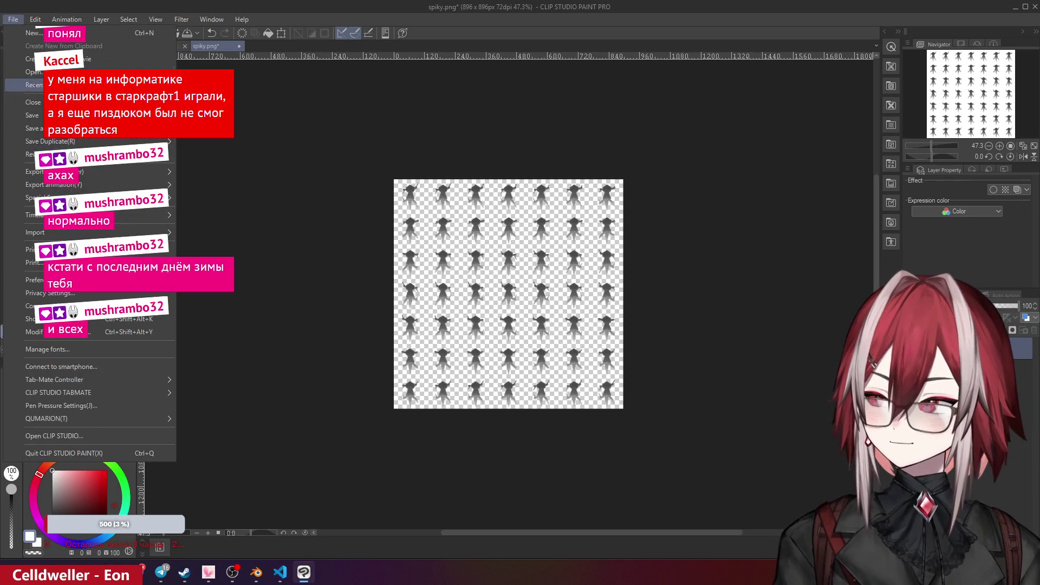
# - Save the sheet over spiky.png in Meatgrinder's assets/enemy folder, accepting the replace and layer warnings
pyautogui.click(81, 129)
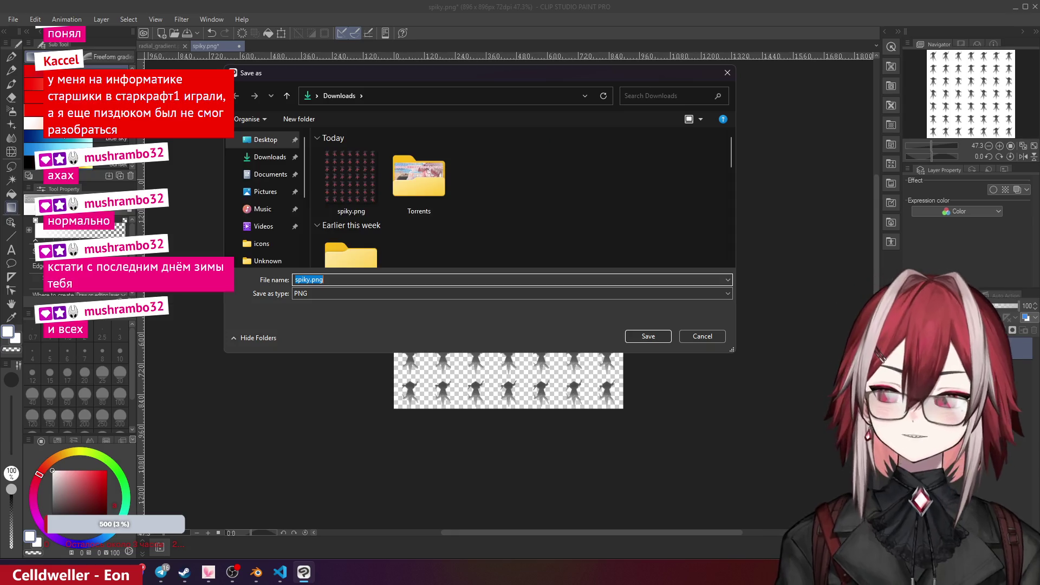
pyautogui.click(270, 163)
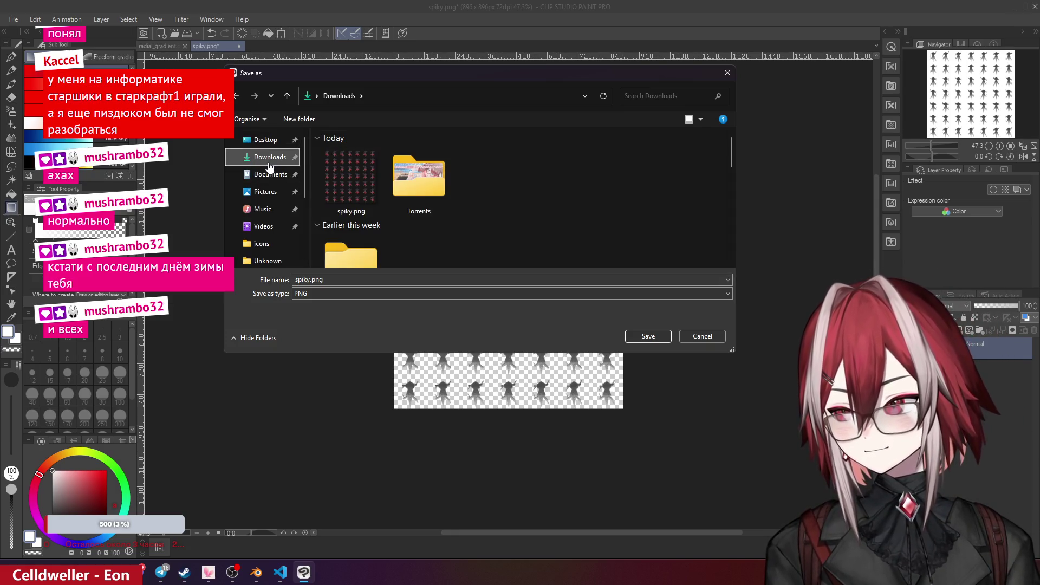
pyautogui.scroll(-3, 269, 168)
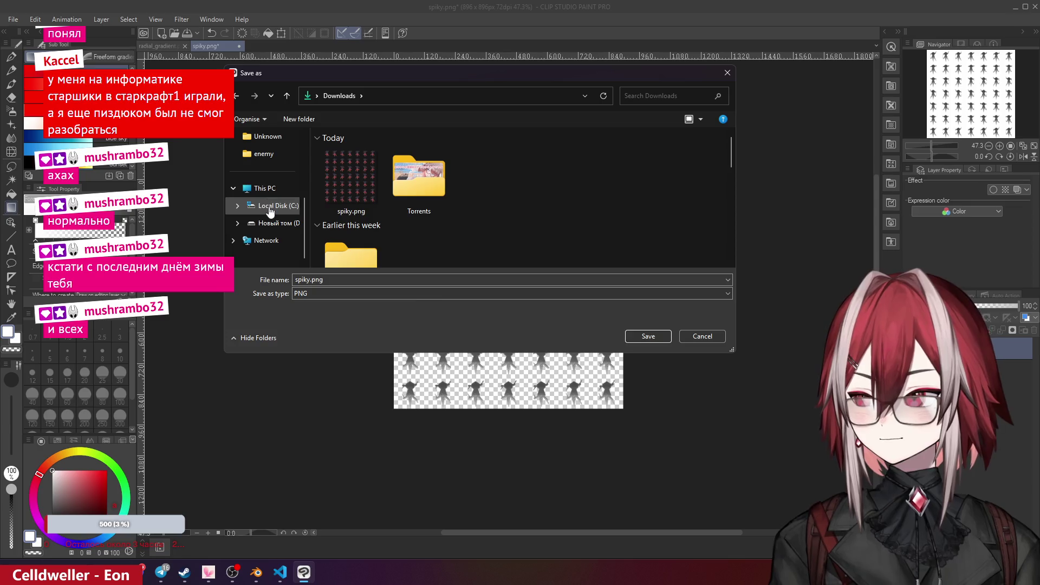
pyautogui.scroll(2, 271, 190)
pyautogui.click(263, 257)
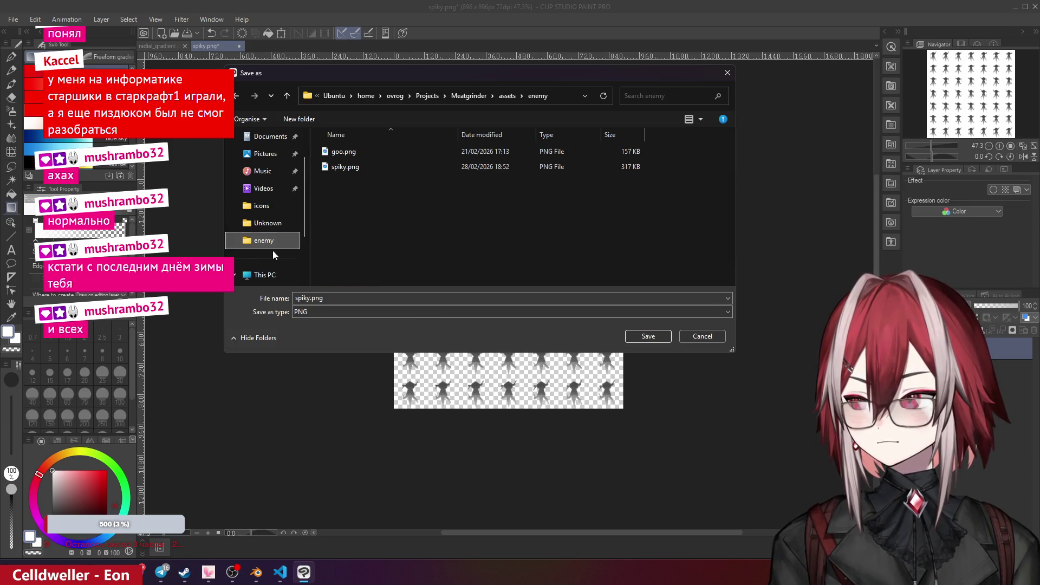
pyautogui.click(360, 167)
pyautogui.click(649, 336)
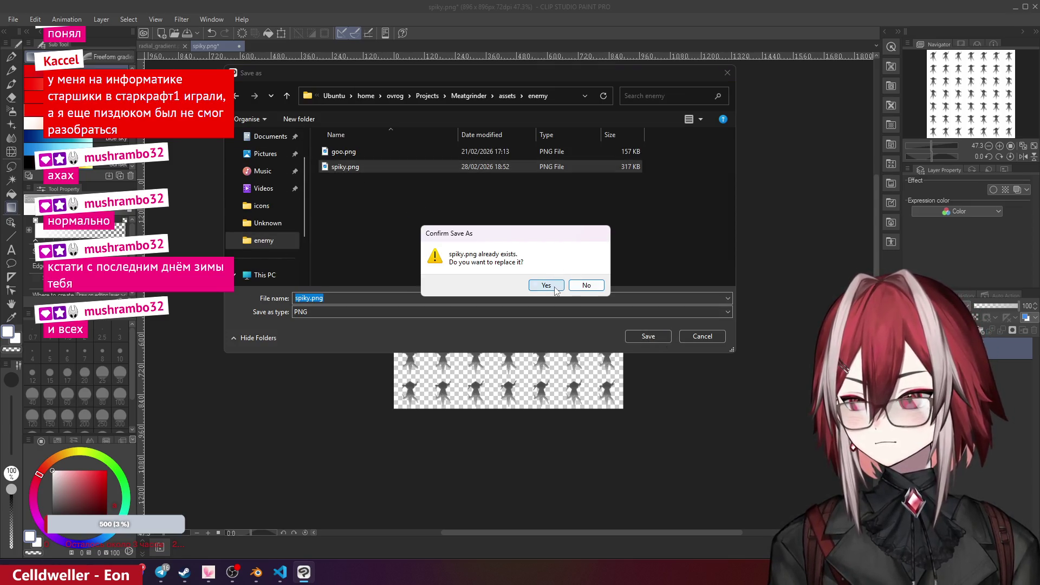
pyautogui.click(555, 287)
pyautogui.click(550, 213)
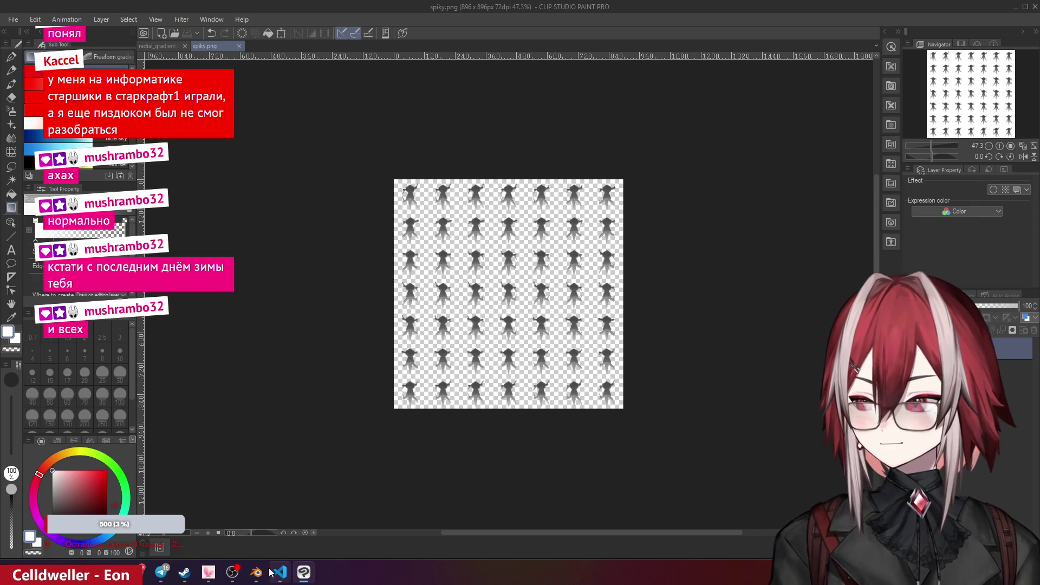
# - Bring up the Meatgrinder game tab at localhost:3000 in Chrome
pyautogui.moveTo(273, 575)
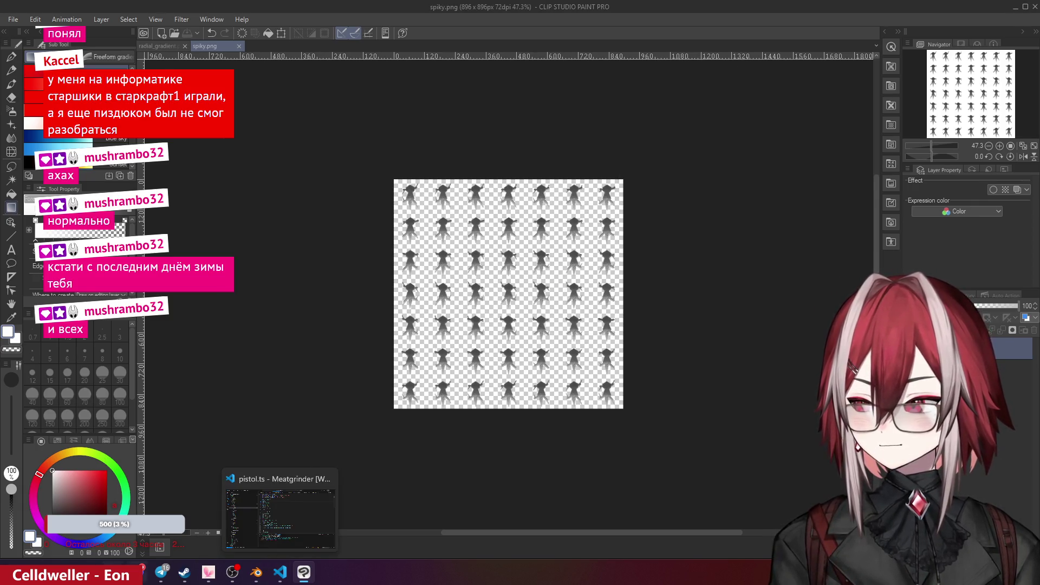
pyautogui.moveTo(89, 572)
pyautogui.click(274, 574)
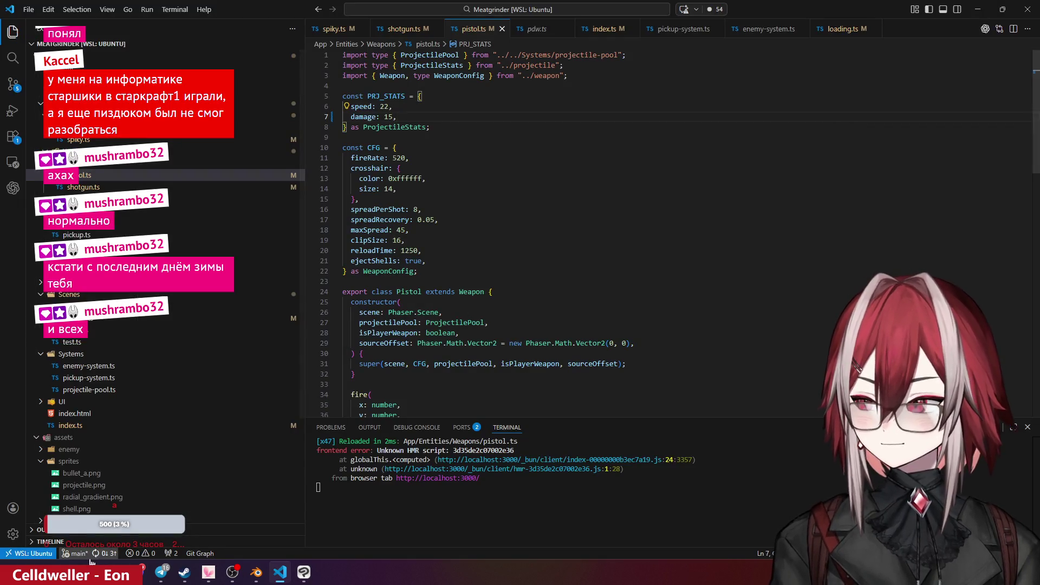
pyautogui.click(165, 515)
pyautogui.click(82, 11)
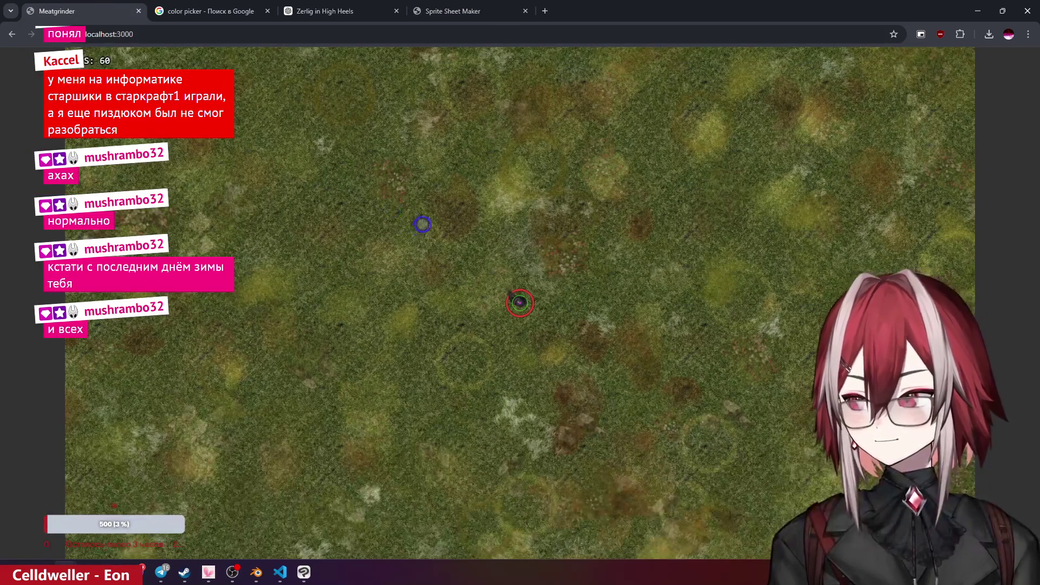
# - Walk the player up, left, right and down across the grass map as an enemy approaches
pyautogui.press('w')
pyautogui.press('a')
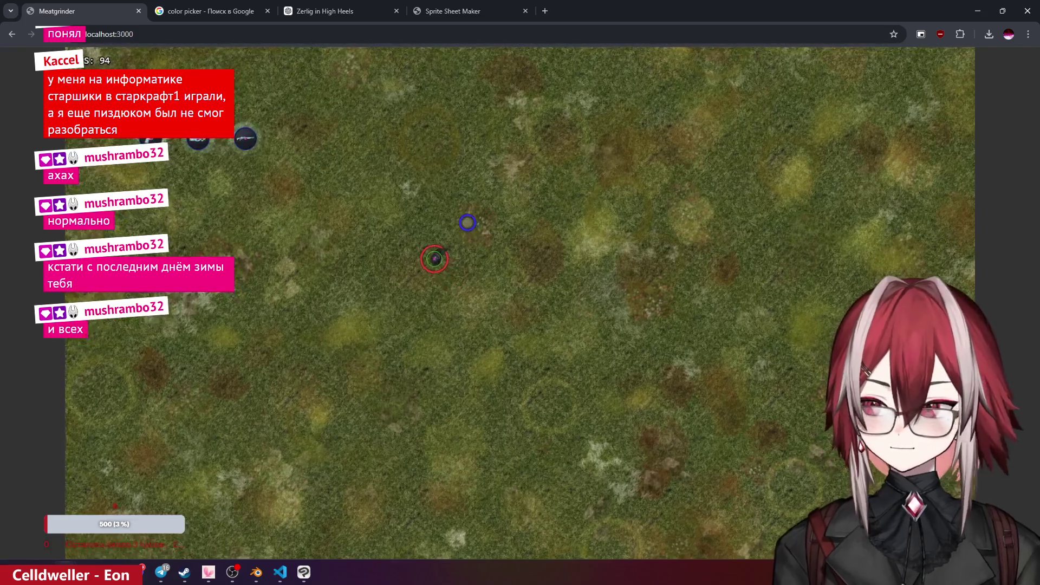
pyautogui.press('super')
pyautogui.press('super')
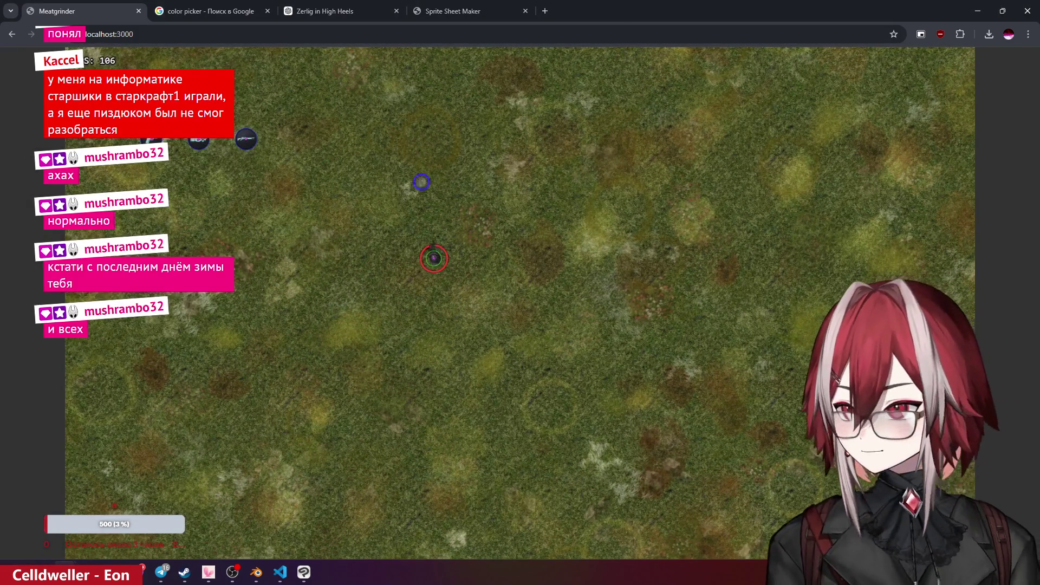
pyautogui.press('w')
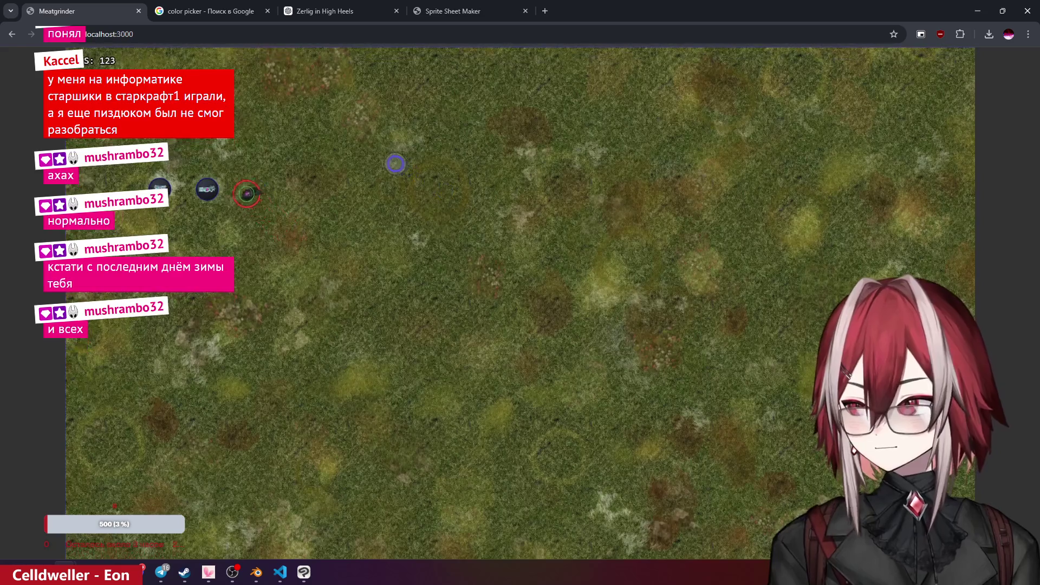
pyautogui.press('1')
pyautogui.press('w')
pyautogui.press('d')
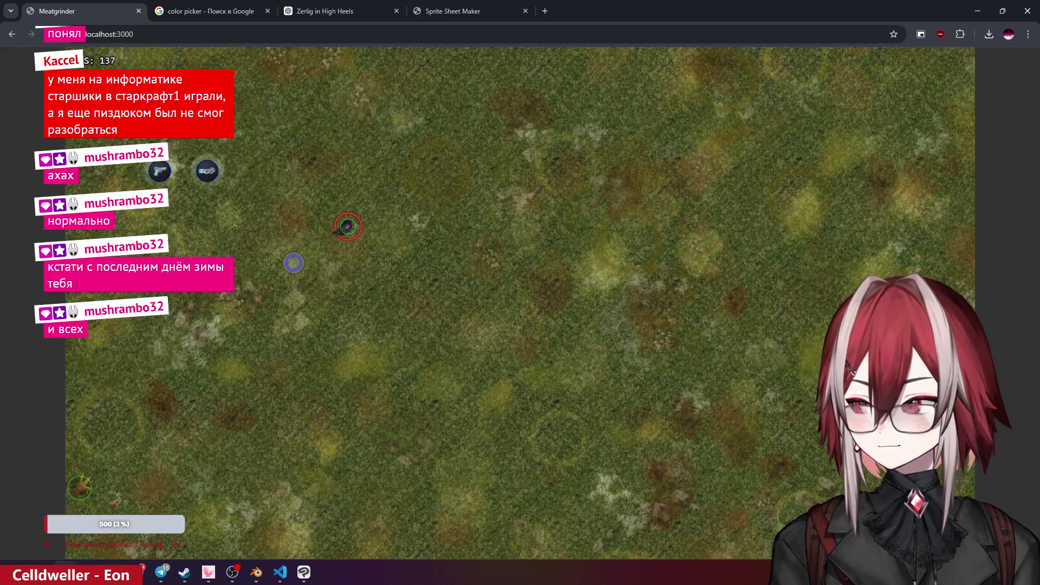
pyautogui.press('s')
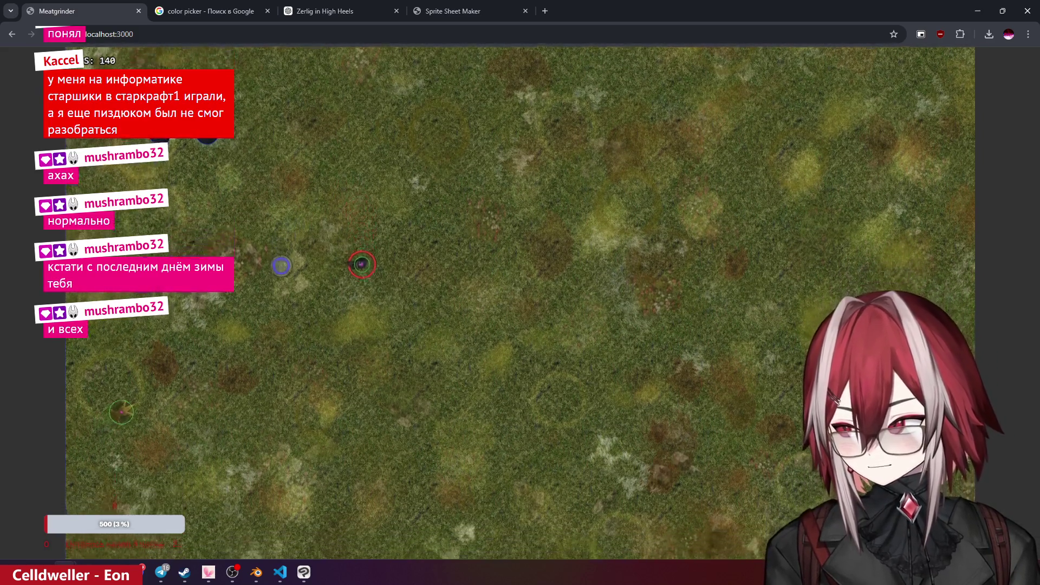
pyautogui.press('d')
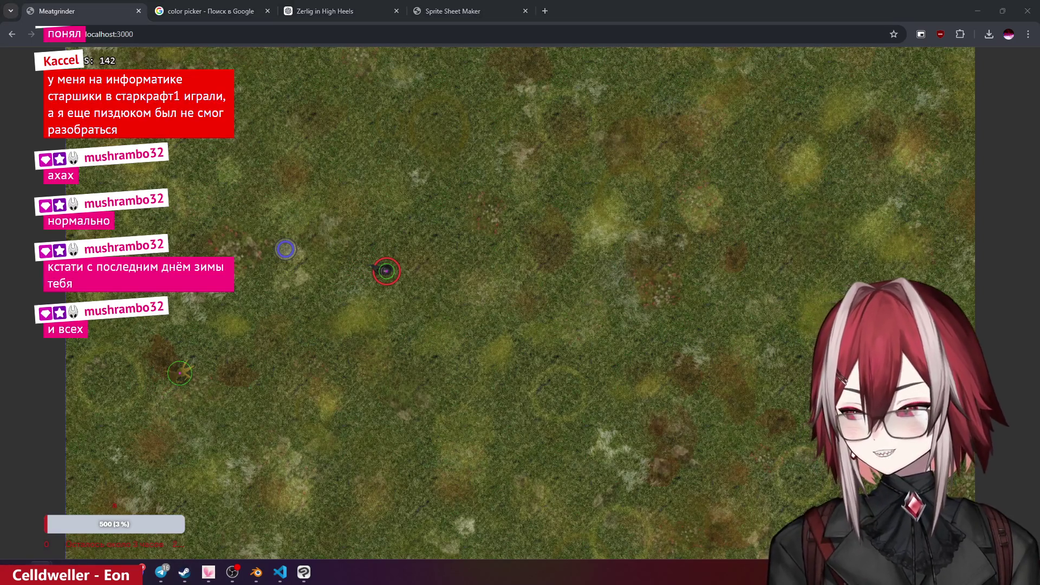
pyautogui.click(280, 572)
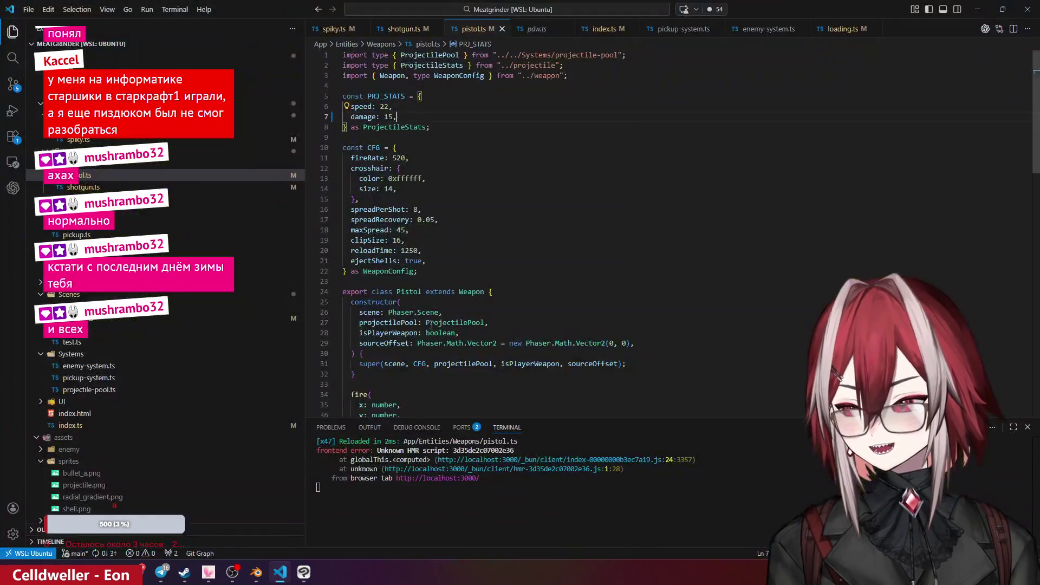
# - Comment out Matter's debug: true on line 19 of index.ts, then return to the game
pyautogui.click(602, 29)
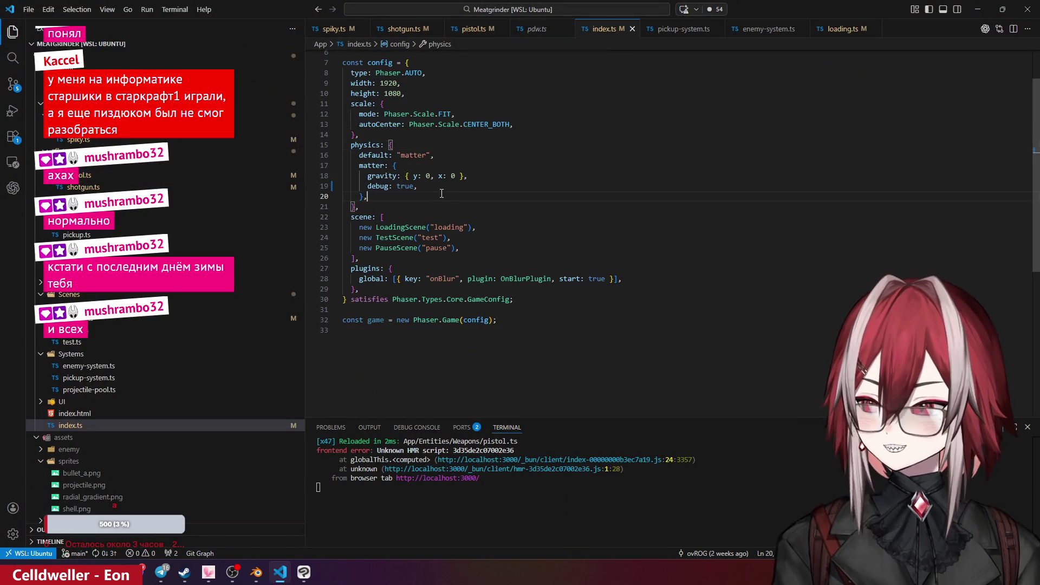
pyautogui.click(443, 187)
pyautogui.hotkey('ctrl', '/')
pyautogui.click(530, 162)
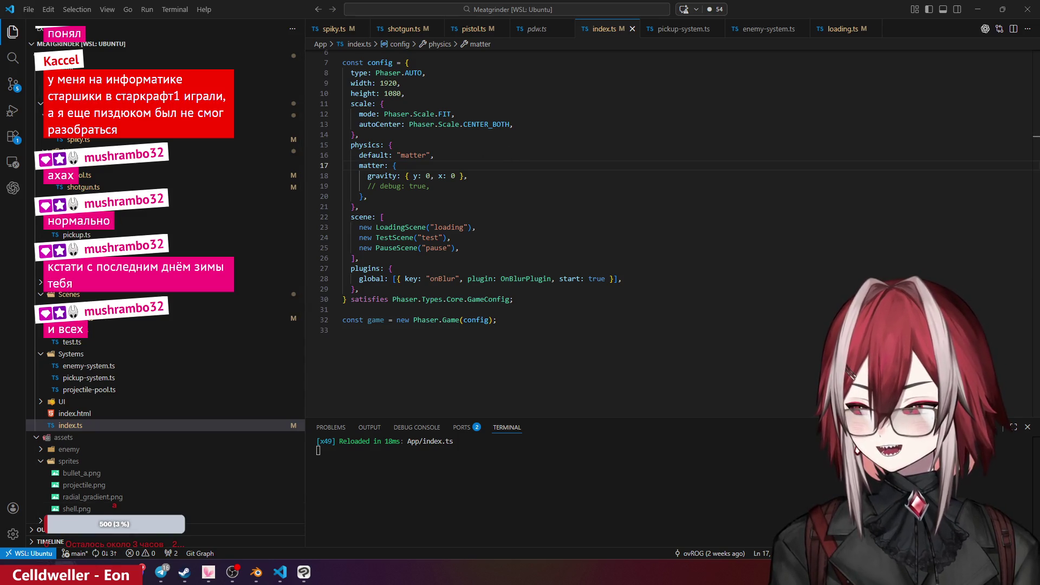
pyautogui.click(162, 545)
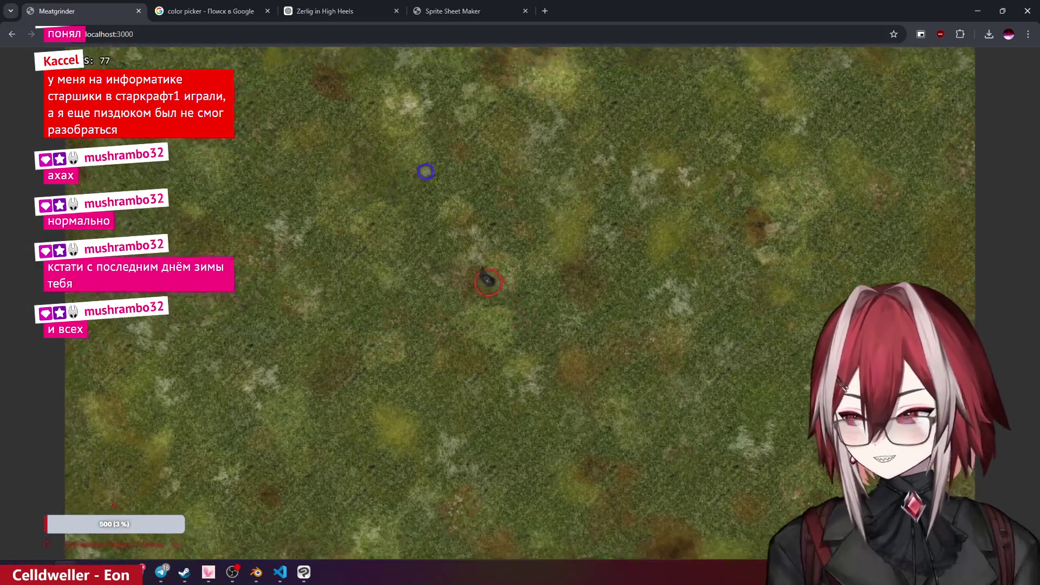
# - Move the player diagonally, left, right and up around the map while spiky enemies spawn and follow
pyautogui.press('w')
pyautogui.press('a')
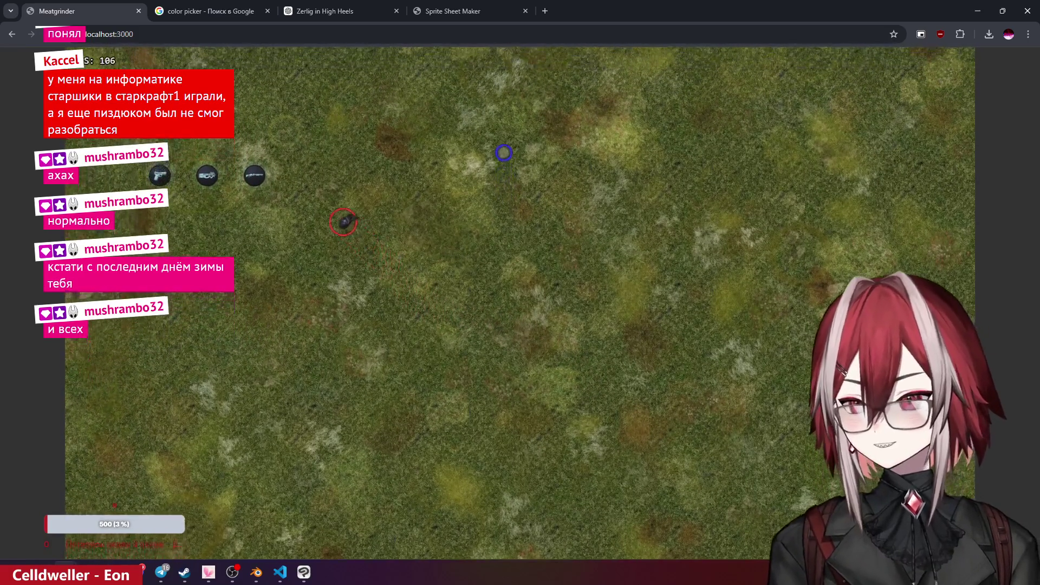
pyautogui.press('s')
pyautogui.press('d')
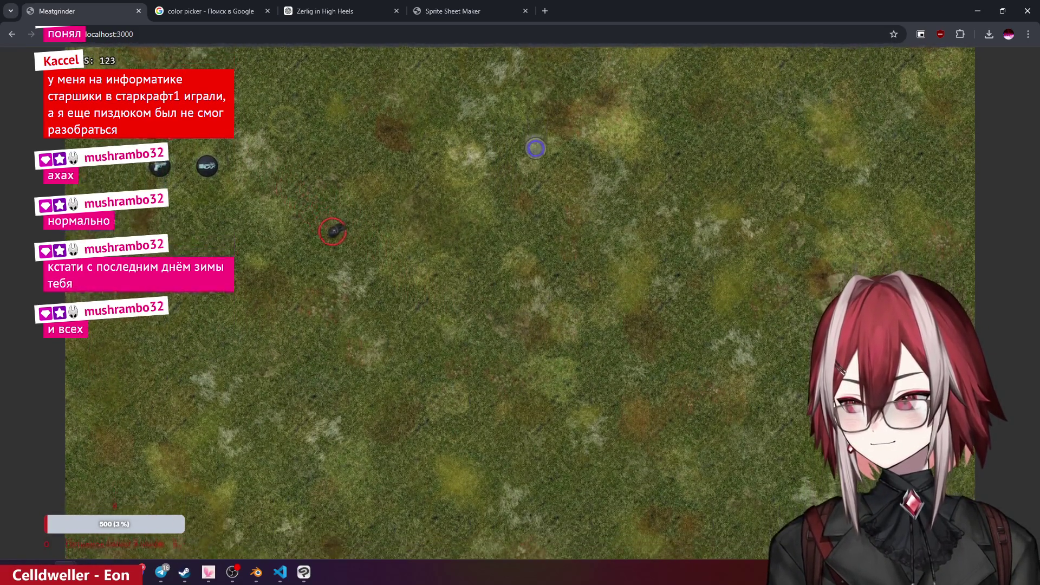
pyautogui.press('s')
pyautogui.press('d')
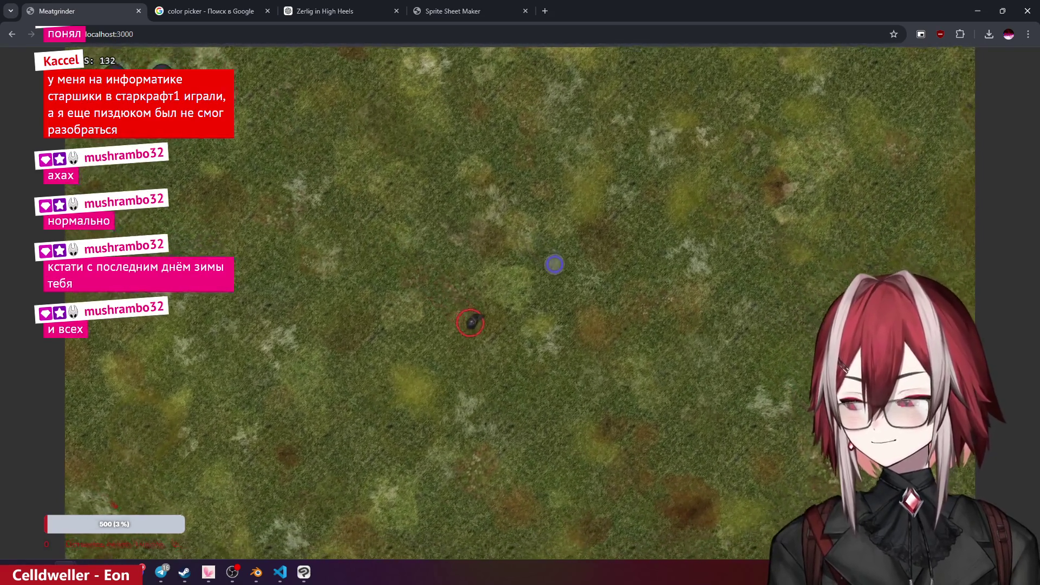
pyautogui.press('a')
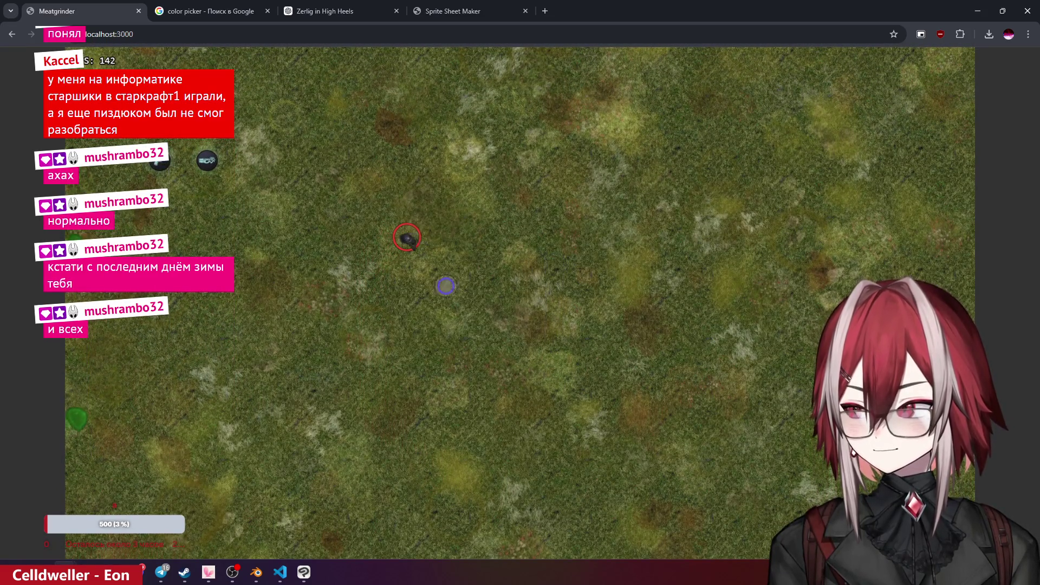
pyautogui.press('a')
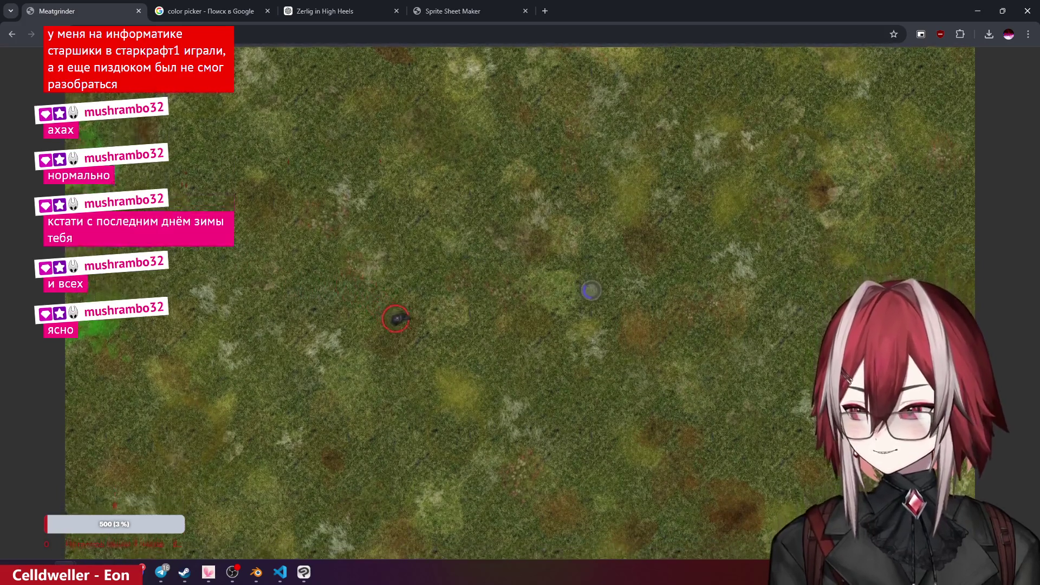
pyautogui.press('d')
pyautogui.press('d')
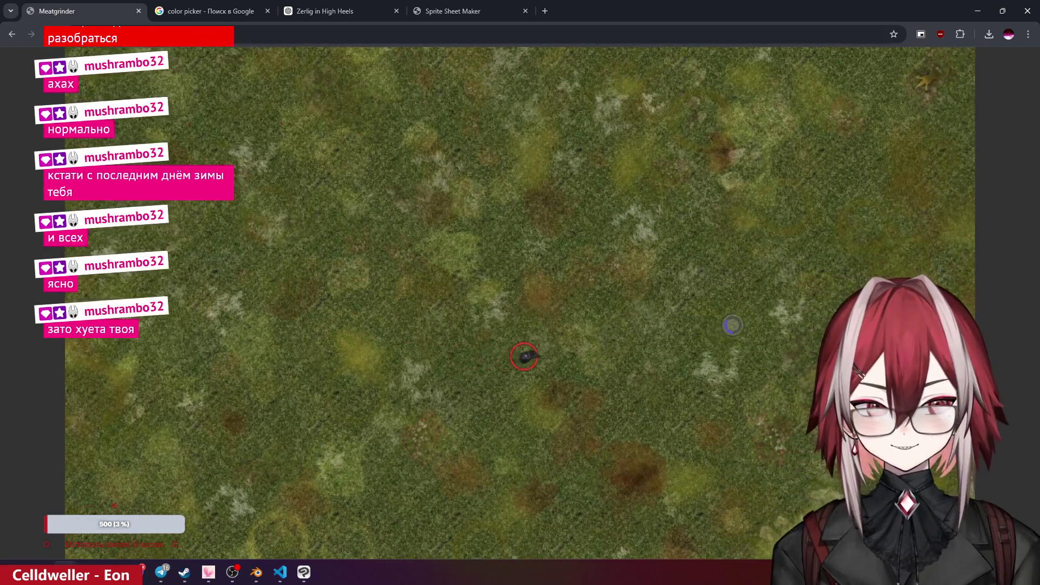
pyautogui.press('d')
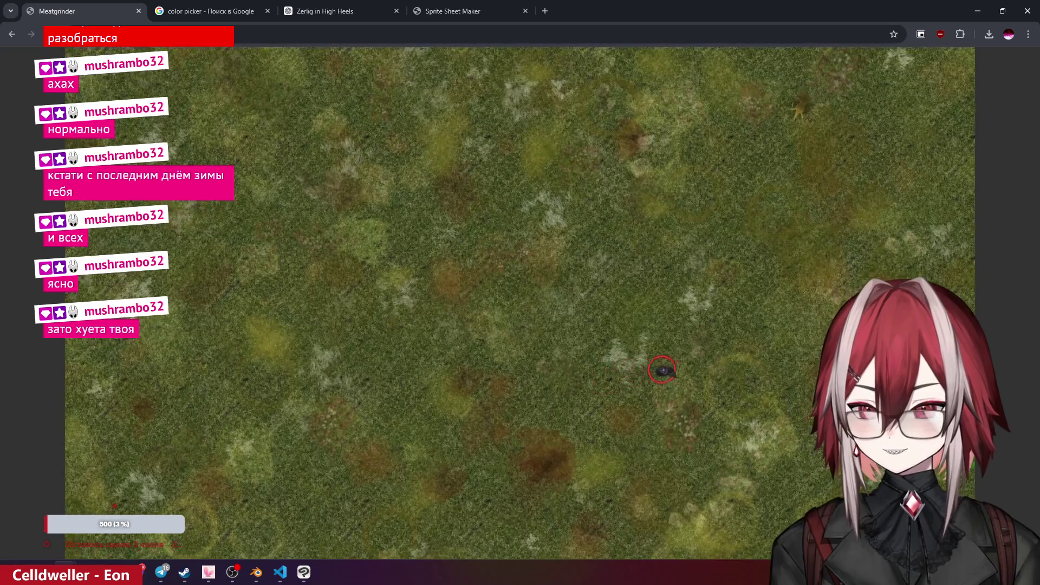
pyautogui.press('w')
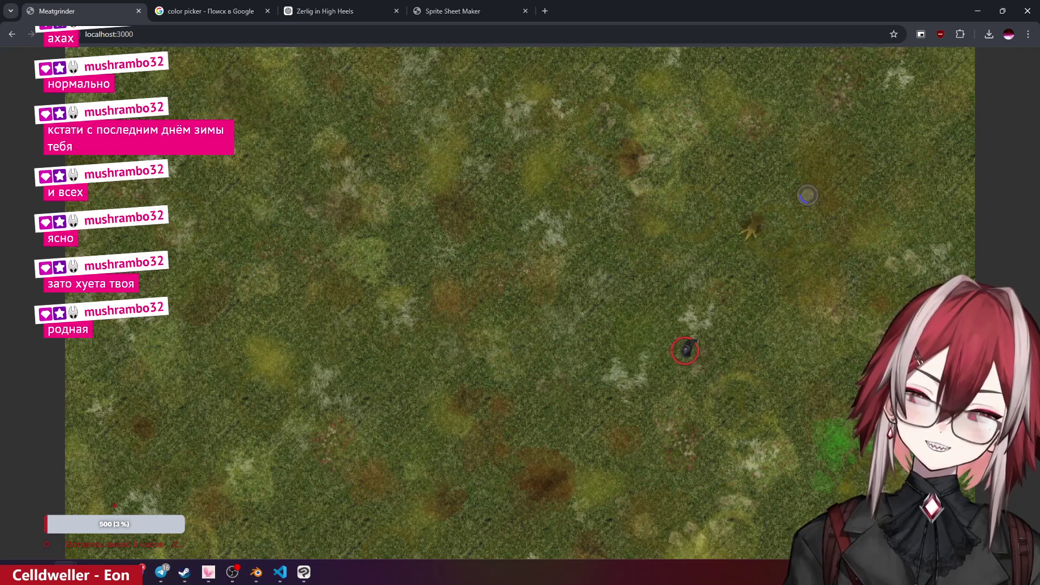
pyautogui.press('a')
pyautogui.press('w')
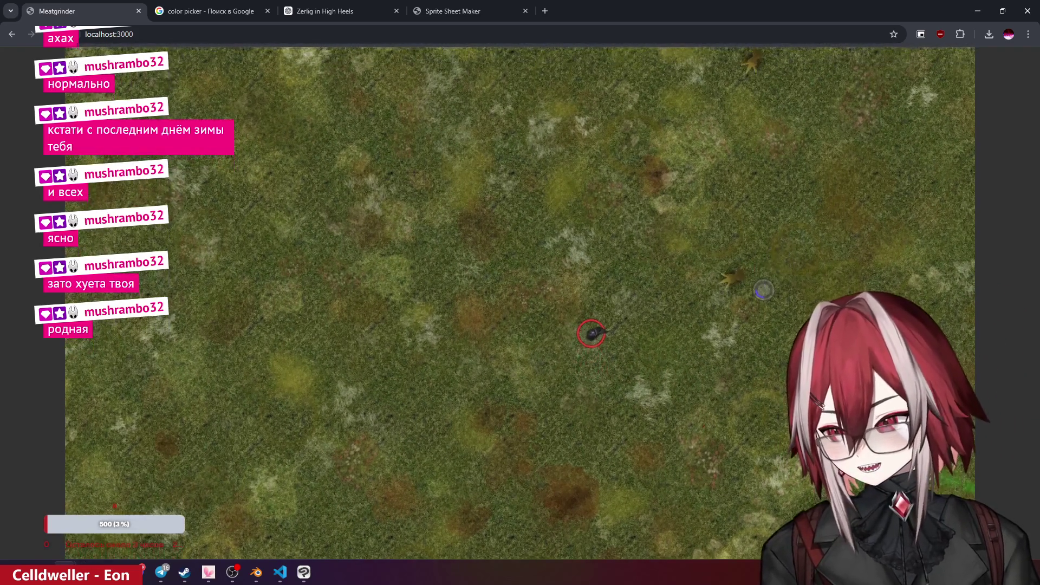
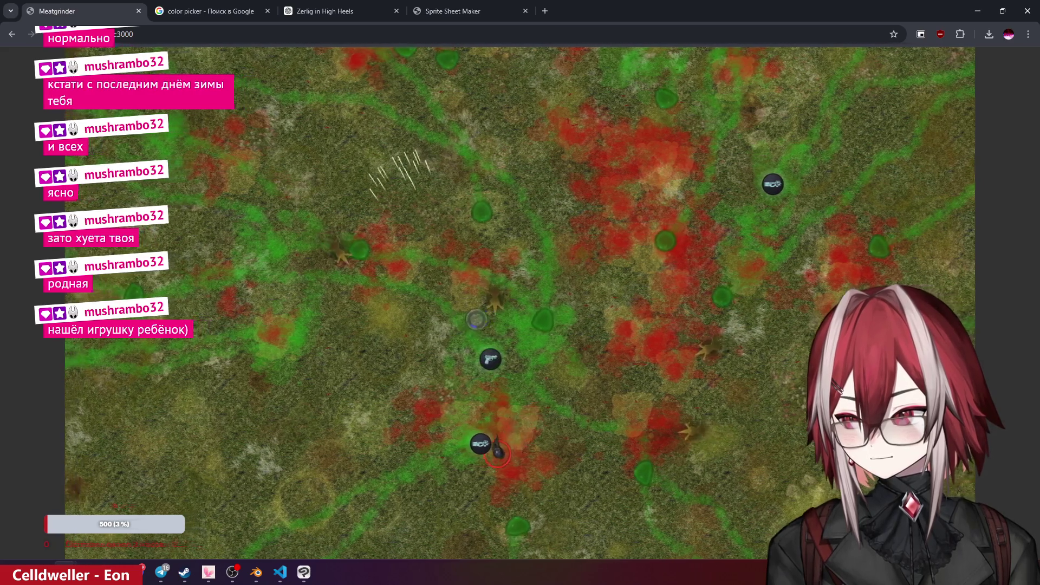
# - Advance up the map, shooting at the nearby green goo enemies
pyautogui.press('w')
pyautogui.click(392, 269)
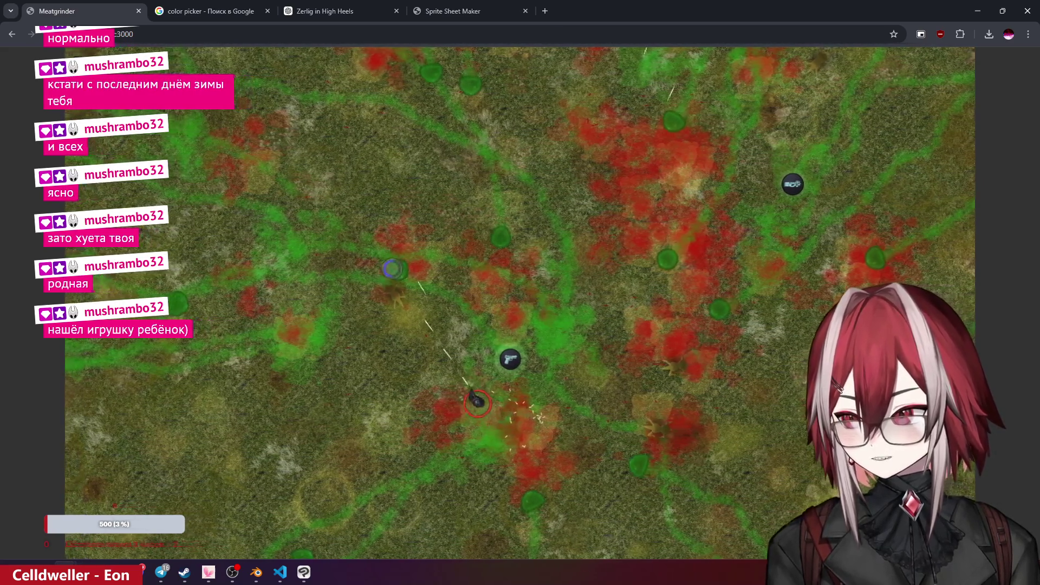
pyautogui.press('w')
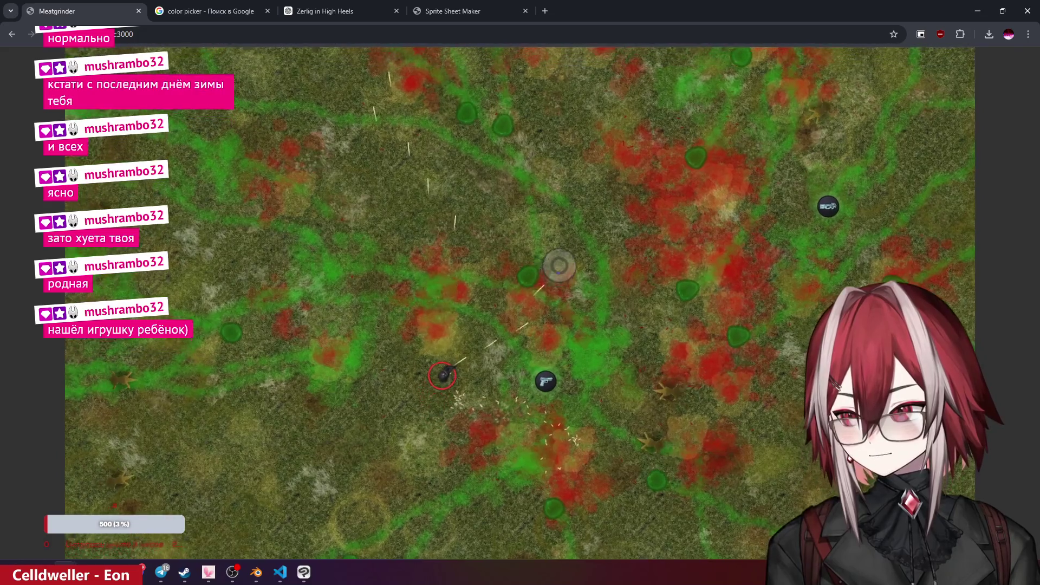
pyautogui.click(557, 265)
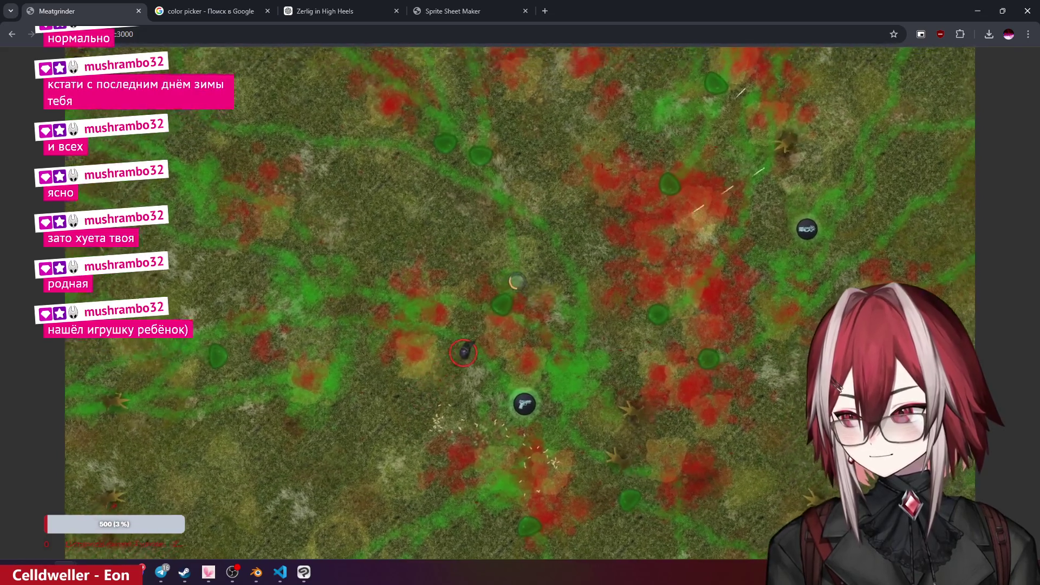
pyautogui.press('w')
pyautogui.click(581, 422)
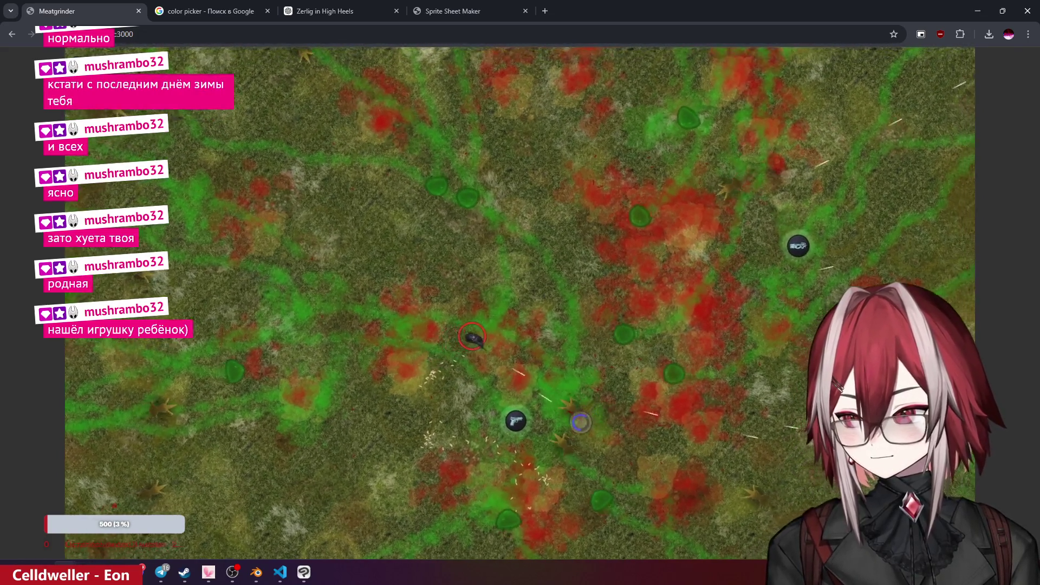
pyautogui.press('w')
pyautogui.press('d')
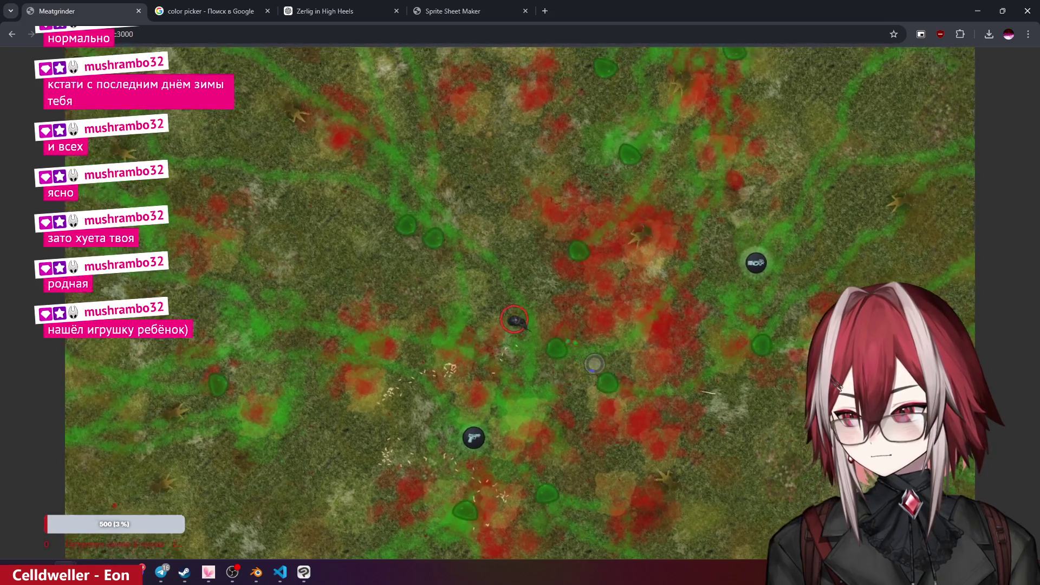
# - Circle down and left firing at the goo, then bring VS Code's index.ts to the front
pyautogui.press('s')
pyautogui.press('d')
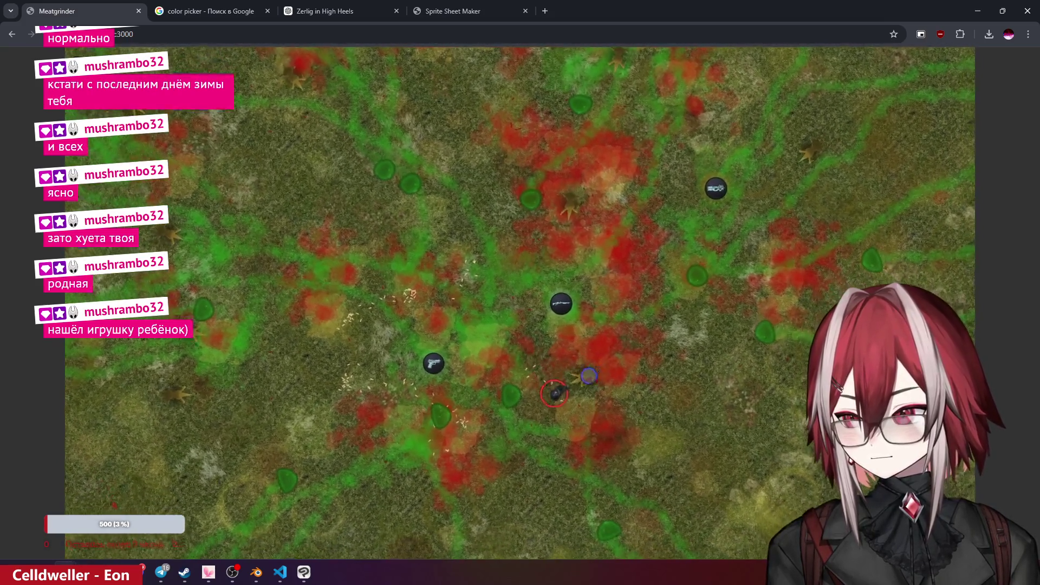
pyautogui.press('s')
pyautogui.press('a')
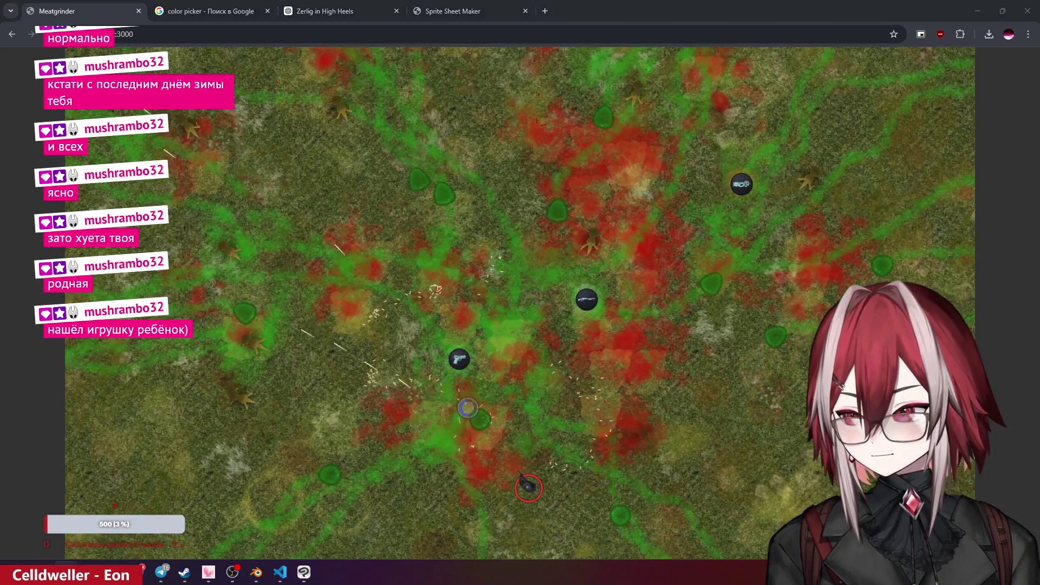
pyautogui.click(467, 407)
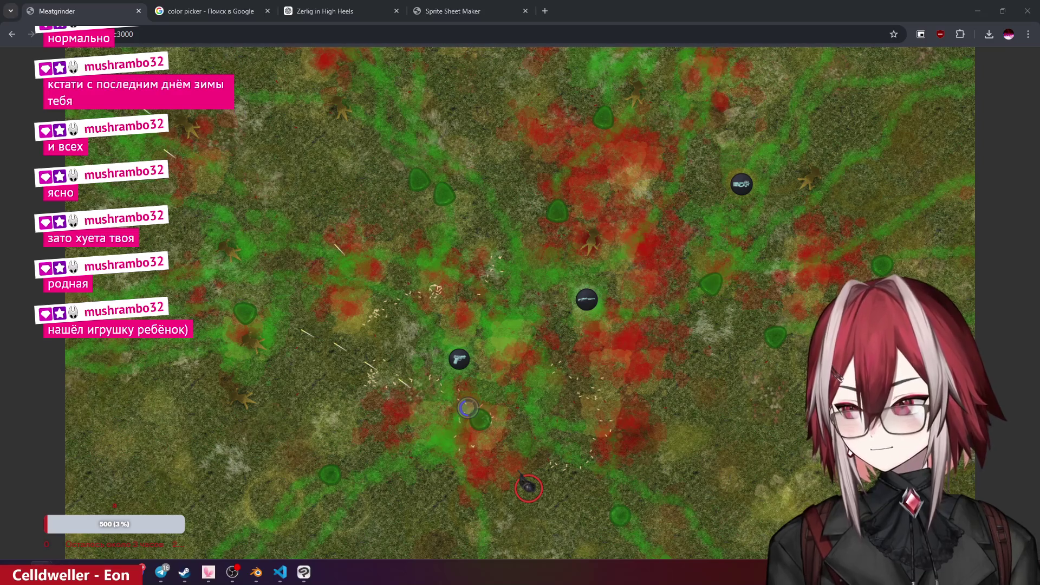
pyautogui.press('a')
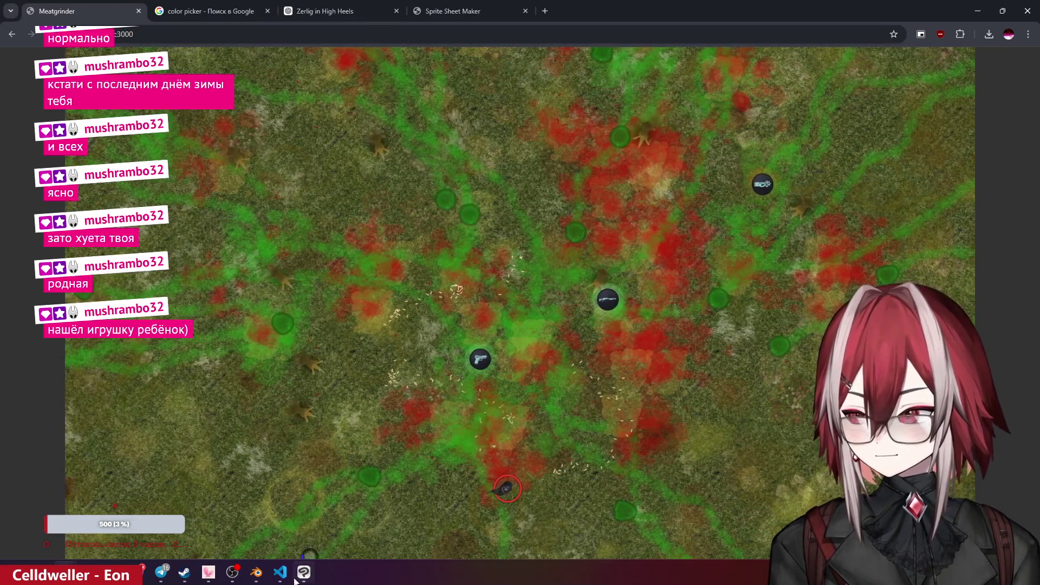
pyautogui.click(280, 578)
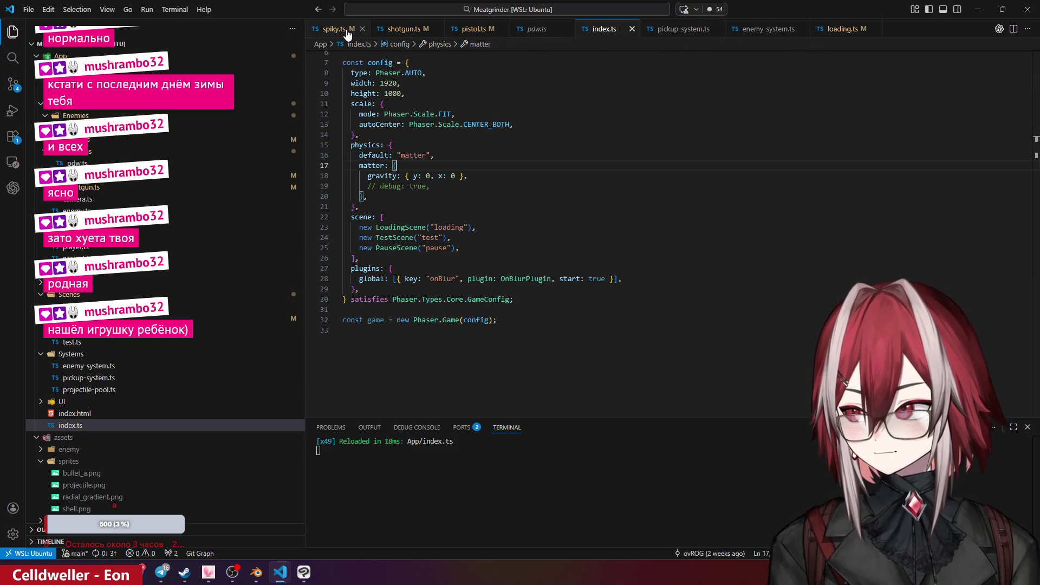
# - Set goo-move's end frame to 47 on line 14 of loading.ts, save, and switch back to Chrome
pyautogui.click(75, 318)
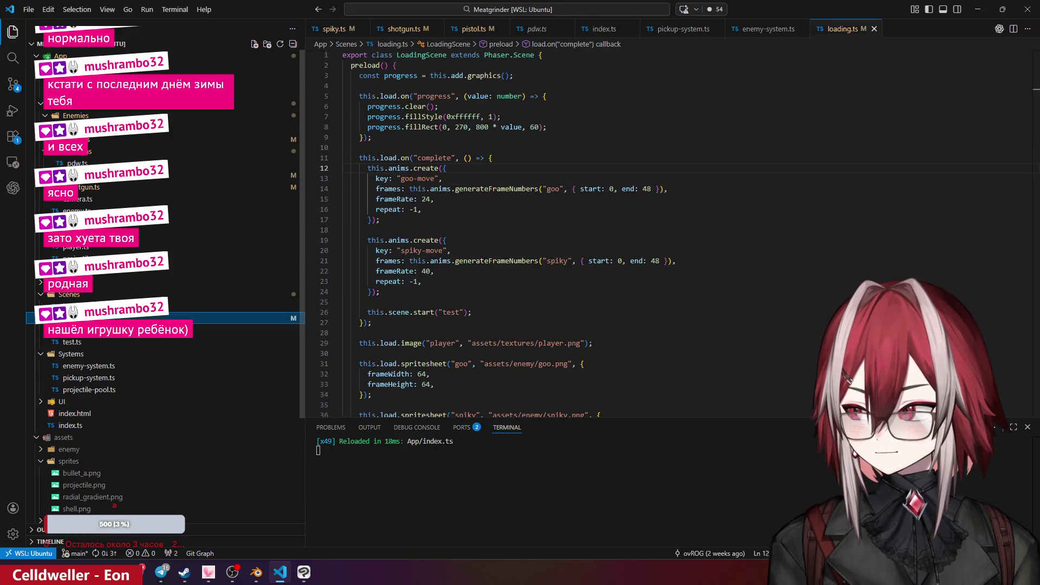
pyautogui.click(656, 189)
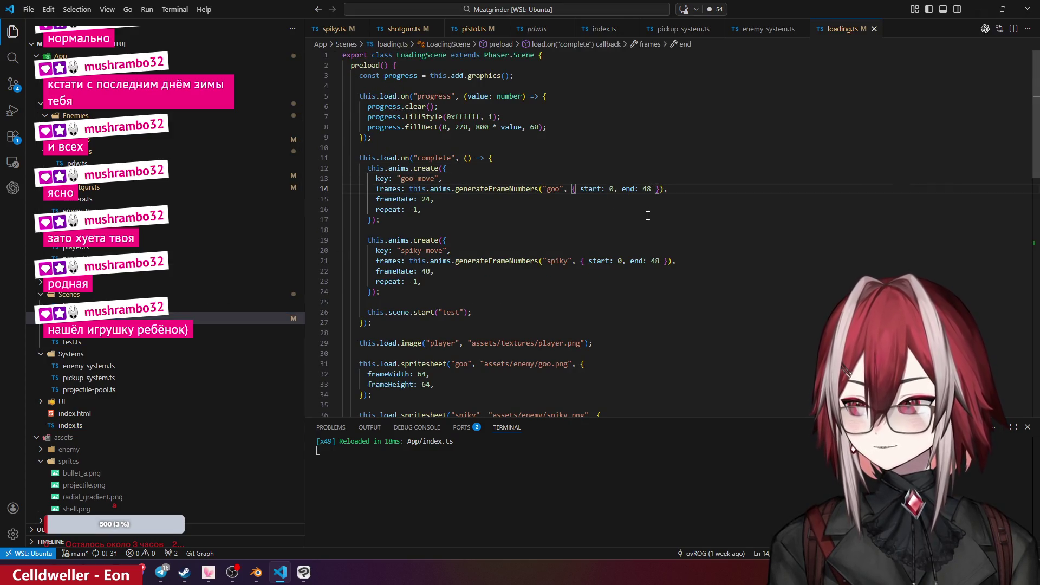
pyautogui.press('BackSpace')
pyautogui.write('7')
pyautogui.hotkey('ctrl', 's')
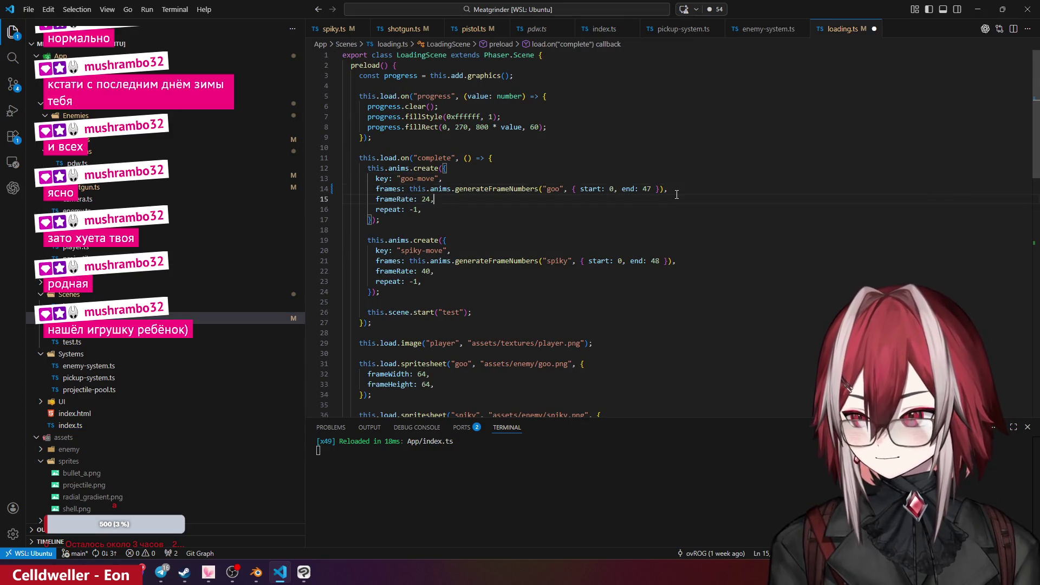
pyautogui.hotkey('alt', 'Tab')
# - Walk the player toward the weapon pickups and around the reloaded map
pyautogui.press('w')
pyautogui.press('a')
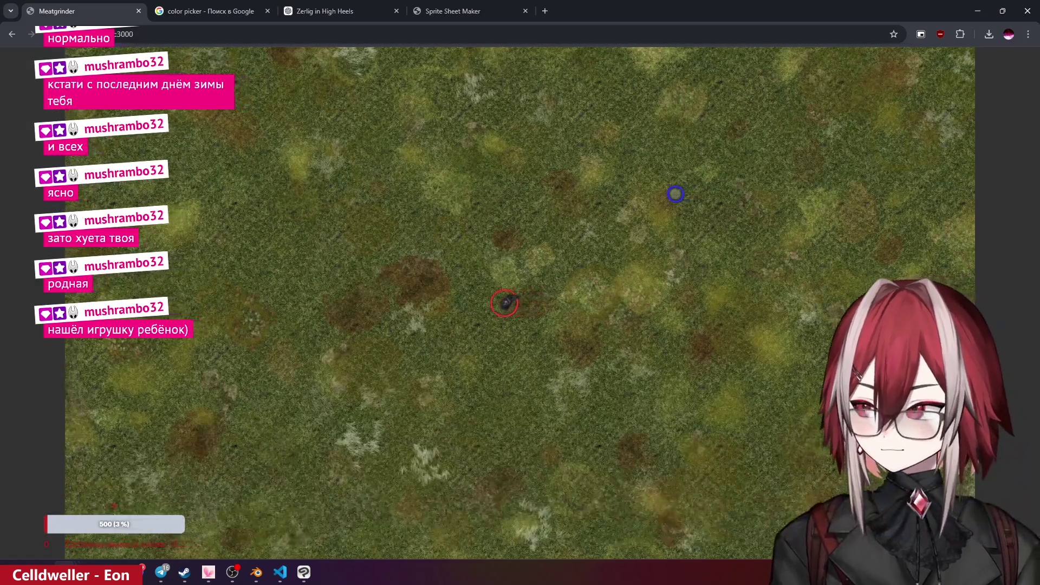
pyautogui.press('w')
pyautogui.press('a')
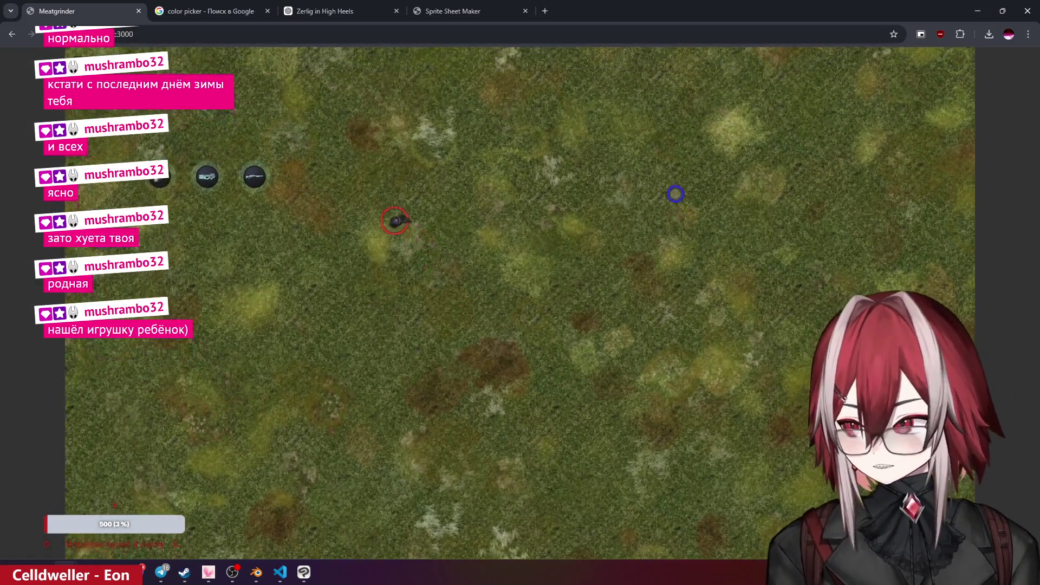
pyautogui.press('s')
pyautogui.press('d')
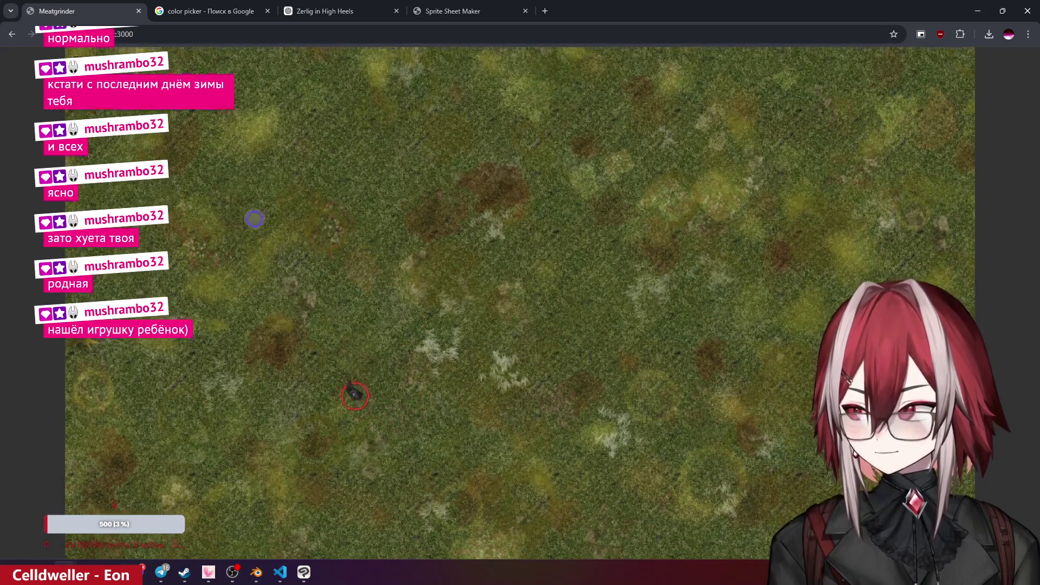
pyautogui.press('w')
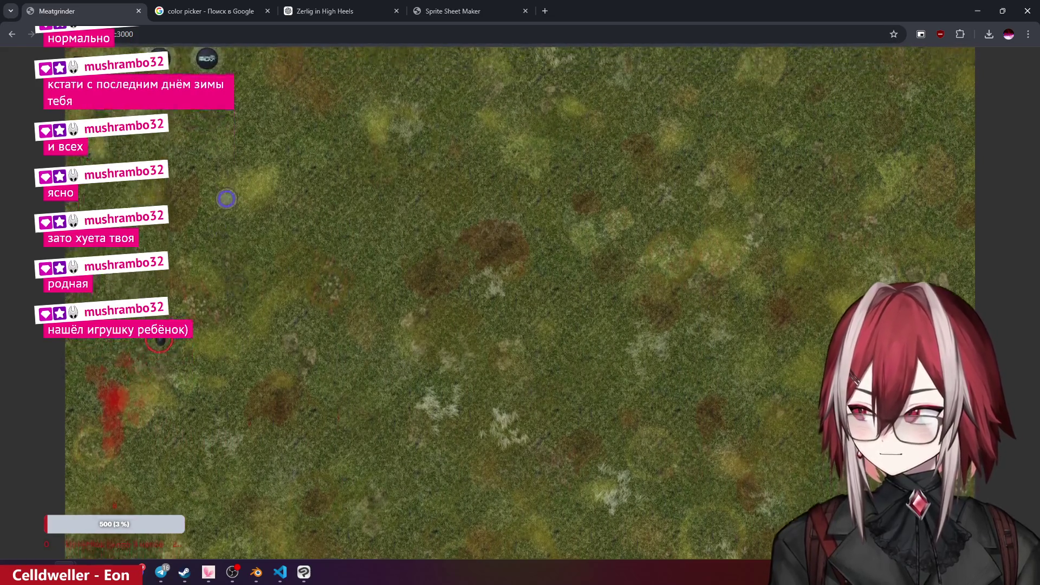
pyautogui.press('d')
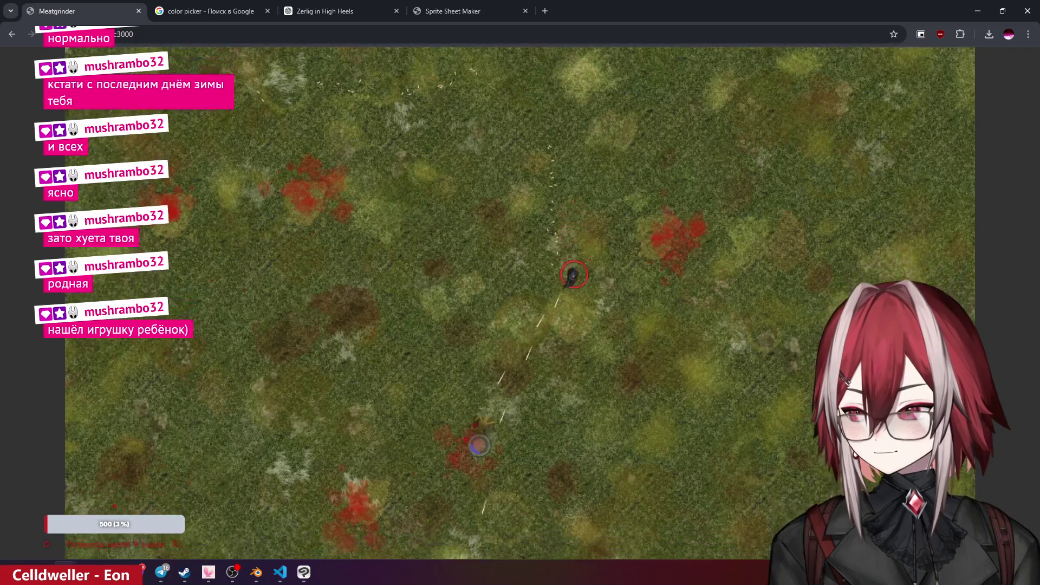
# - Cross the map right and down toward the enemies, then switch back to VS Code
pyautogui.press('d')
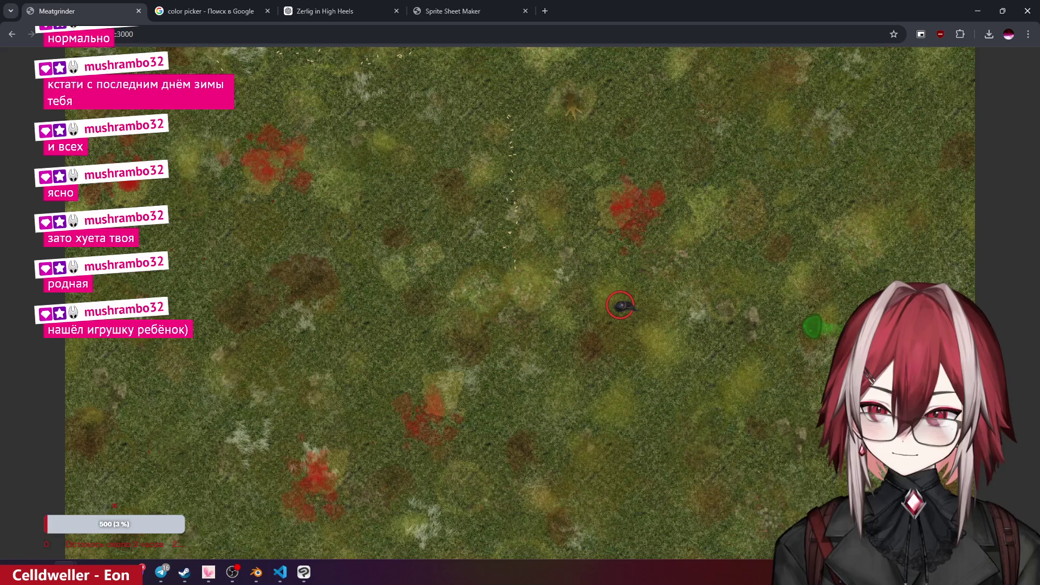
pyautogui.press('s')
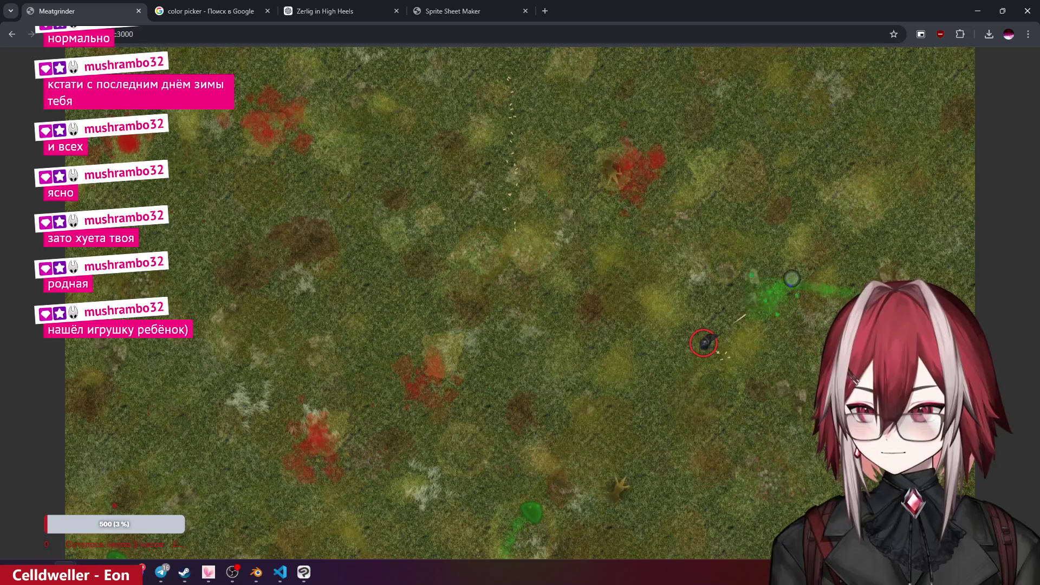
pyautogui.press('s')
pyautogui.press('a')
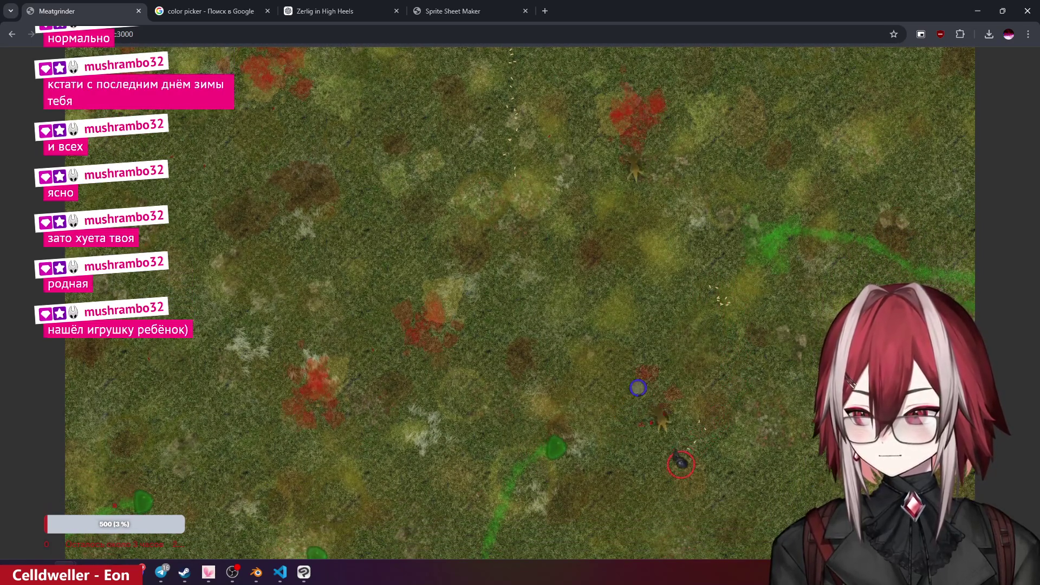
pyautogui.press('w')
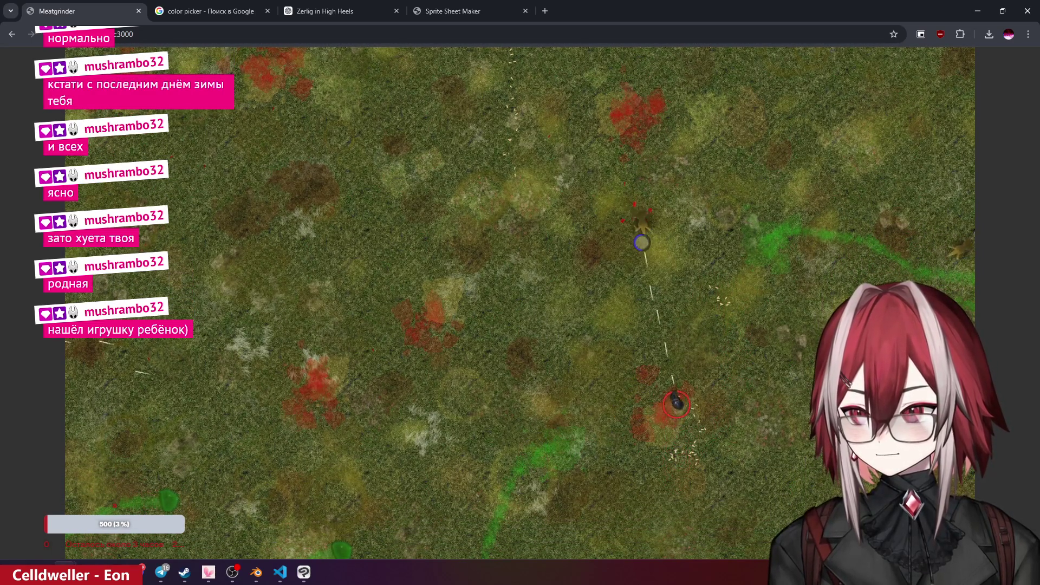
pyautogui.hotkey('alt', 'Tab')
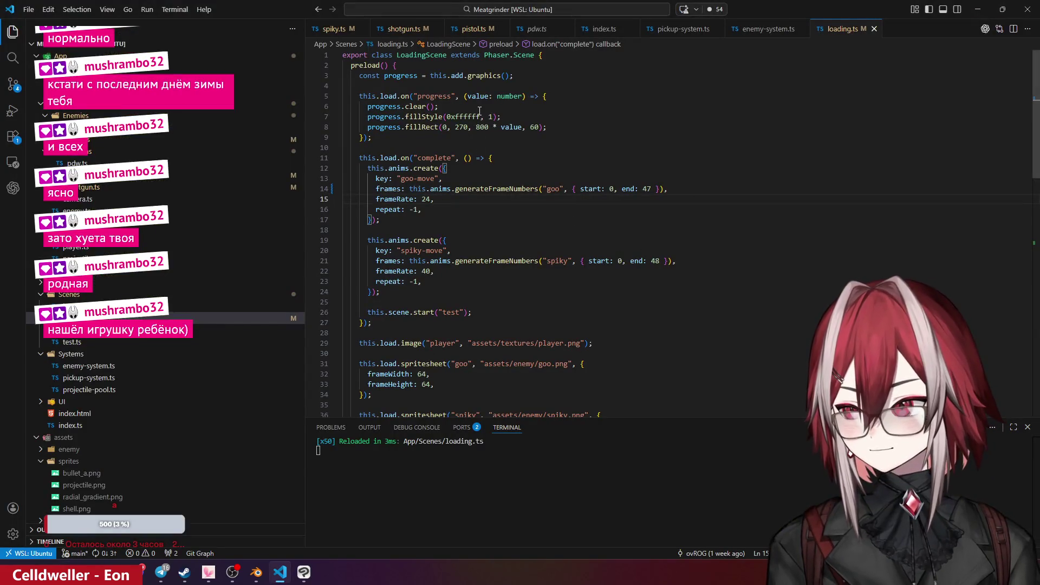
# - Return to the game and resume play after dismissing an accidental Start menu
pyautogui.hotkey('alt', 'Tab')
pyautogui.press('w')
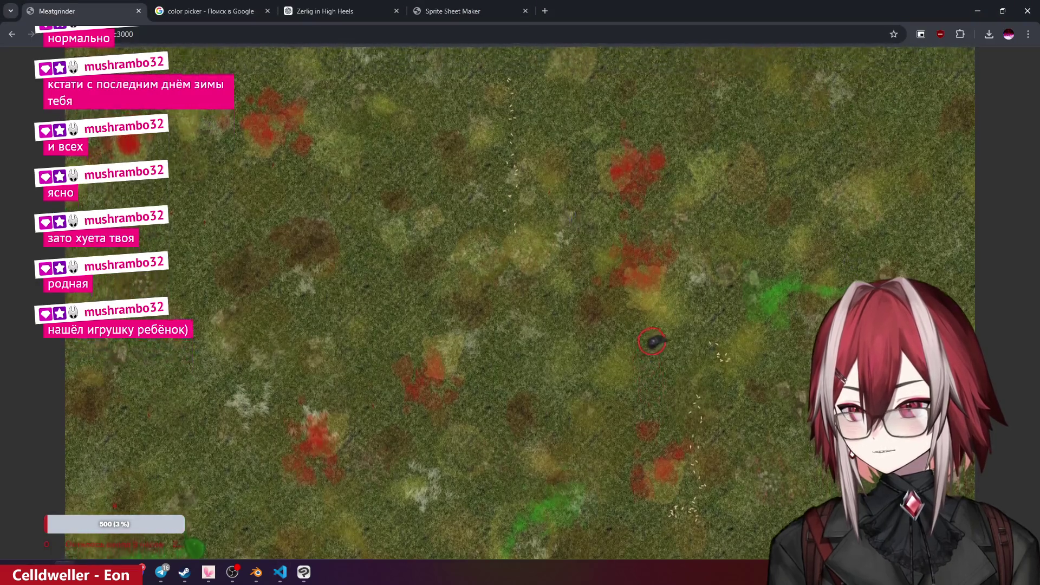
pyautogui.press('d')
pyautogui.press('w')
pyautogui.press('a')
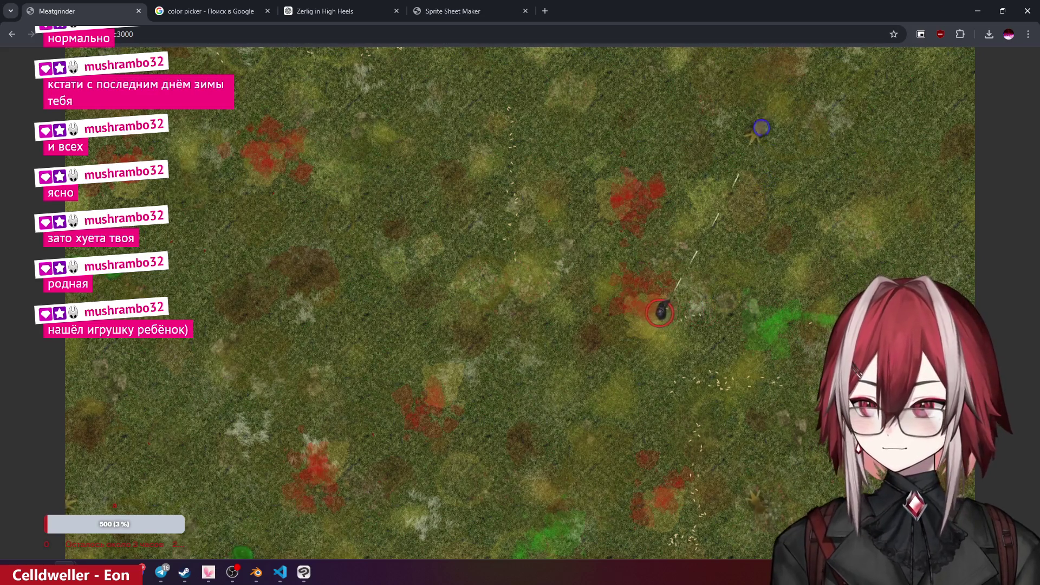
pyautogui.press('super')
pyautogui.click(754, 137)
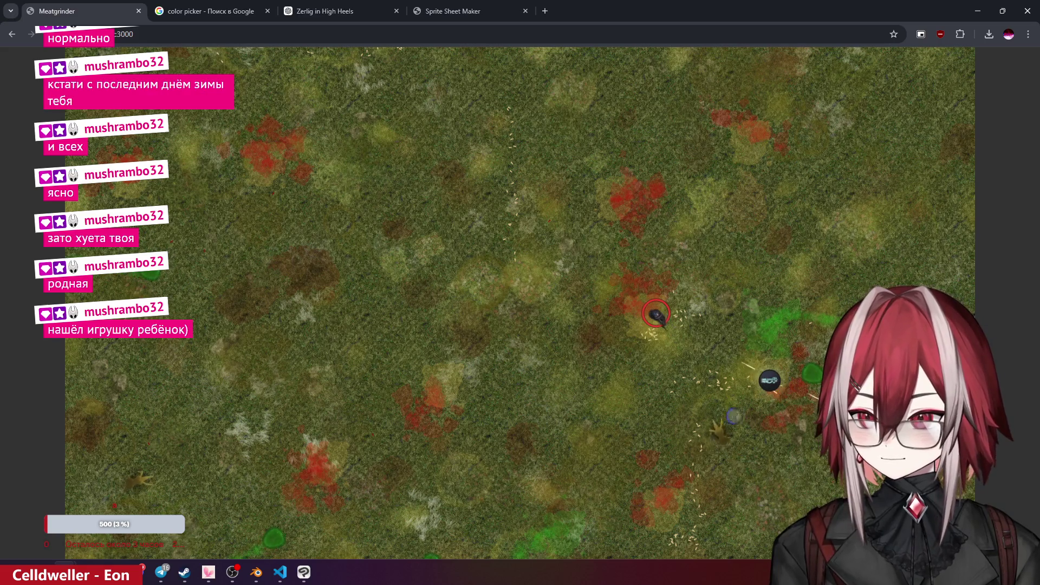
# - Steer the player up, down and across the map, dodging the spiky enemies
pyautogui.press('s')
pyautogui.press('d')
pyautogui.press('s')
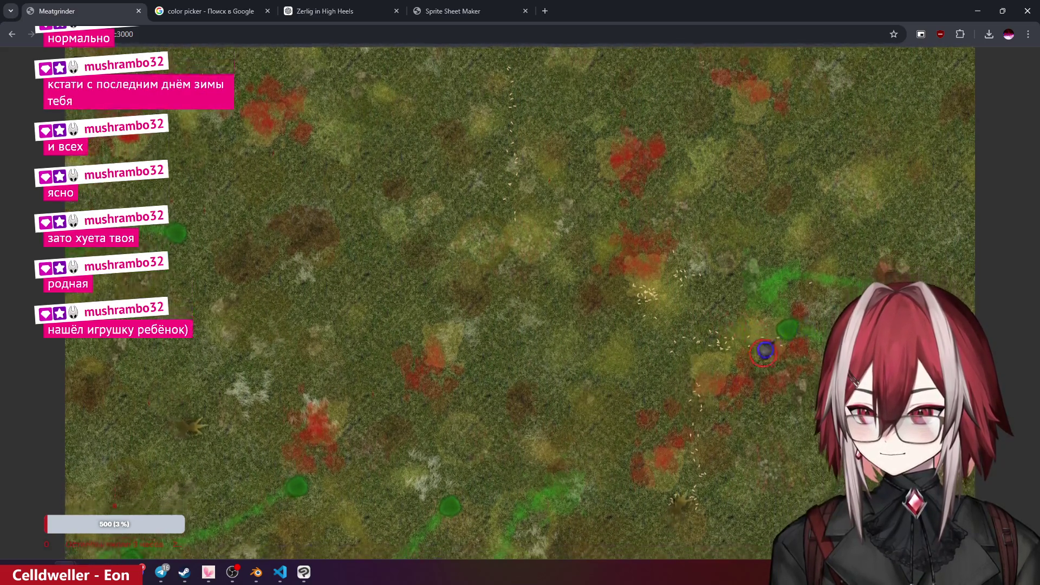
pyautogui.press('a')
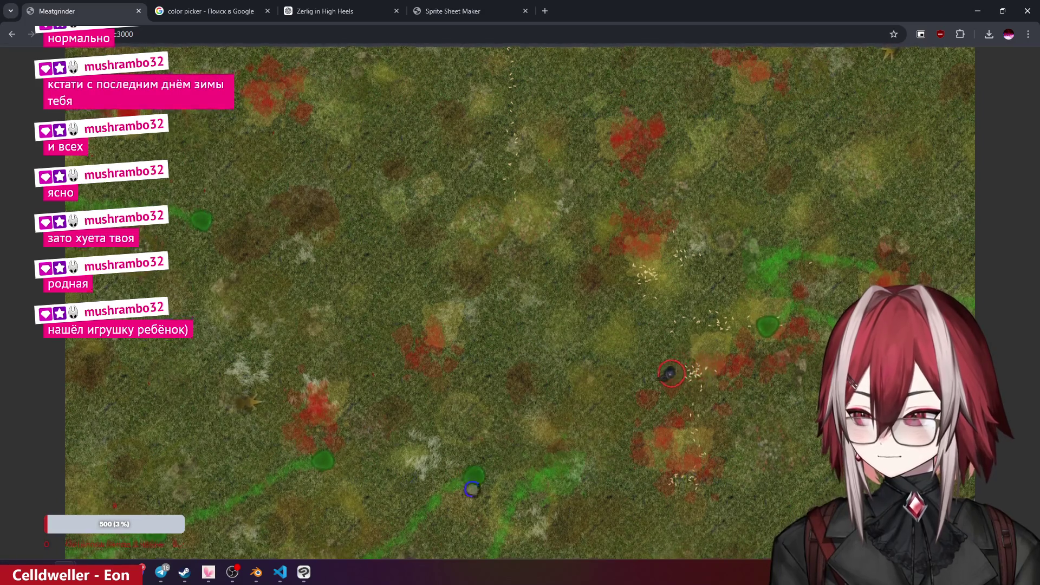
pyautogui.press('w')
pyautogui.press('a')
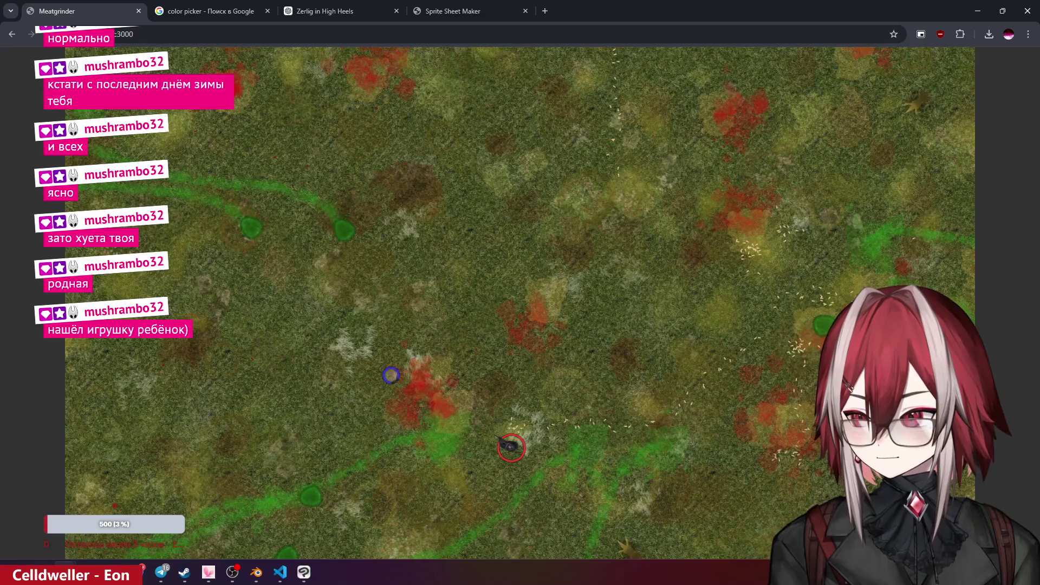
pyautogui.press('w')
pyautogui.press('d')
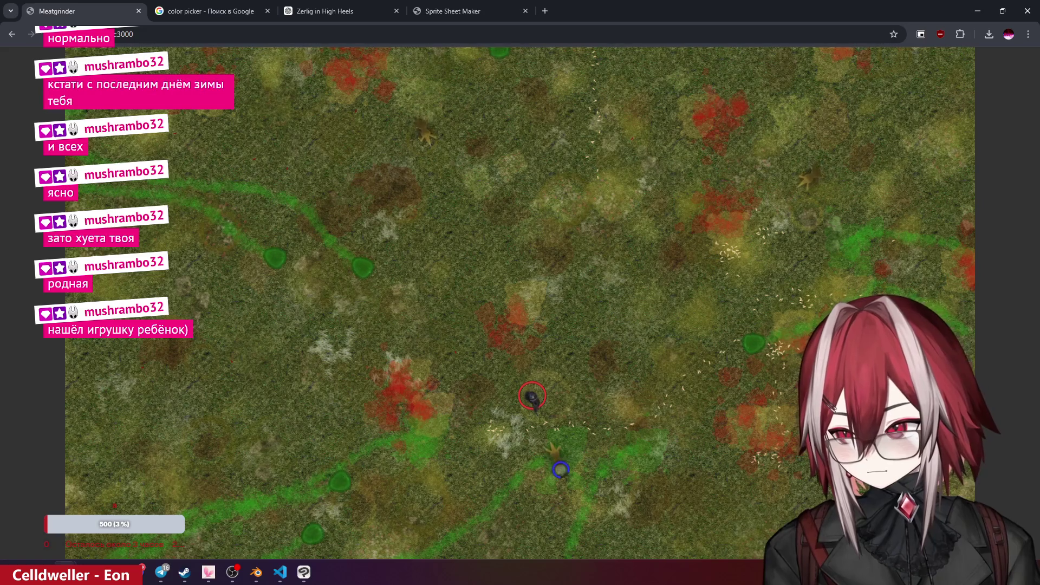
pyautogui.press('w')
pyautogui.press('a')
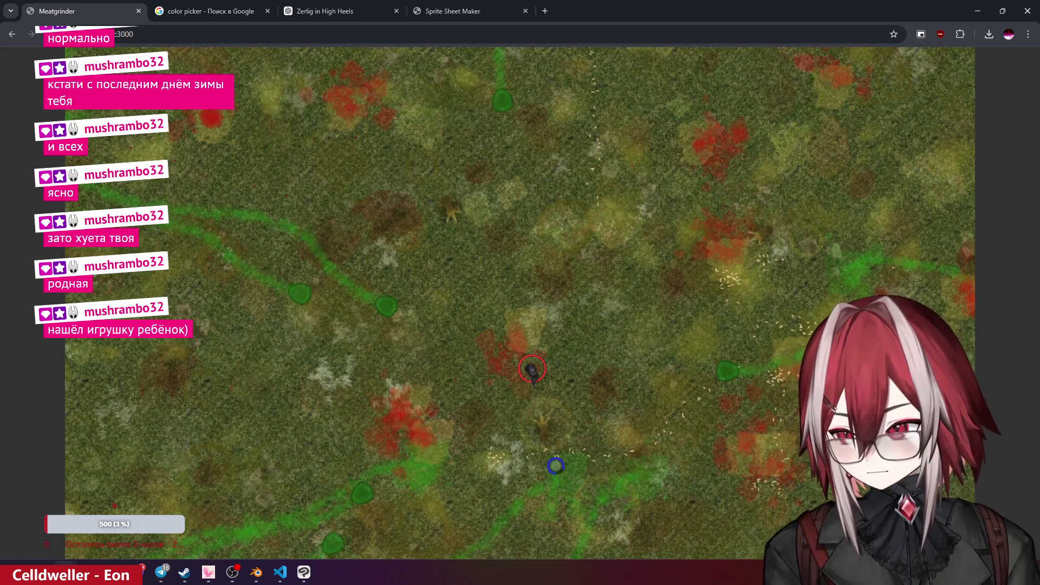
pyautogui.press('a')
pyautogui.press('s')
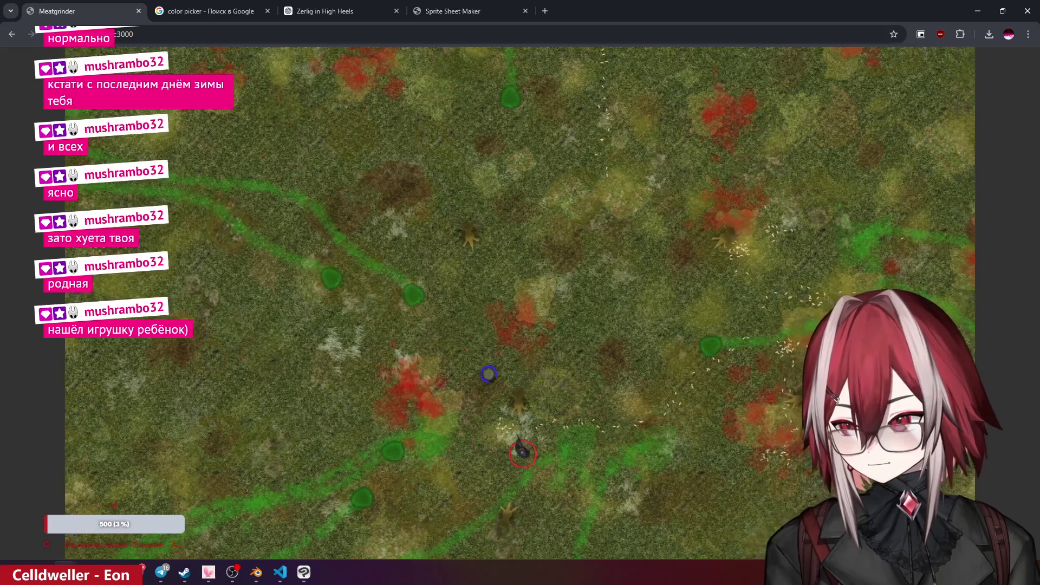
pyautogui.press('d')
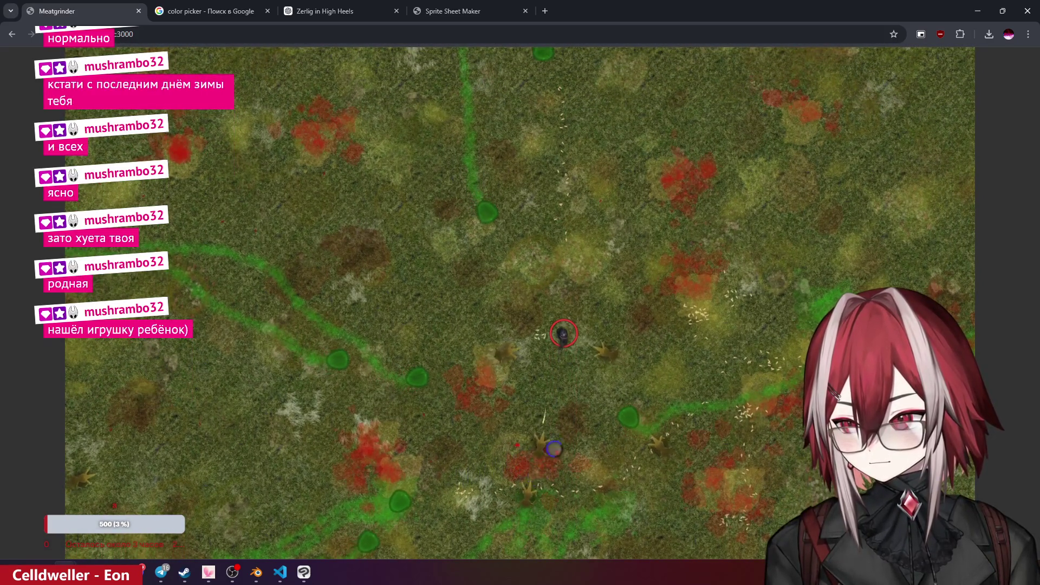
pyautogui.press('w')
pyautogui.press('d')
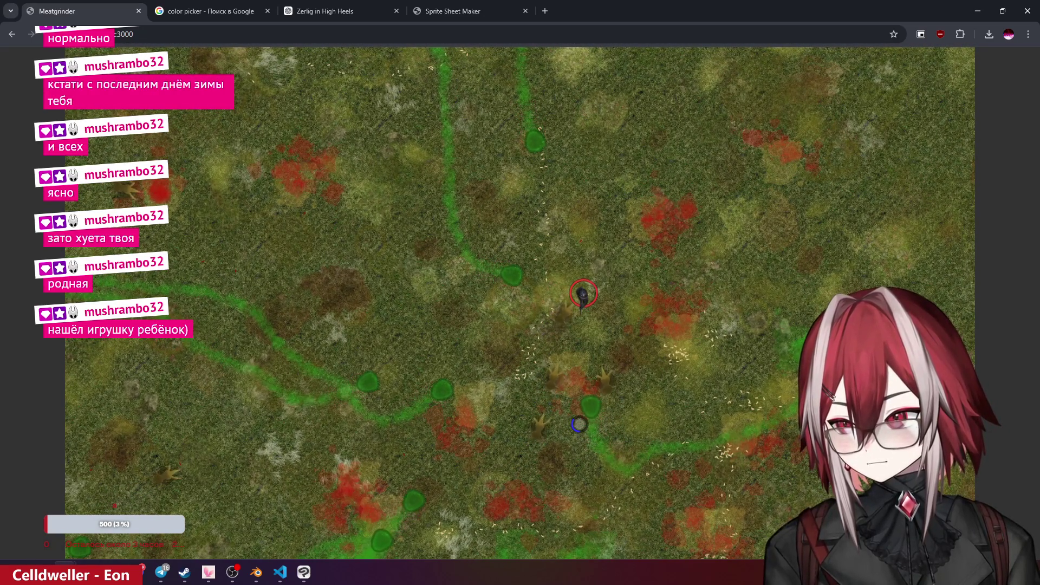
pyautogui.press('w')
pyautogui.press('d')
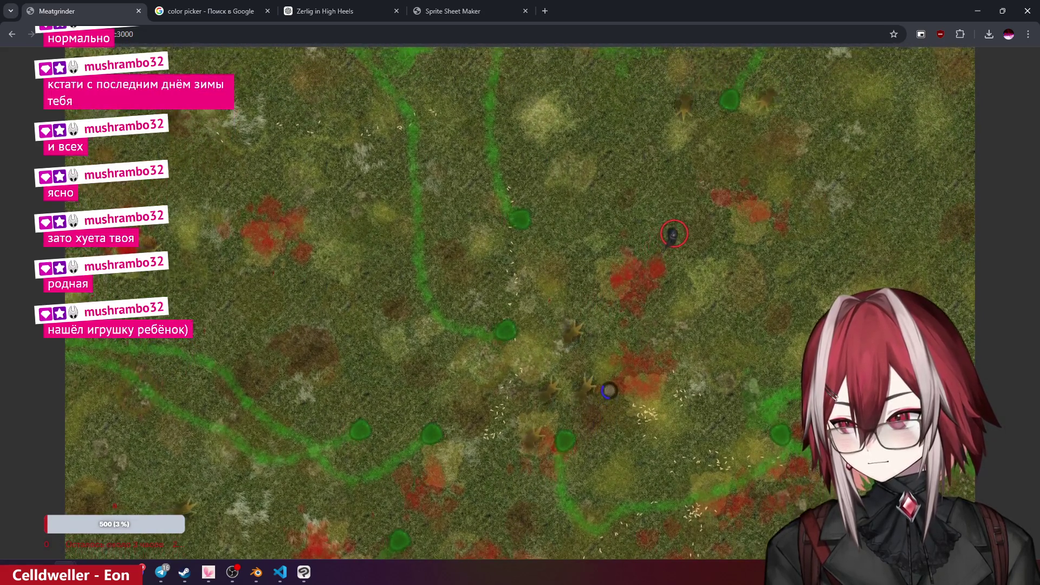
pyautogui.press('w')
pyautogui.press('d')
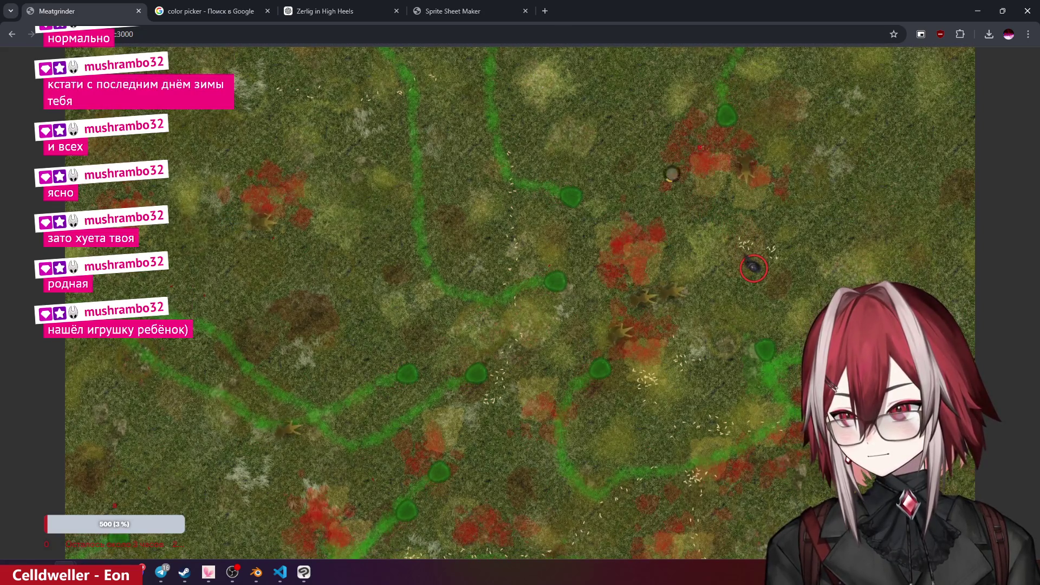
# - Sweep the player down and left across the map, then switch to VS Code
pyautogui.press('s')
pyautogui.press('a')
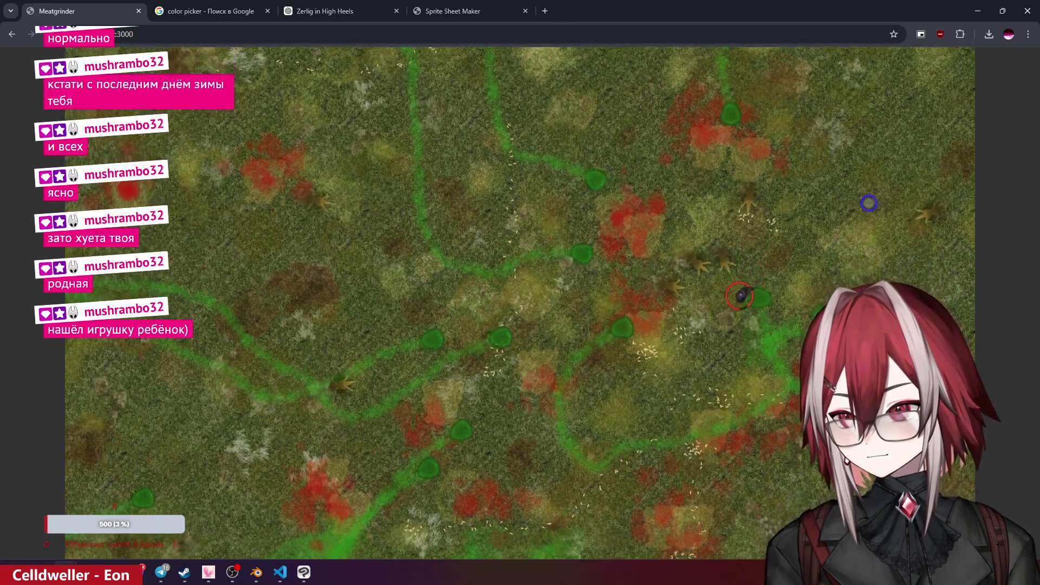
pyautogui.press('s')
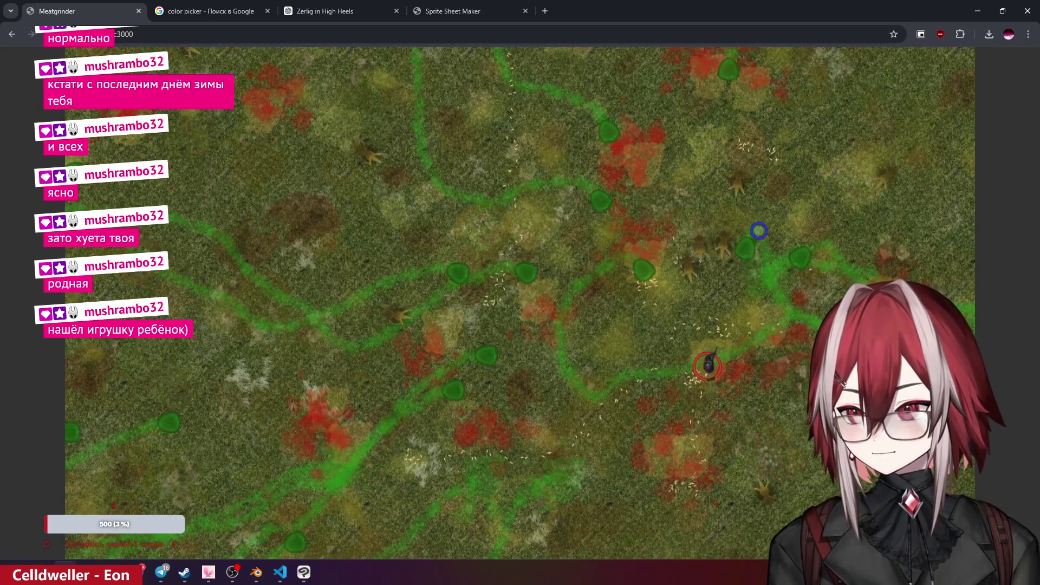
pyautogui.press('a')
pyautogui.press('s')
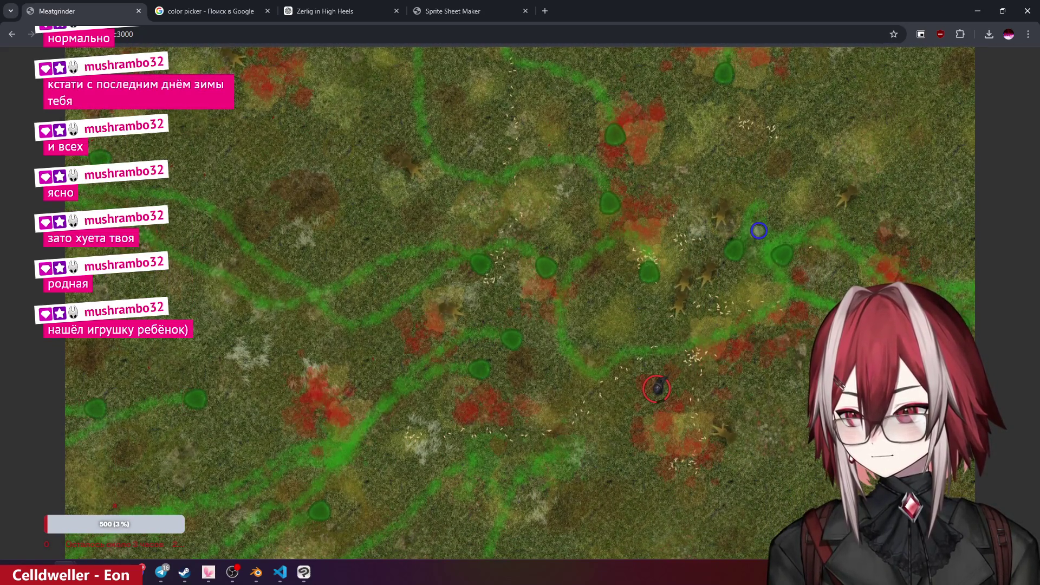
pyautogui.press('a')
pyautogui.press('s')
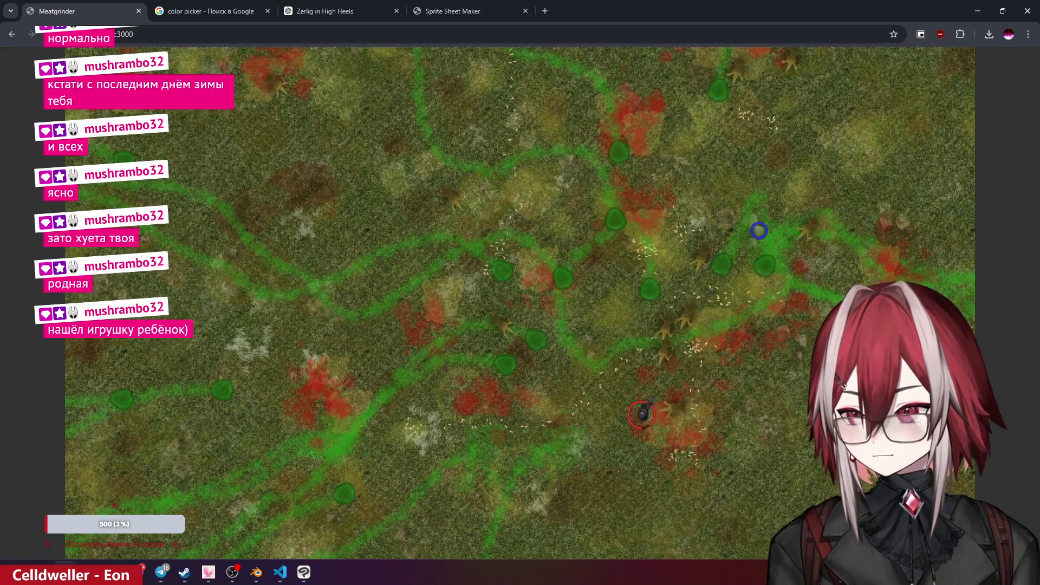
pyautogui.press('a')
pyautogui.press('s')
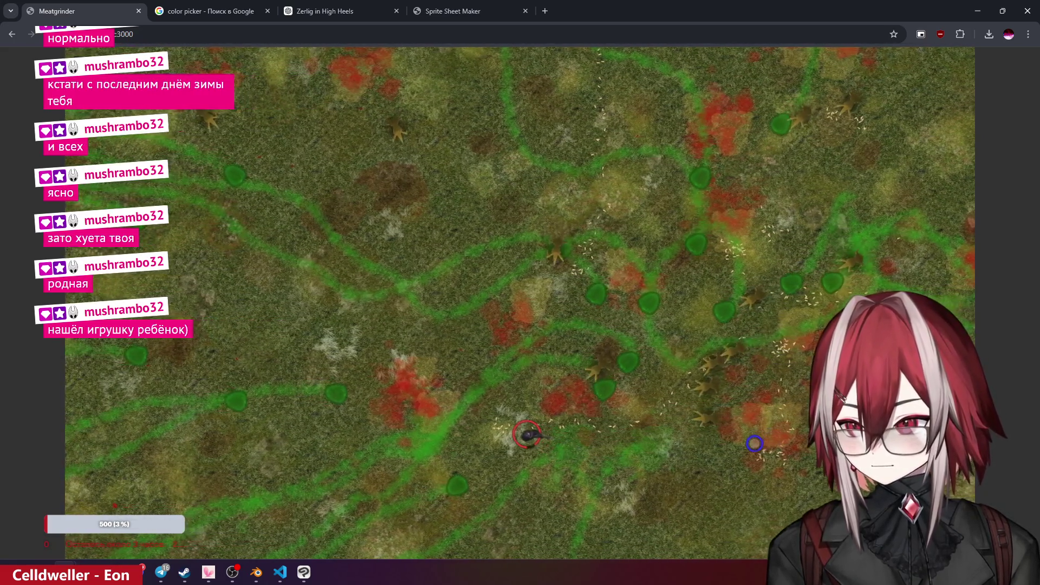
pyautogui.press('a')
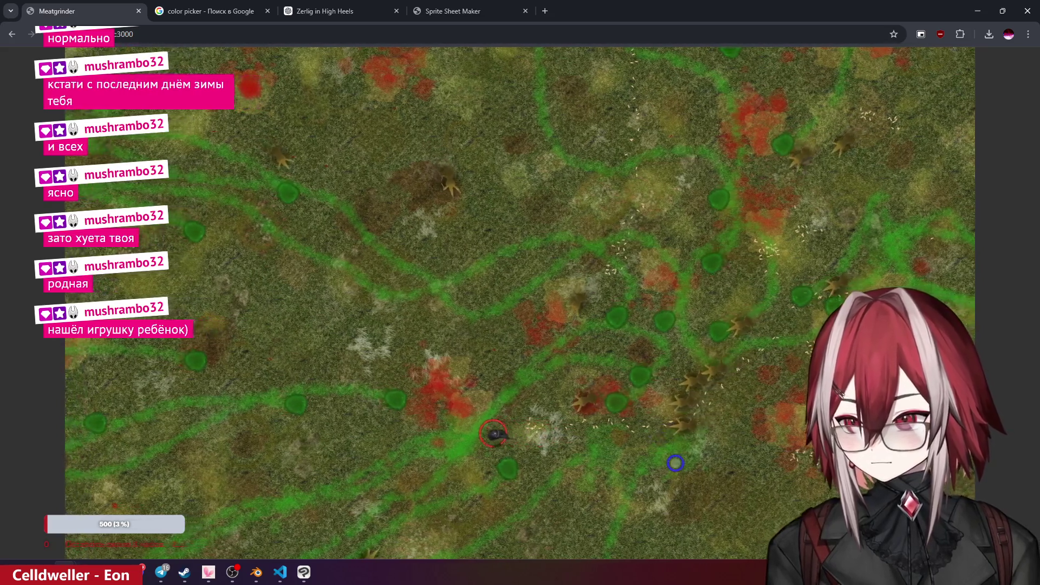
pyautogui.press('w')
pyautogui.press('a')
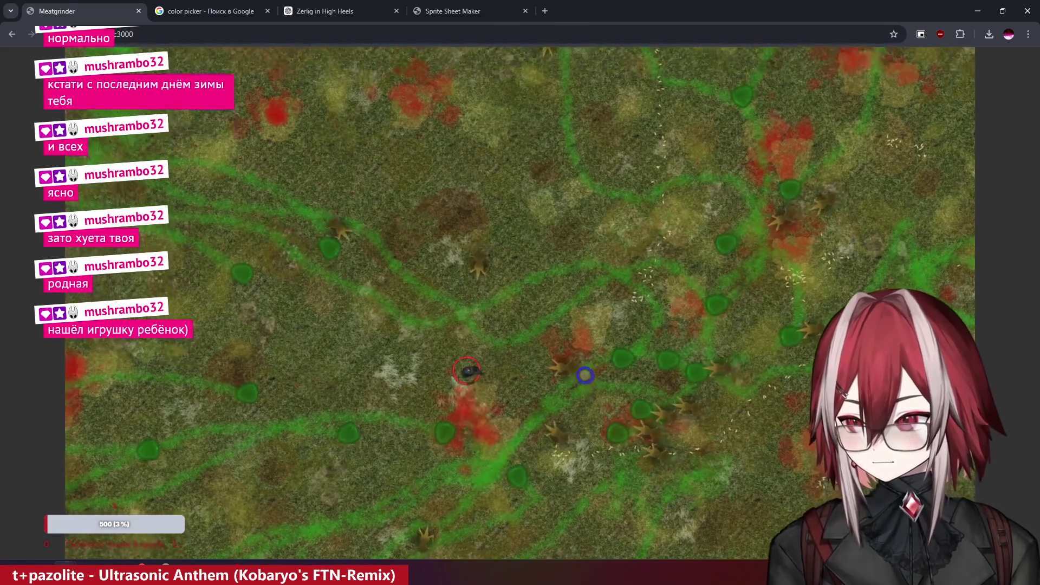
pyautogui.press('w')
pyautogui.press('a')
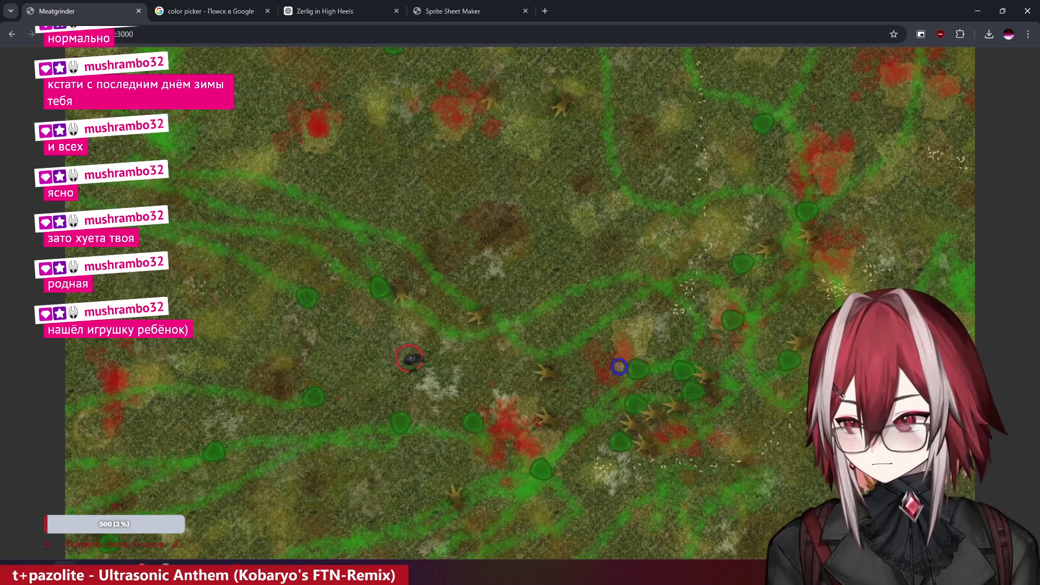
pyautogui.press('a')
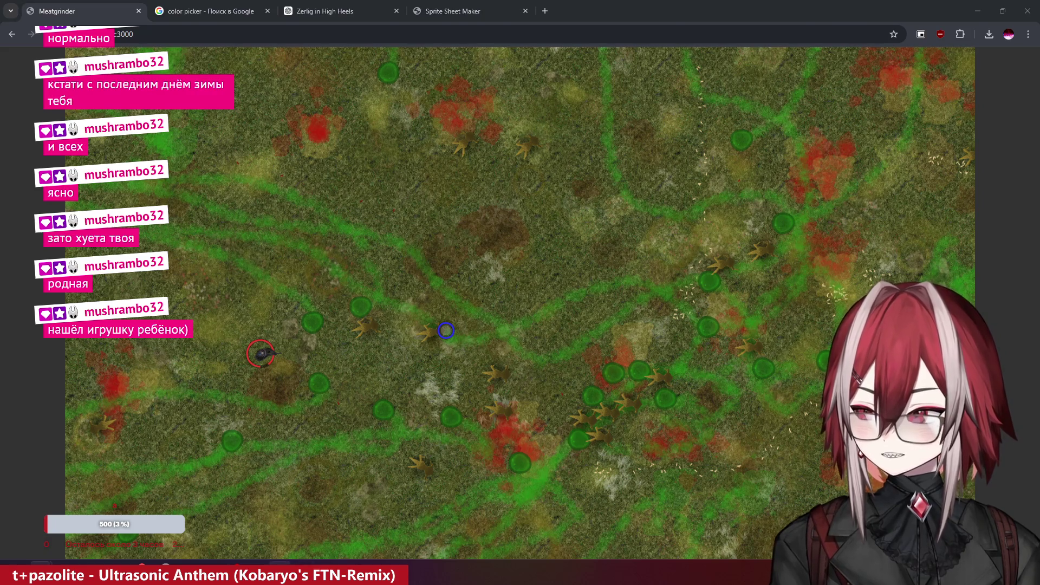
pyautogui.click(293, 564)
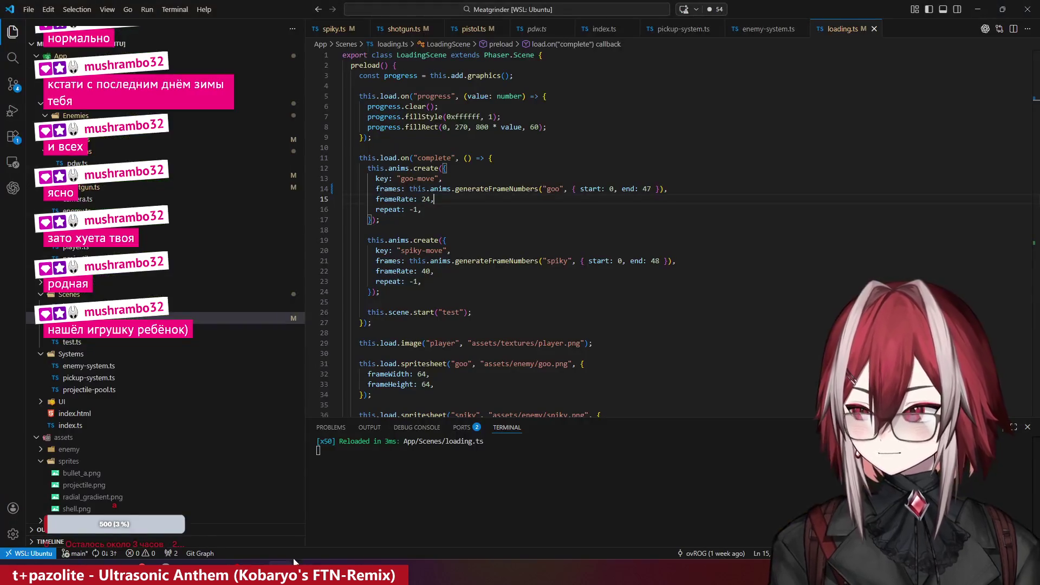
# - Inspect spiky.ts's size setting and the speed and scale terms of its timeScale line
pyautogui.click(332, 30)
pyautogui.press('Down')
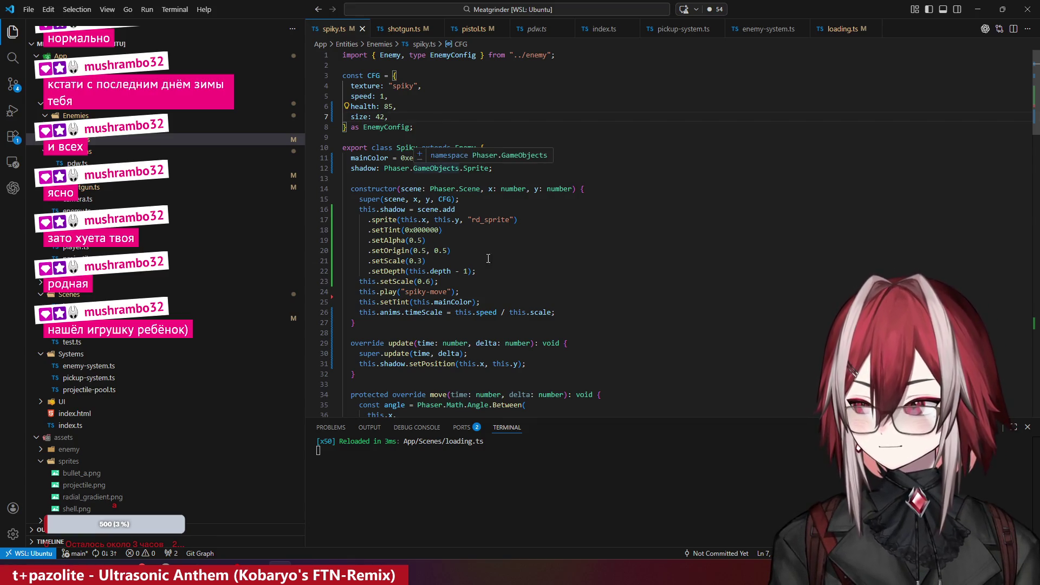
pyautogui.click(483, 313)
pyautogui.click(540, 313)
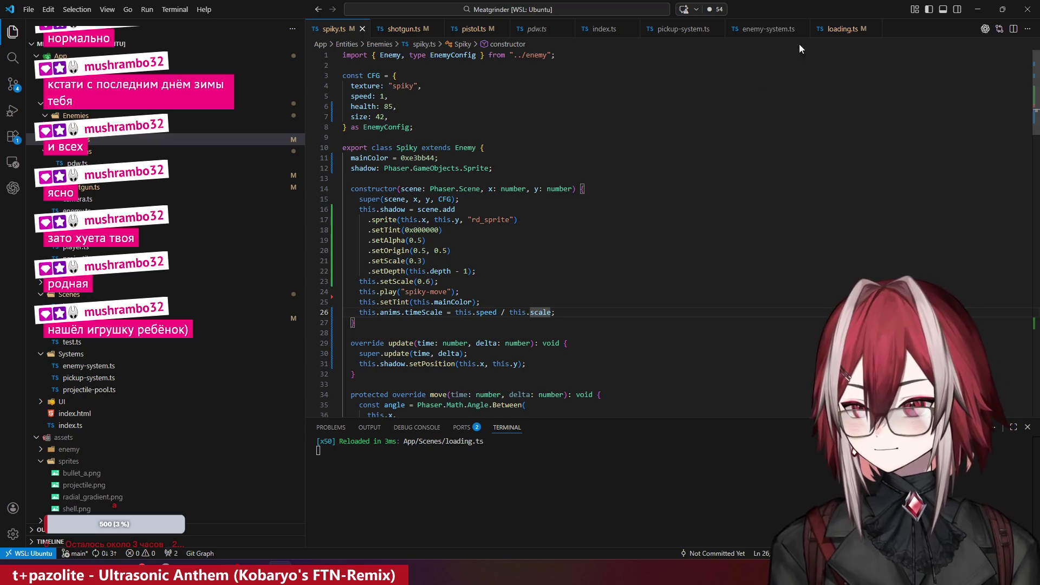
# - Change spiky-move's frameRate in loading.ts from 40 to 30, save, and return to Chrome
pyautogui.click(843, 29)
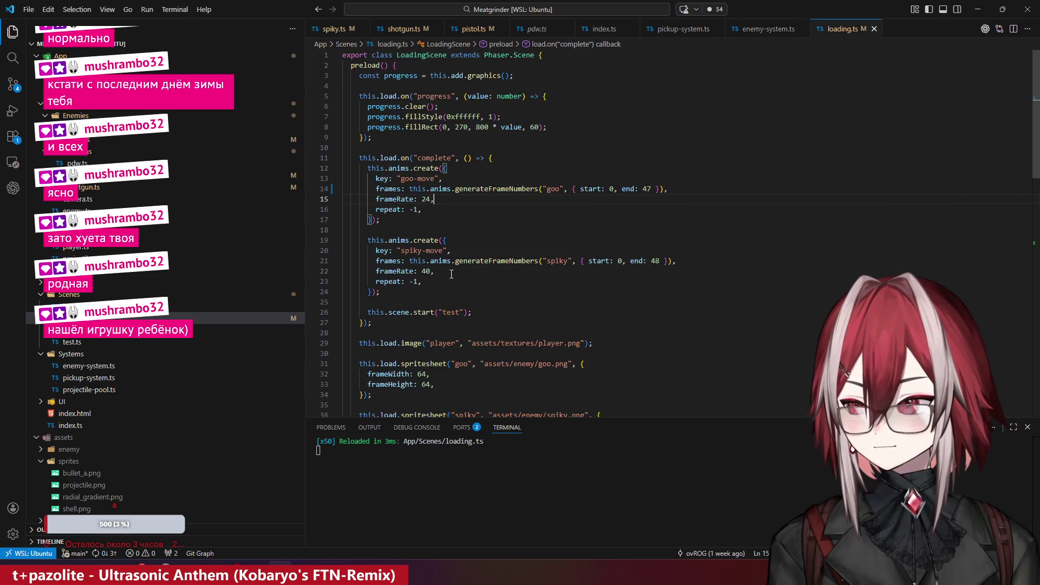
pyautogui.click(431, 271)
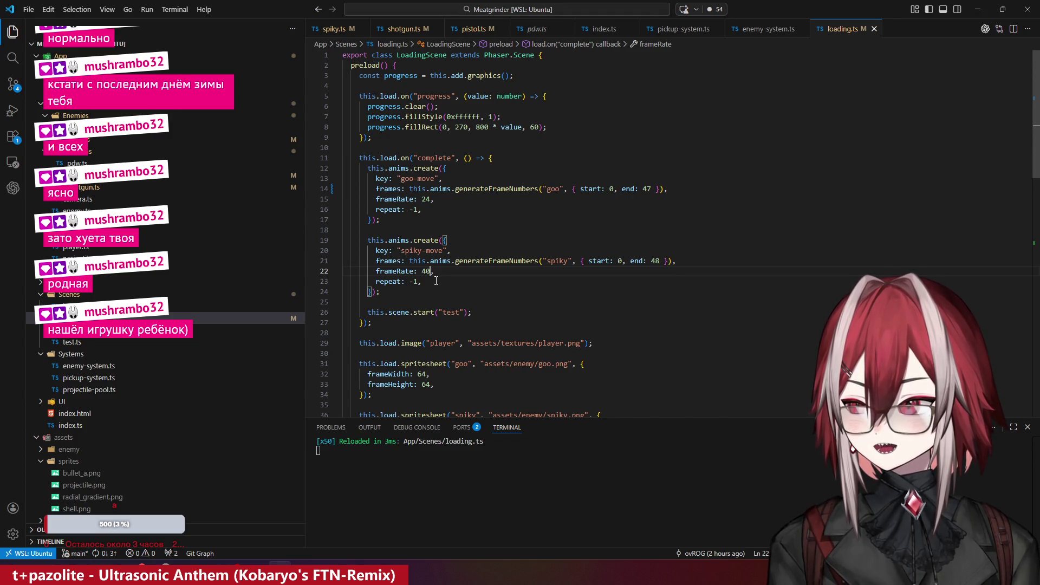
pyautogui.press('BackSpace')
pyautogui.press('BackSpace')
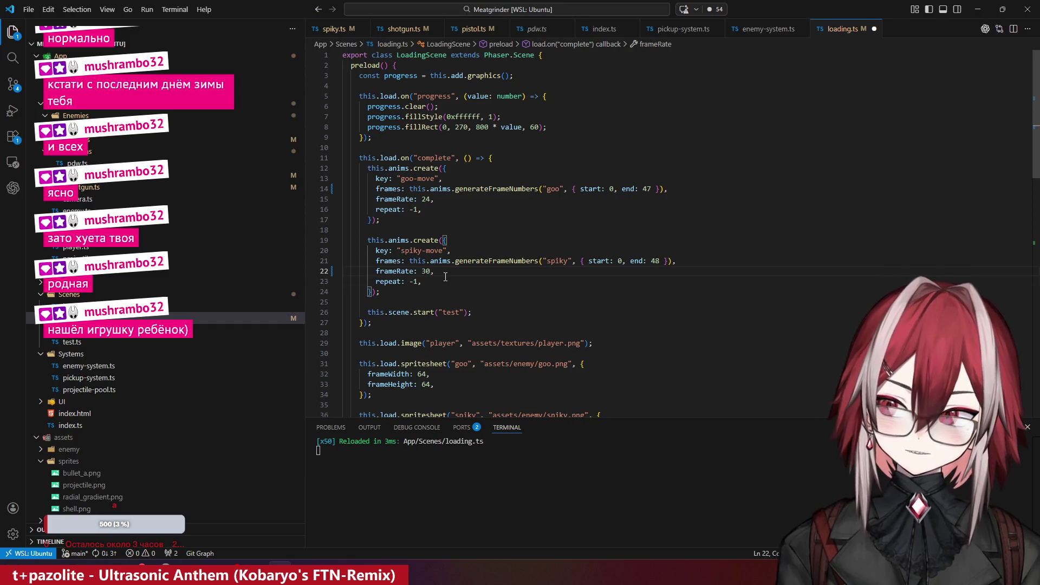
pyautogui.hotkey('ctrl', 's')
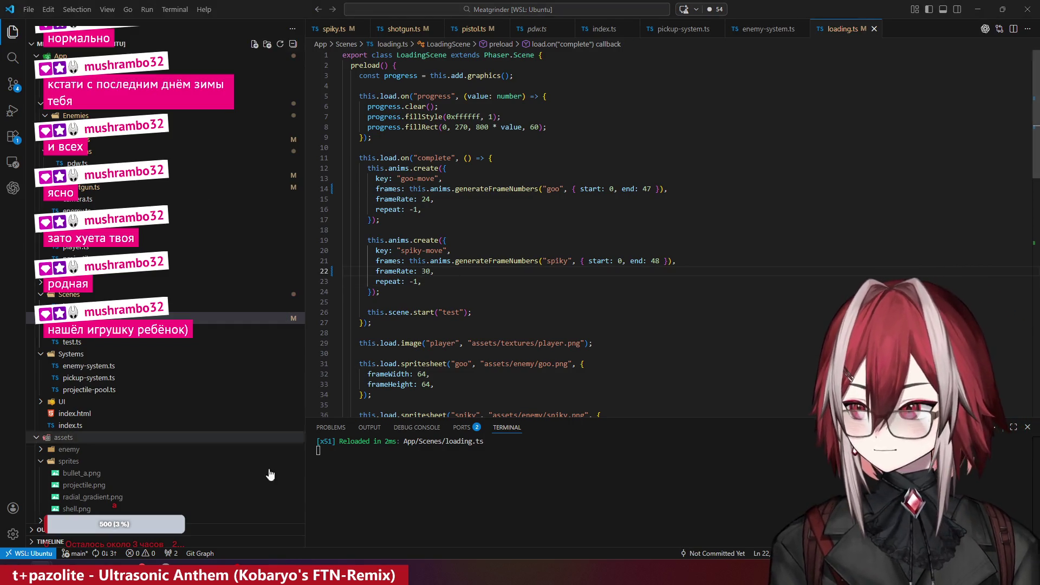
pyautogui.moveTo(114, 574)
pyautogui.click(179, 515)
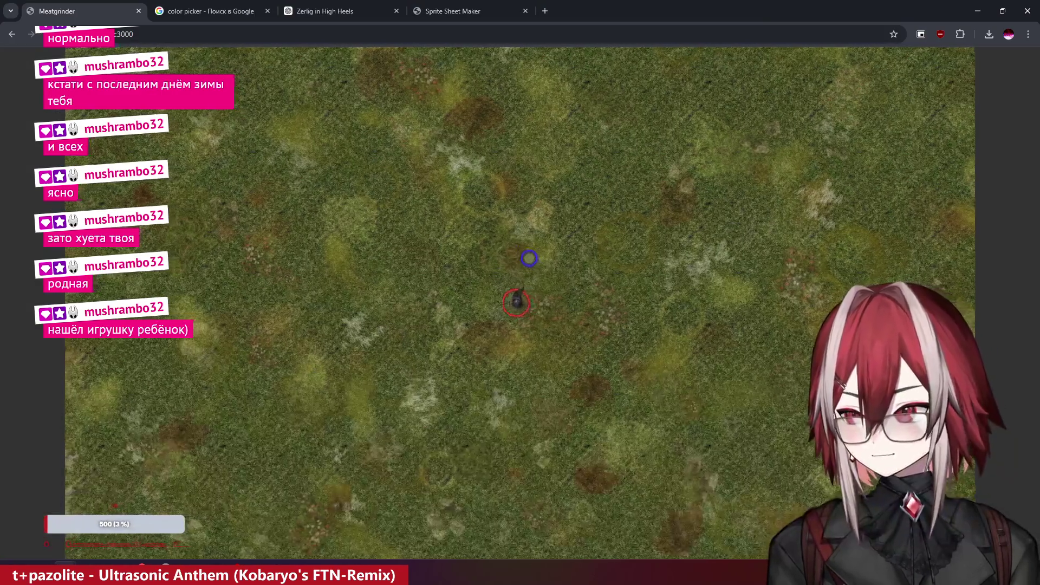
# - Walk the player around the grass field among the slower spiky enemies, then open the Start menu
pyautogui.hotkey('w', 'a')
pyautogui.hotkey('w', 'a')
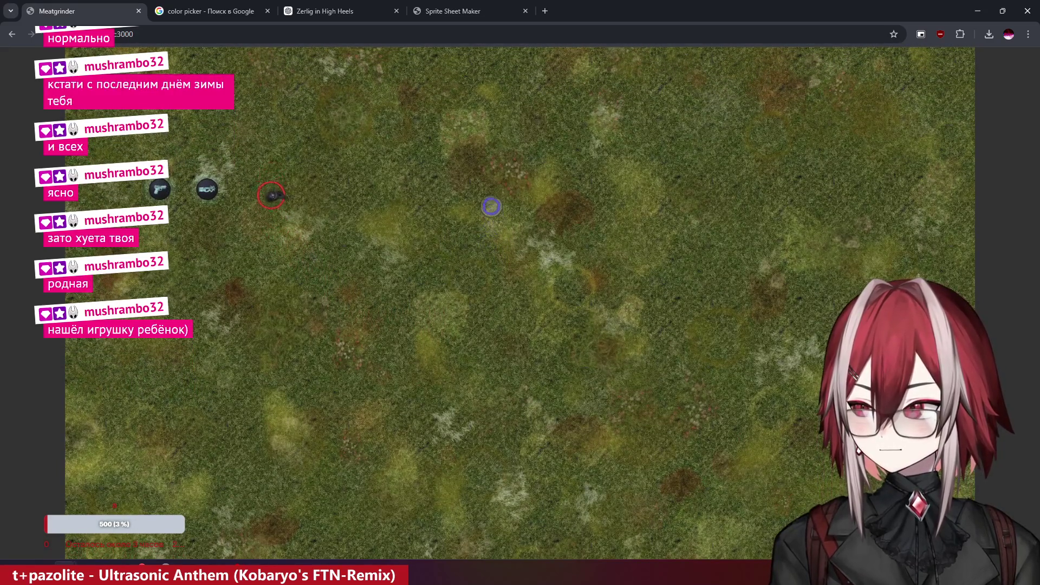
pyautogui.hotkey('s', 'd')
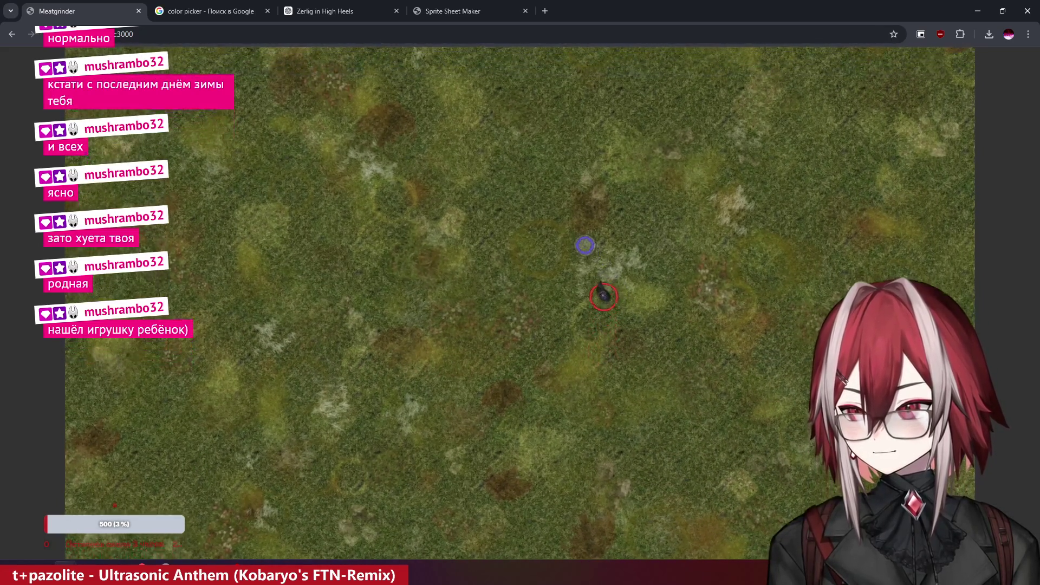
pyautogui.hotkey('w', 'a')
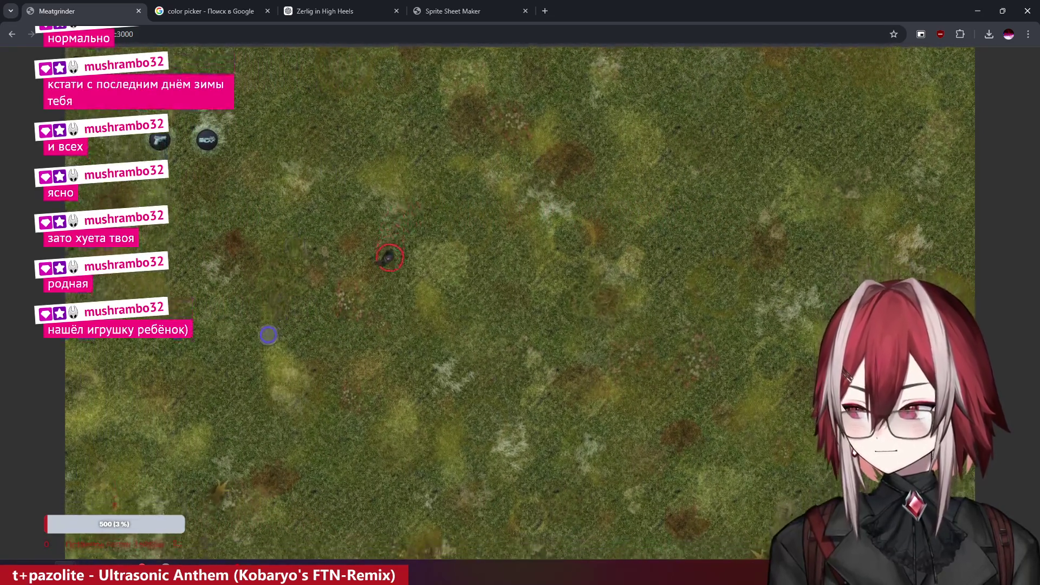
pyautogui.press('s')
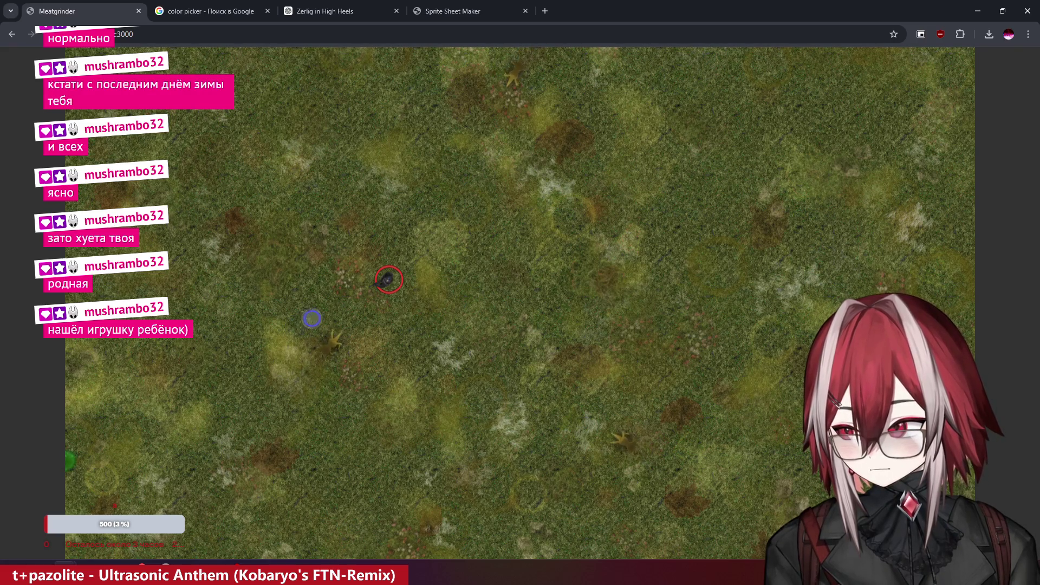
pyautogui.press('d')
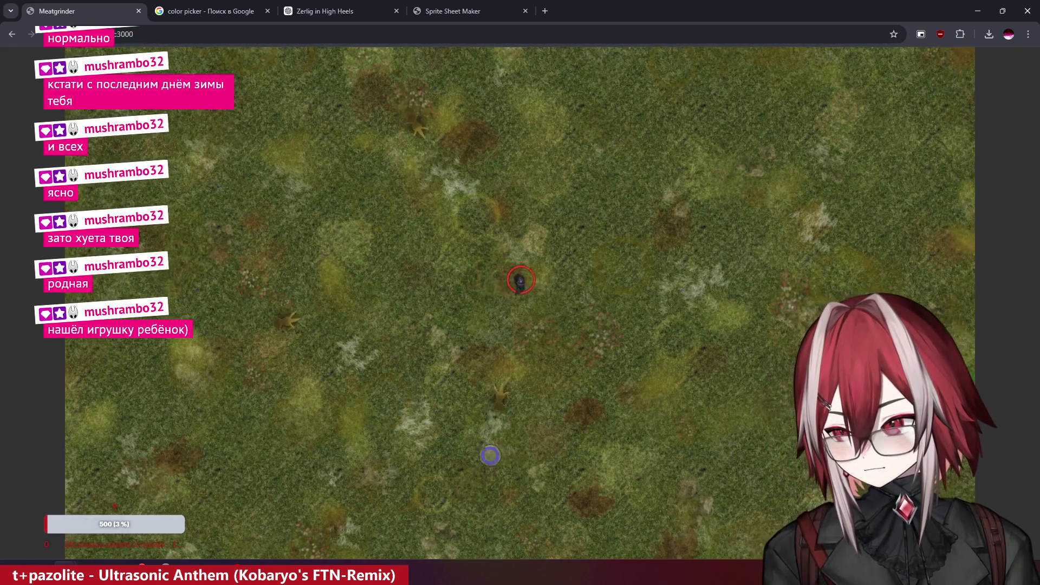
pyautogui.press('w')
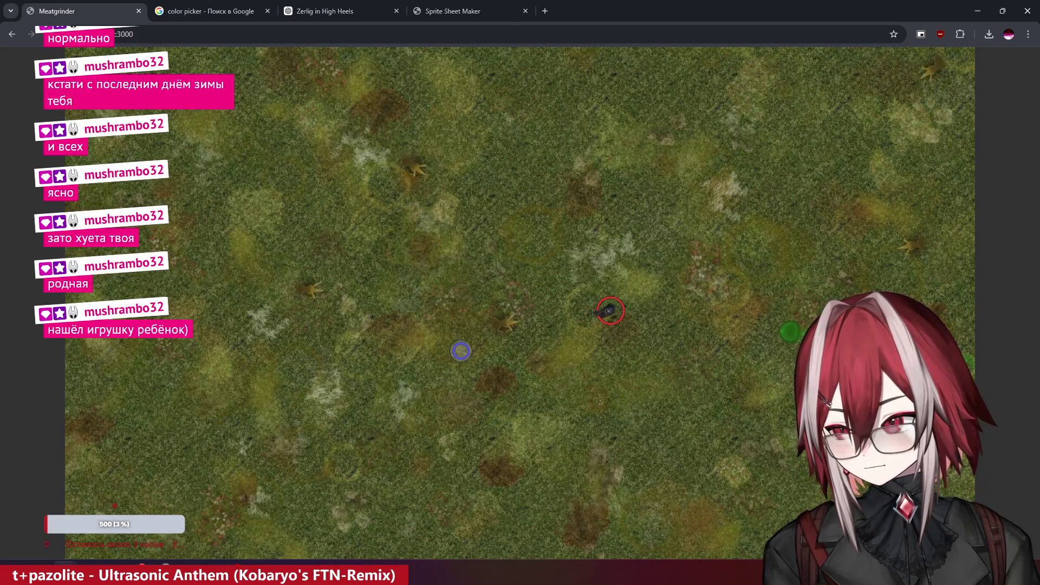
pyautogui.press('d')
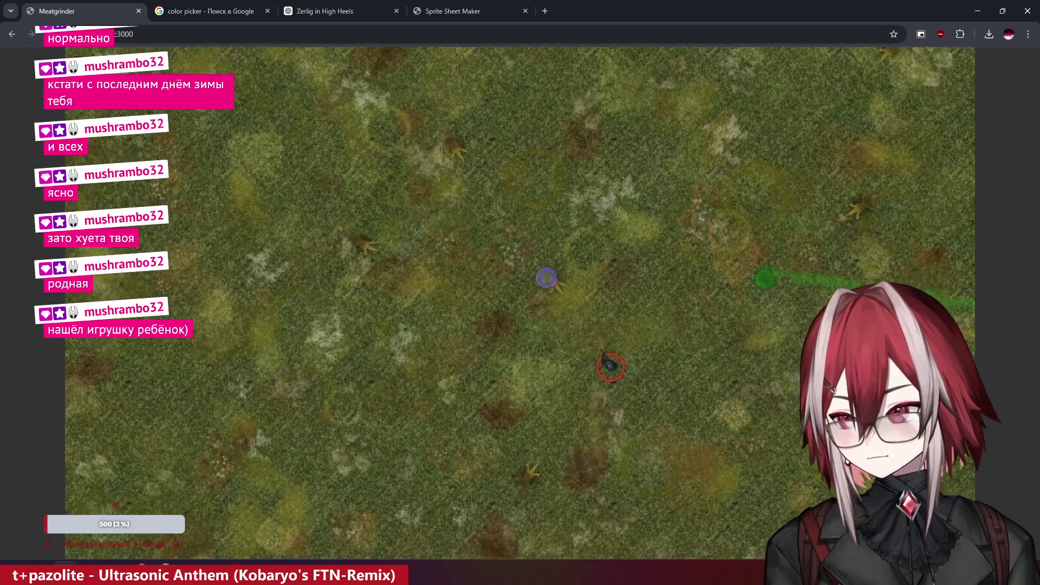
pyautogui.press('a')
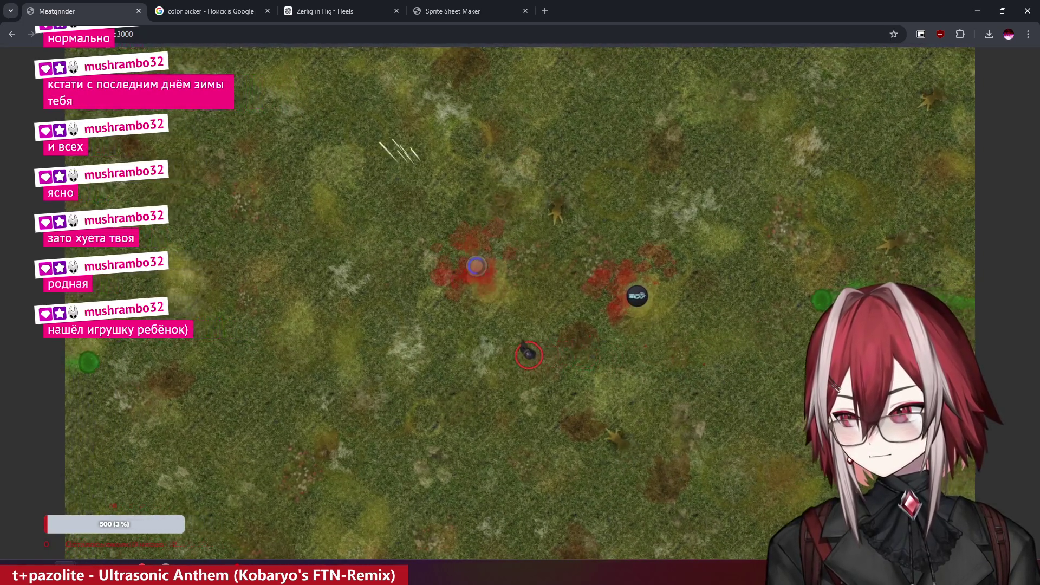
pyautogui.press('w')
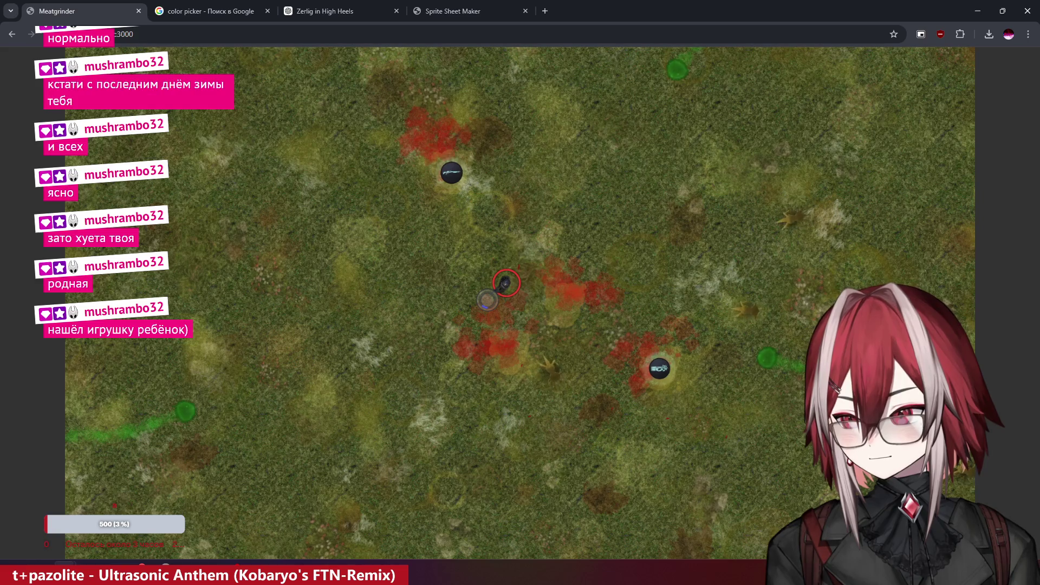
pyautogui.press('d')
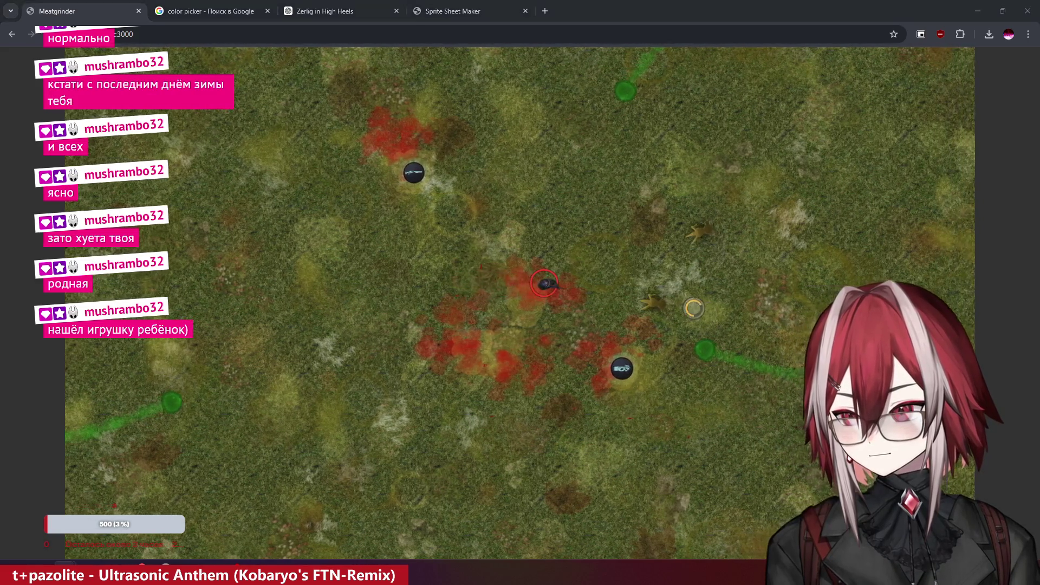
pyautogui.press('super')
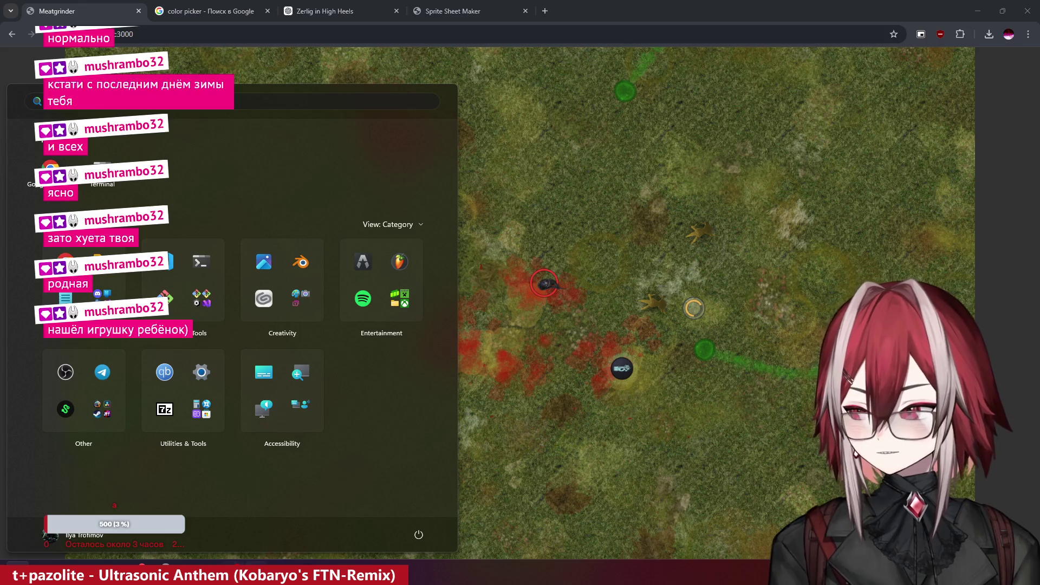
# - Replace frameRate 30 with 24 on line 22 of loading.ts, save, and switch back to Chrome
pyautogui.hotkey('alt', 'Tab')
pyautogui.moveTo(422, 271); pyautogui.dragTo(432, 270)
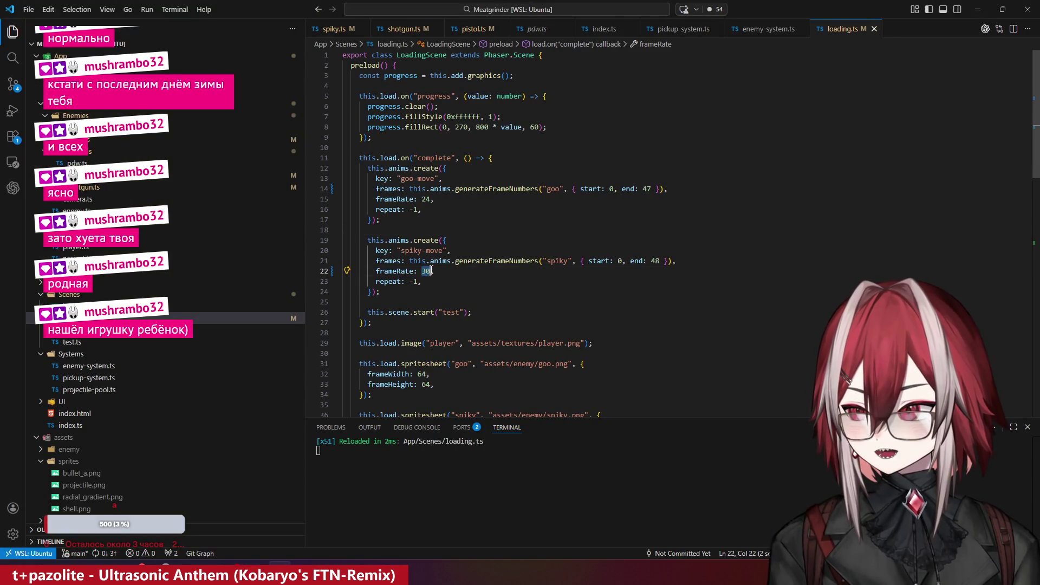
pyautogui.write('24')
pyautogui.hotkey('ctrl', 's')
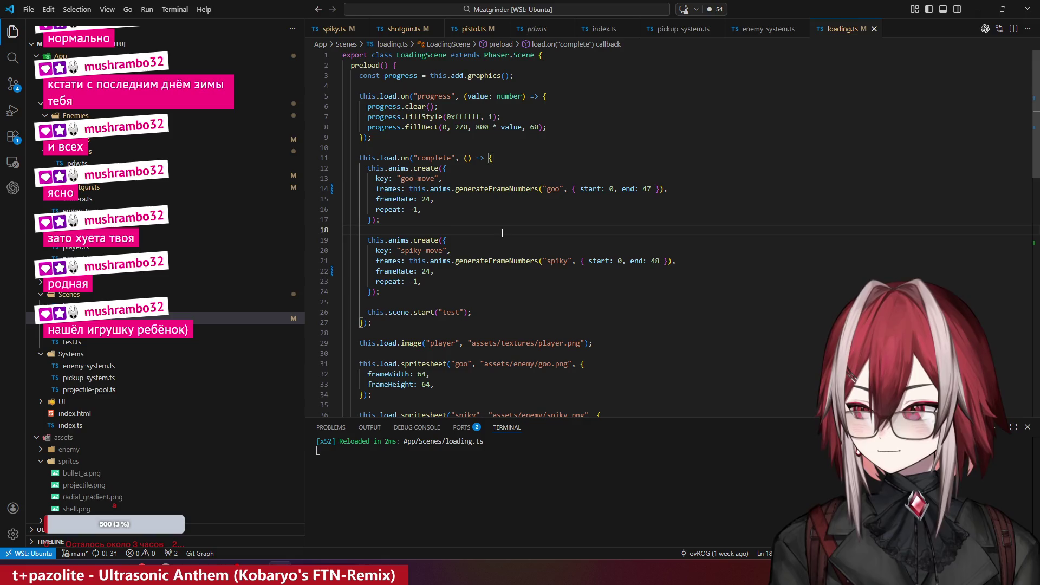
pyautogui.hotkey('alt', 'Tab')
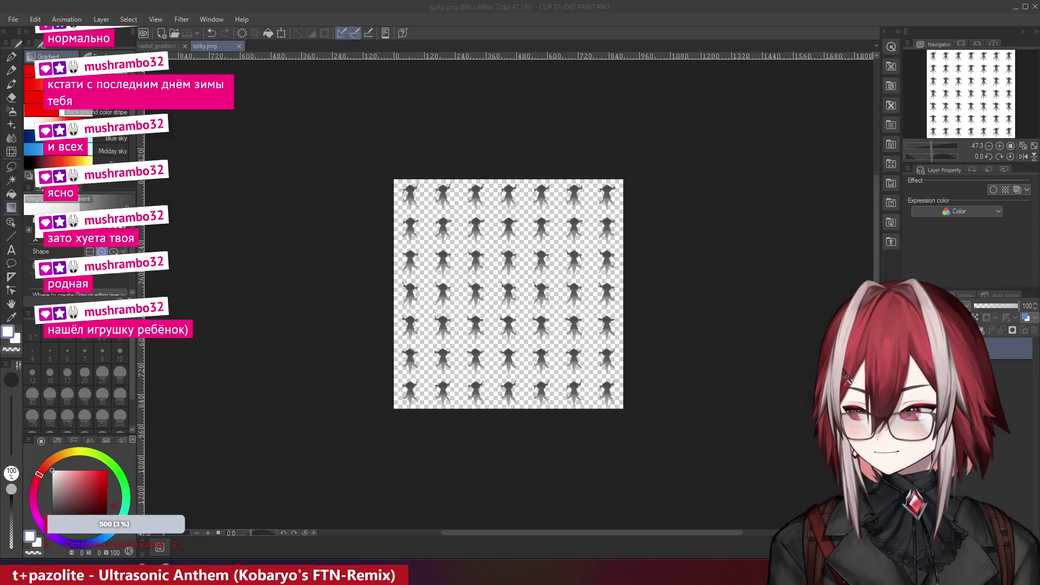
pyautogui.hotkey('alt', 'Tab')
pyautogui.hotkey('alt', 'Tab')
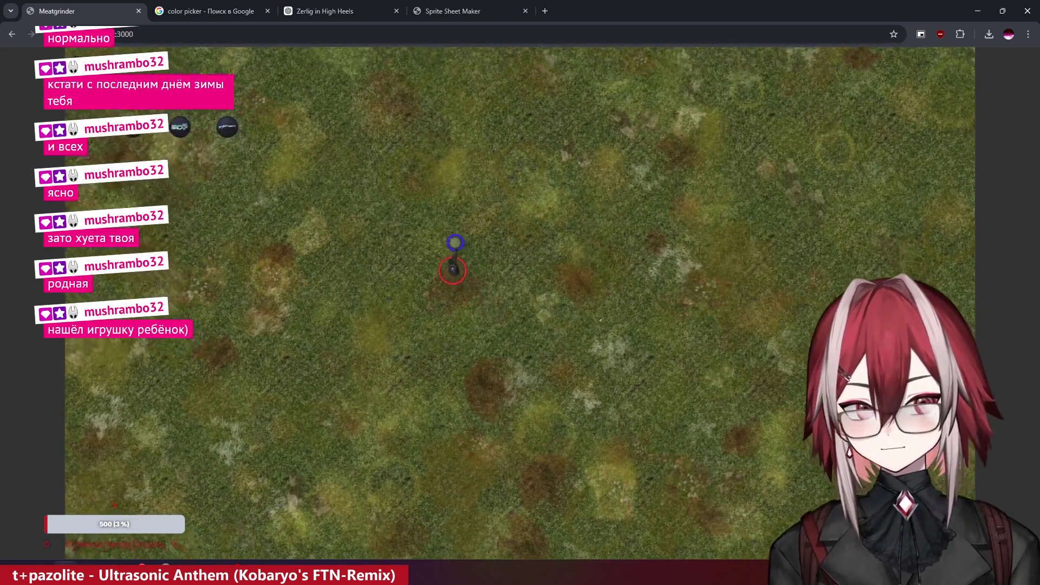
# - Walk the player up-left and right across the reloaded map, then cycle past Blender to loading.ts
pyautogui.hotkey('w', 'a')
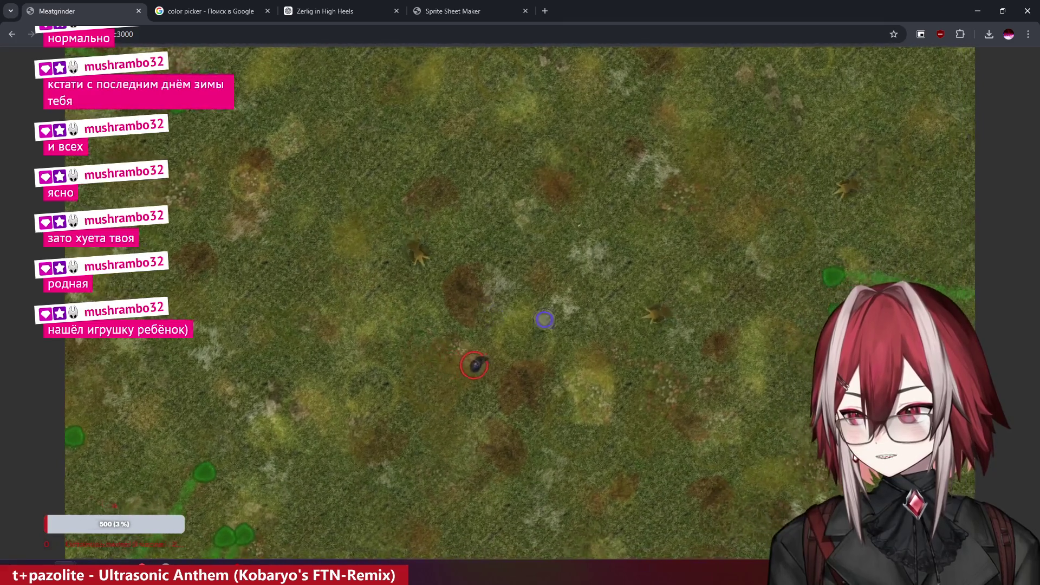
pyautogui.press('d')
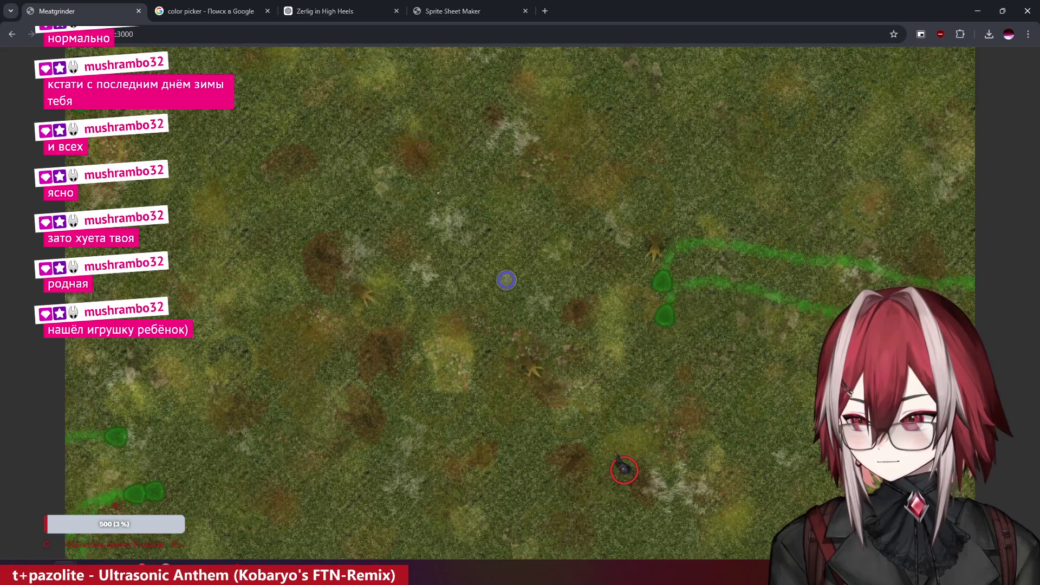
pyautogui.press('w')
pyautogui.press('a')
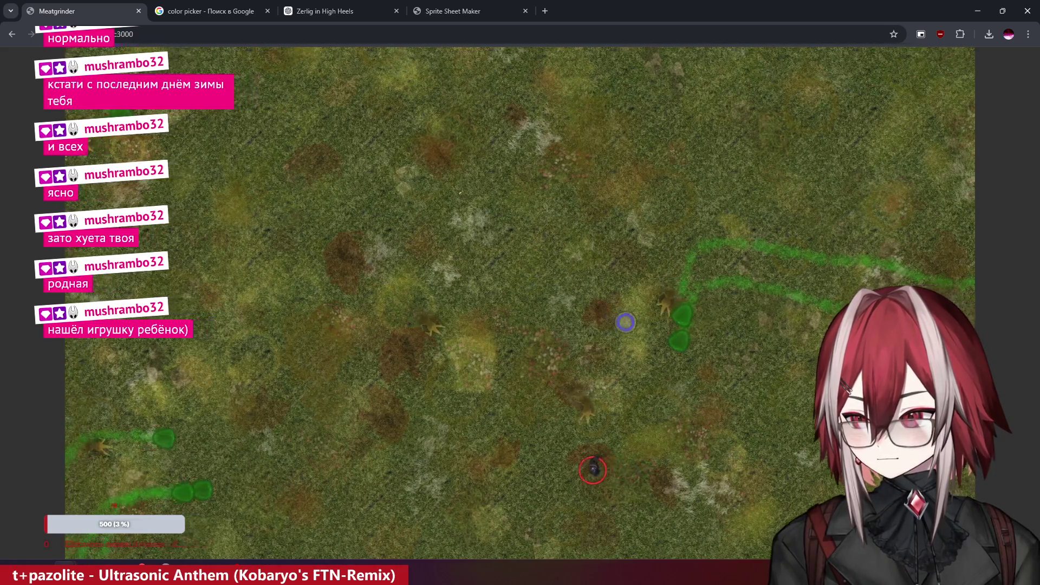
pyautogui.press('w')
pyautogui.press('a')
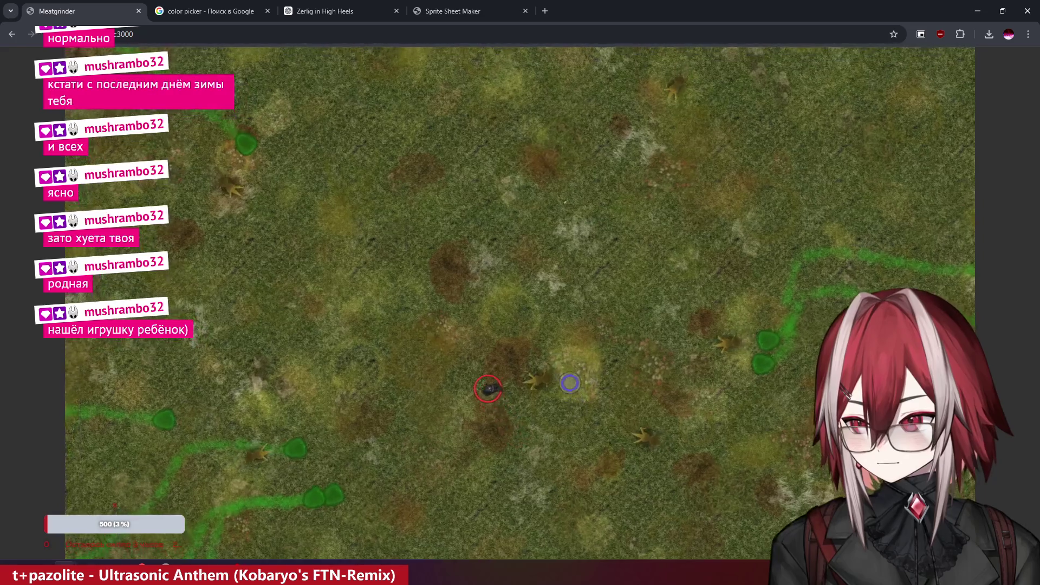
pyautogui.press('w')
pyautogui.press('a')
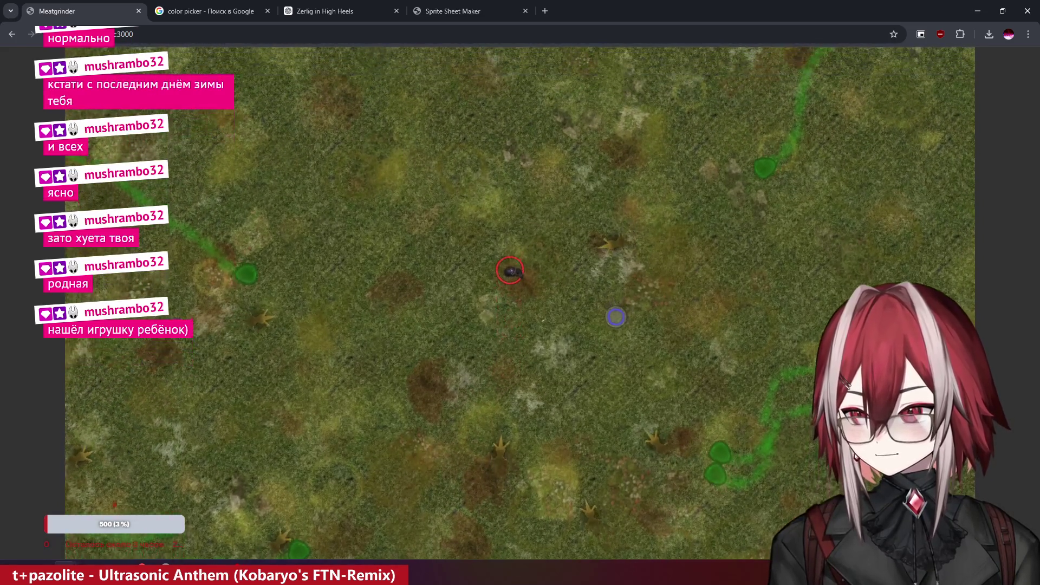
pyautogui.hotkey('alt', 'Tab')
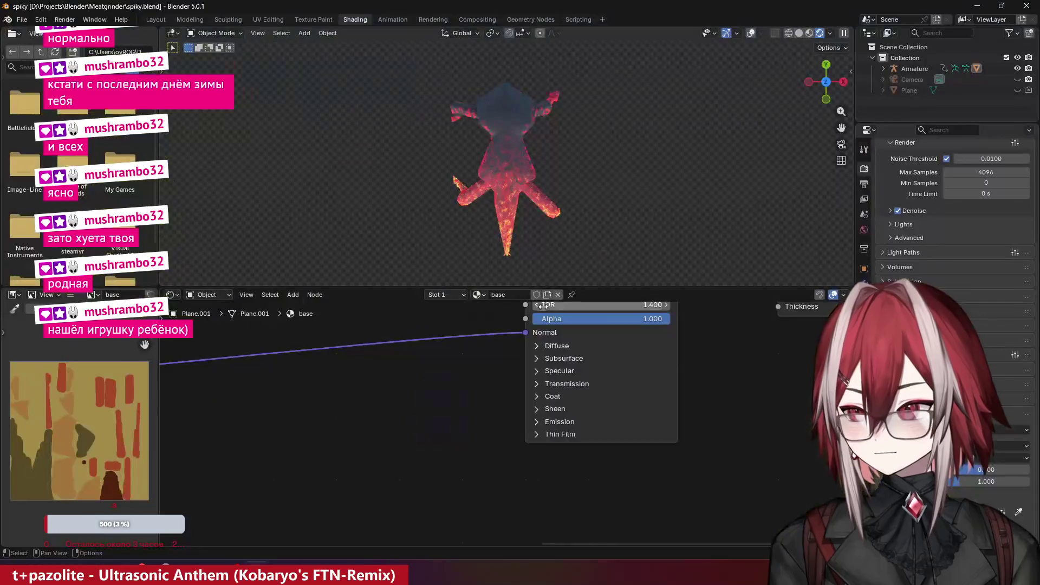
pyautogui.hotkey('alt', 'Tab')
pyautogui.hotkey('alt', 'Tab')
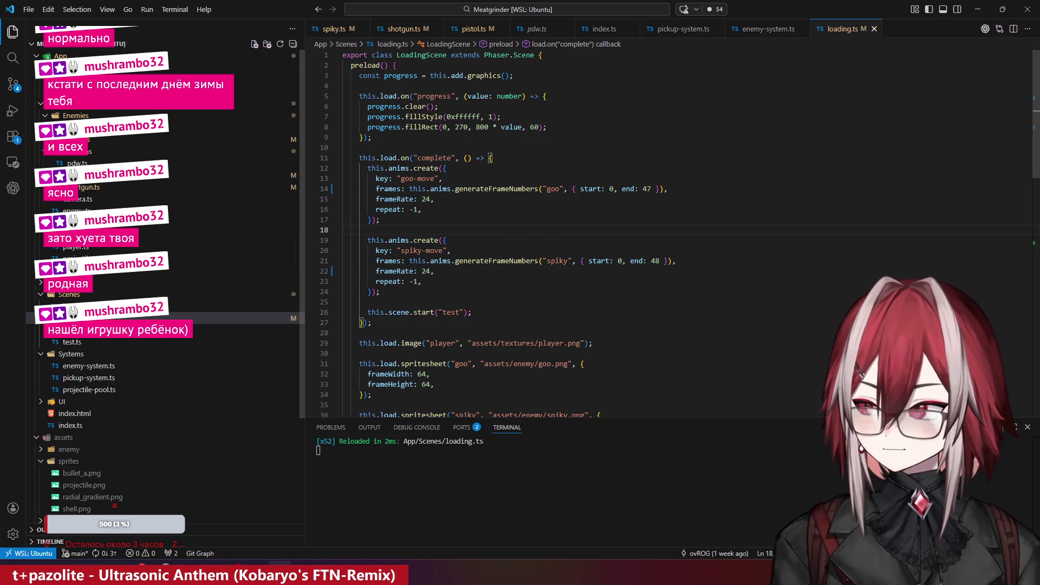
# - Look over loading.ts's texture keys and fold the complete handler at line 11
pyautogui.scroll(-3, 524, 206)
pyautogui.scroll(-10, 525, 206)
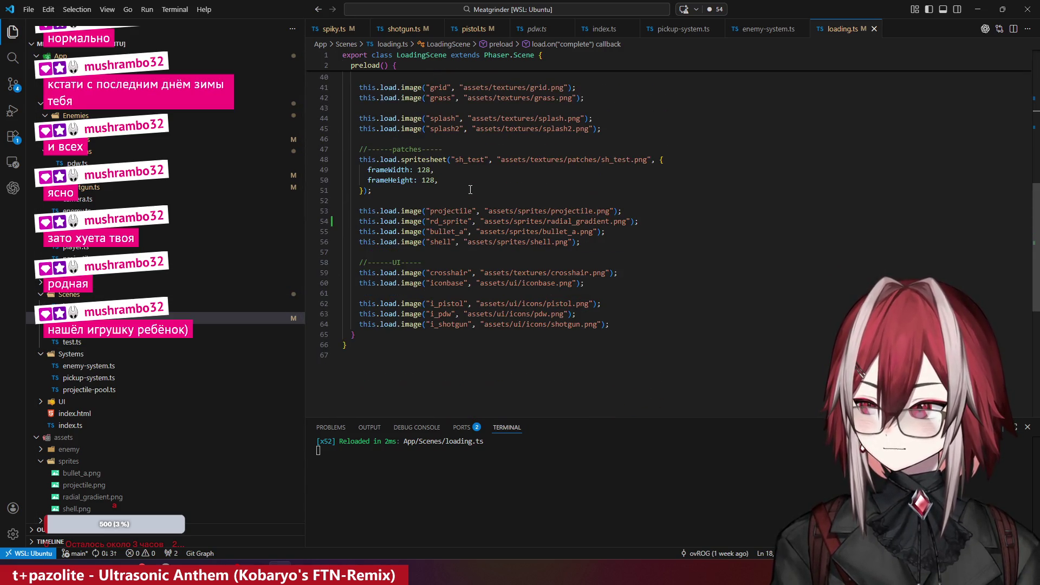
pyautogui.scroll(1, 470, 190)
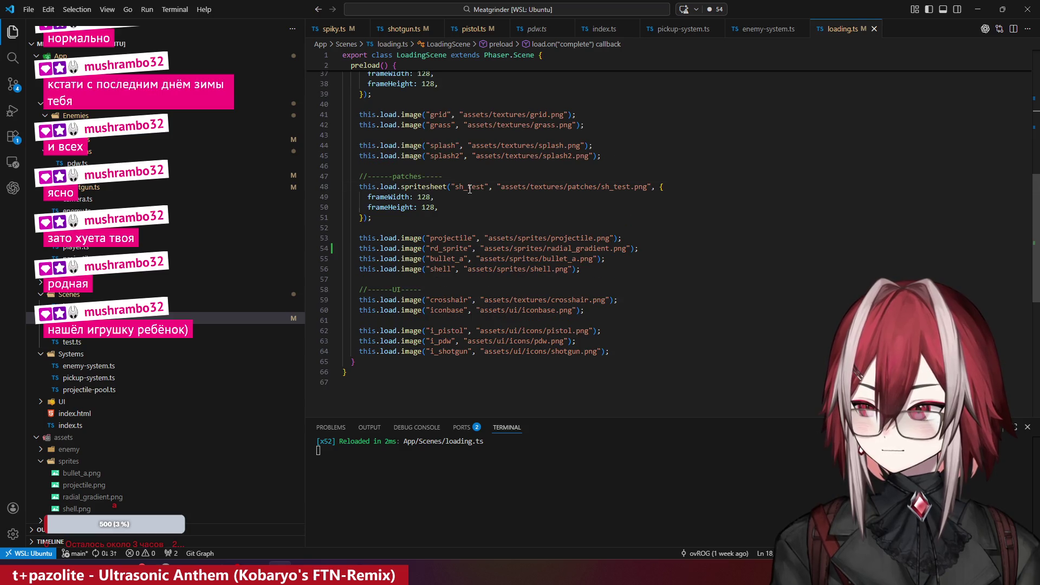
pyautogui.doubleClick(440, 270)
pyautogui.doubleClick(448, 299)
pyautogui.click(448, 320)
pyautogui.scroll(9, 448, 311)
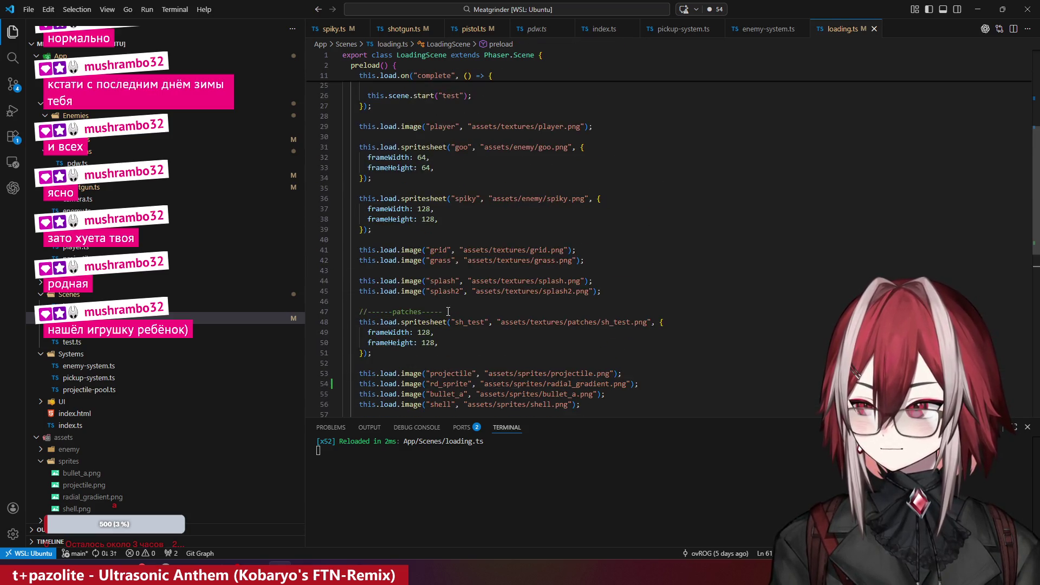
pyautogui.scroll(4, 448, 312)
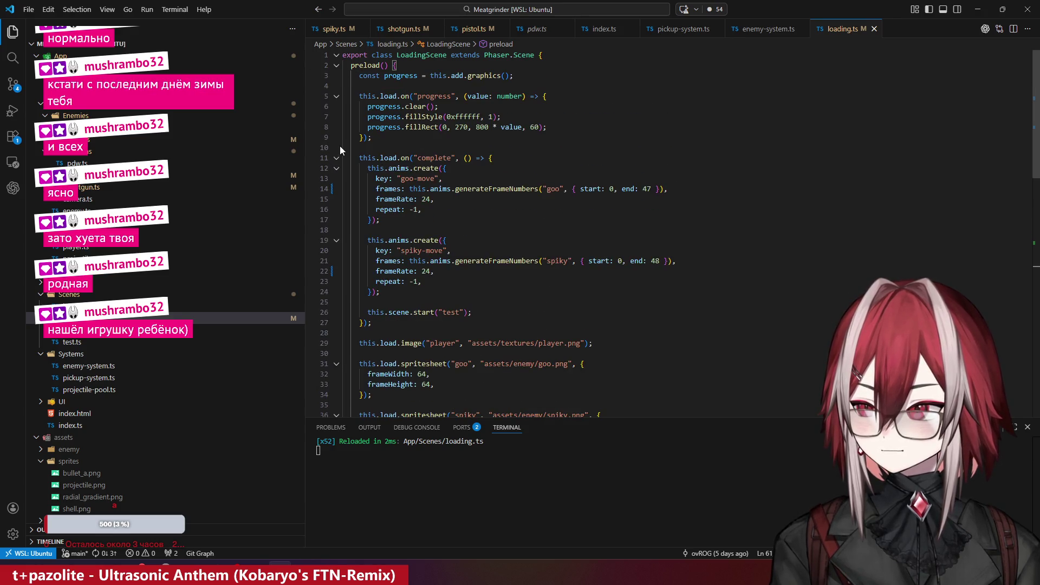
pyautogui.click(336, 159)
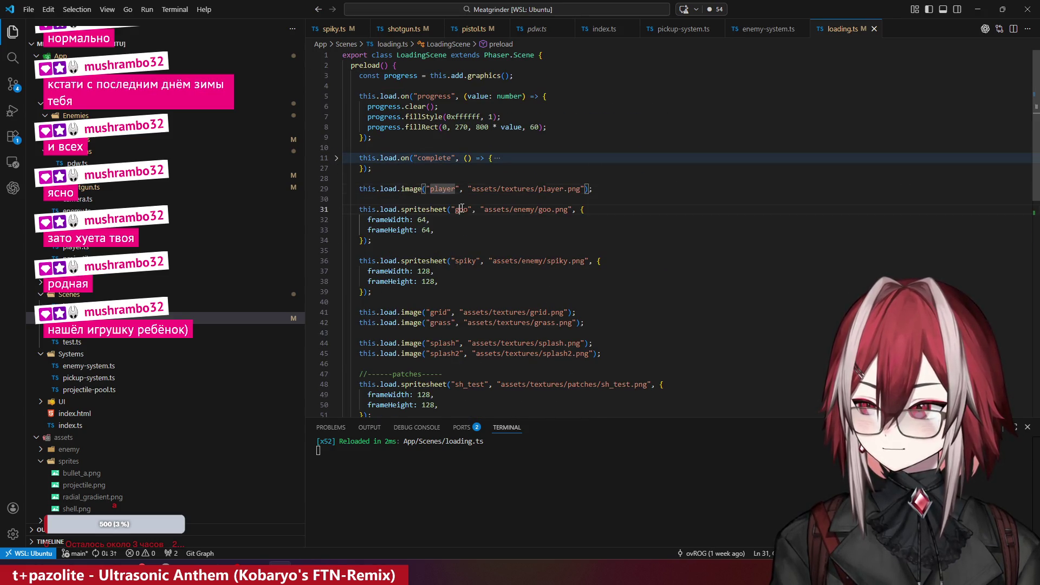
# - Paste 'grid' over 'grass' on line 24 of test.ts, save, and return to Chrome
pyautogui.doubleClick(446, 324)
pyautogui.moveTo(448, 313); pyautogui.dragTo(431, 312)
pyautogui.hotkey('ctrl', 'c')
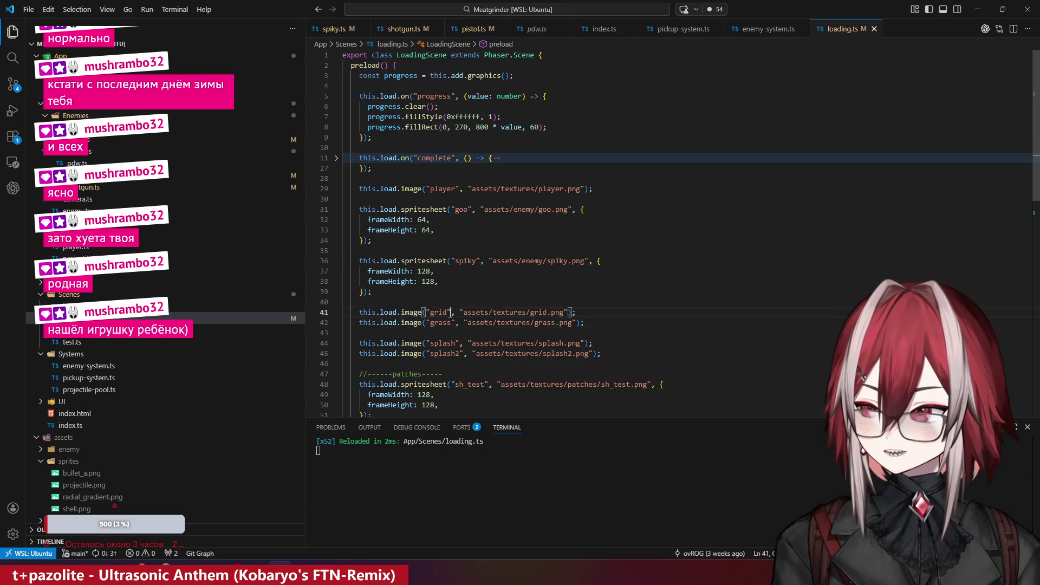
pyautogui.click(91, 342)
pyautogui.scroll(14, 510, 174)
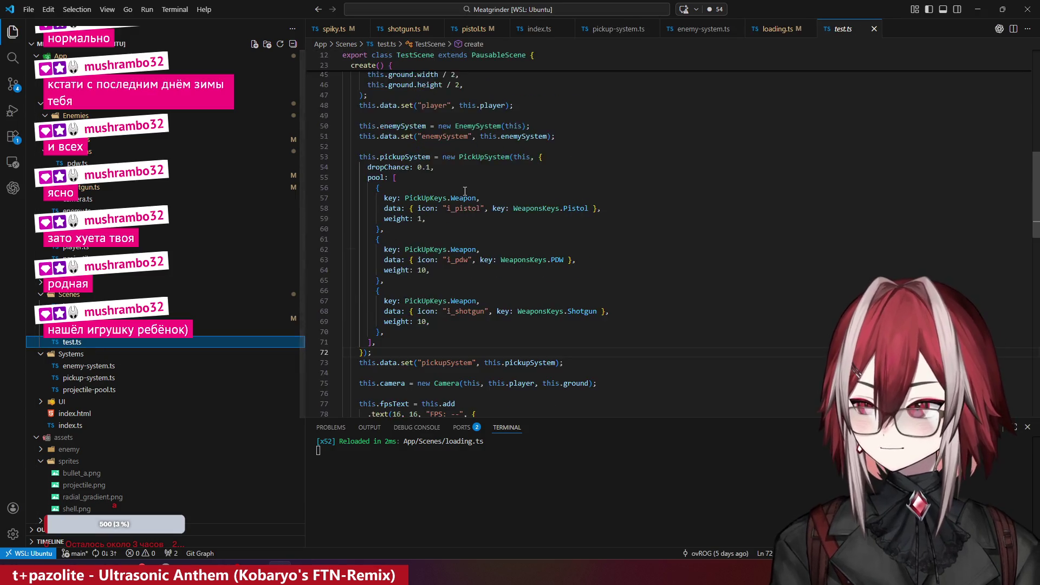
pyautogui.doubleClick(501, 184)
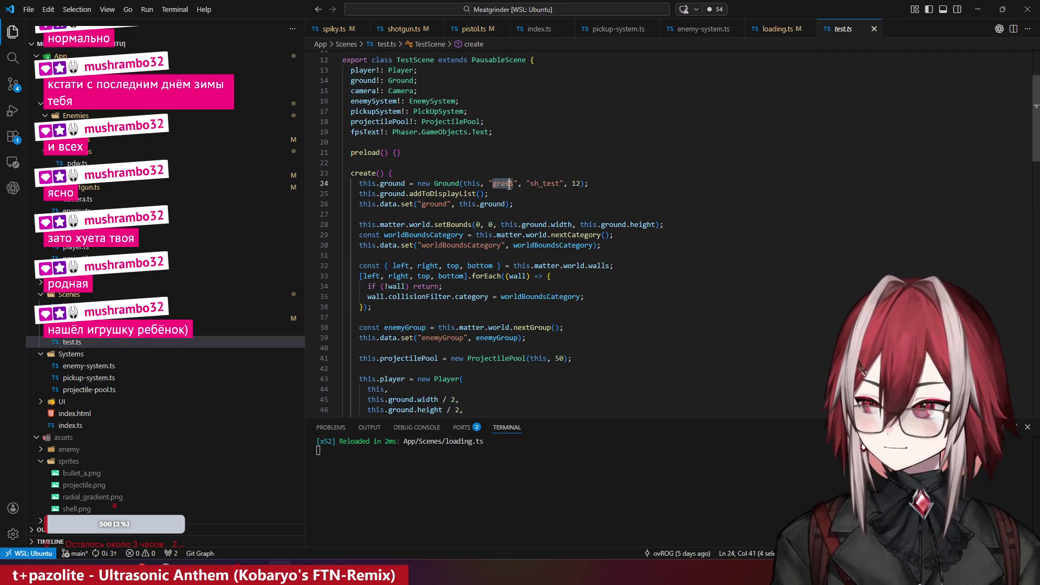
pyautogui.hotkey('ctrl', 'v')
pyautogui.click(527, 164)
pyautogui.hotkey('ctrl', 's')
pyautogui.hotkey('alt', 'Tab')
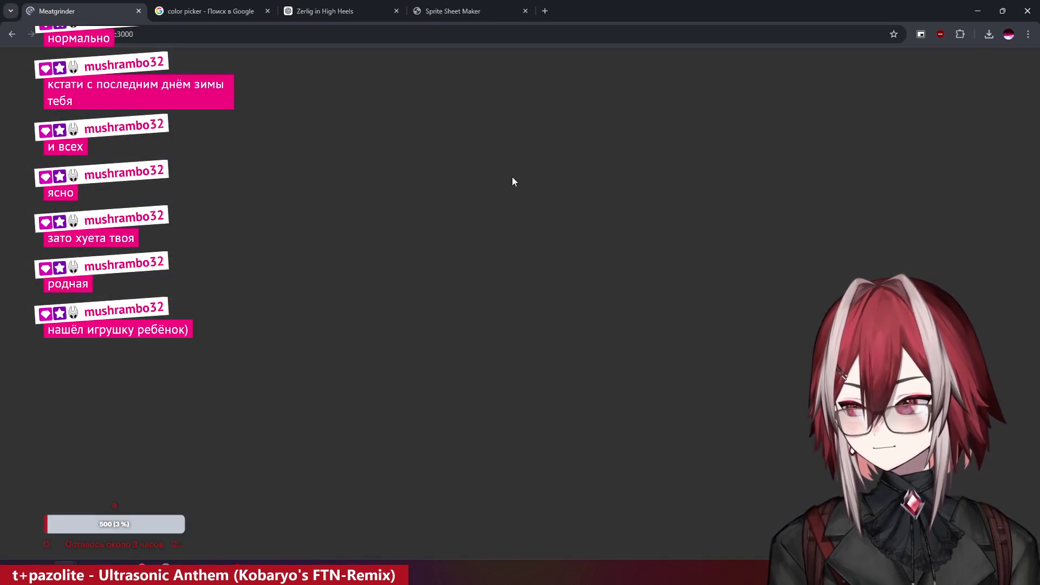
# - Walk the player around the Meatgrinder map up-left, down, down-right and up-right with WASD
pyautogui.press('w')
pyautogui.press('a')
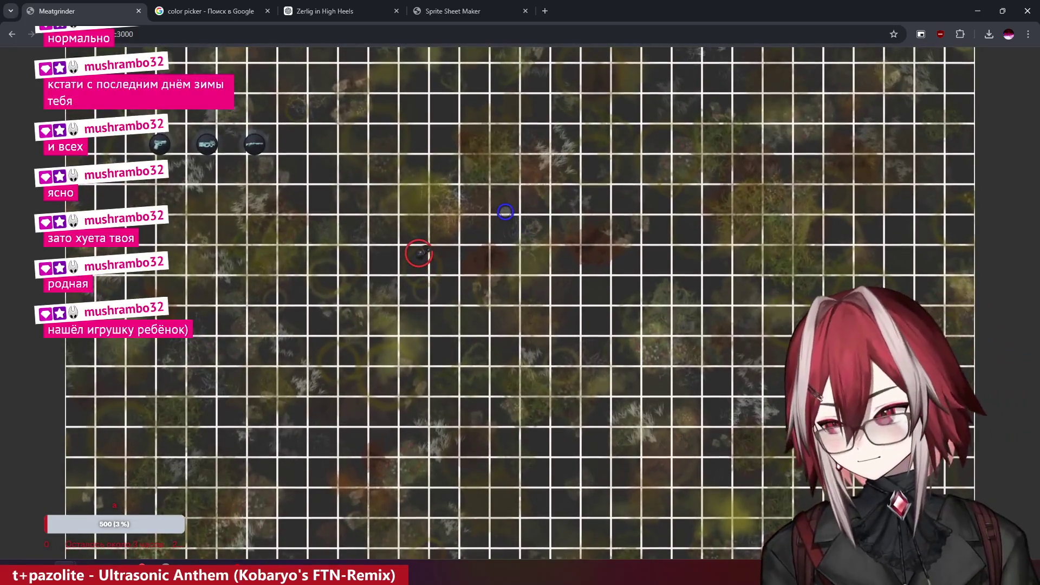
pyautogui.press('s')
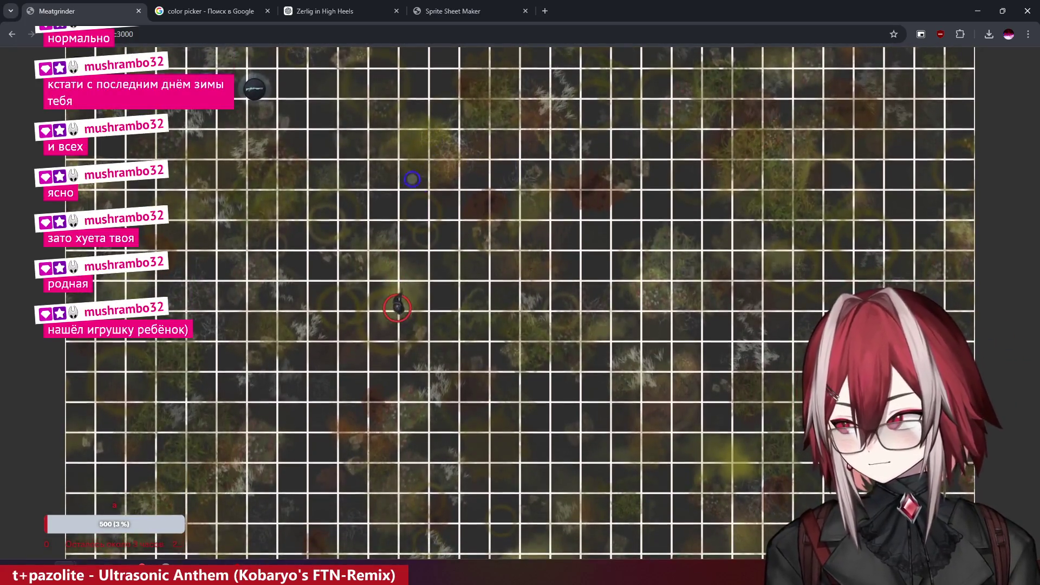
pyautogui.press('w')
pyautogui.press('a')
pyautogui.press('w')
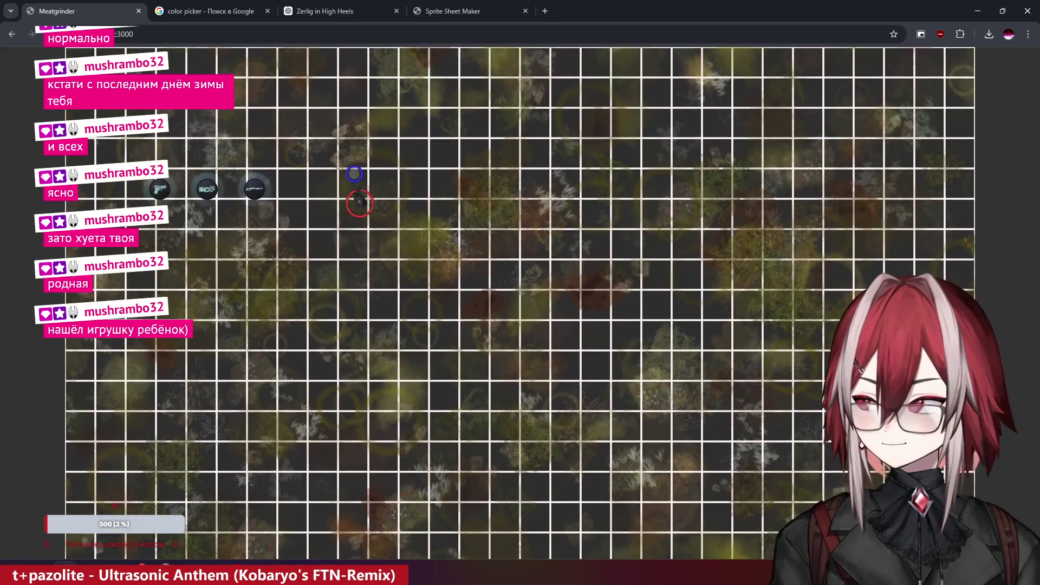
pyautogui.press('s')
pyautogui.press('d')
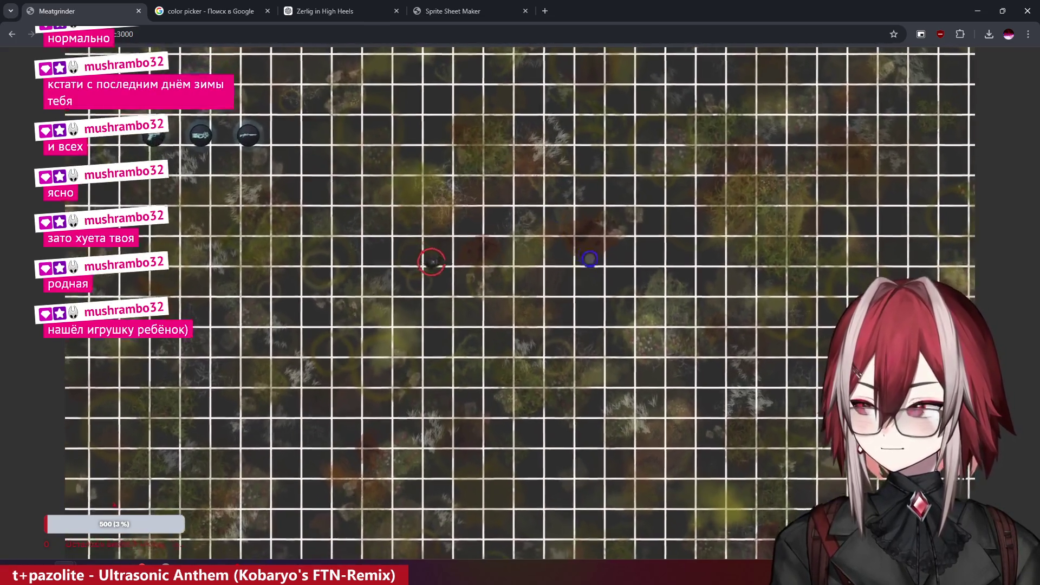
pyautogui.press('s')
pyautogui.press('d')
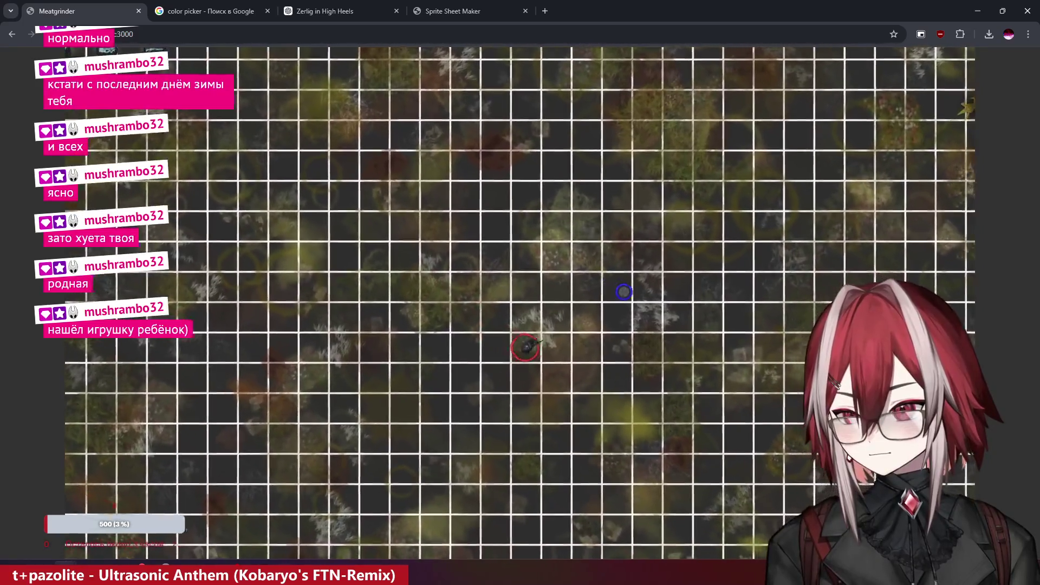
pyautogui.press('w')
pyautogui.press('d')
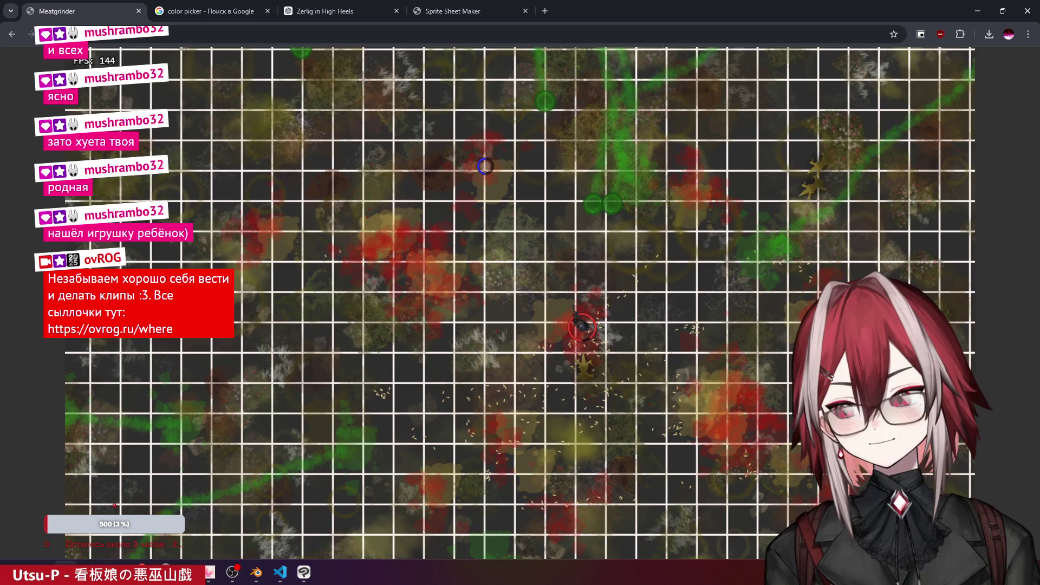
# - Keep roaming the map left, down, right and up-left, then bring up spiky.png in Clip Studio Paint
pyautogui.press('a')
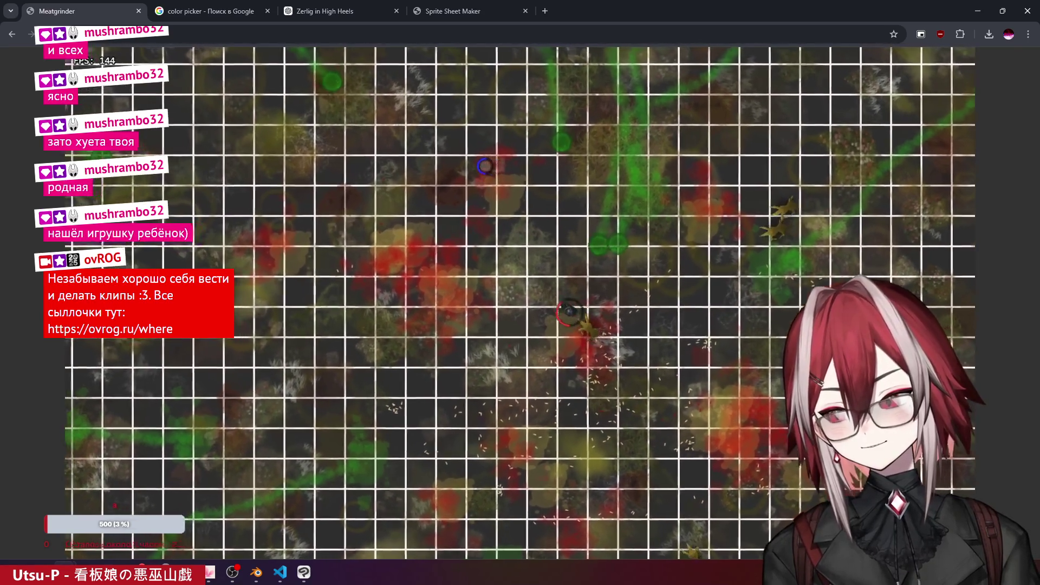
pyautogui.press('a')
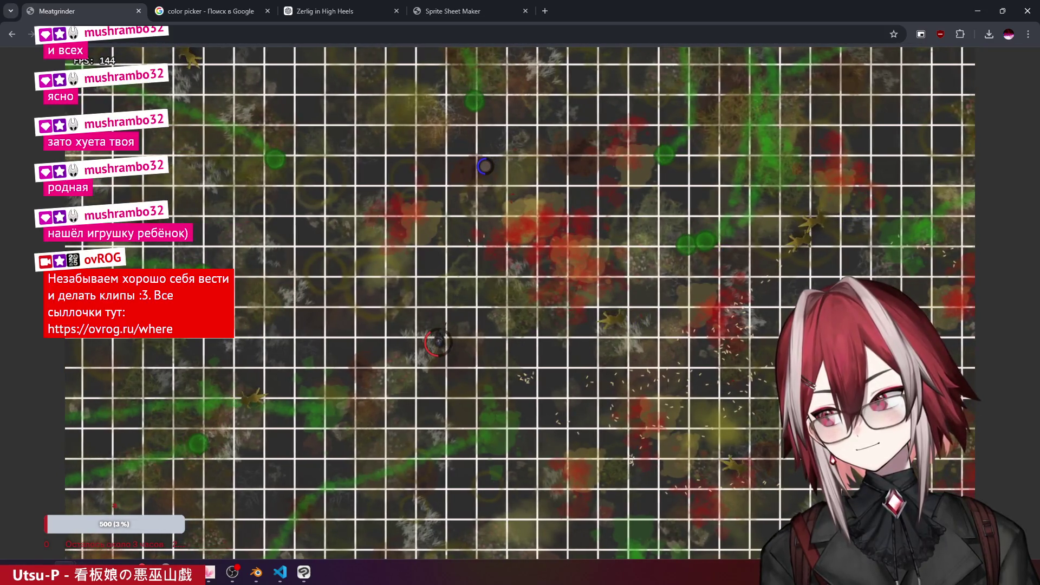
pyautogui.press('s')
pyautogui.press('d')
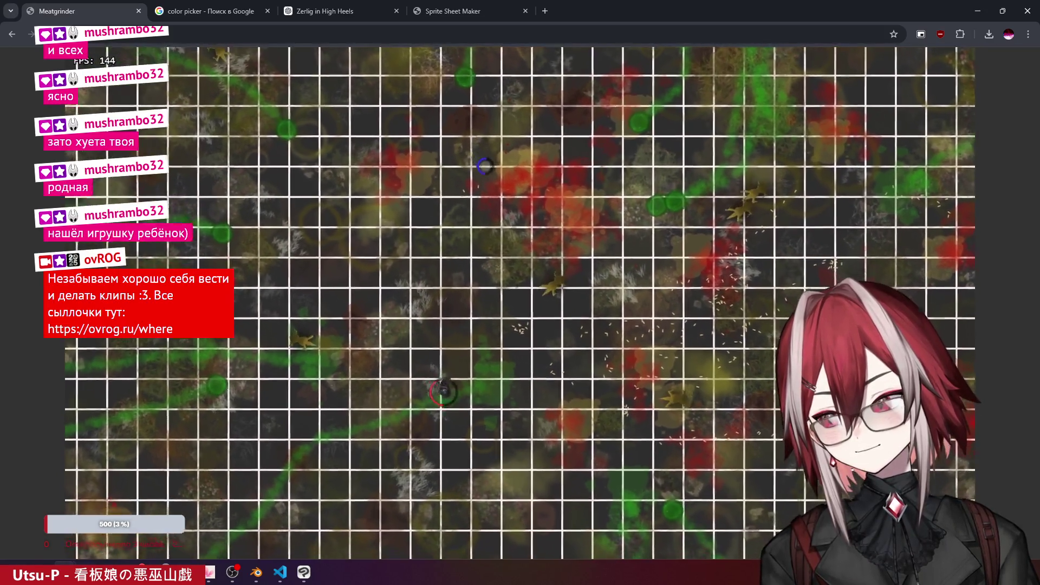
pyautogui.press('d')
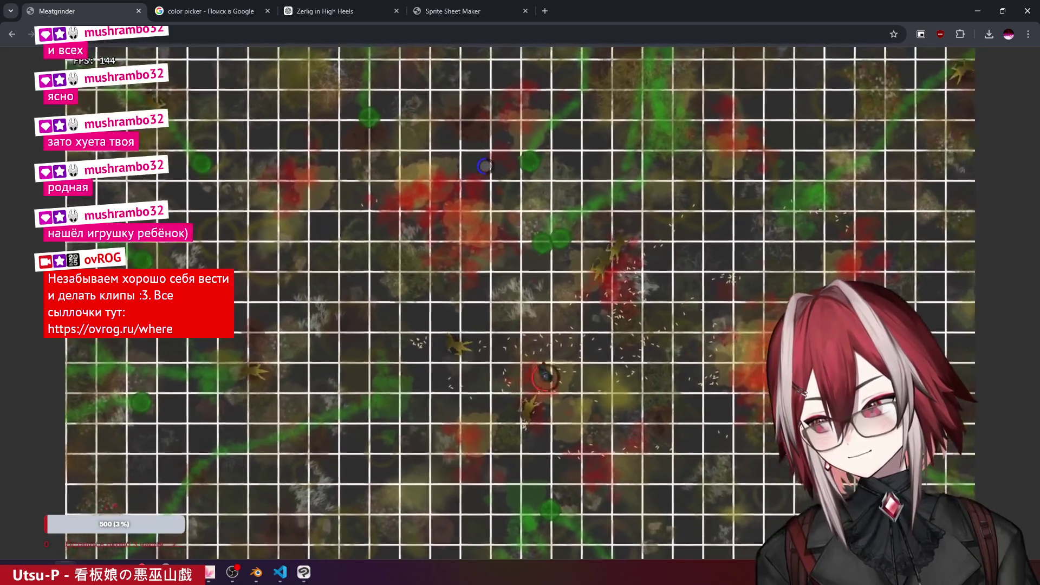
pyautogui.press('w')
pyautogui.press('a')
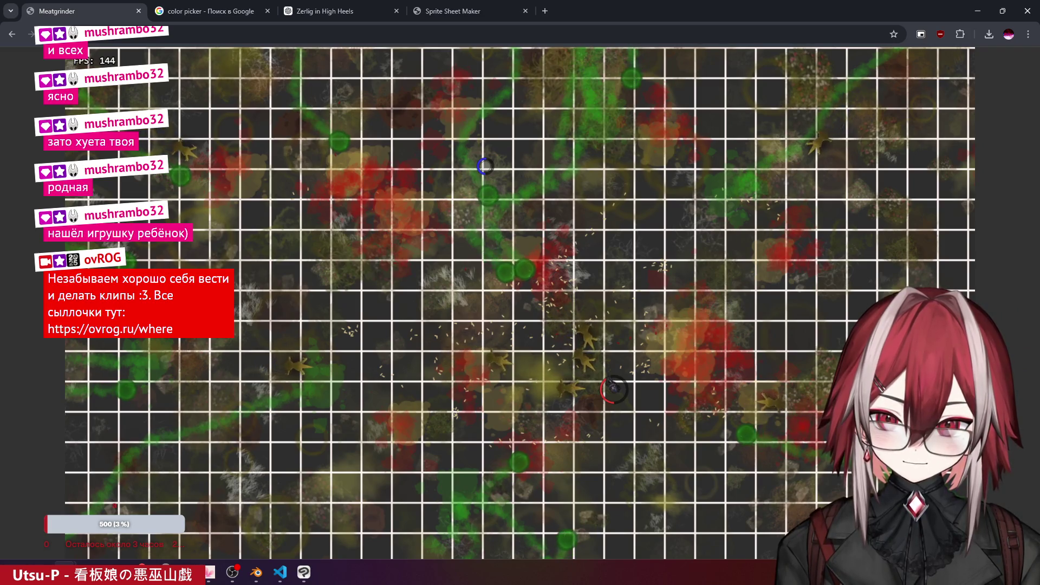
pyautogui.click(312, 576)
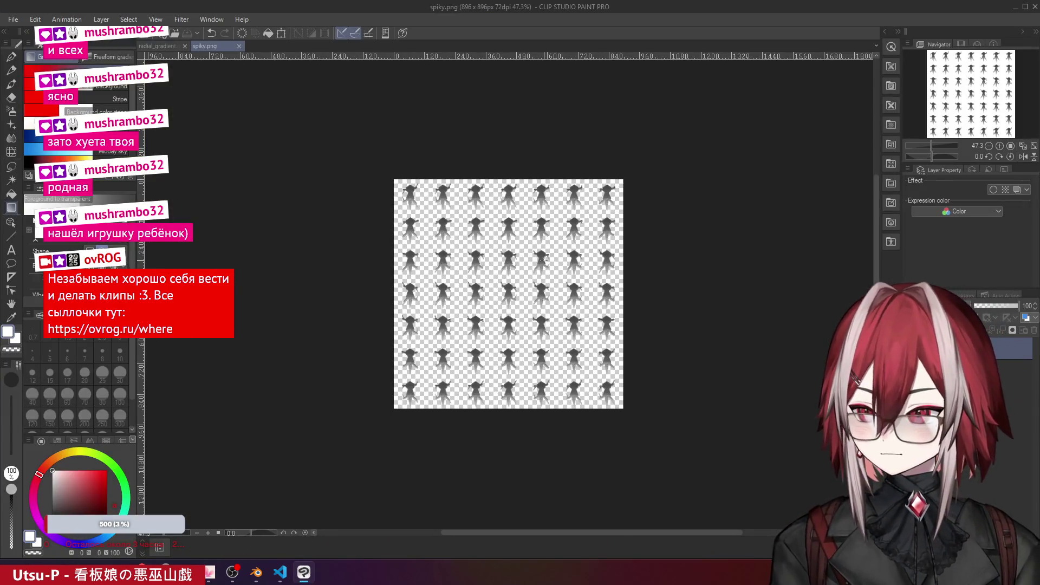
# - Undo to restore the full 1792×1792 coloured sprite sheet and browse the Animation, Layer and Edit menus
pyautogui.hotkey('ctrl', 'z')
pyautogui.hotkey('ctrl', 'z')
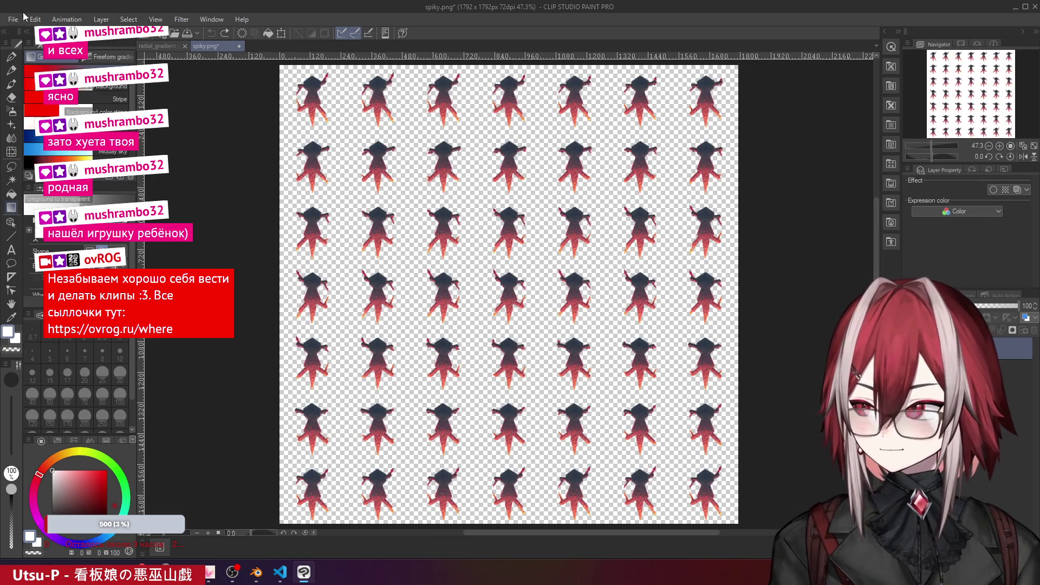
pyautogui.click(24, 18)
pyautogui.moveTo(112, 48)
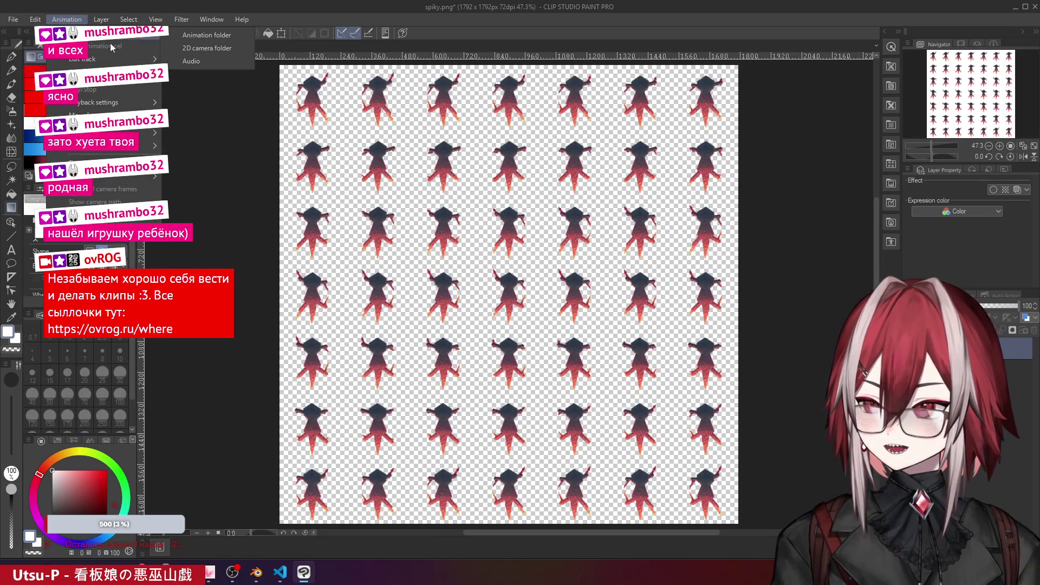
pyautogui.moveTo(101, 19)
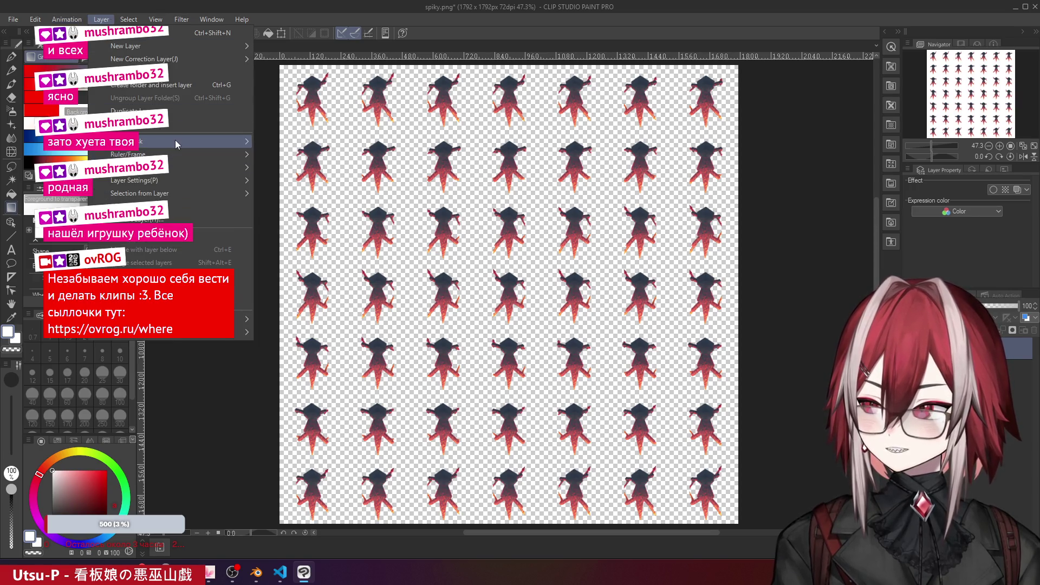
pyautogui.moveTo(45, 22)
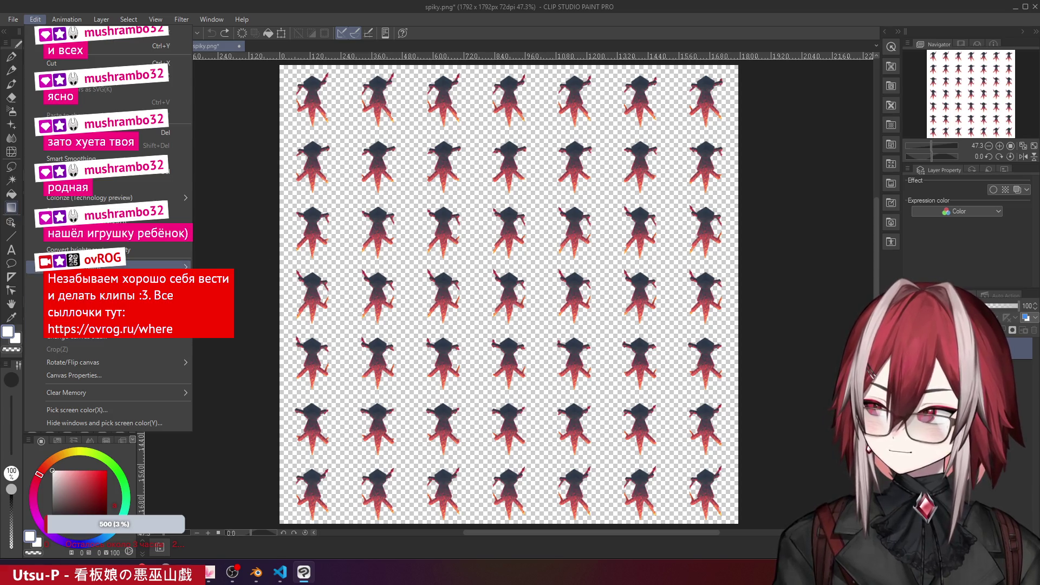
pyautogui.moveTo(81, 280)
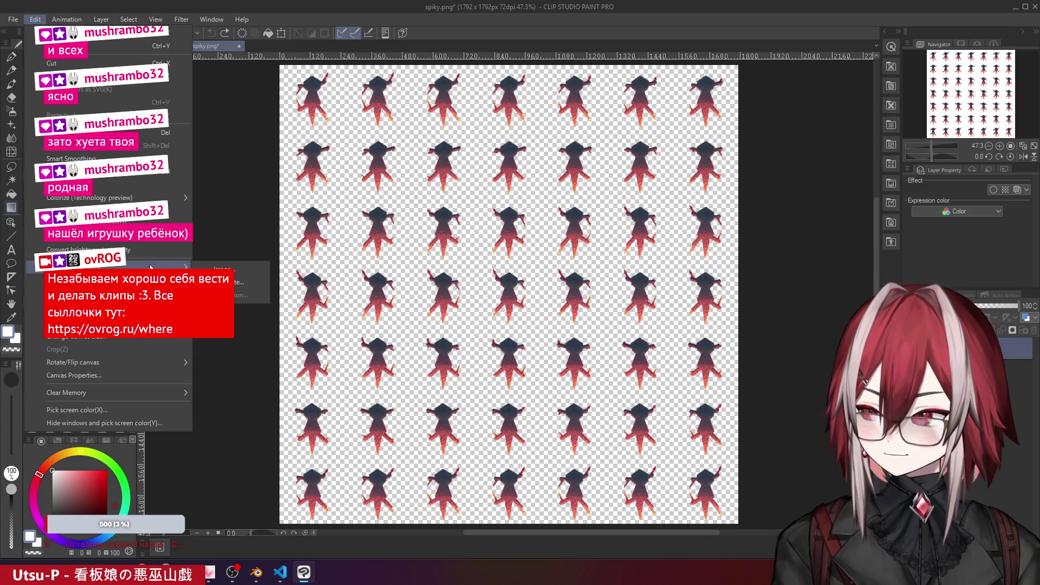
# - Open Hue/Saturation/Luminosity, cancel it unchanged, and go back to the Edit menu's tonal correction options
pyautogui.click(254, 296)
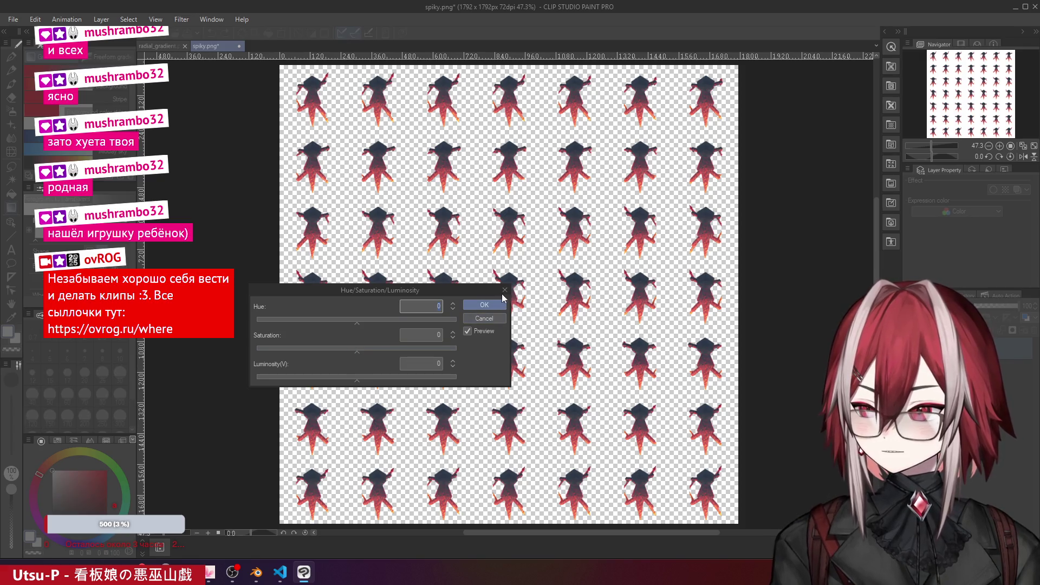
pyautogui.click(505, 291)
pyautogui.click(79, 21)
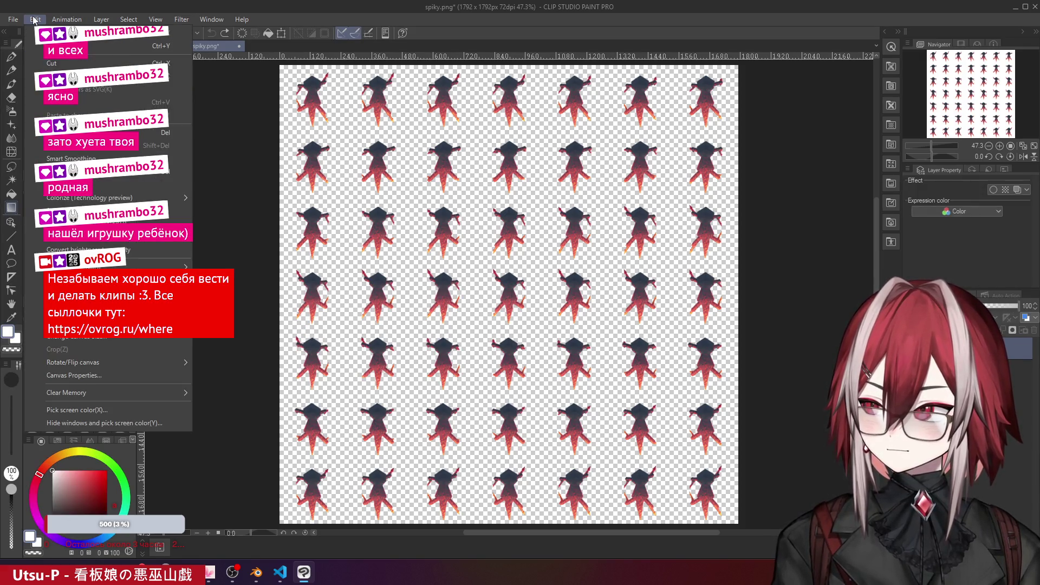
# - Apply Brightness/Contrast with brightness −38 and lowered contrast to darken the spiky frames
pyautogui.moveTo(81, 280)
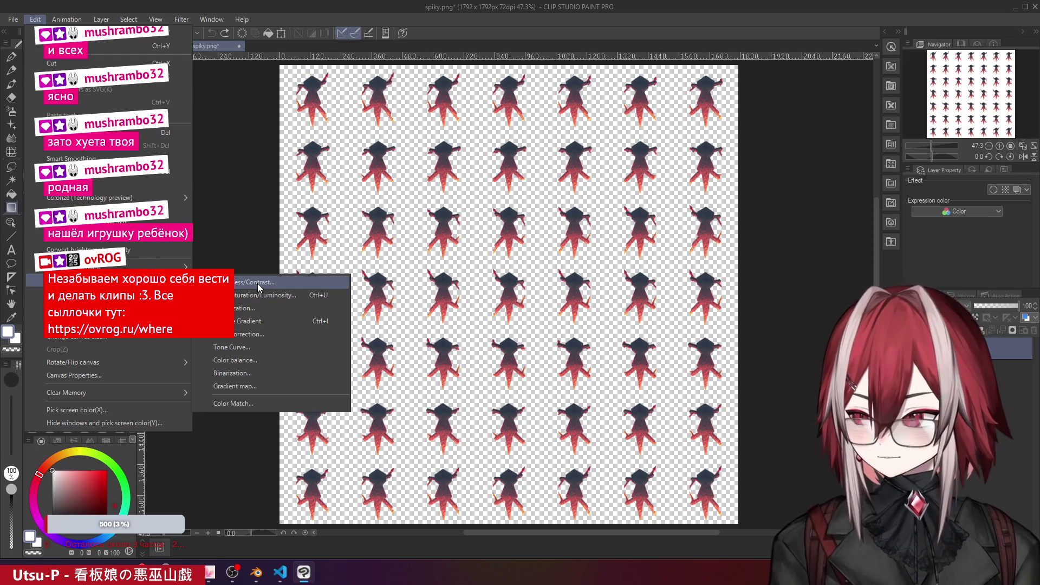
pyautogui.click(260, 282)
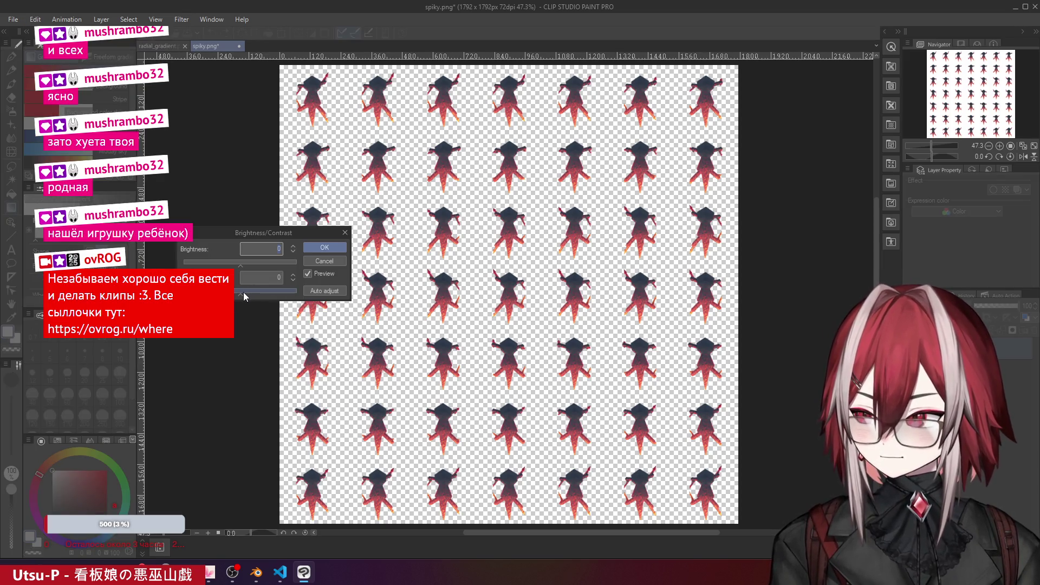
pyautogui.moveTo(242, 297)
pyautogui.mouseDown()
pyautogui.moveTo(266, 297)
pyautogui.moveTo(228, 267)
pyautogui.moveTo(253, 267)
pyautogui.moveTo(250, 298)
pyautogui.moveTo(239, 298)
pyautogui.moveTo(241, 267)
pyautogui.moveTo(219, 267)
pyautogui.mouseUp()
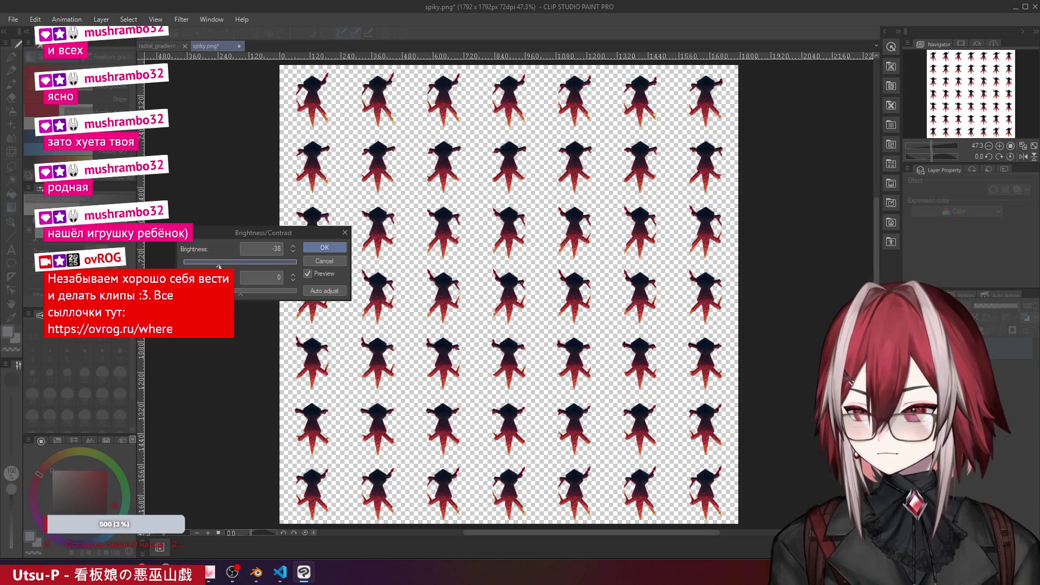
pyautogui.click(244, 295)
pyautogui.moveTo(244, 297)
pyautogui.mouseDown()
pyautogui.moveTo(224, 295)
pyautogui.moveTo(248, 296)
pyautogui.mouseUp()
pyautogui.click(325, 248)
pyautogui.scroll(2, 336, 235)
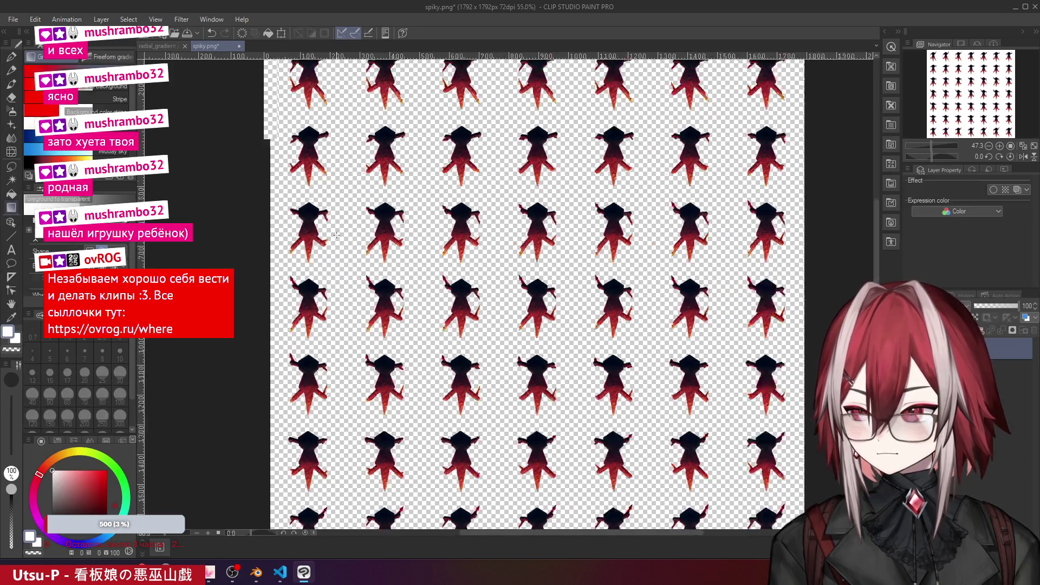
# - Change the image resolution to scale 0.5, shrinking the sprite sheet to 896×896
pyautogui.scroll(4, 336, 234)
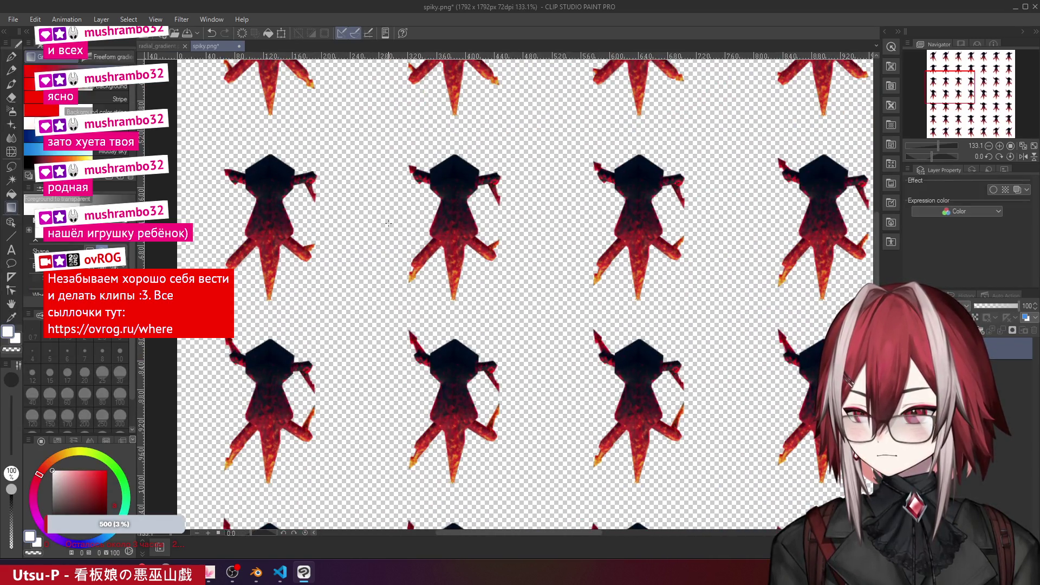
pyautogui.scroll(-5, 388, 223)
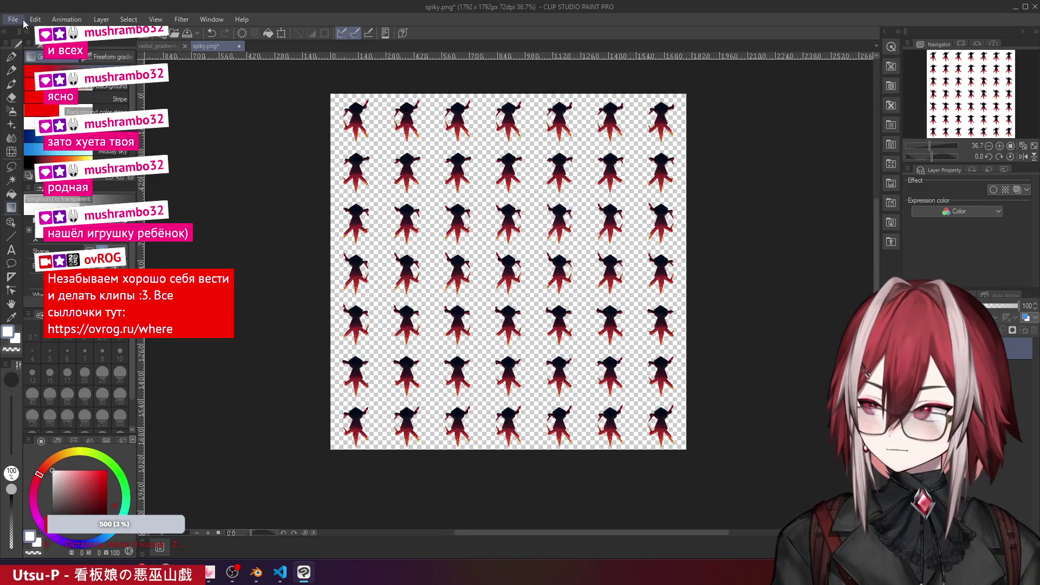
pyautogui.click(24, 20)
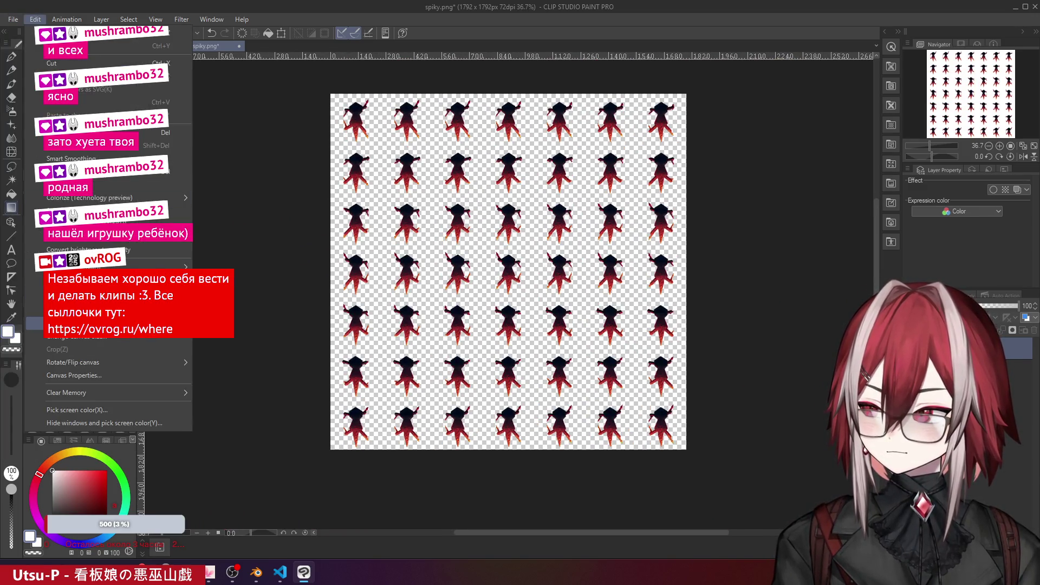
pyautogui.click(35, 323)
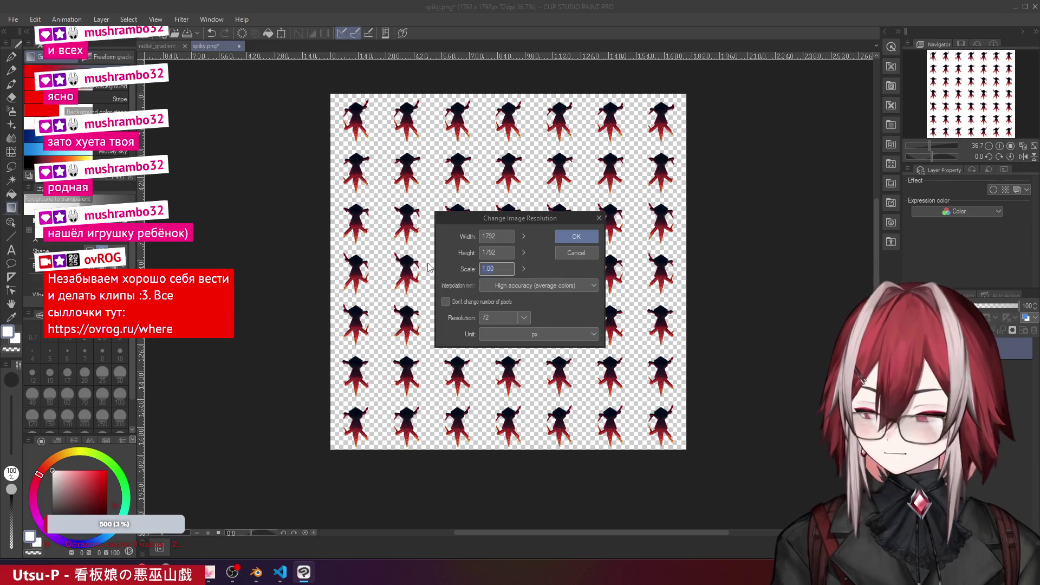
pyautogui.click(589, 237)
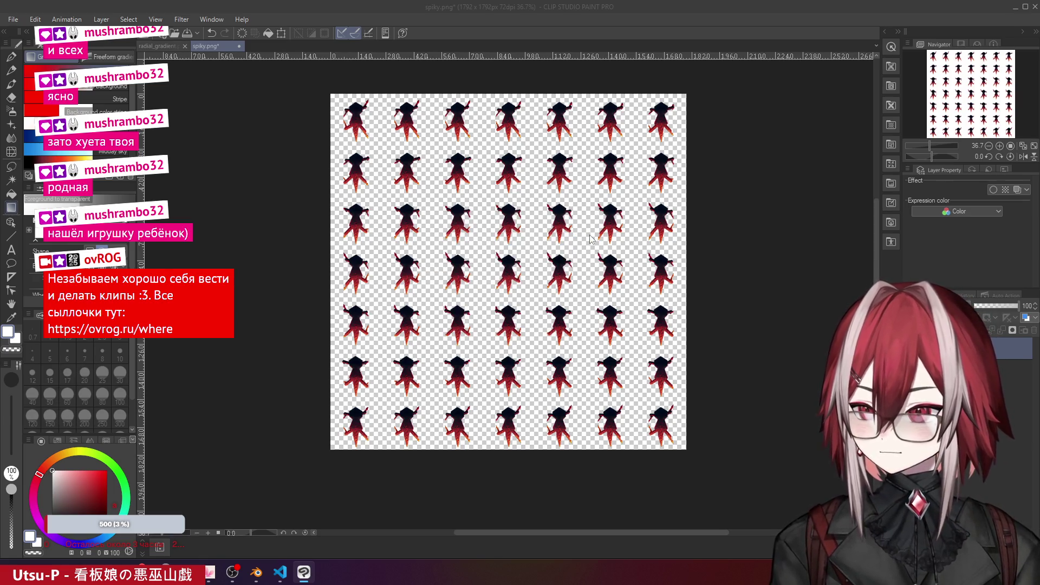
# - Save spiky.png as PNG, accepting the layer warning, and preview it from the enemy assets folder
pyautogui.hotkey('ctrl', 's')
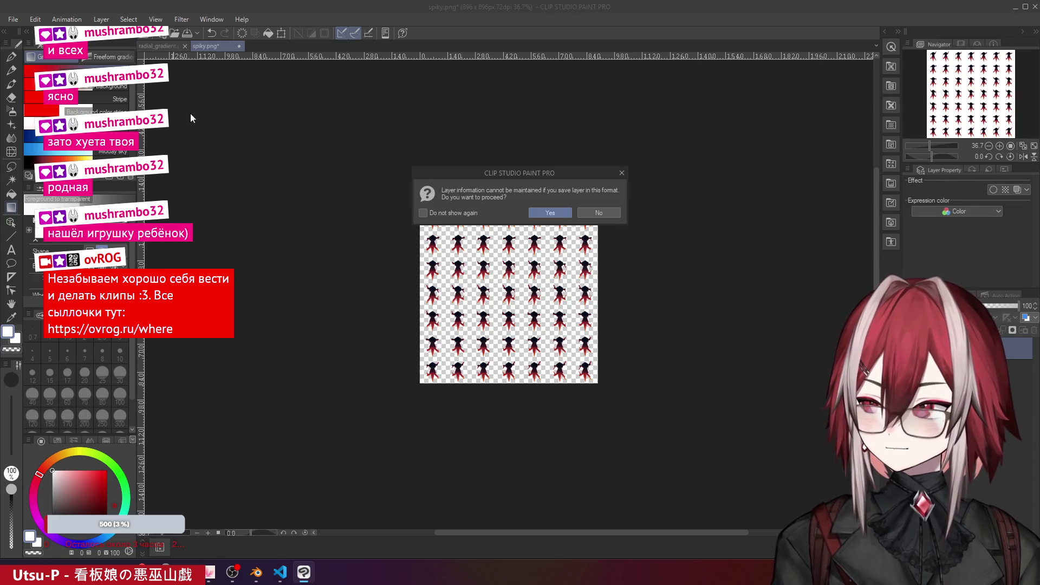
pyautogui.click(562, 213)
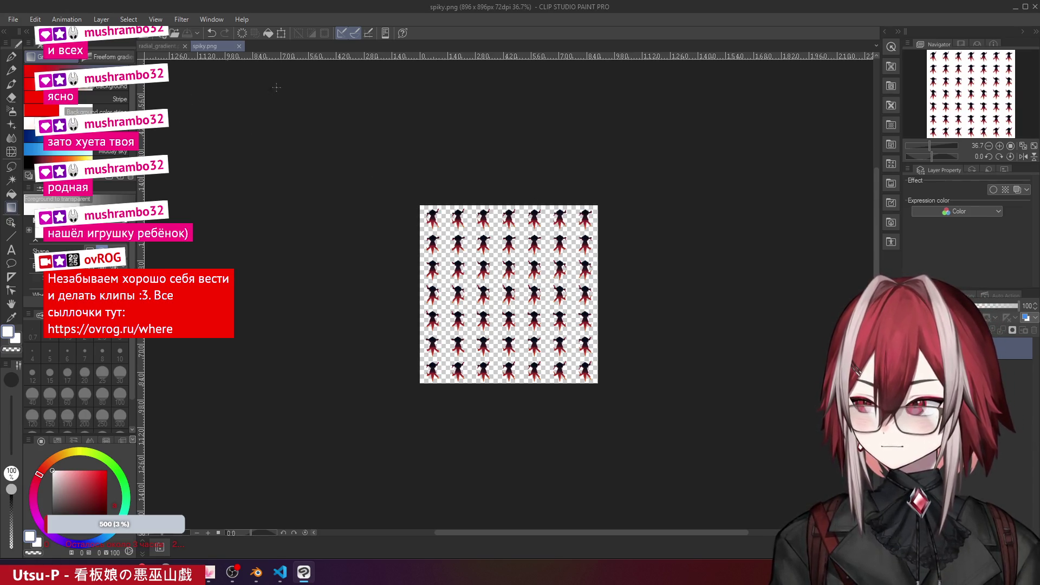
pyautogui.moveTo(149, 572)
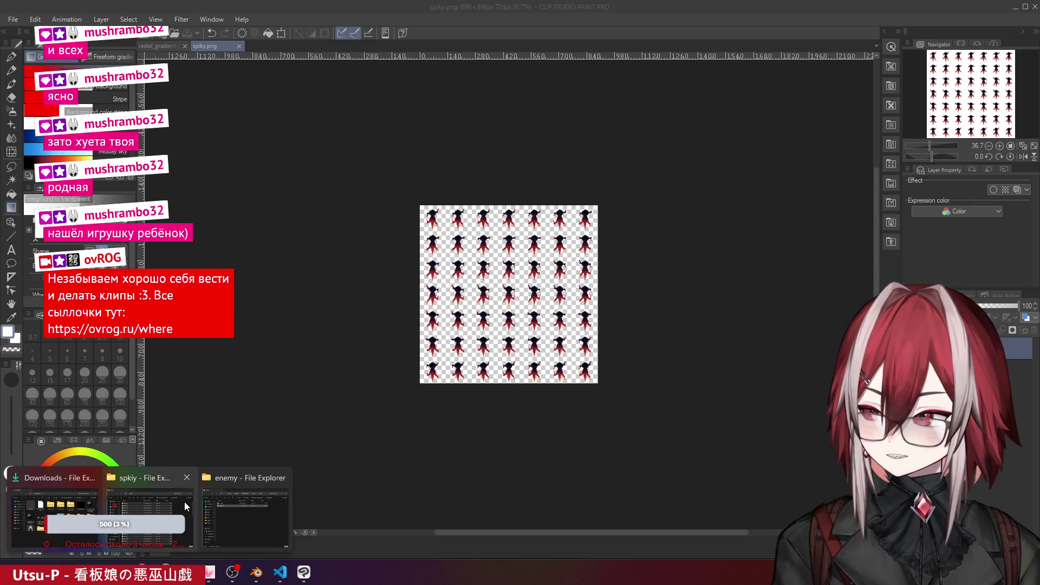
pyautogui.click(254, 501)
pyautogui.doubleClick(433, 275)
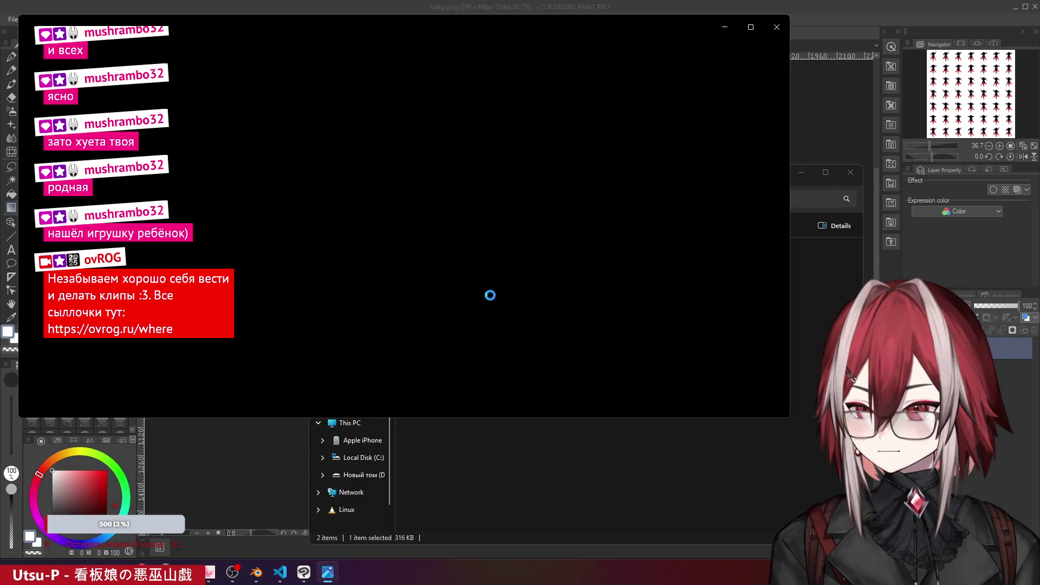
pyautogui.click(776, 27)
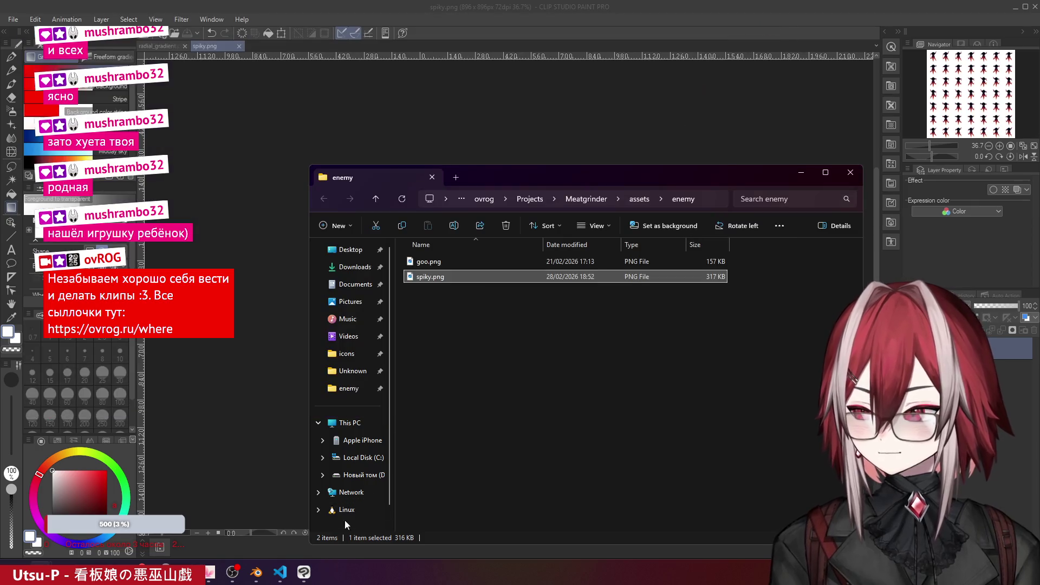
pyautogui.click(280, 573)
pyautogui.scroll(4, 480, 211)
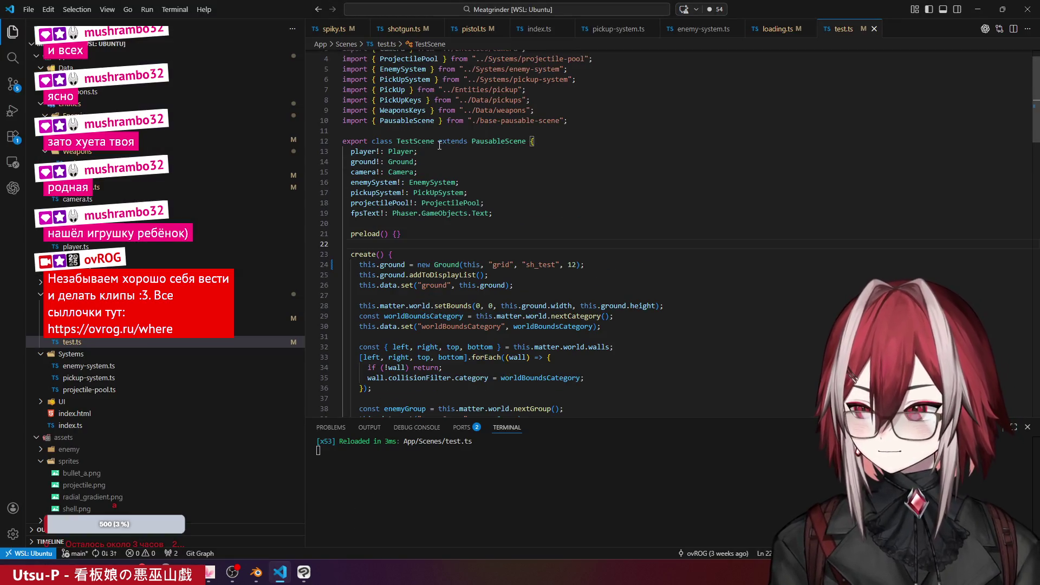
# - Comment out this.setTint(this.mainColor) on line 25 of spiky.ts and save the file
pyautogui.scroll(-8, 481, 210)
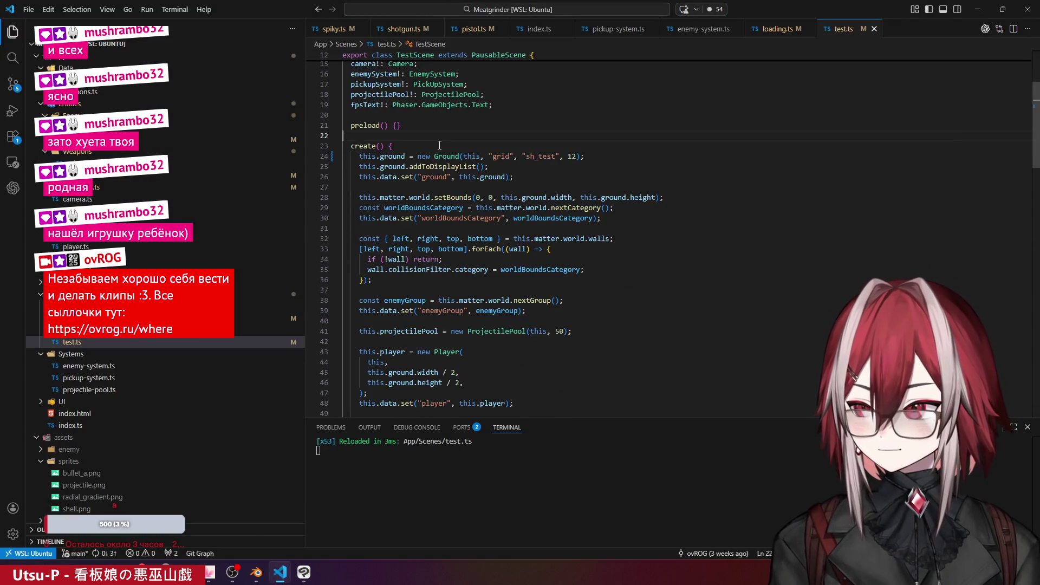
pyautogui.click(334, 29)
pyautogui.scroll(-7, 425, 148)
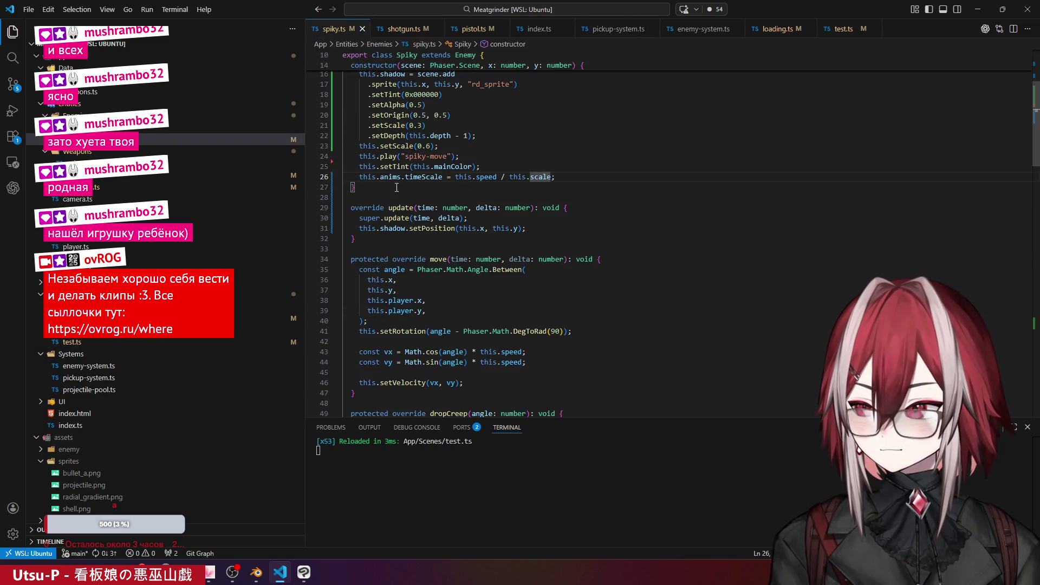
pyautogui.scroll(4, 443, 237)
pyautogui.click(449, 149)
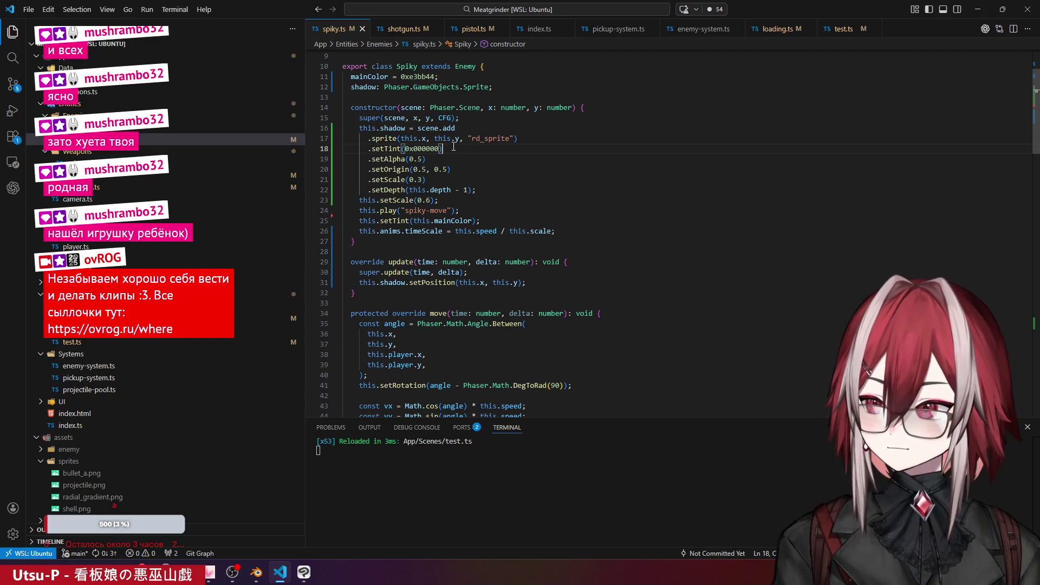
pyautogui.click(491, 217)
pyautogui.hotkey('ctrl', '/')
pyautogui.click(517, 200)
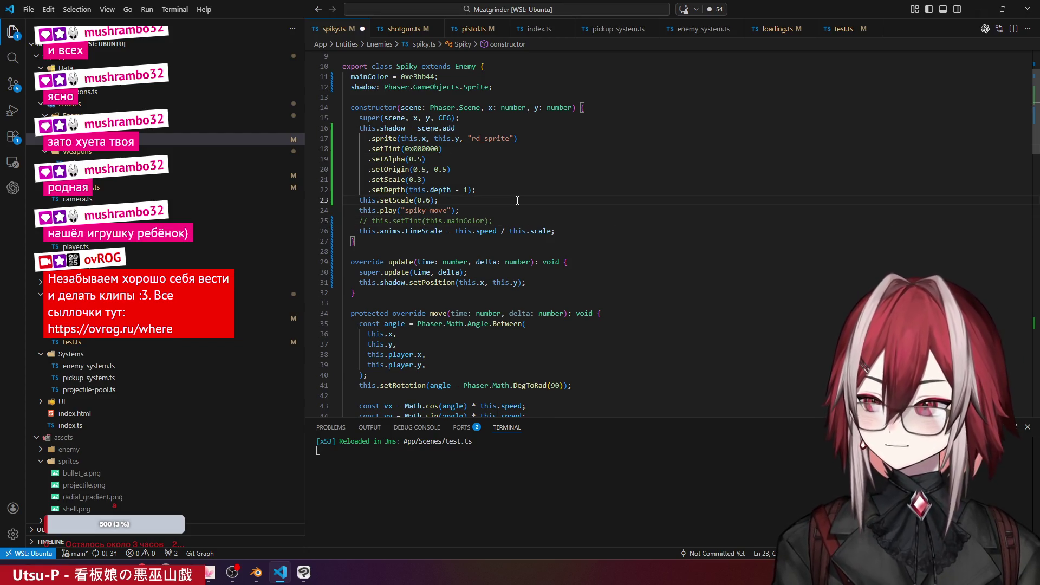
pyautogui.hotkey('ctrl', 's')
pyautogui.hotkey('alt', 'Tab')
# - Bring Meatgrinder forward and walk the player up-left, down, down-right and up-right across the grid
pyautogui.moveTo(233, 572)
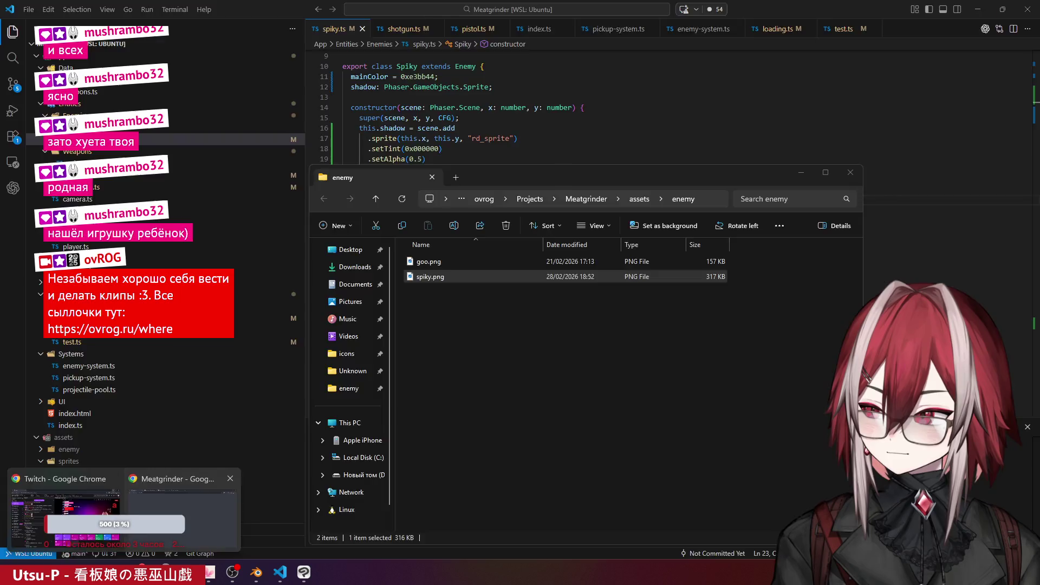
pyautogui.click(181, 511)
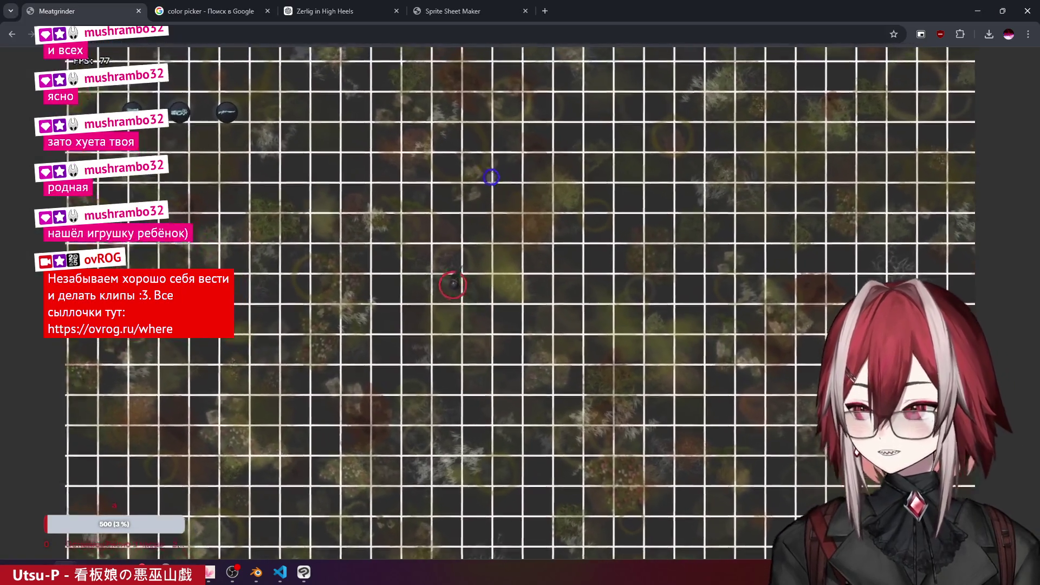
pyautogui.press('a')
pyautogui.press('w')
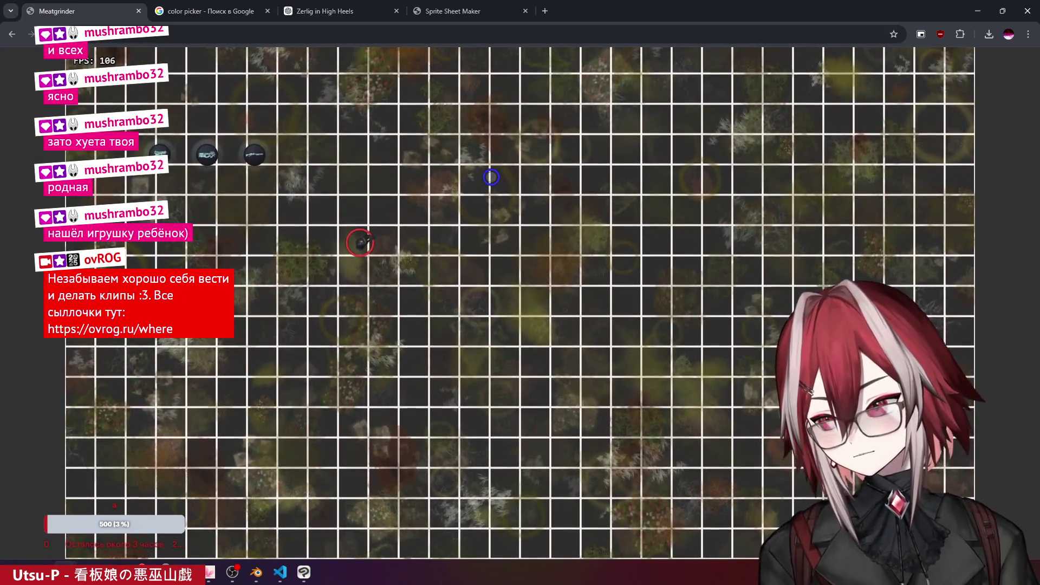
pyautogui.press('s')
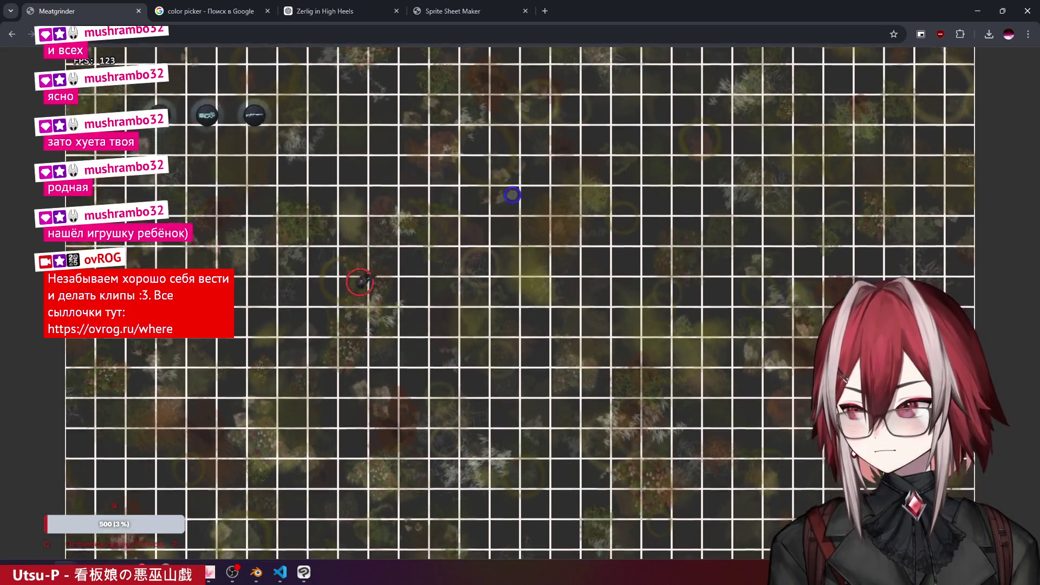
pyautogui.press('d')
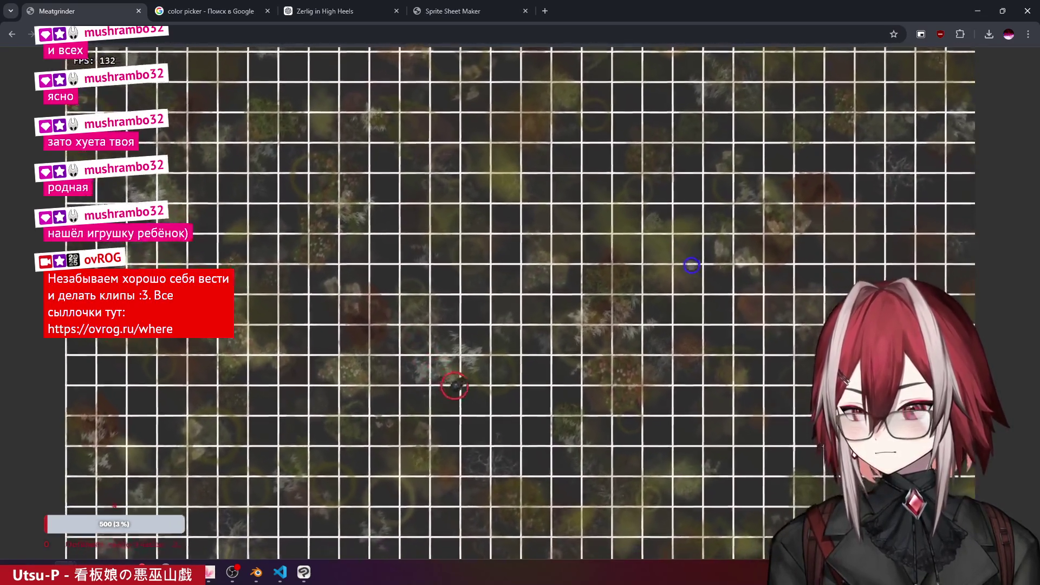
pyautogui.press('s')
pyautogui.press('d')
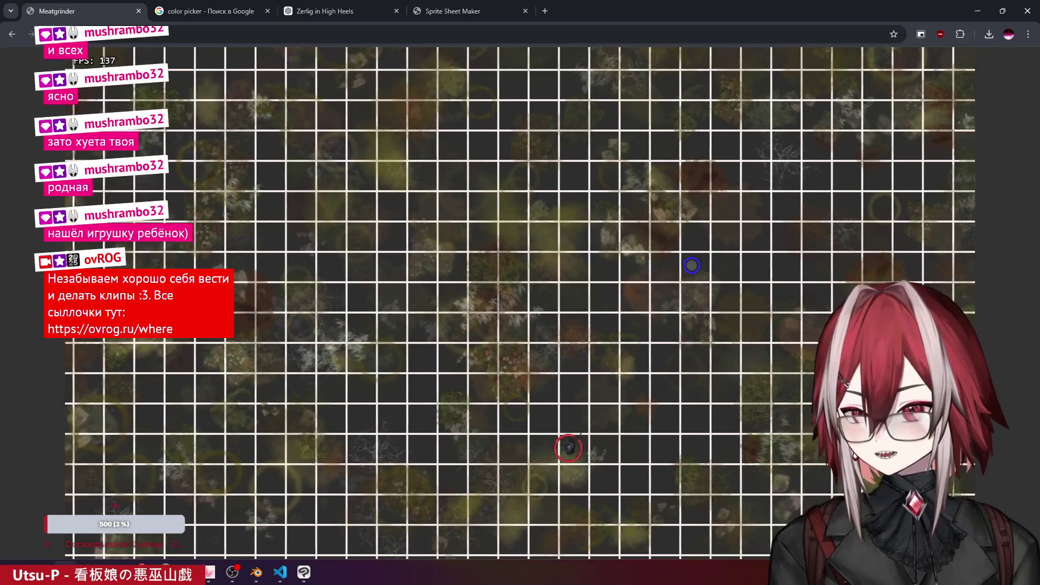
pyautogui.press('w')
pyautogui.press('d')
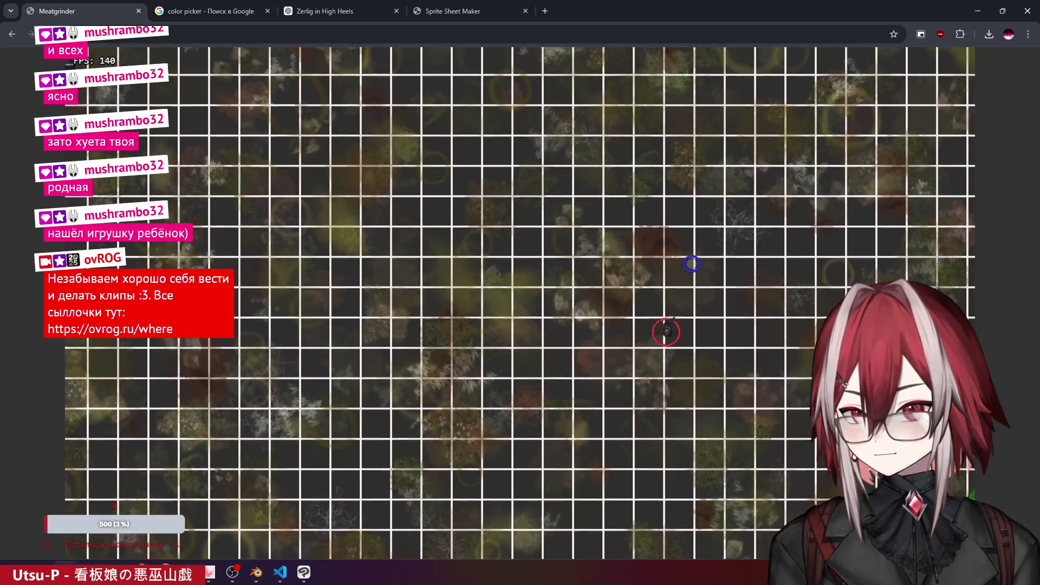
# - Move the player down-left and then left, and return to spiky.ts in VS Code
pyautogui.press('s')
pyautogui.press('a')
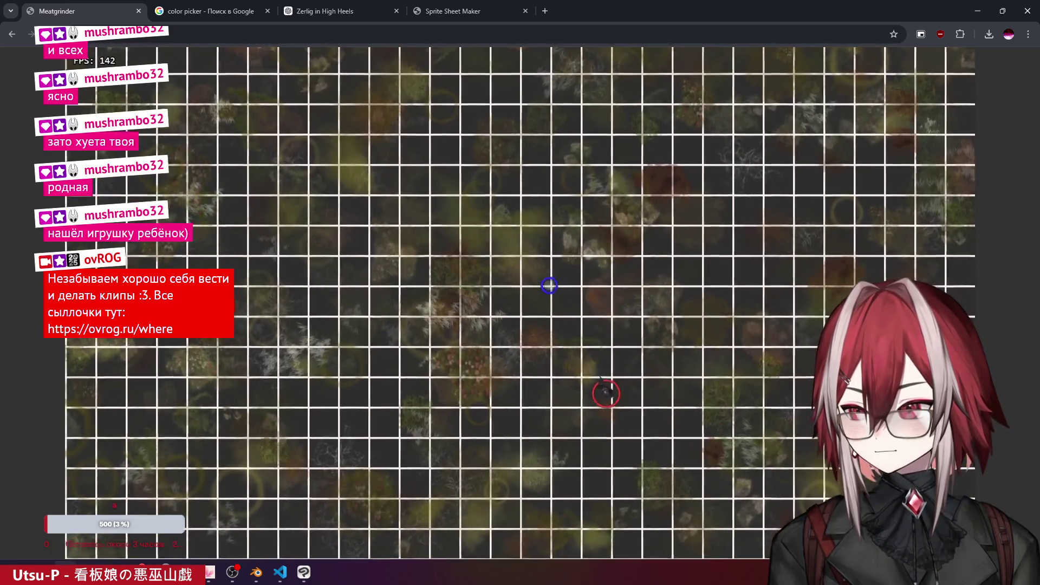
pyautogui.press('a')
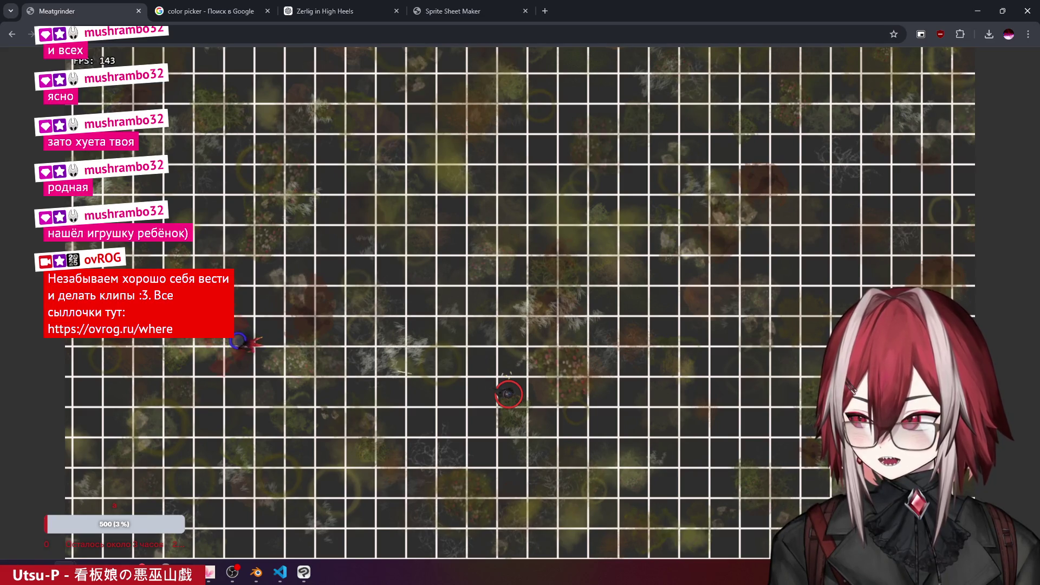
pyautogui.press('a')
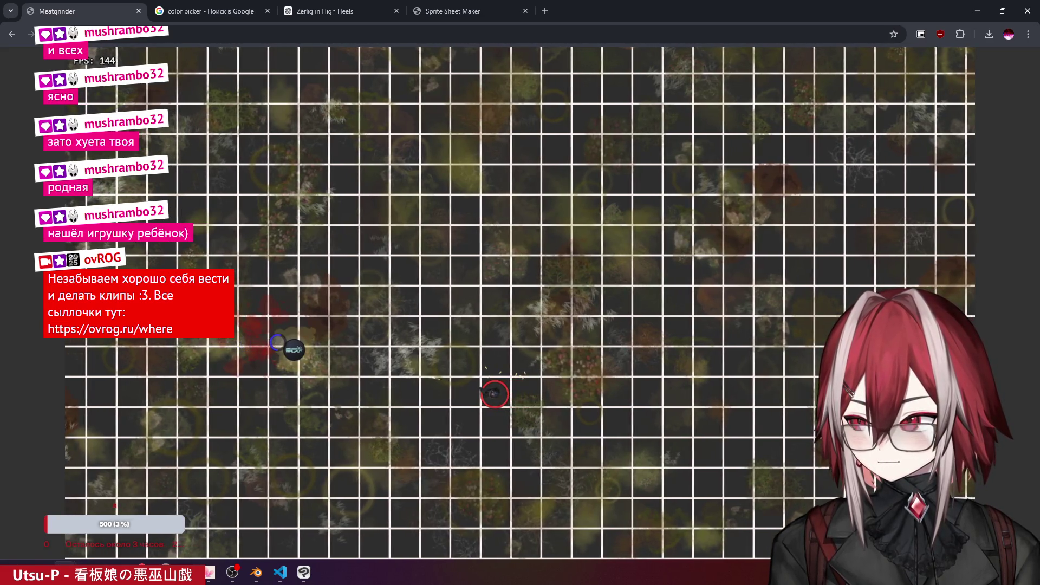
pyautogui.press('a')
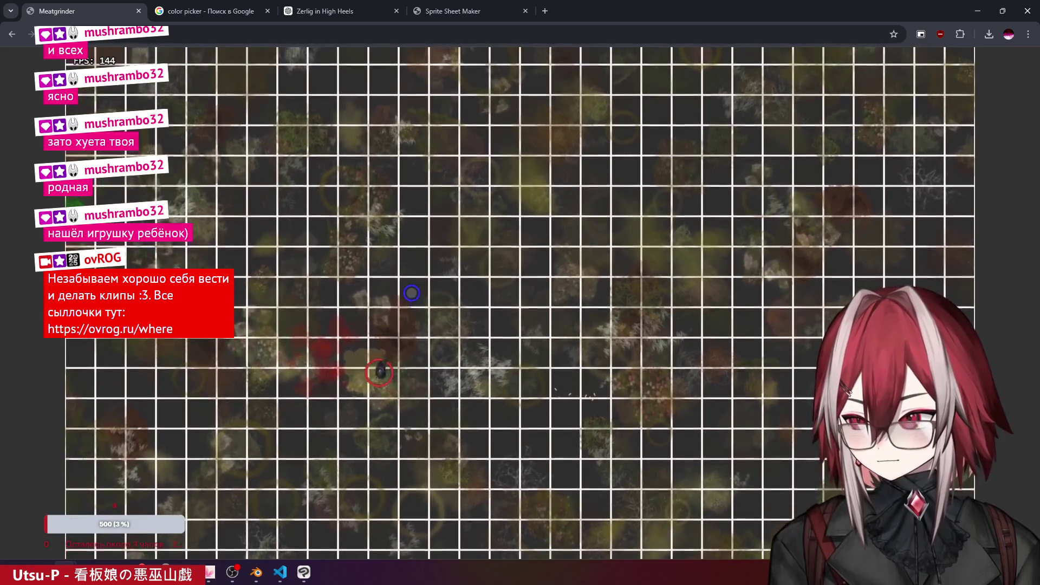
pyautogui.hotkey('alt', 'Tab')
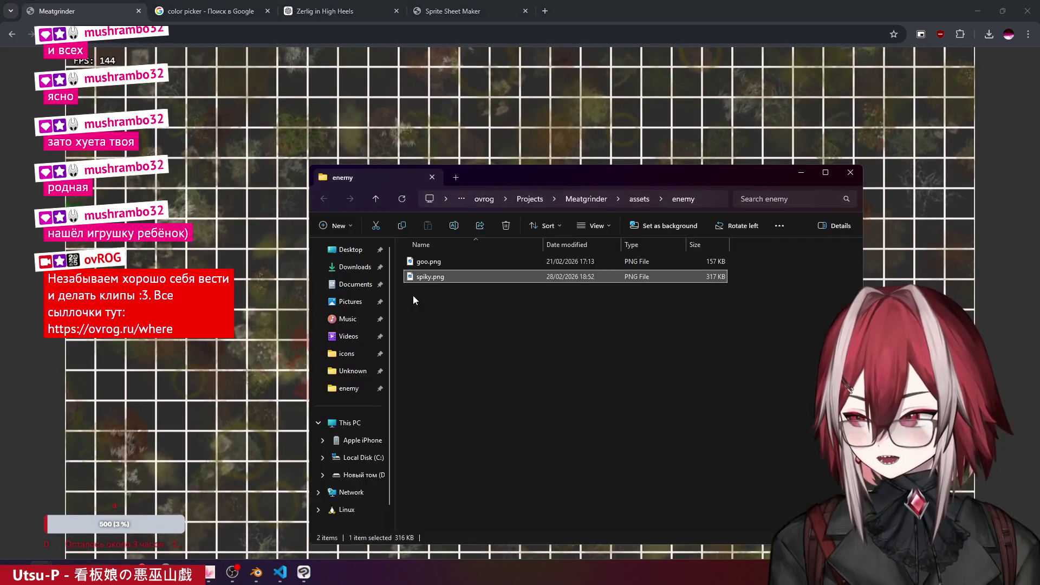
pyautogui.click(278, 574)
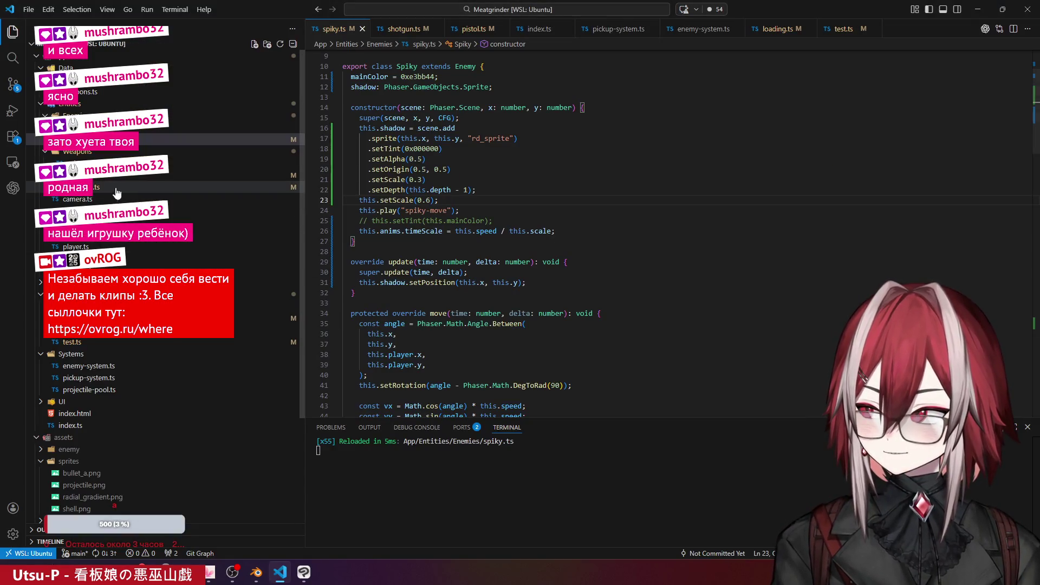
# - Switch the test.ts ground from "grid" to "grass", save, and bring up the Meatgrinder game
pyautogui.click(74, 330)
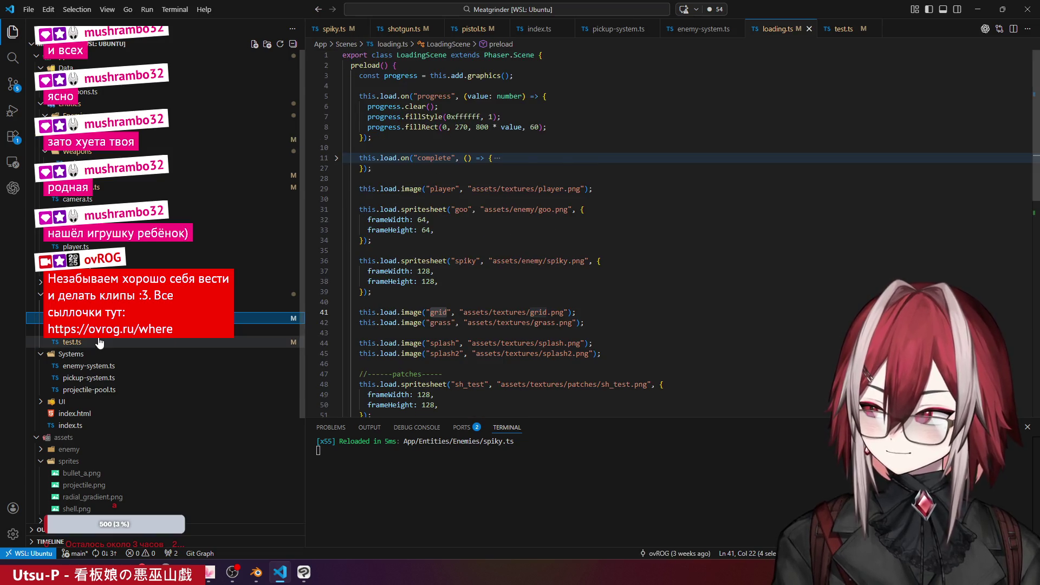
pyautogui.click(73, 341)
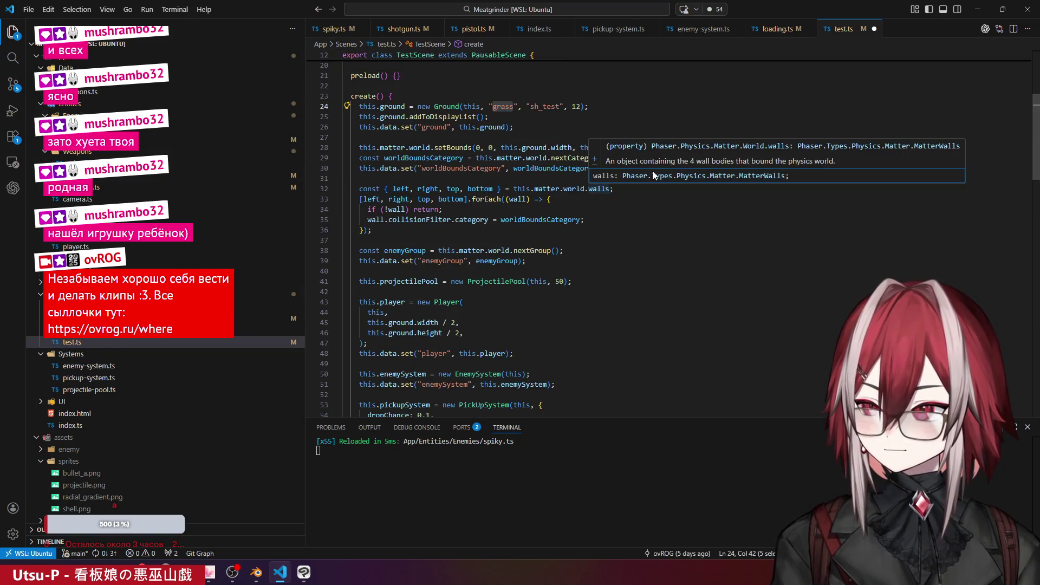
pyautogui.click(656, 230)
pyautogui.hotkey('ctrl', 's')
pyautogui.hotkey('alt', 'Tab')
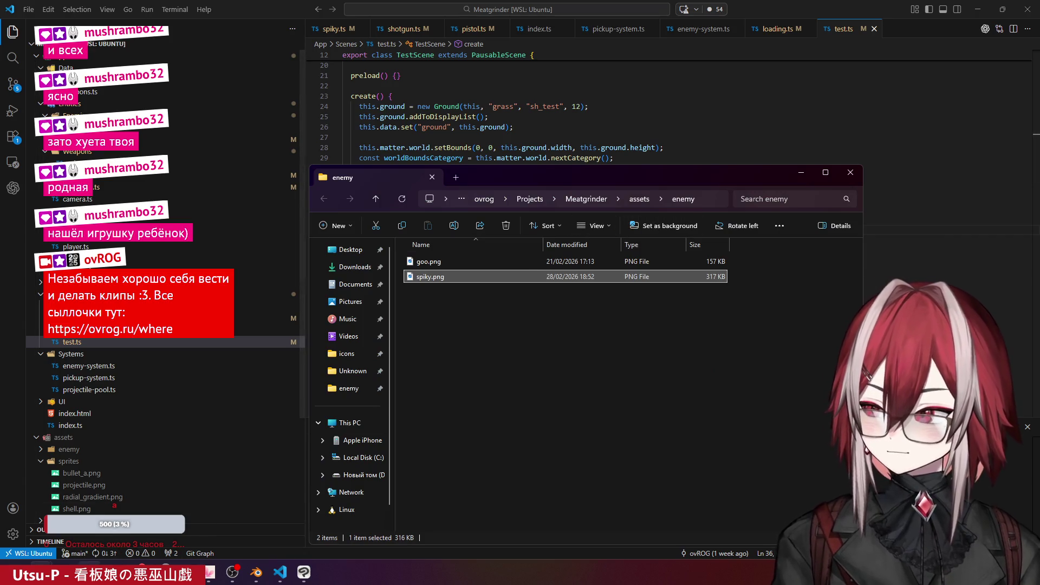
pyautogui.click(138, 572)
pyautogui.click(187, 509)
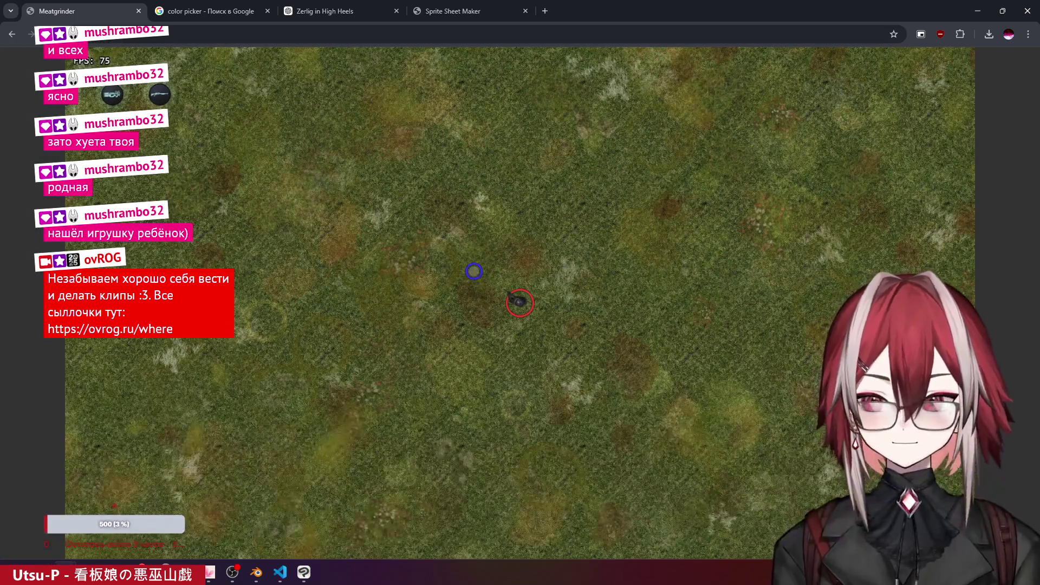
# - Walk the player up-left toward the dropped weapons and right across the grass, then return to test.ts
pyautogui.press('super')
pyautogui.press('super')
pyautogui.press('w')
pyautogui.press('a')
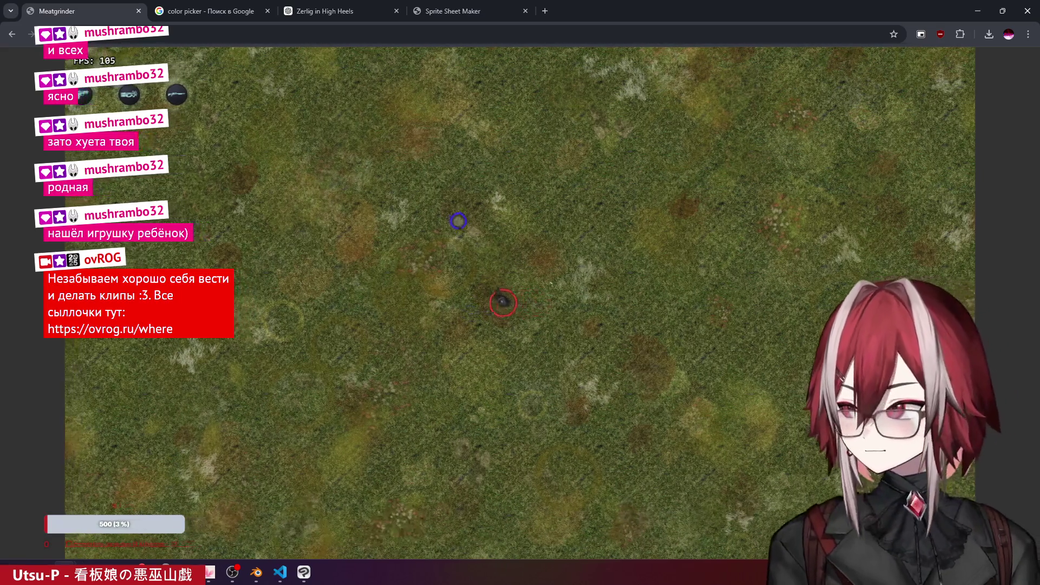
pyautogui.press('w')
pyautogui.press('a')
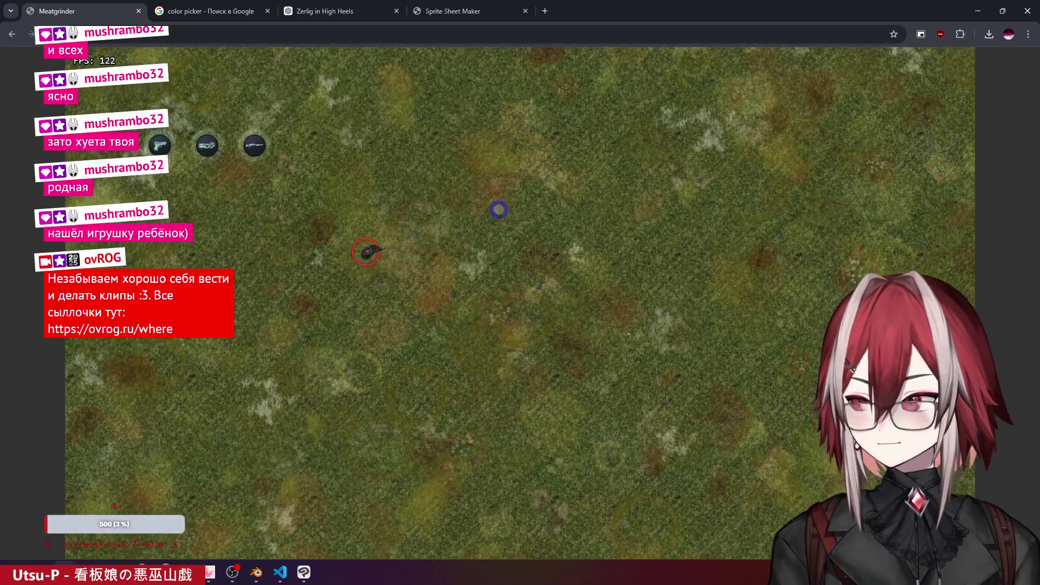
pyautogui.press('w')
pyautogui.press('d')
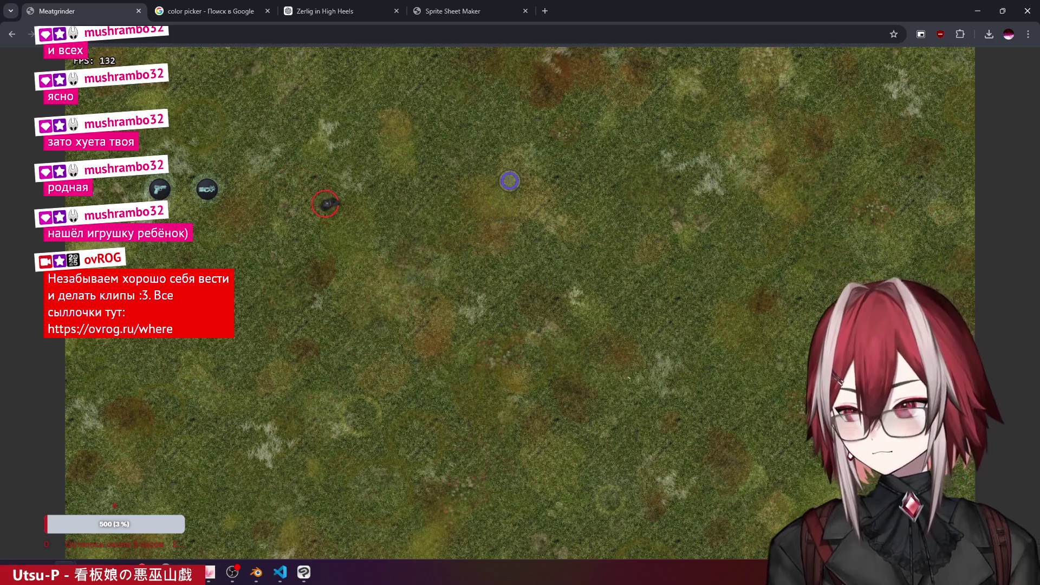
pyautogui.press('s')
pyautogui.press('s')
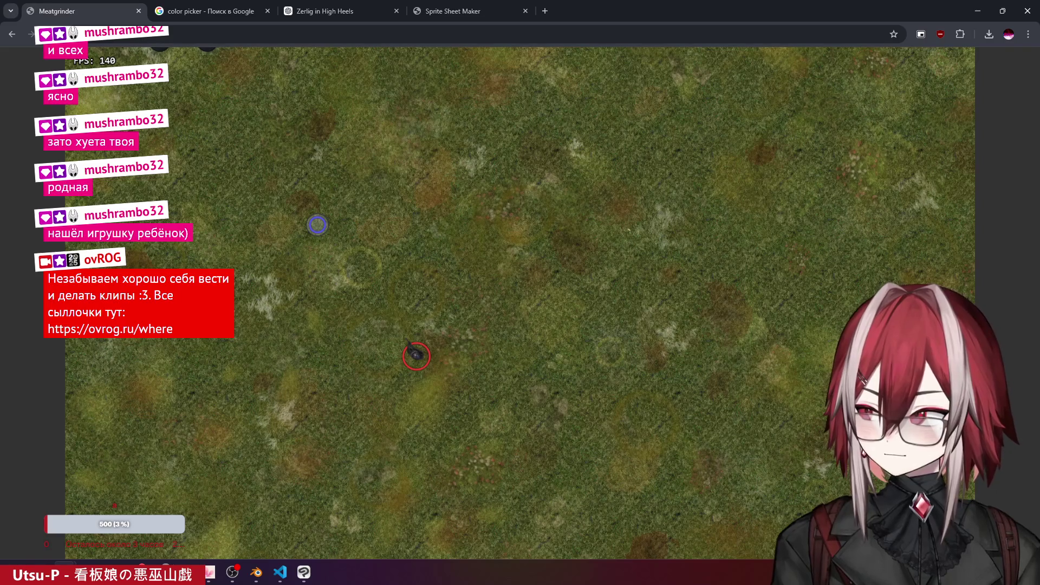
pyautogui.press('d')
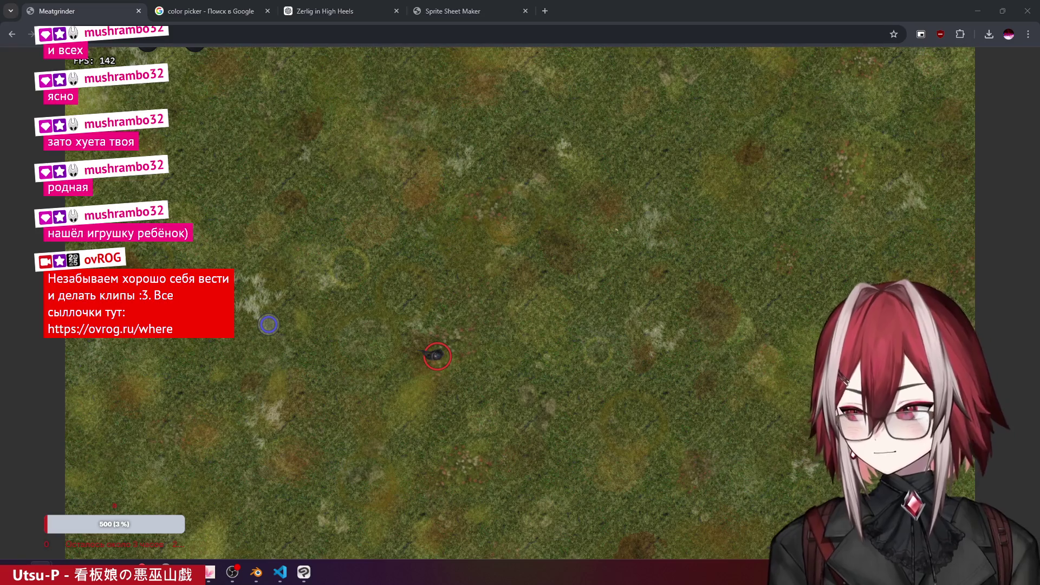
pyautogui.click(13, 573)
pyautogui.click(280, 573)
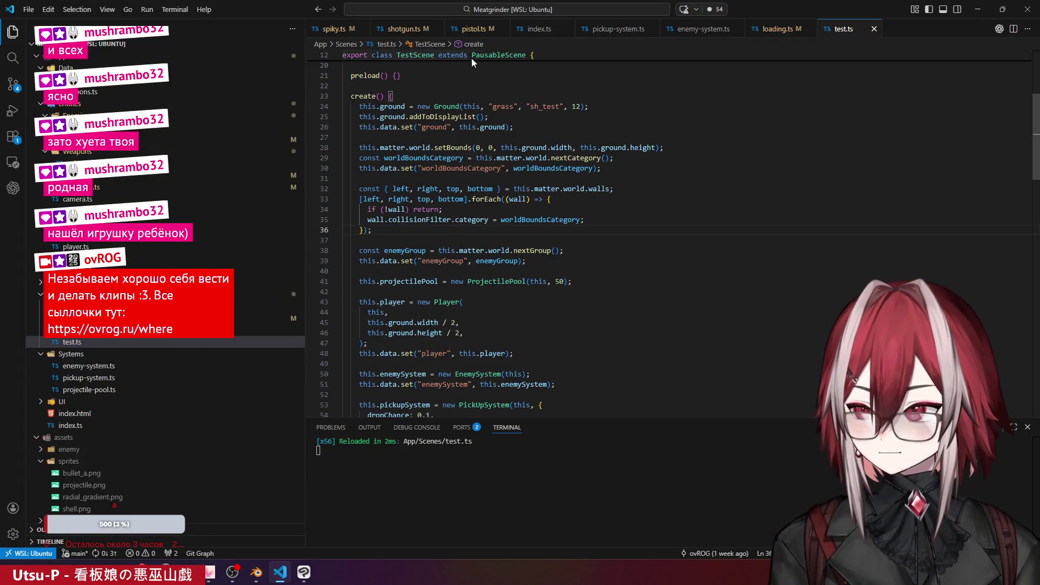
# - Raise the spiky shadow alpha in spiky.ts from 0.5 to 0.75, save, and return to the game
pyautogui.click(329, 30)
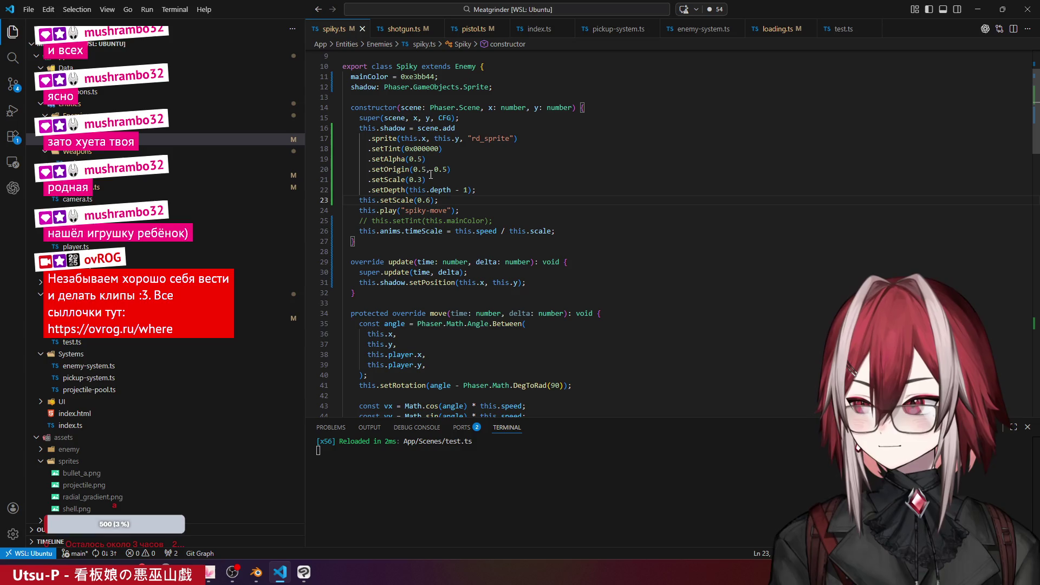
pyautogui.click(414, 161)
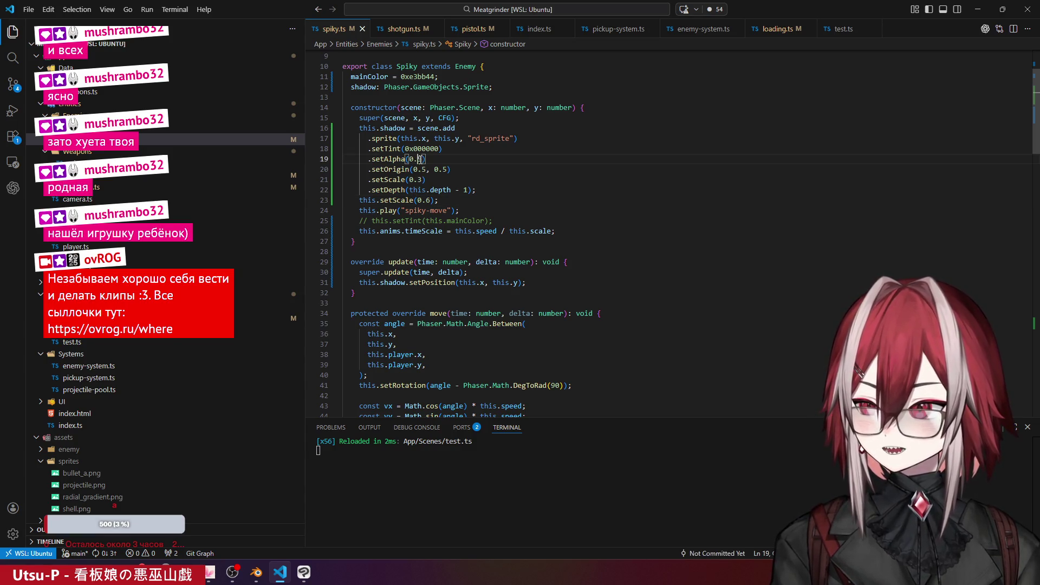
pyautogui.write('7')
pyautogui.hotkey('ctrl', 's')
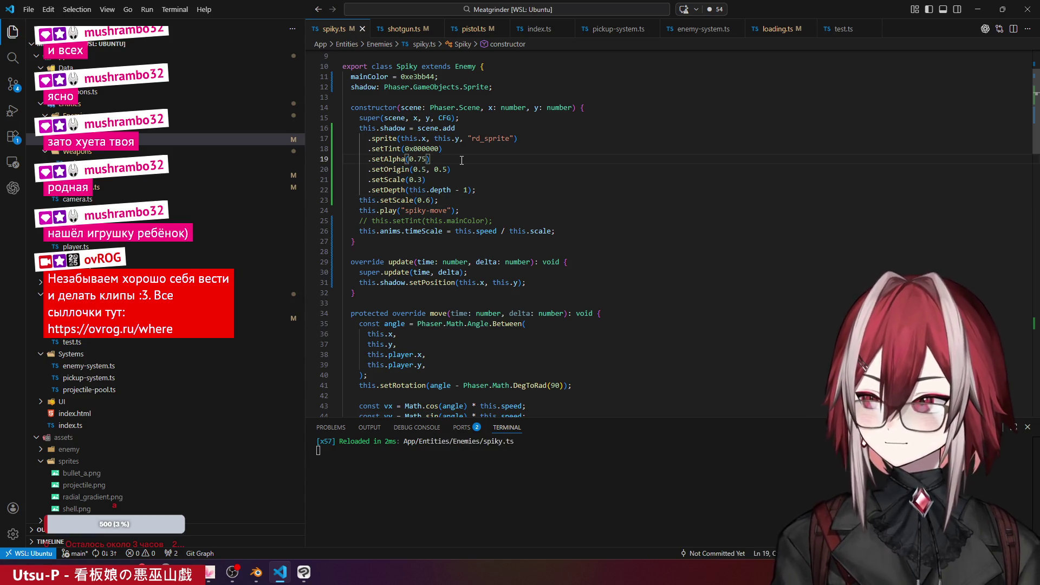
pyautogui.moveTo(232, 573)
pyautogui.click(145, 533)
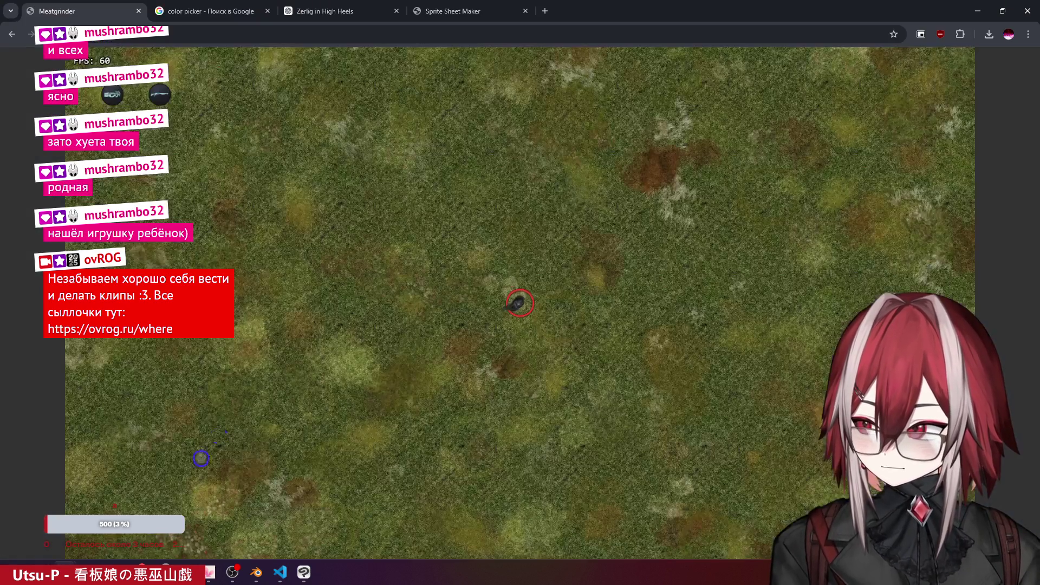
# - Roam the grass map up-left, down-right, right and back left until an enemy appears
pyautogui.press('w')
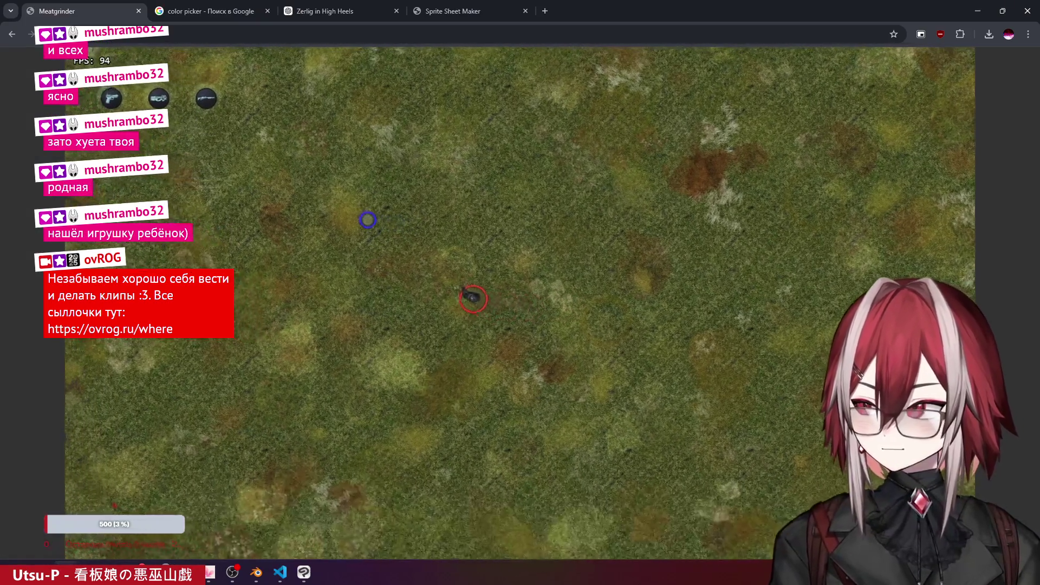
pyautogui.press('w')
pyautogui.press('a')
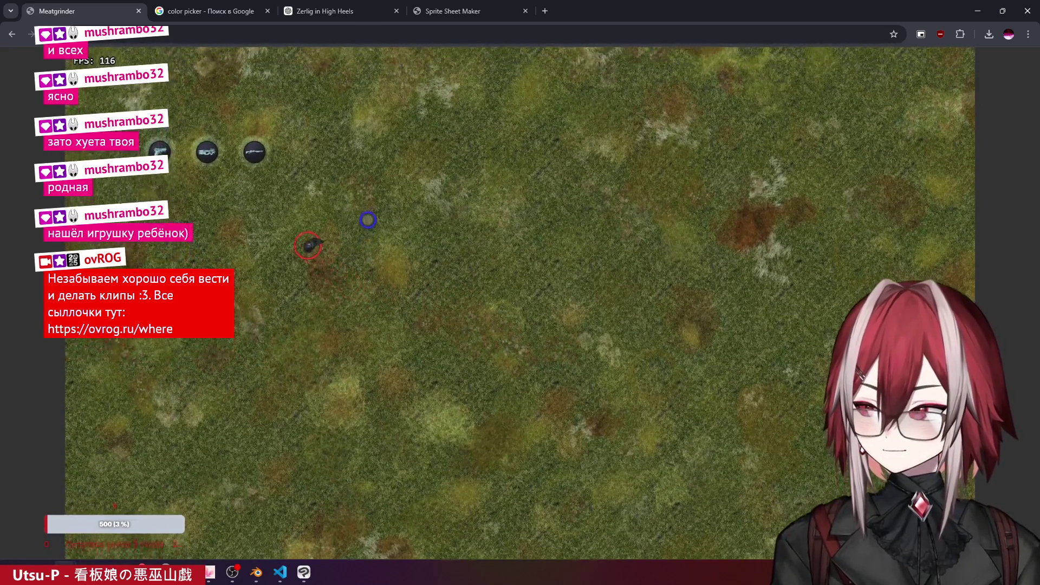
pyautogui.press('s')
pyautogui.press('d')
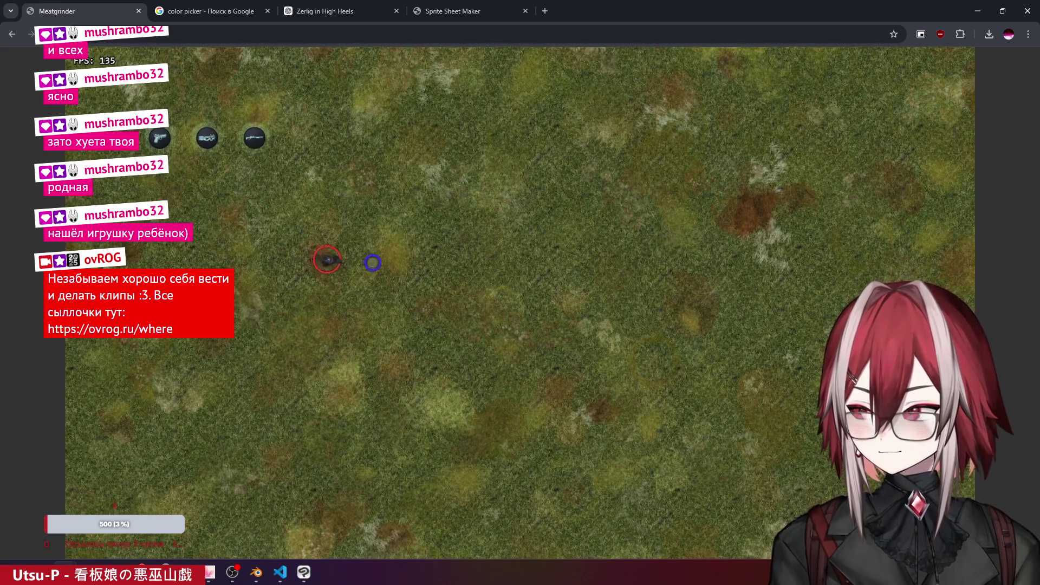
pyautogui.press('s')
pyautogui.press('d')
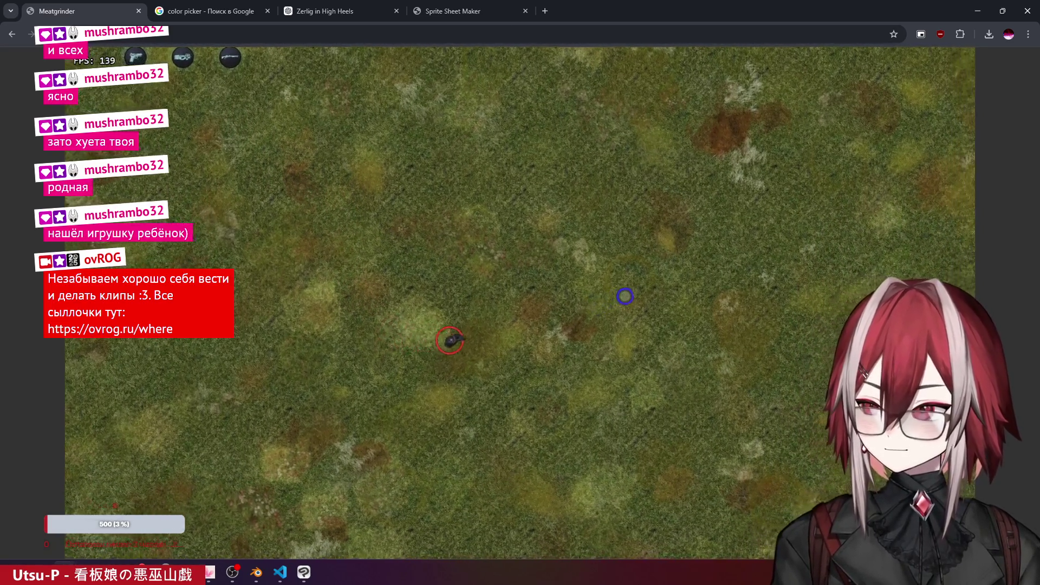
pyautogui.press('d')
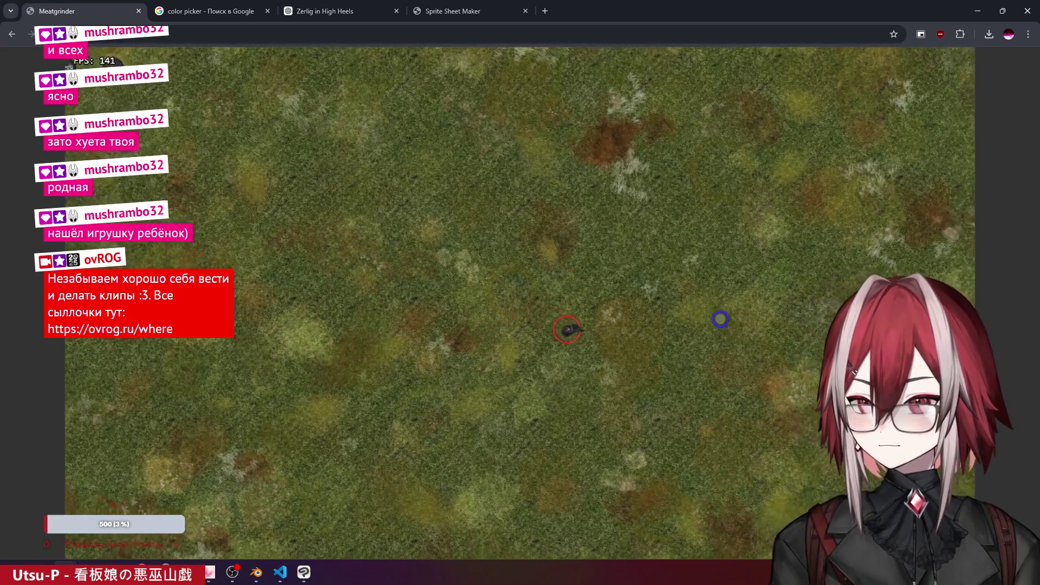
pyautogui.press('a')
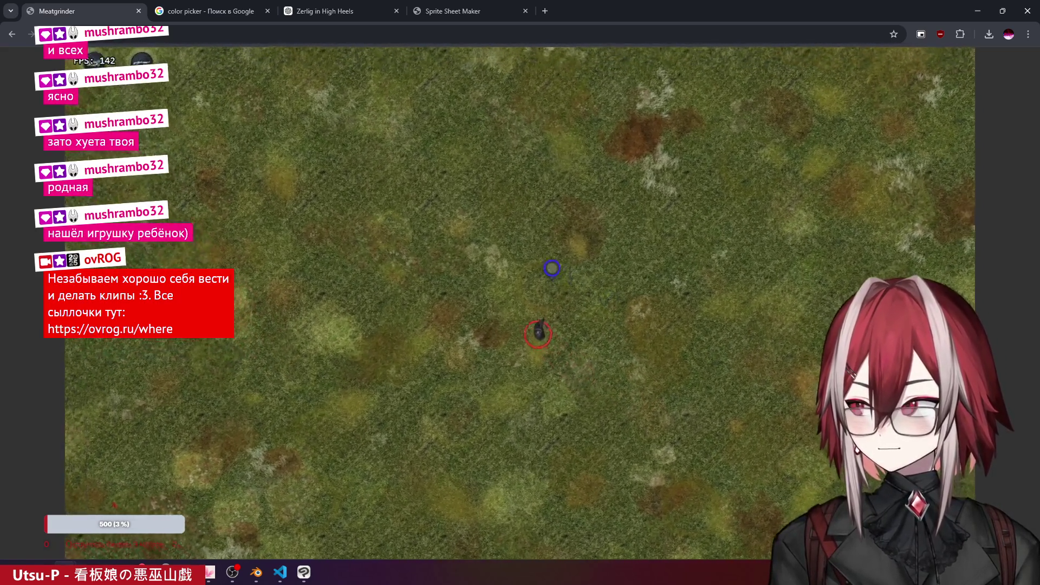
pyautogui.press('w')
pyautogui.press('a')
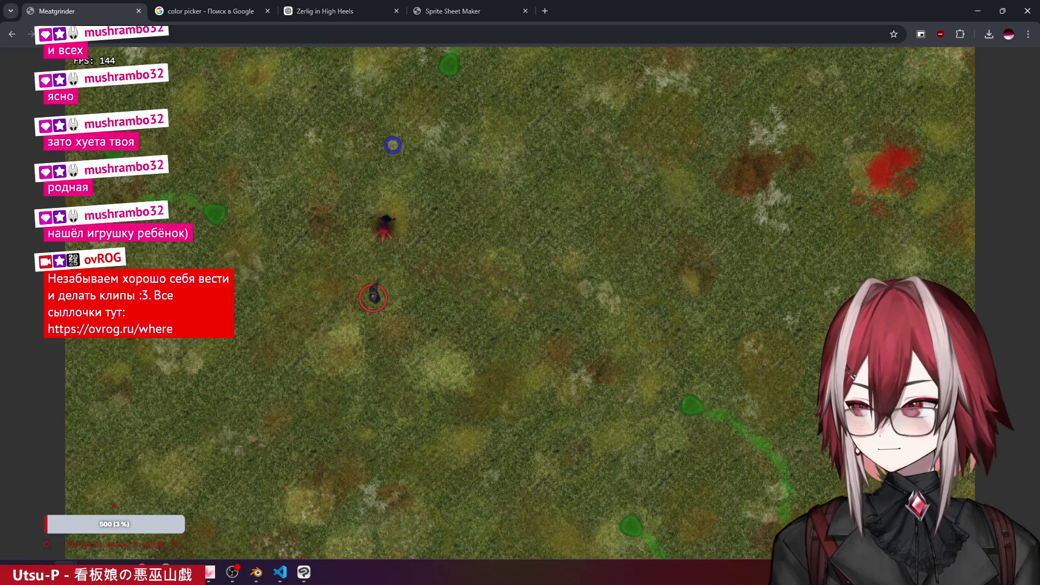
# - Shoot the approaching spiky enemies while strafing up-left and down-left with WASD
pyautogui.click(393, 145)
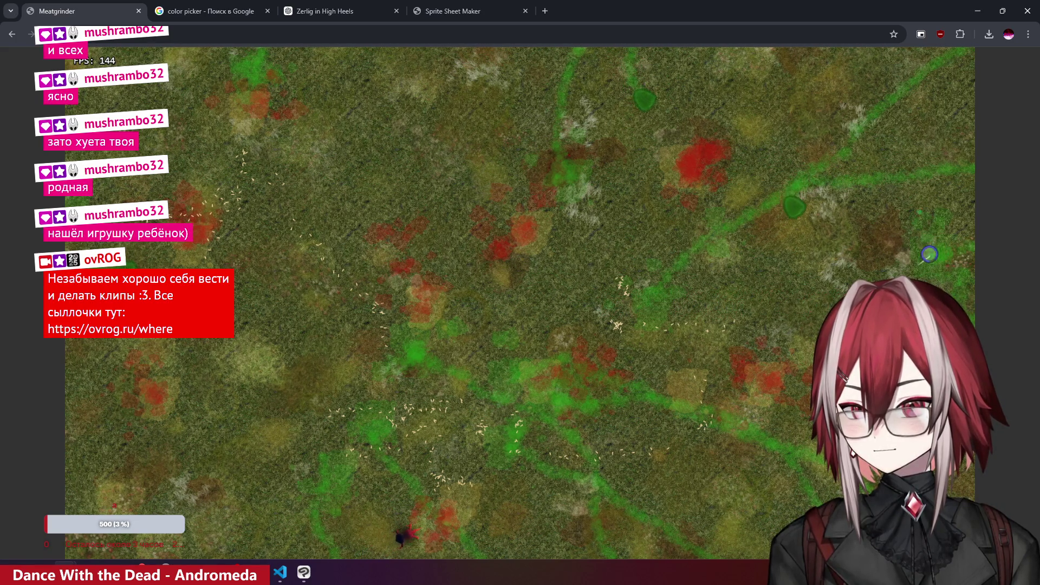
pyautogui.press('w')
pyautogui.press('a')
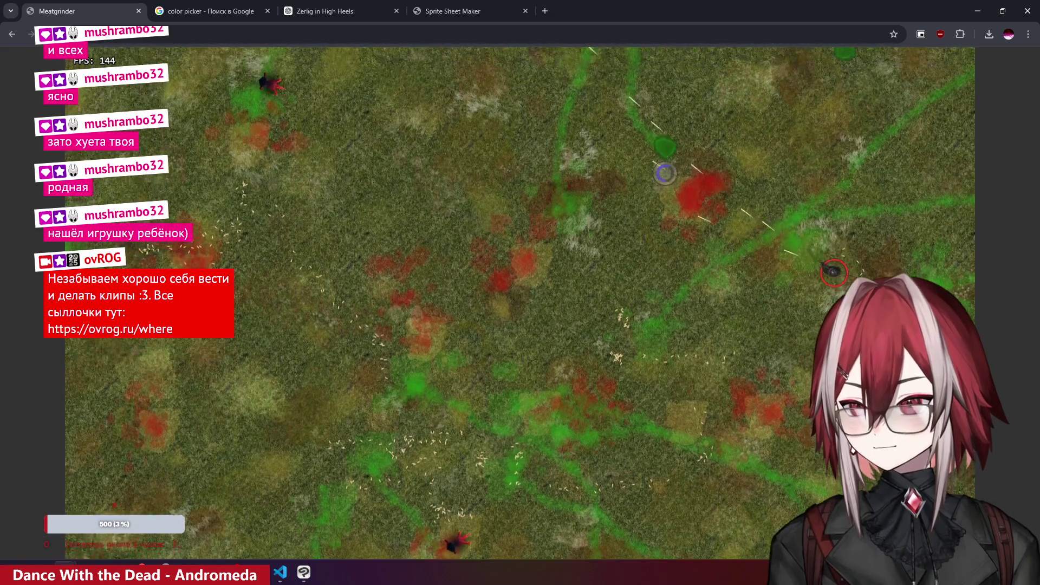
pyautogui.click(787, 250)
pyautogui.press('s')
pyautogui.press('a')
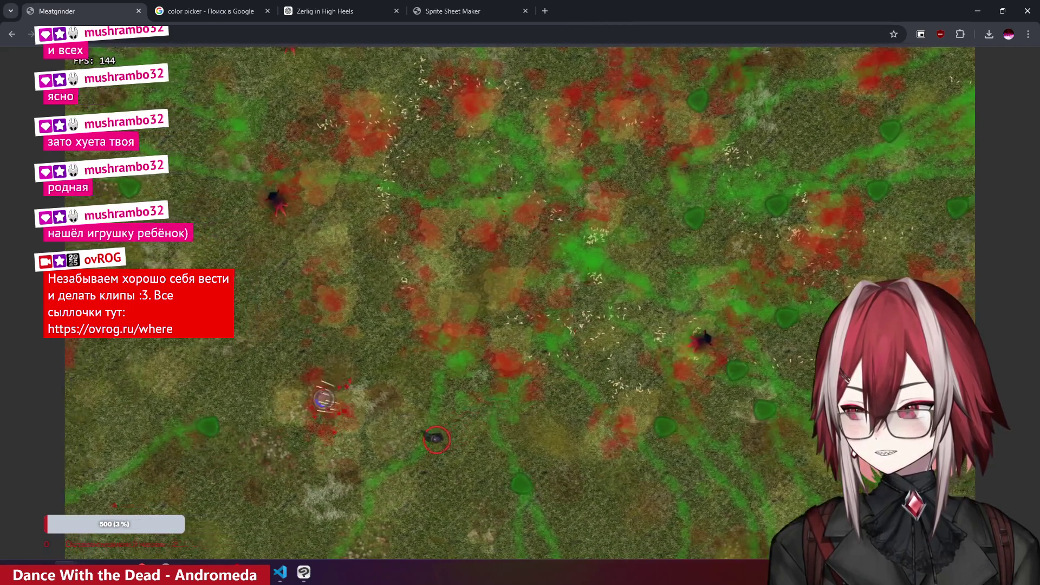
# - Dodge the growing swarm by moving up, right and down-right
pyautogui.press('w')
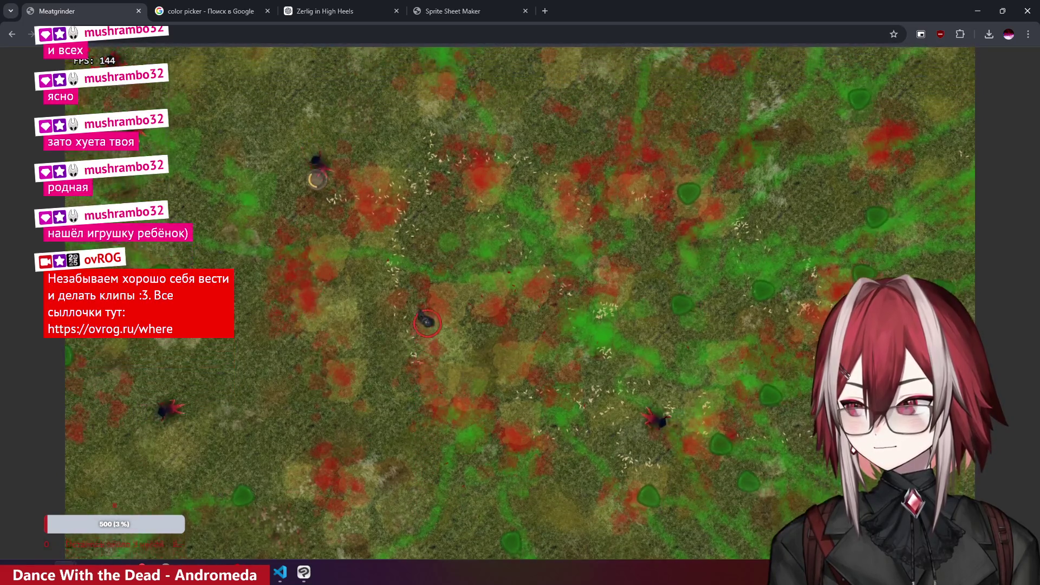
pyautogui.press('d')
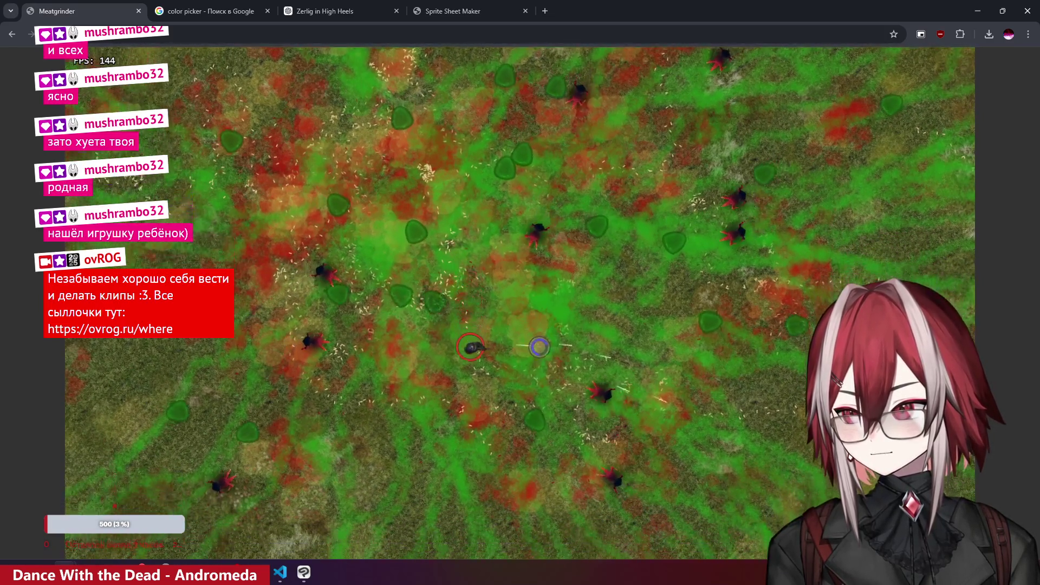
pyautogui.press('s')
pyautogui.press('d')
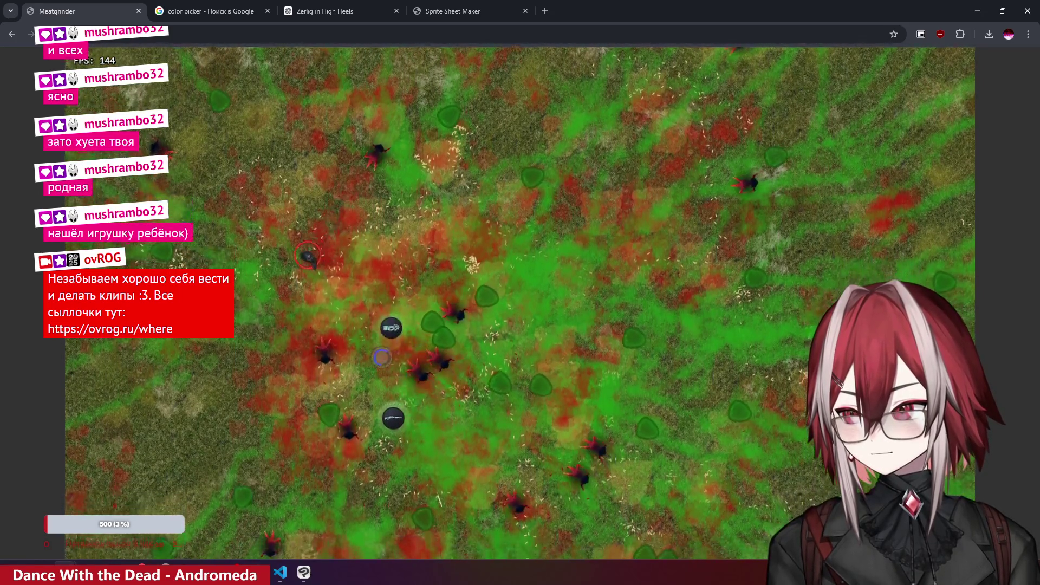
pyautogui.press('s')
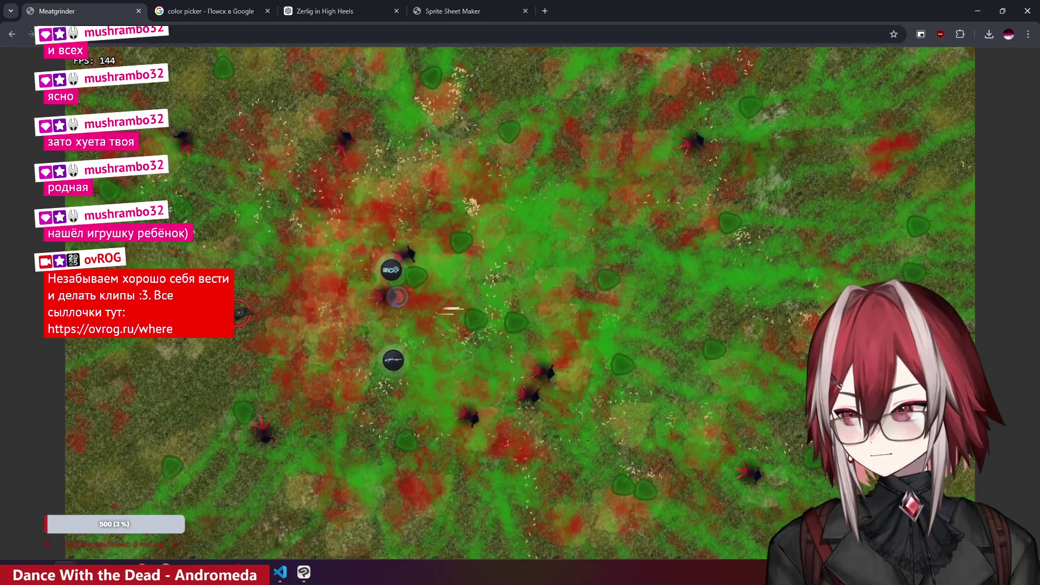
pyautogui.press('s')
pyautogui.press('d')
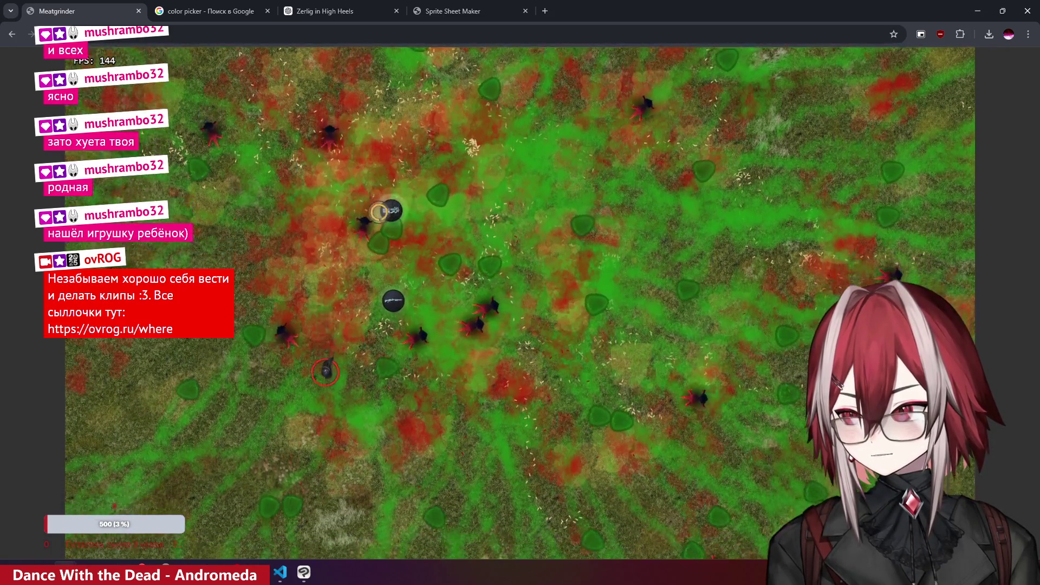
# - Move right and upward away from the enemies, then switch to spiky.blend in Blender
pyautogui.press('d')
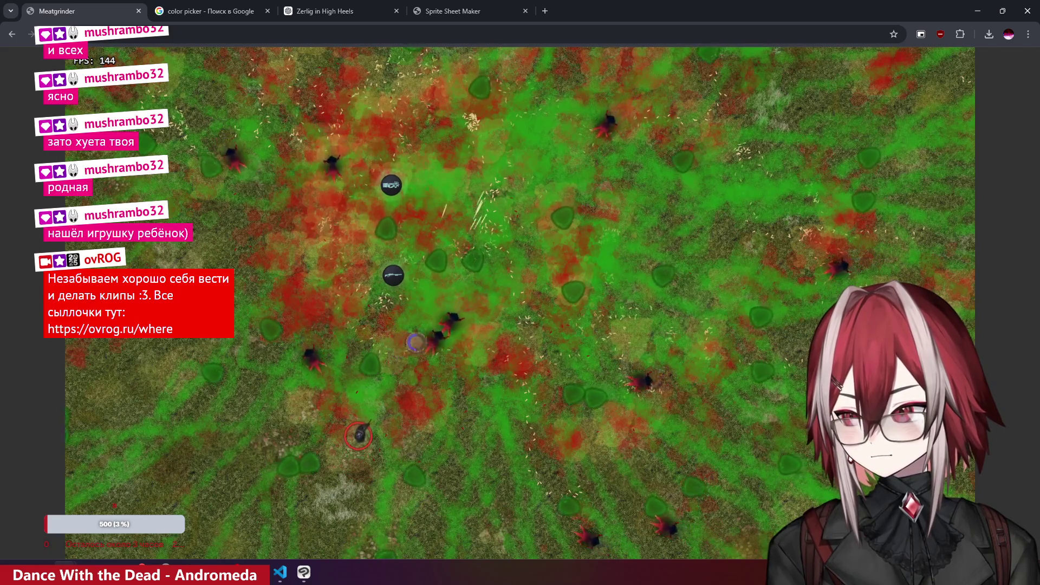
pyautogui.press('w')
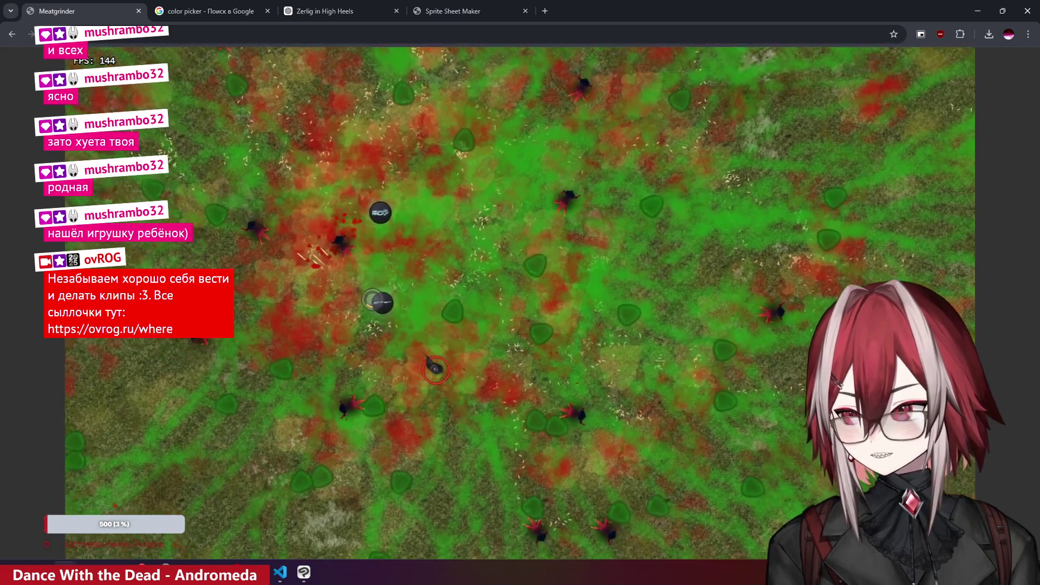
pyautogui.press('w')
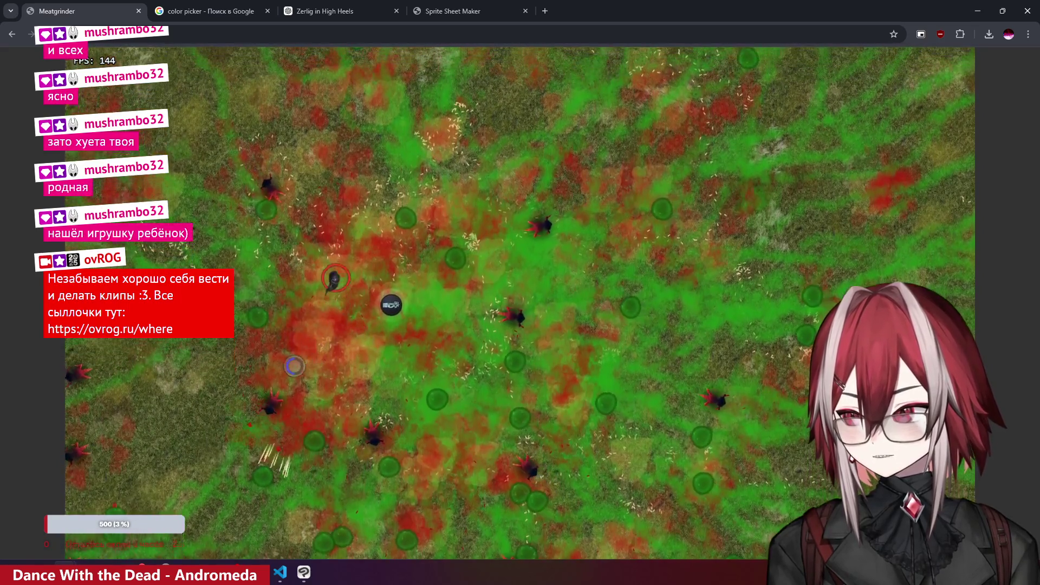
pyautogui.press('w')
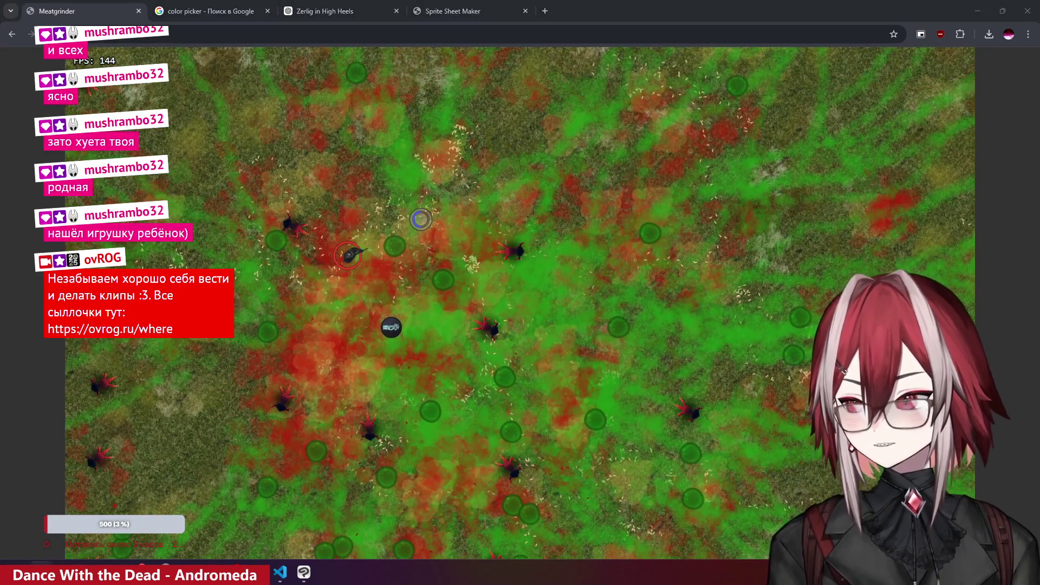
pyautogui.hotkey('alt', 'Tab')
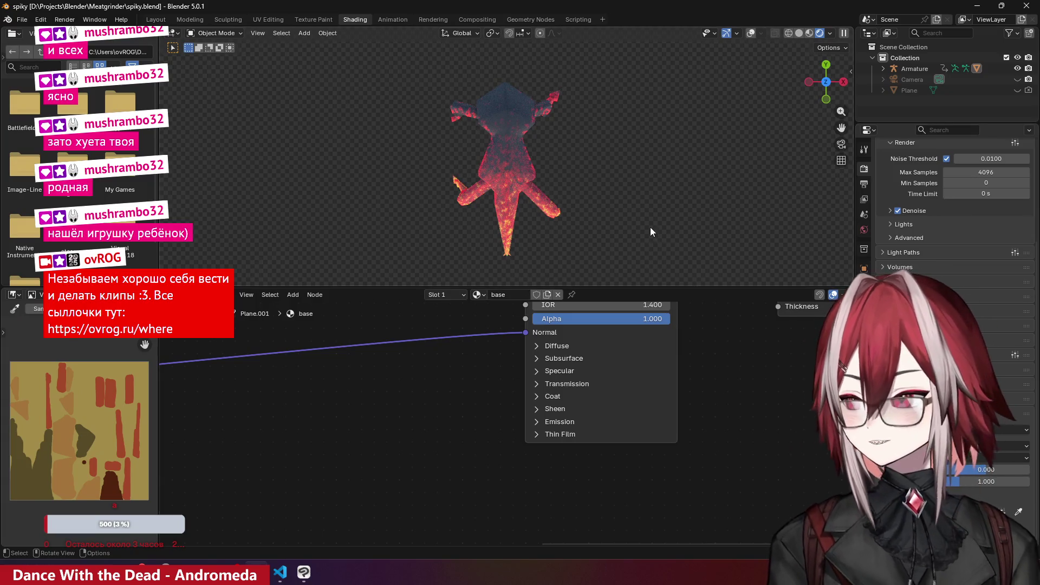
# - Switch to the Layout workspace and show the rig in Solid shading
pyautogui.hotkey('ctrl', 'pageup')
pyautogui.hotkey('ctrl', 'pageup')
pyautogui.hotkey('ctrl', 'pageup')
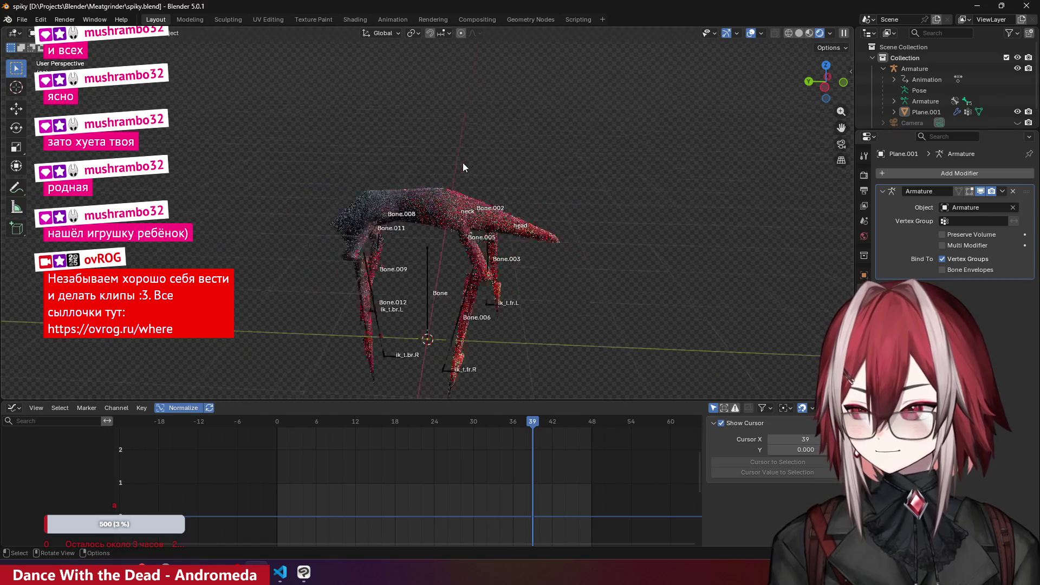
pyautogui.moveTo(524, 174)
pyautogui.mouseDown(button='middle')
pyautogui.moveTo(617, 80)
pyautogui.moveTo(408, 165)
pyautogui.mouseUp(button='middle')
pyautogui.click(799, 33)
# - Select the armature and scrub through the walk animation frames
pyautogui.moveTo(303, 422)
pyautogui.mouseDown()
pyautogui.moveTo(277, 431)
pyautogui.moveTo(542, 459)
pyautogui.moveTo(252, 450)
pyautogui.moveTo(291, 454)
pyautogui.mouseUp()
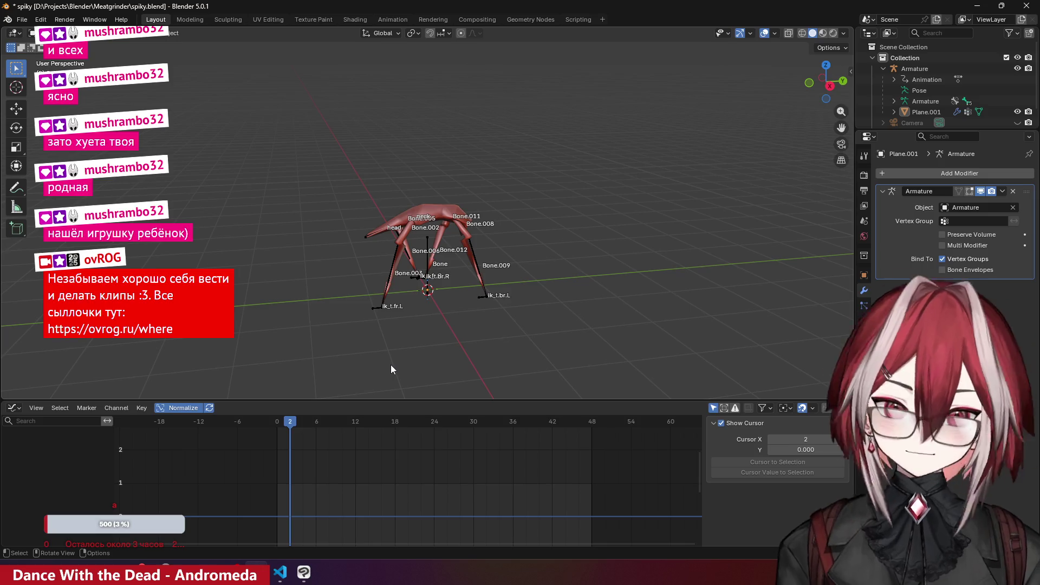
pyautogui.click(476, 250)
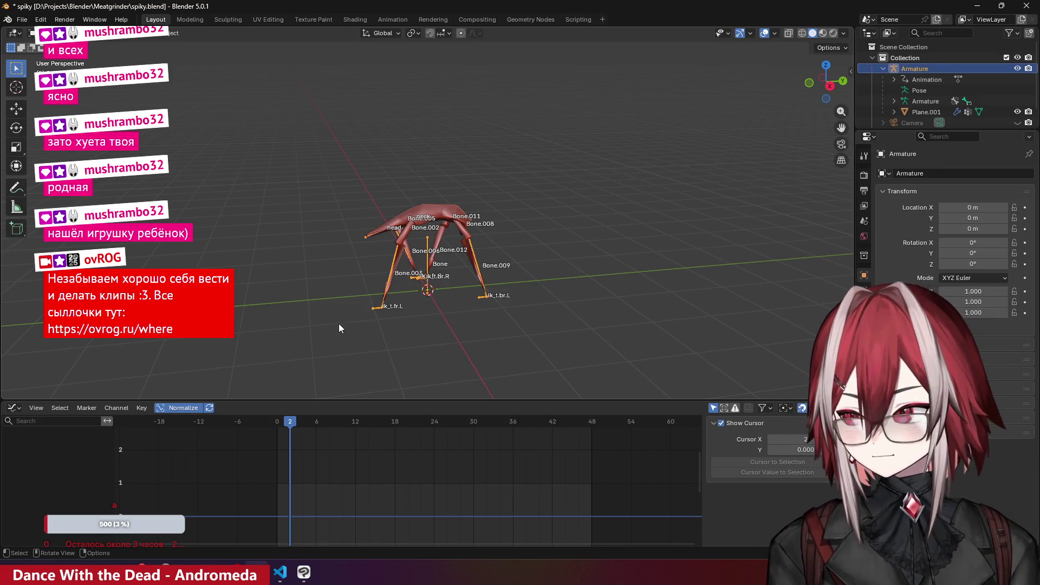
pyautogui.scroll(2, 322, 383)
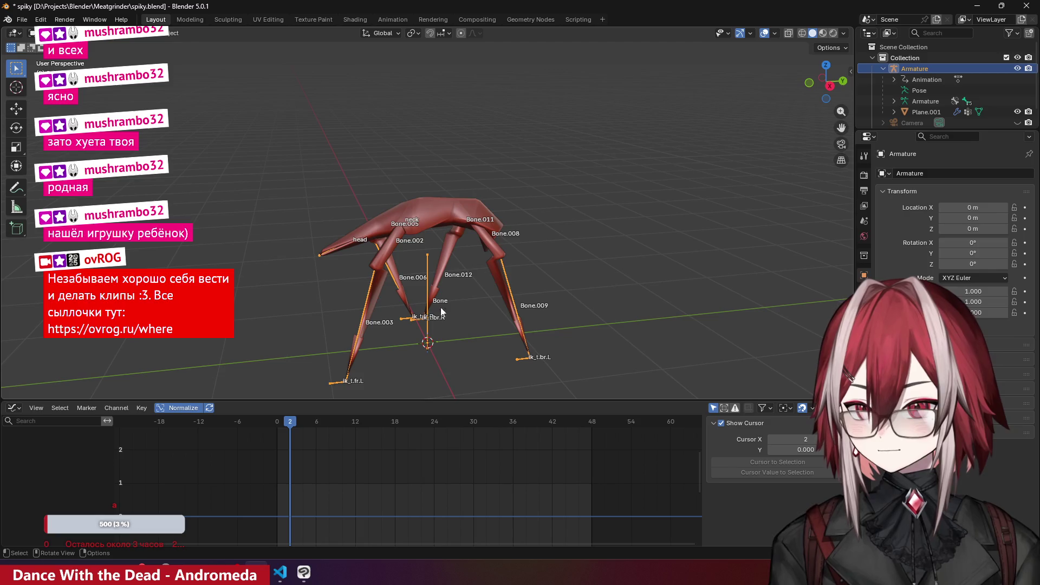
pyautogui.moveTo(291, 425)
pyautogui.mouseDown()
pyautogui.moveTo(438, 434)
pyautogui.moveTo(333, 433)
pyautogui.moveTo(281, 460)
pyautogui.mouseUp()
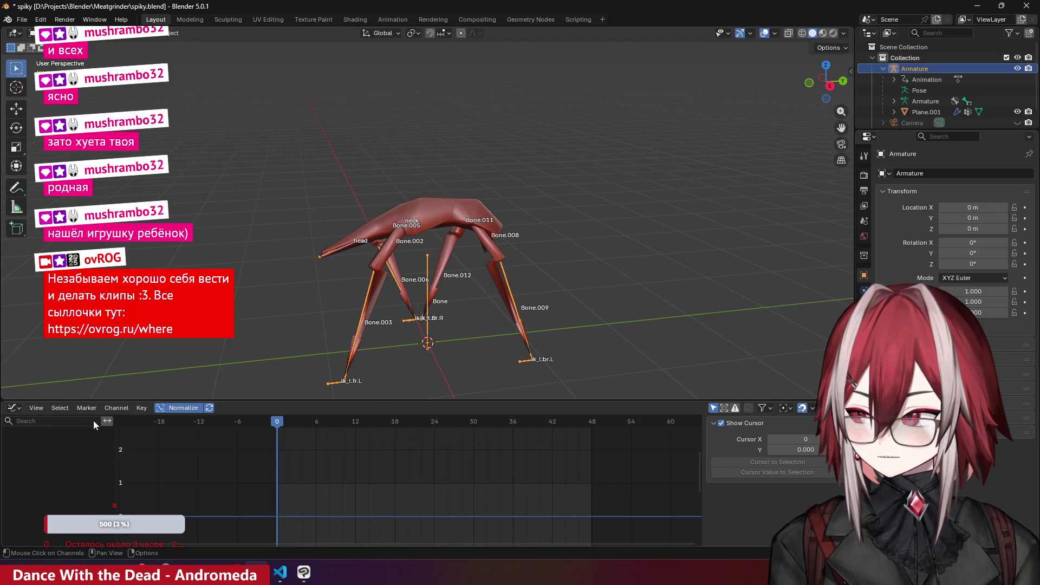
pyautogui.click(17, 410)
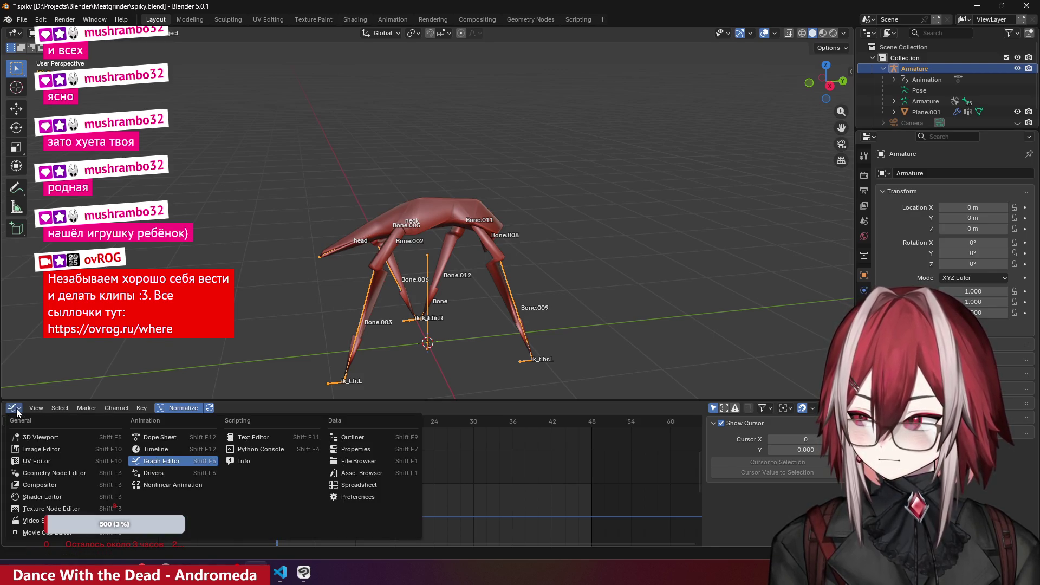
# - Show the NLA editor and select the ArmatureAction track with its animation data sidebar
pyautogui.click(211, 486)
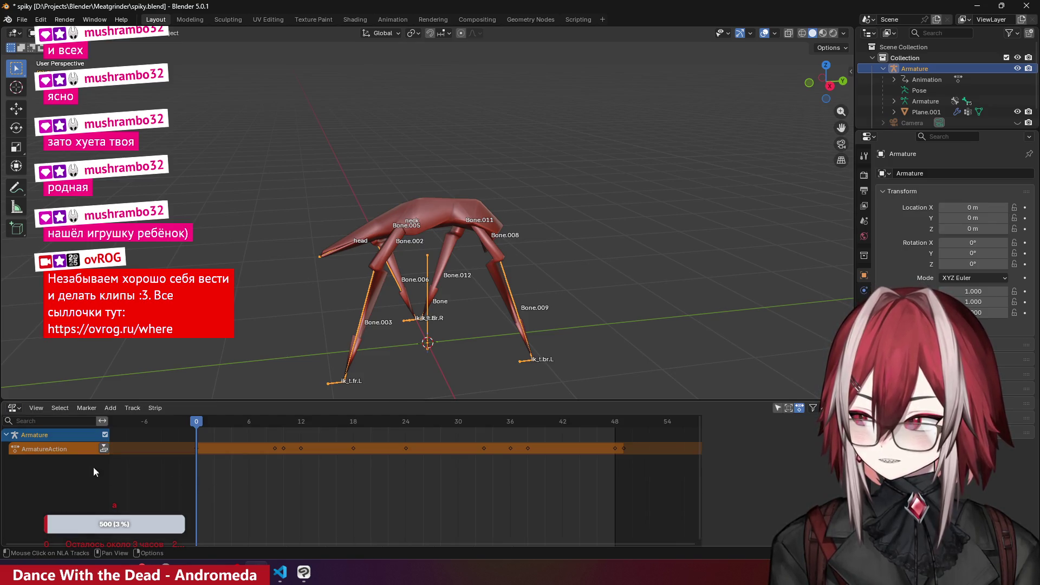
pyautogui.click(66, 451)
pyautogui.press('n')
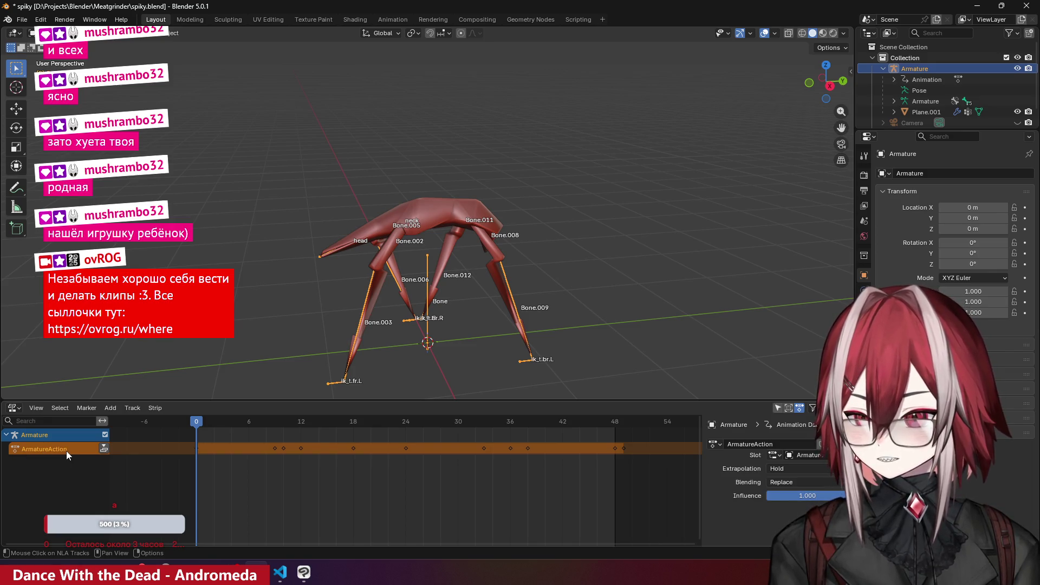
pyautogui.rightClick(53, 462)
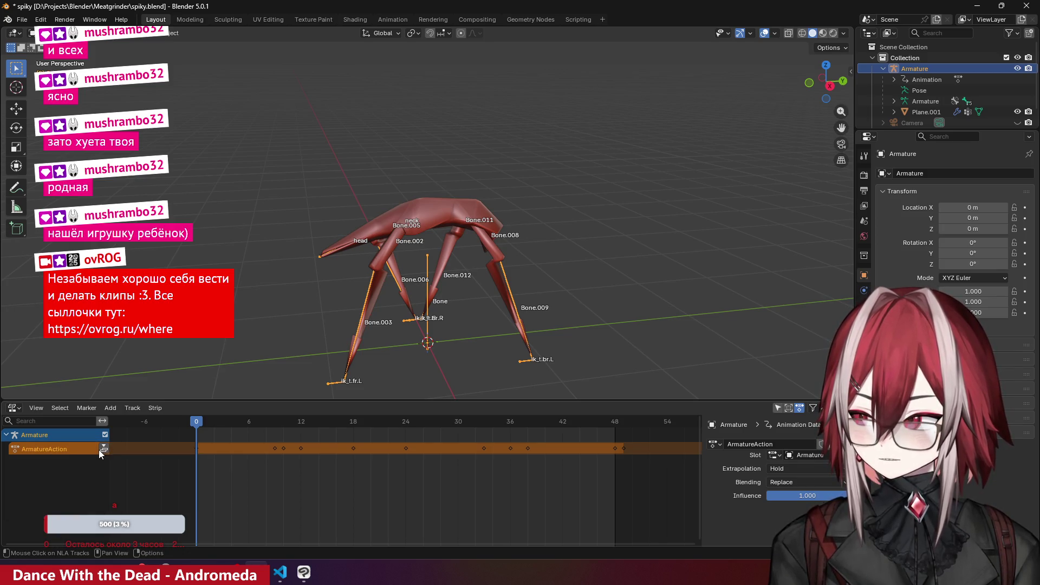
# - Rename the ArmatureAction action to walk
pyautogui.doubleClick(70, 449)
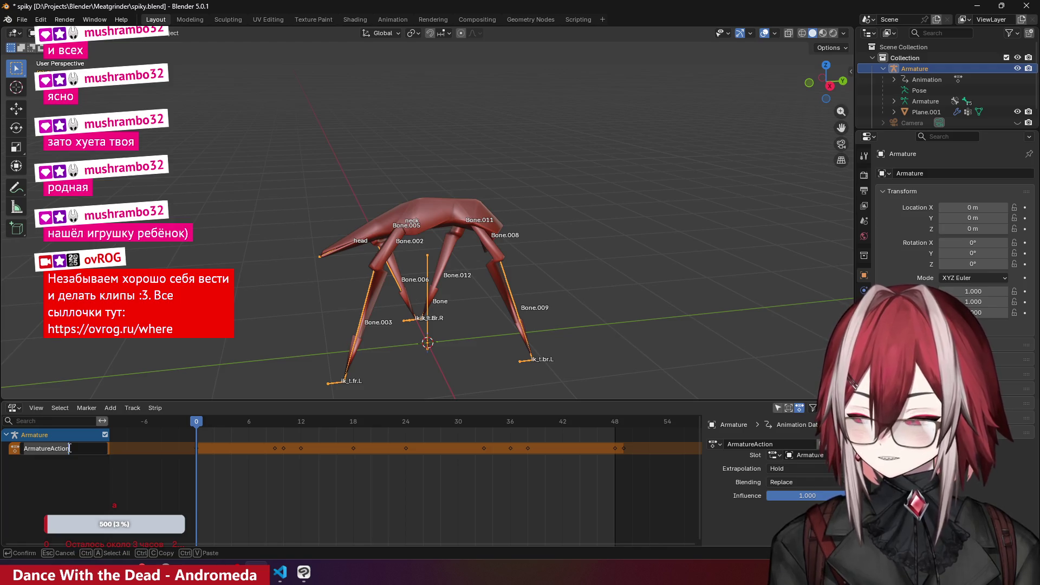
pyautogui.write('we')
pyautogui.press('BackSpace')
pyautogui.write('alk')
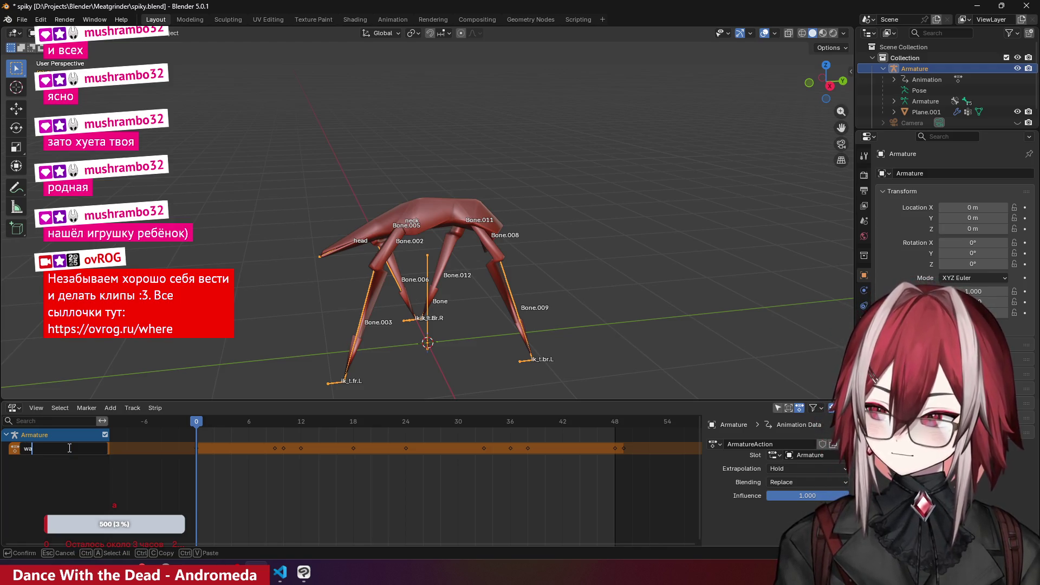
pyautogui.press('Return')
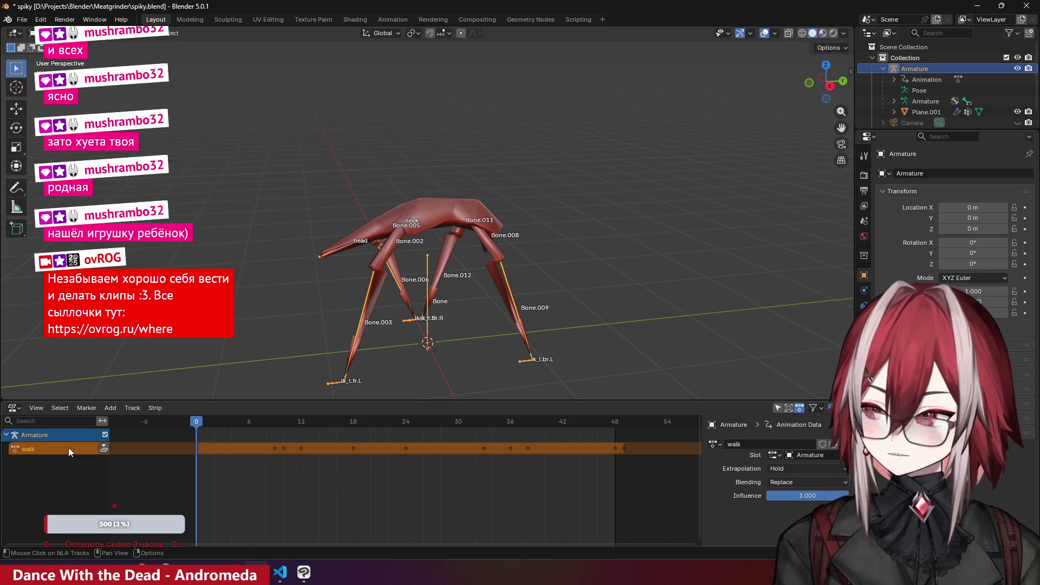
# - Add a trial NLA track, then remove it again
pyautogui.rightClick(66, 458)
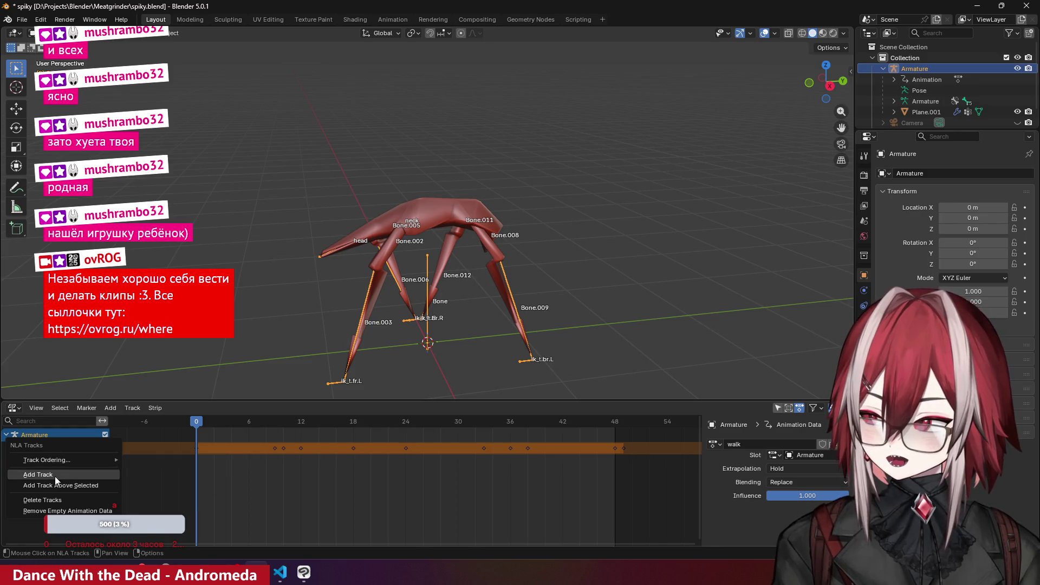
pyautogui.click(54, 475)
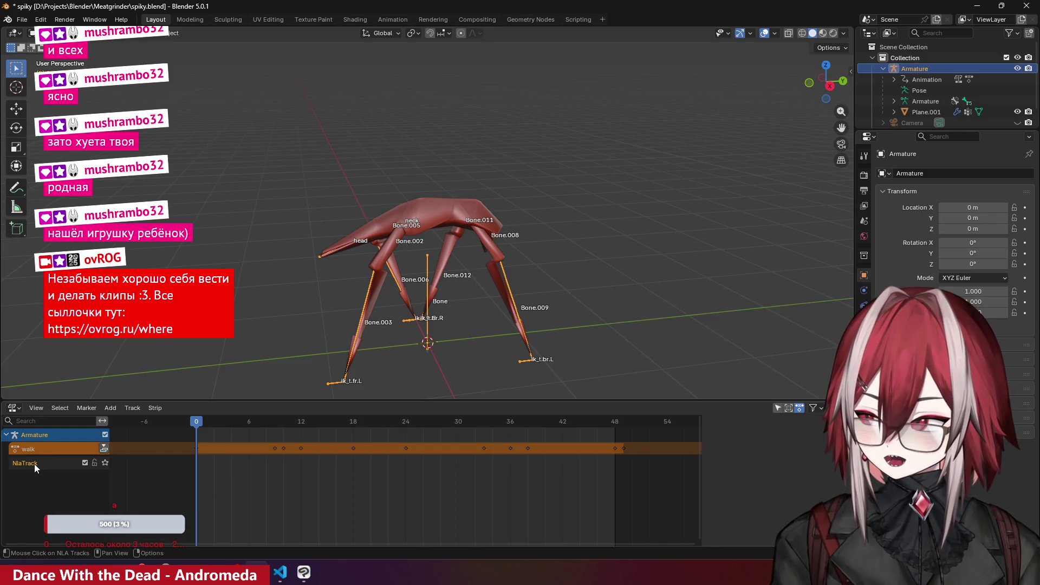
pyautogui.rightClick(29, 465)
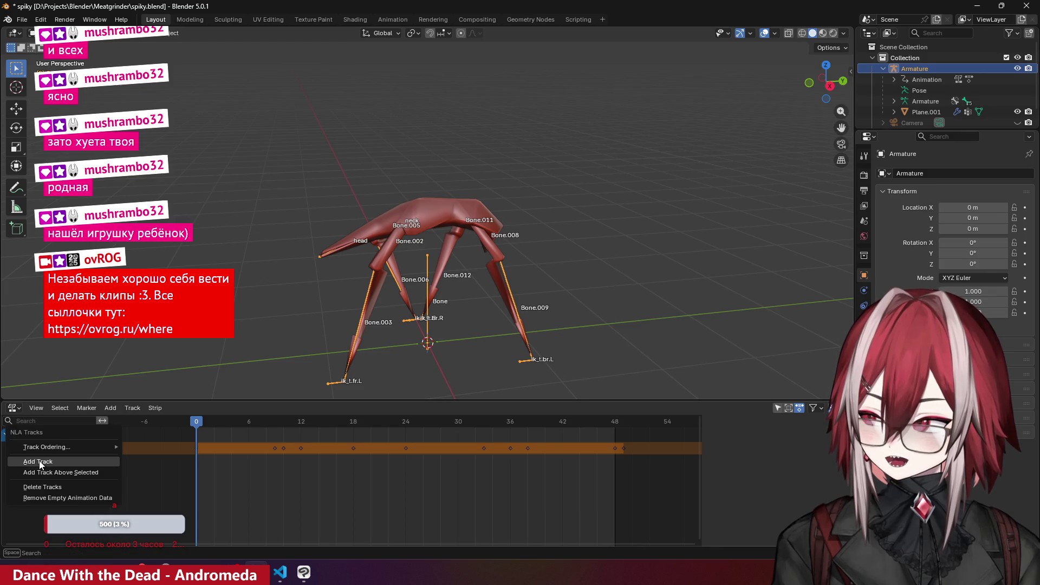
pyautogui.press('x')
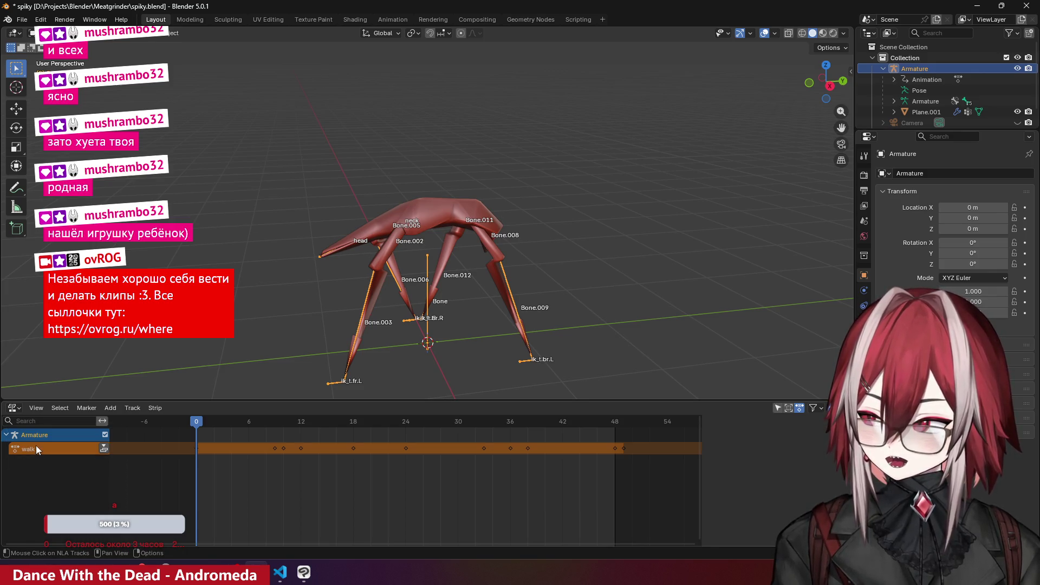
pyautogui.press('n')
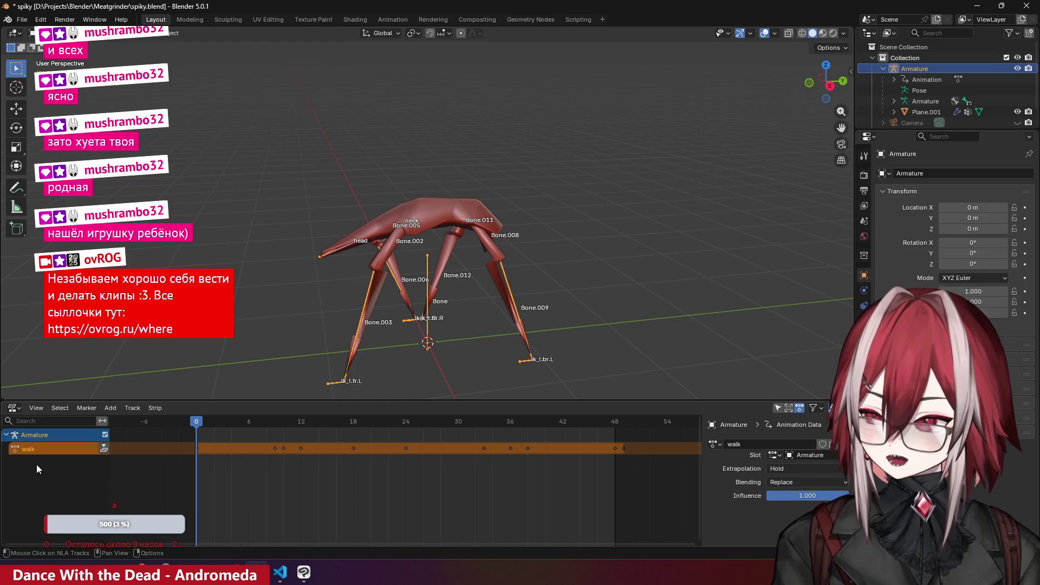
pyautogui.rightClick(37, 467)
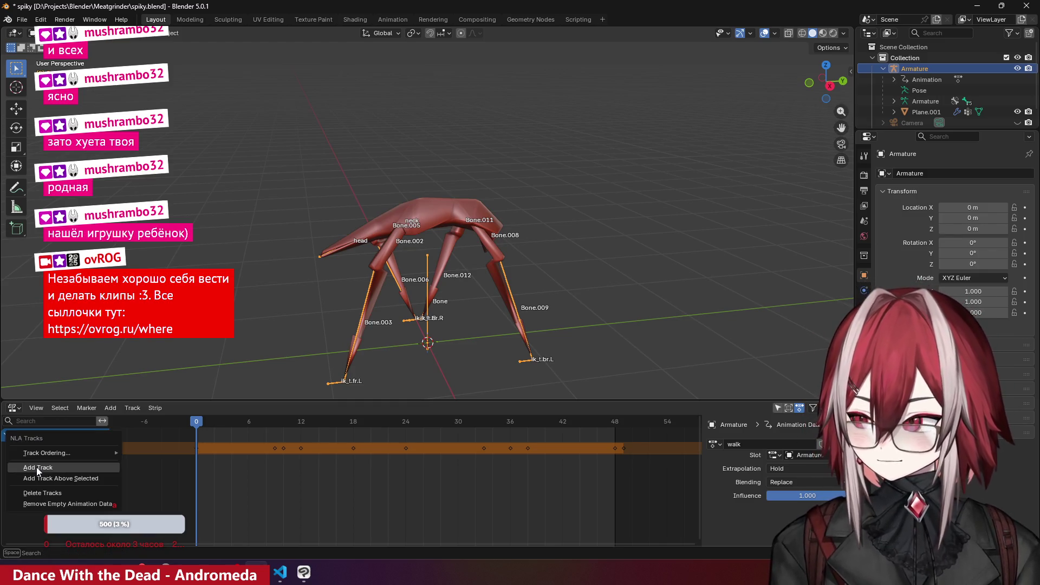
pyautogui.moveTo(94, 450)
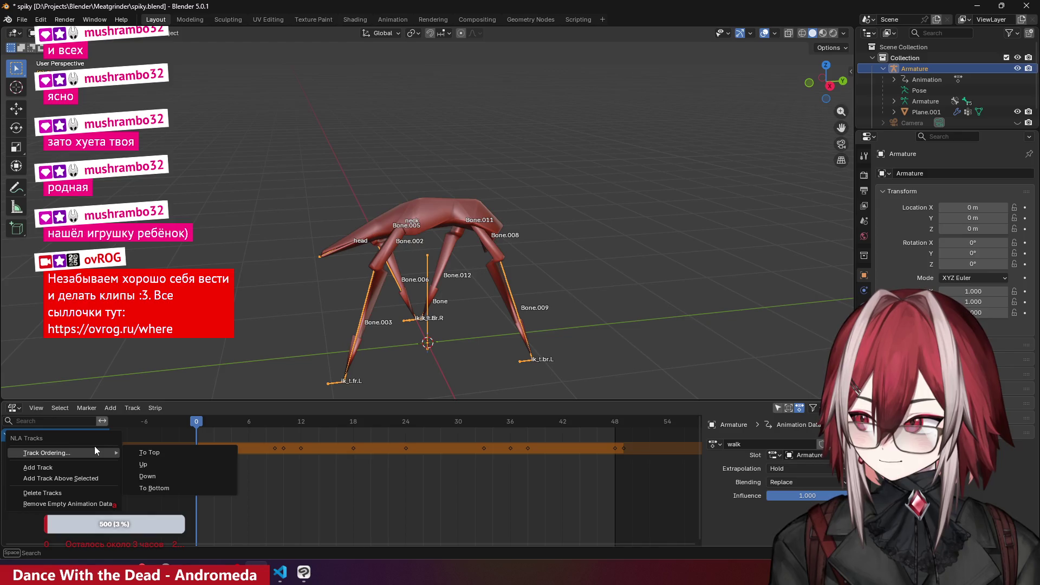
pyautogui.click(304, 341)
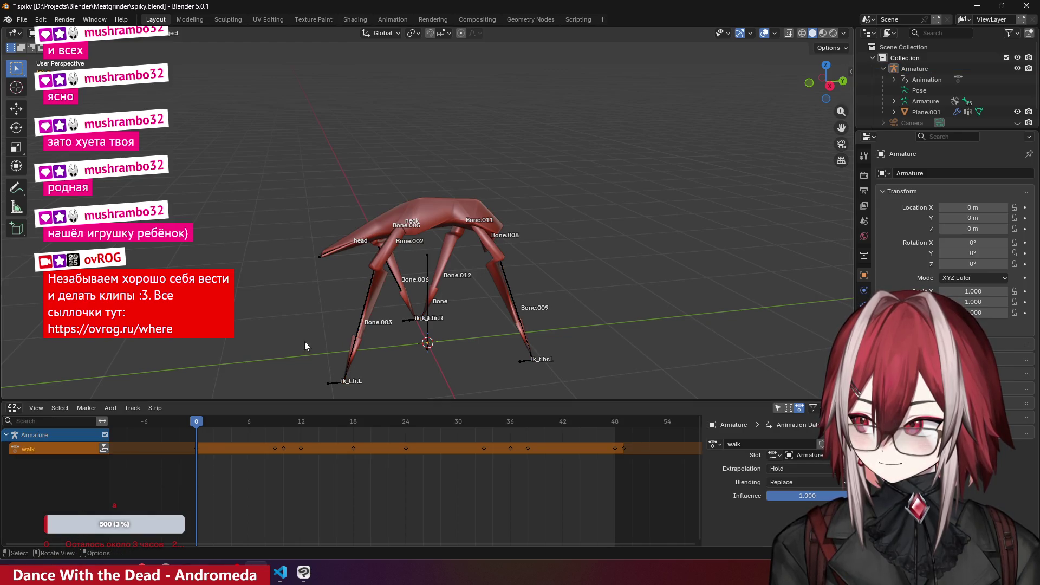
# - Add a new NLA track beneath walk and name it test
pyautogui.click(27, 437)
pyautogui.rightClick(45, 436)
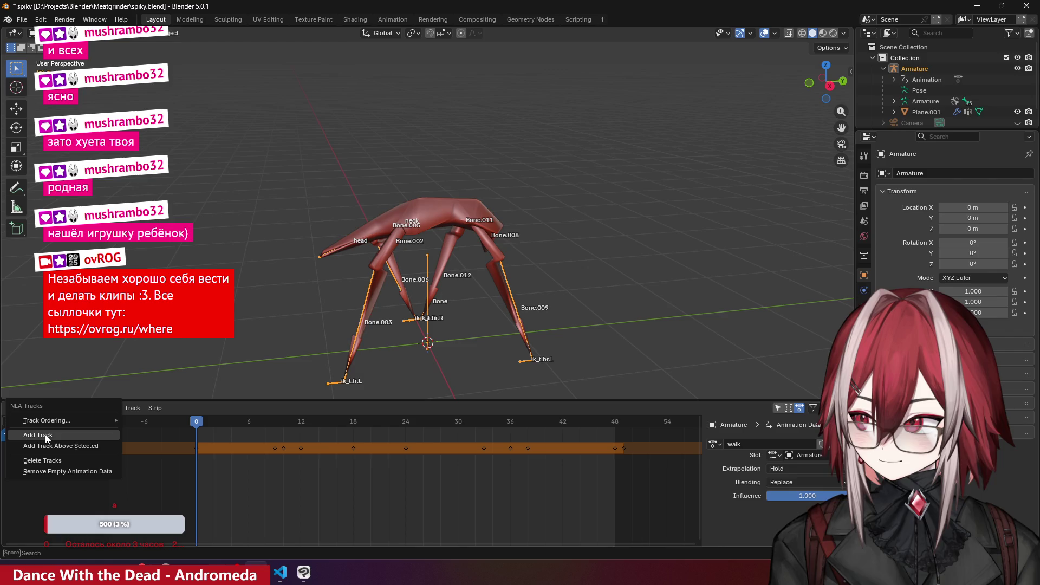
pyautogui.click(60, 434)
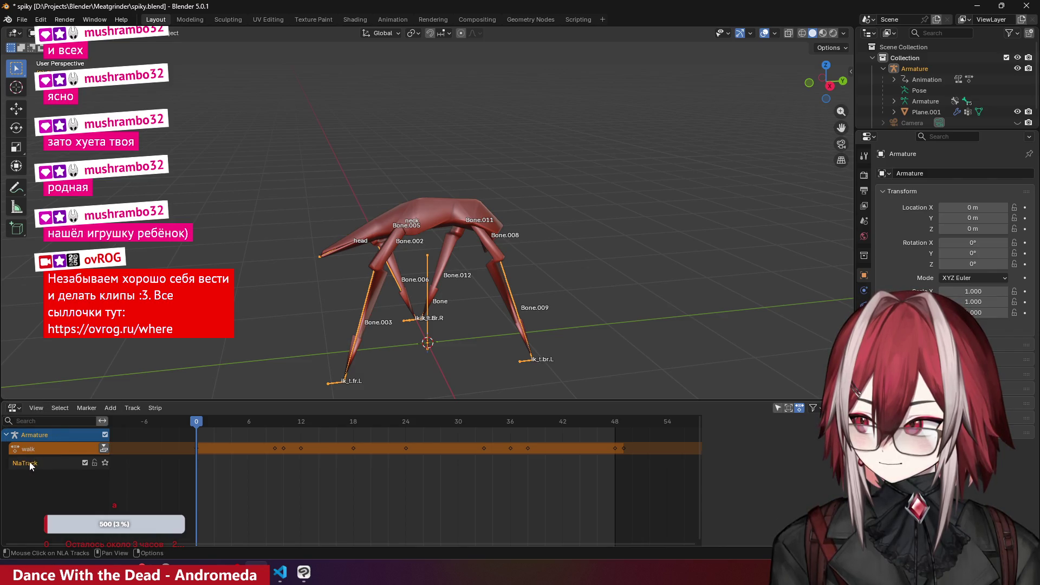
pyautogui.doubleClick(60, 463)
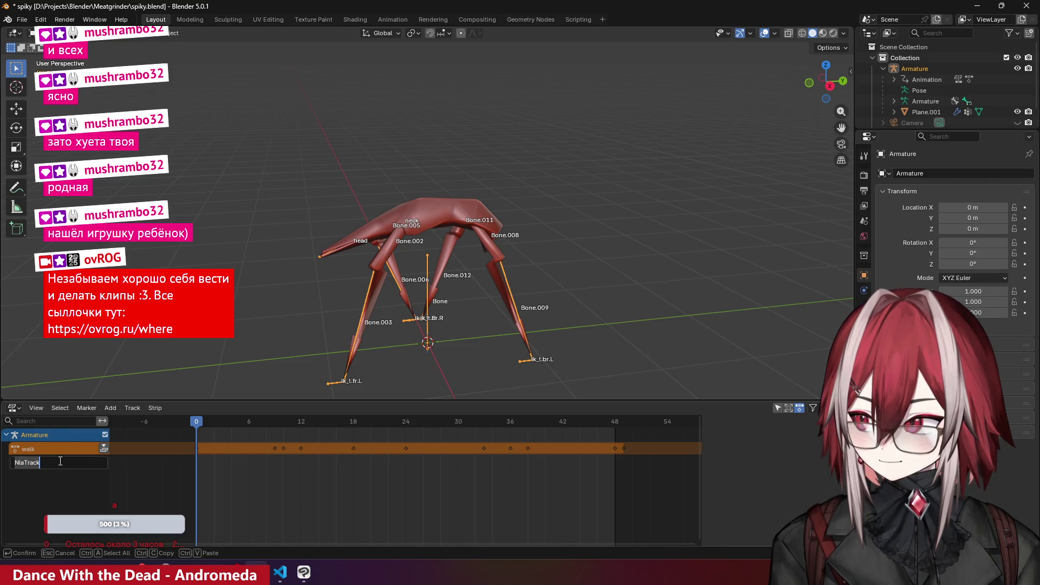
pyautogui.write('test')
pyautogui.press('Return')
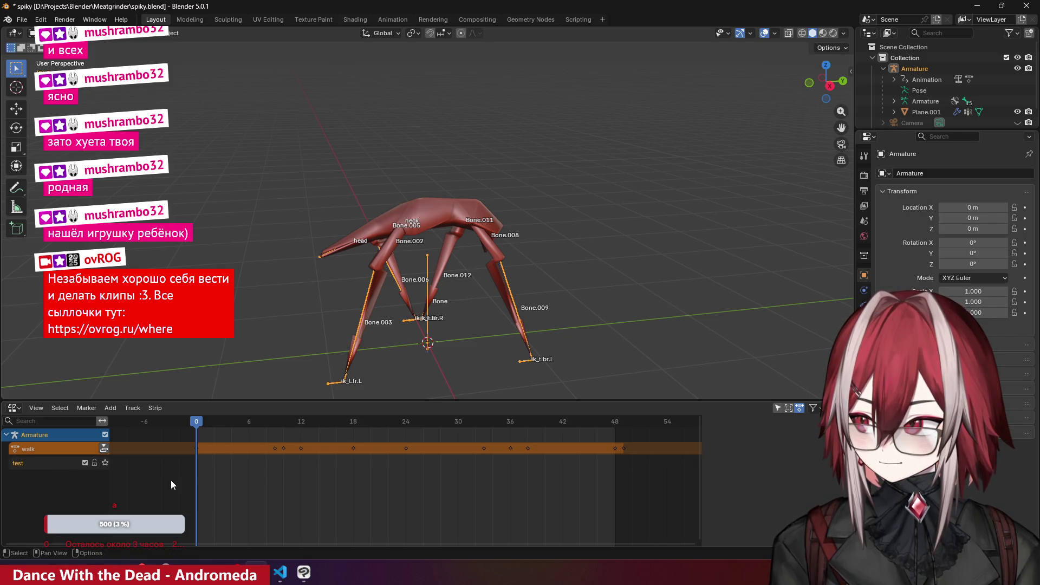
# - Push walk down into a strip, undo it, and swap the NLA editor for the Timeline
pyautogui.click(102, 449)
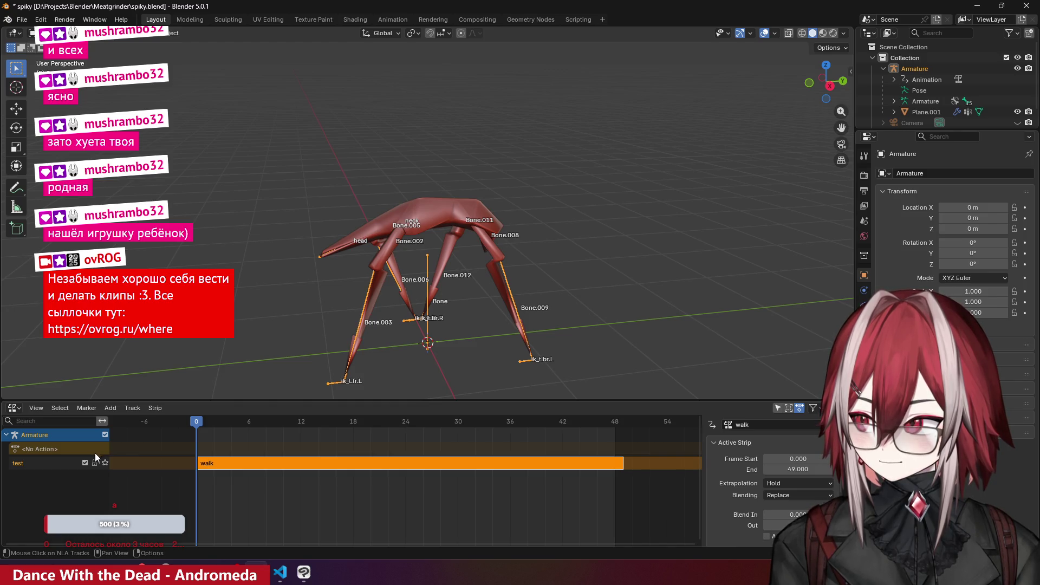
pyautogui.hotkey('ctrl', 'z')
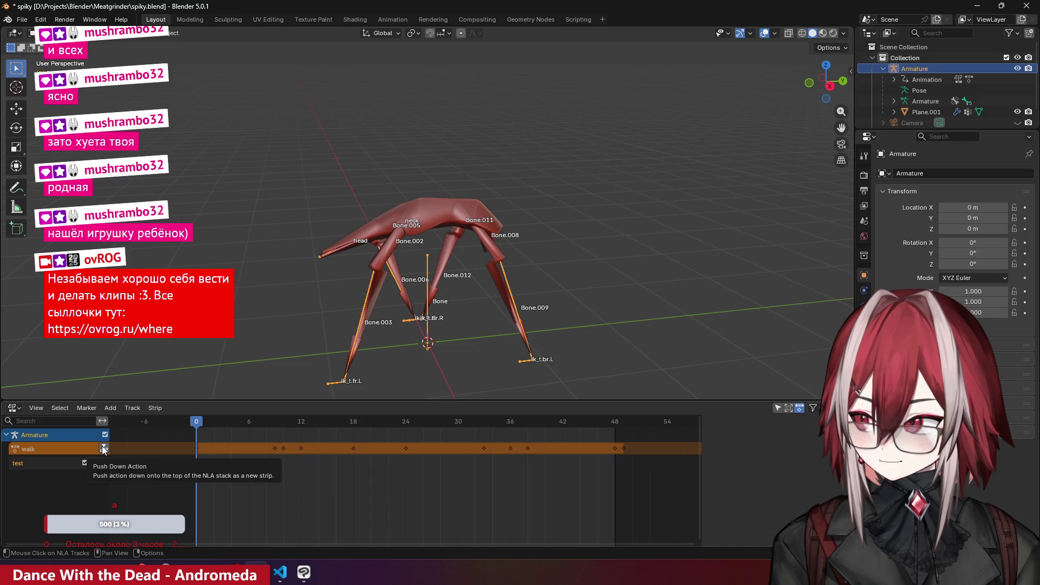
pyautogui.hotkey('shift', 'F12')
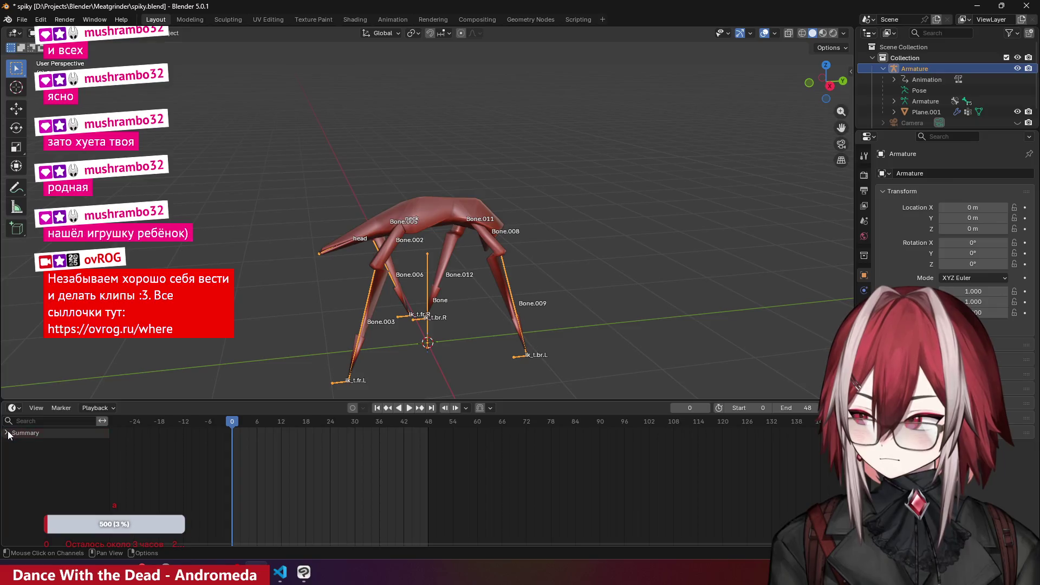
# - Select the armature and switch it into Pose Mode
pyautogui.click(357, 307)
pyautogui.click(363, 304)
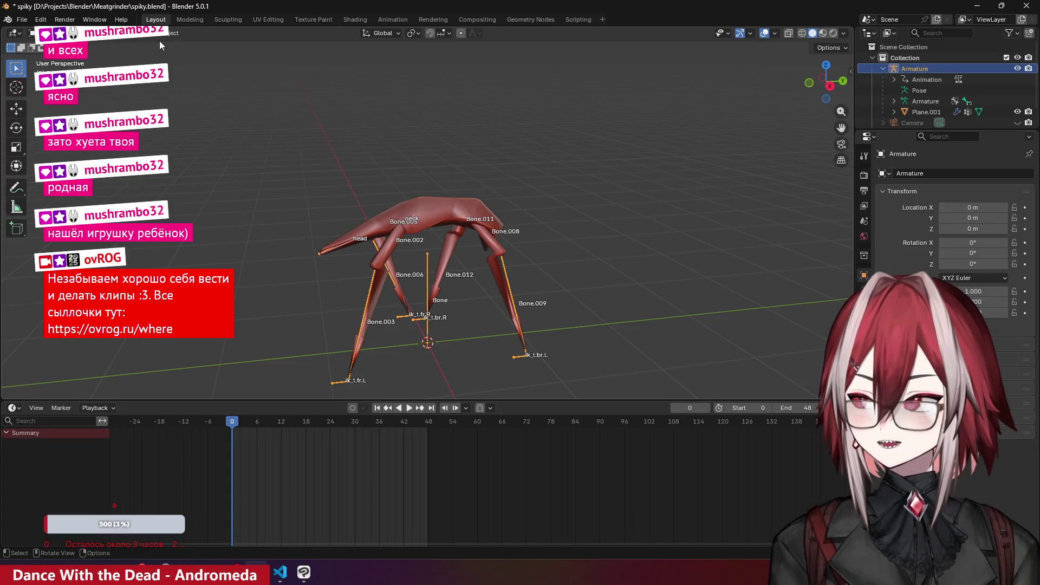
pyautogui.click(131, 34)
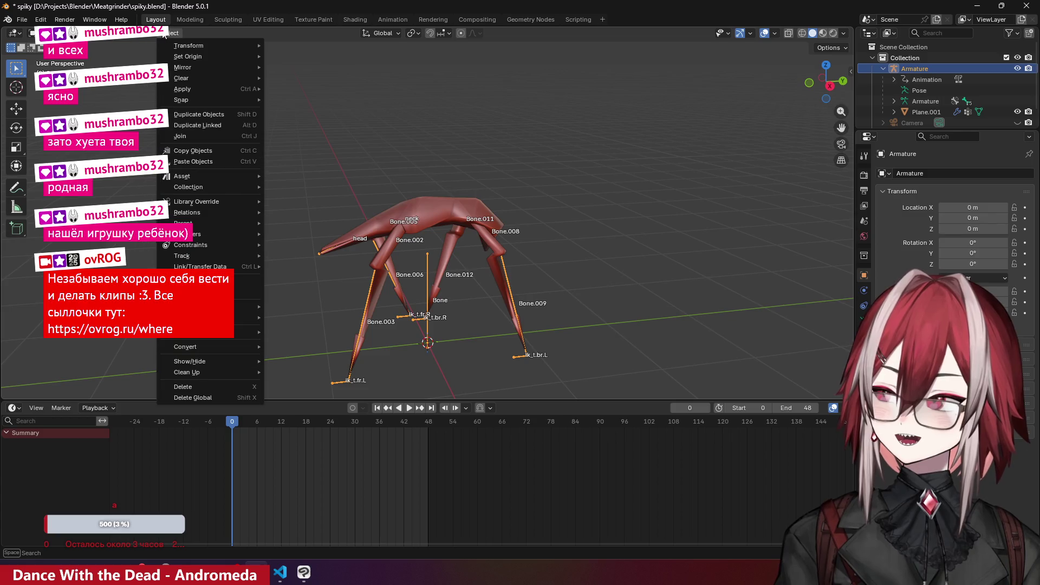
pyautogui.press('Escape')
pyautogui.click(51, 33)
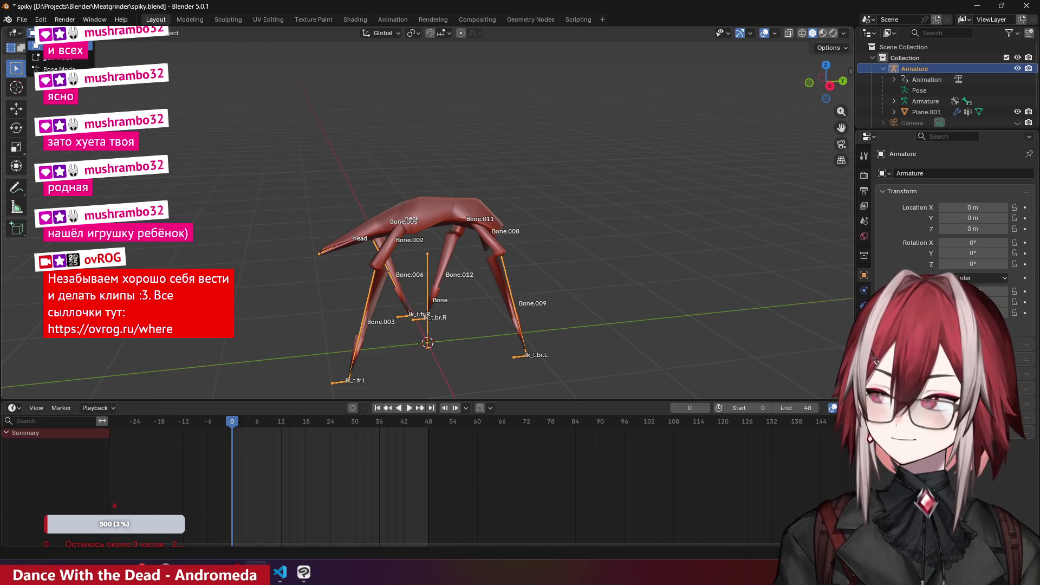
pyautogui.click(54, 69)
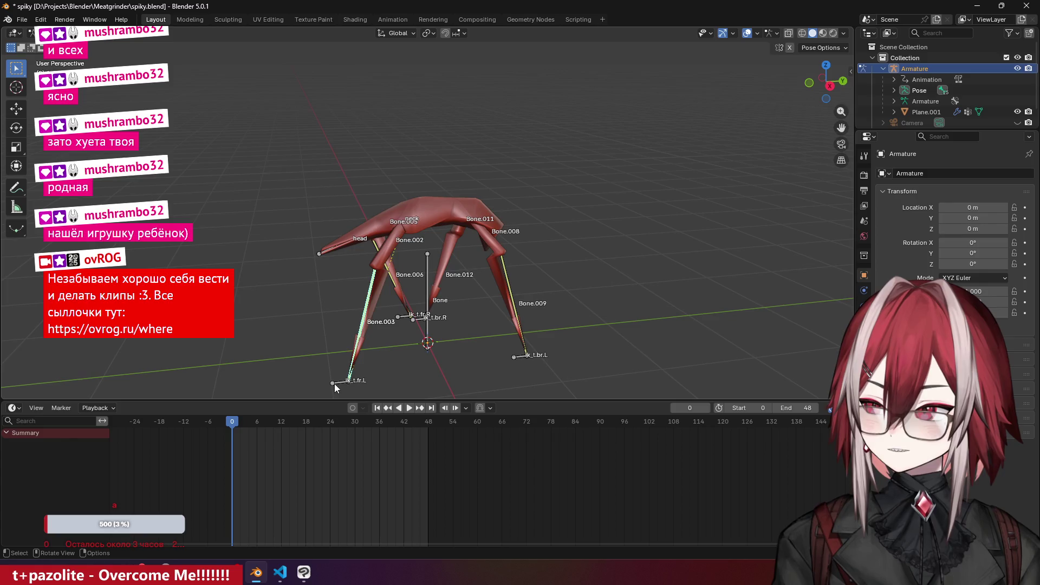
# - Select all bones and clear all their transforms, then view the rig from the right
pyautogui.press('a')
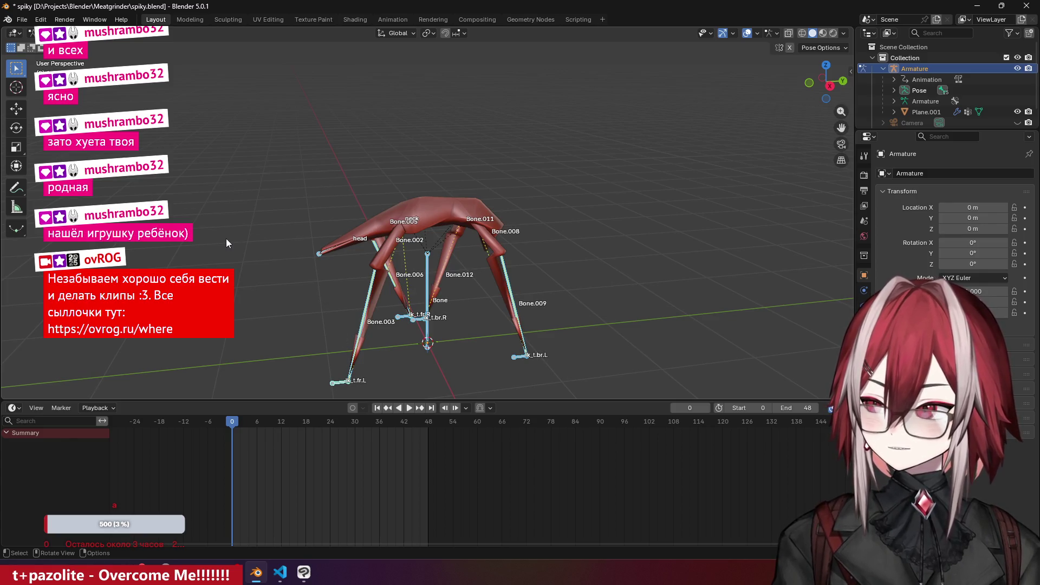
pyautogui.click(118, 34)
pyautogui.moveTo(144, 33)
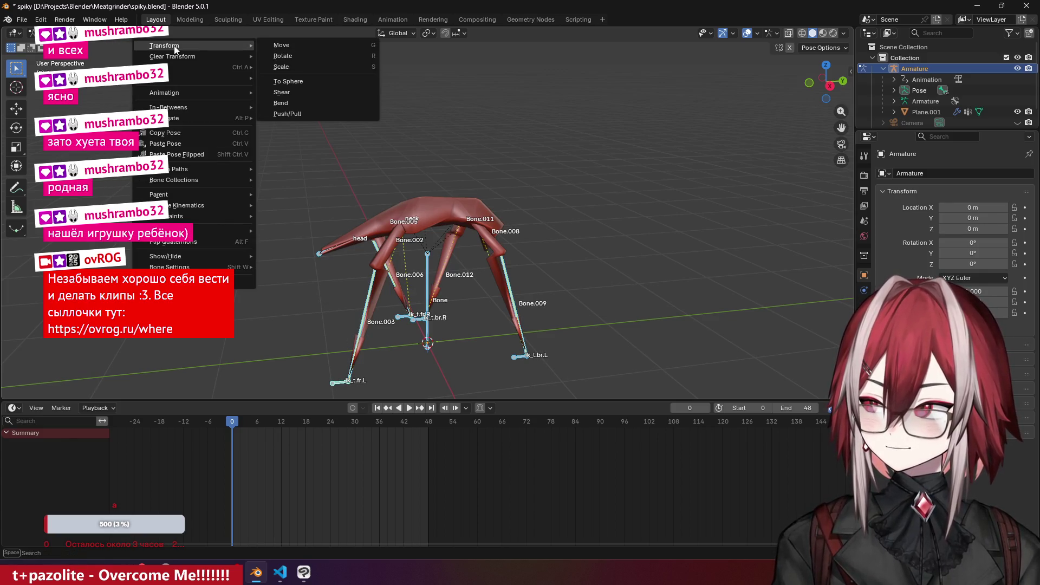
pyautogui.moveTo(226, 56)
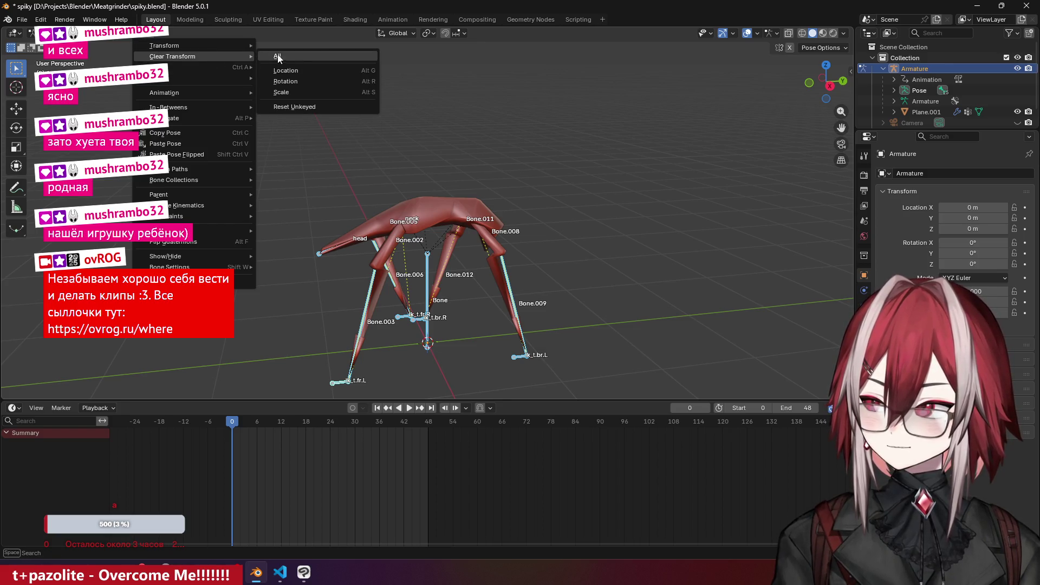
pyautogui.click(278, 55)
pyautogui.moveTo(445, 186)
pyautogui.mouseDown(button='middle')
pyautogui.moveTo(581, 206)
pyautogui.moveTo(657, 177)
pyautogui.moveTo(639, 206)
pyautogui.moveTo(554, 188)
pyautogui.moveTo(626, 235)
pyautogui.moveTo(613, 201)
pyautogui.moveTo(661, 149)
pyautogui.moveTo(648, 154)
pyautogui.mouseUp(button='middle')
pyautogui.press('KP_3')
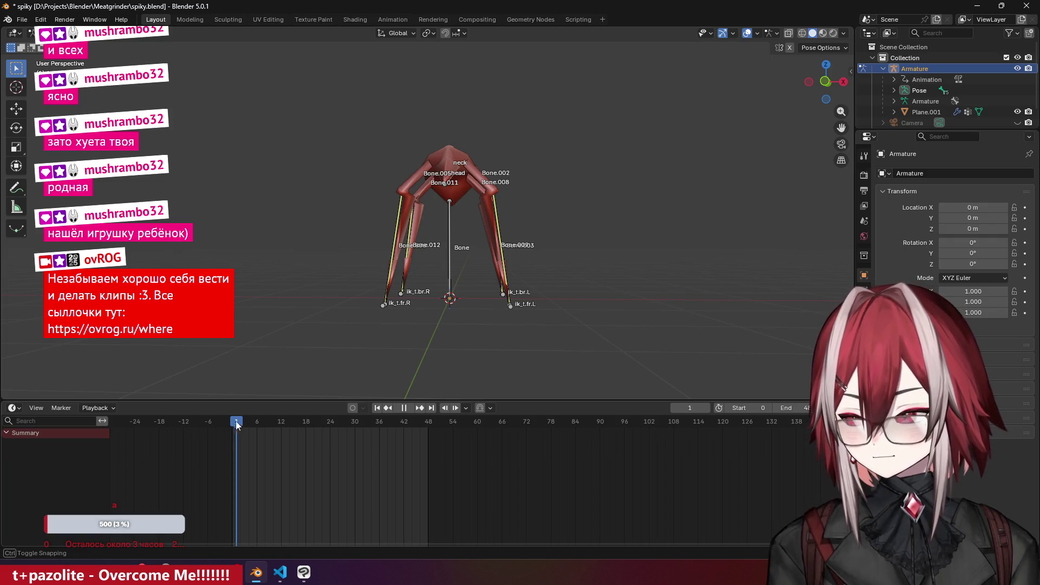
# - Set the scene's End frame to 6
pyautogui.moveTo(249, 432); pyautogui.dragTo(256, 461)
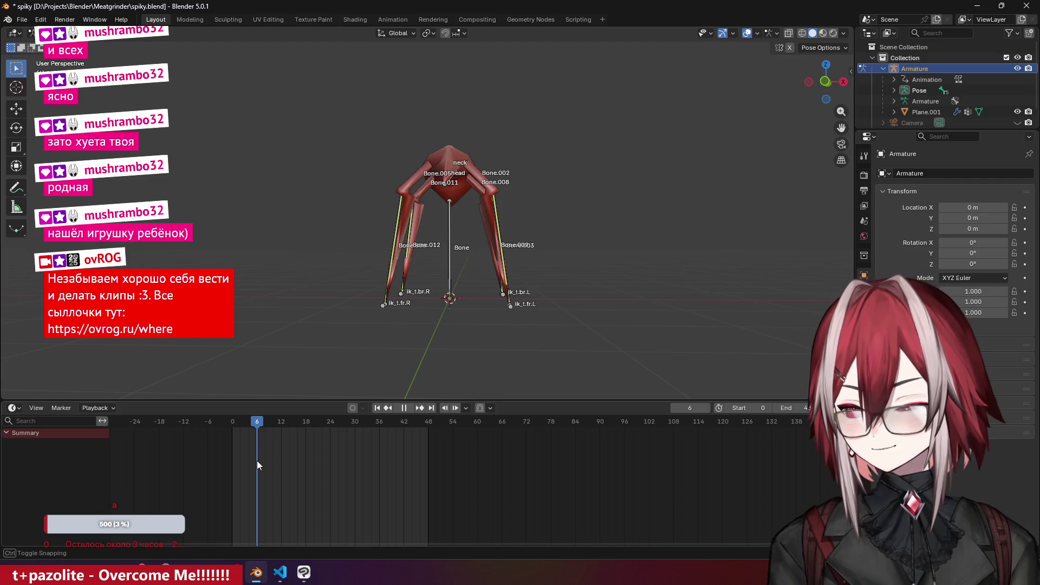
pyautogui.moveTo(515, 287)
pyautogui.mouseDown(button='middle')
pyautogui.moveTo(565, 261)
pyautogui.moveTo(489, 282)
pyautogui.mouseUp(button='middle')
pyautogui.scroll(-2, 476, 282)
pyautogui.write('6')
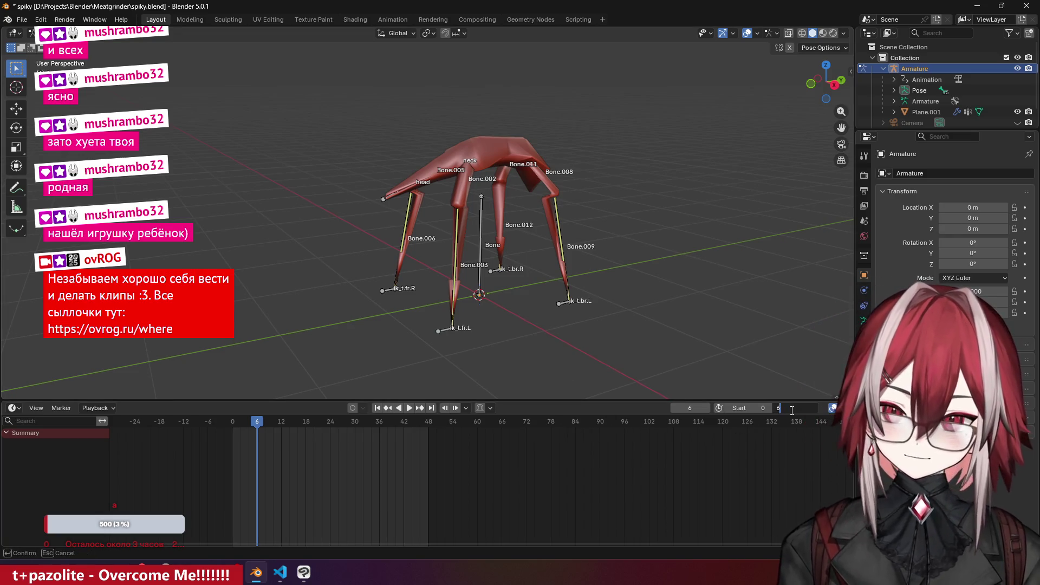
pyautogui.press('Return')
# - Frame the timeline, move the playhead from frame 0 to 6, and view the rig from the right
pyautogui.scroll(6, 444, 217)
pyautogui.scroll(3, 242, 486)
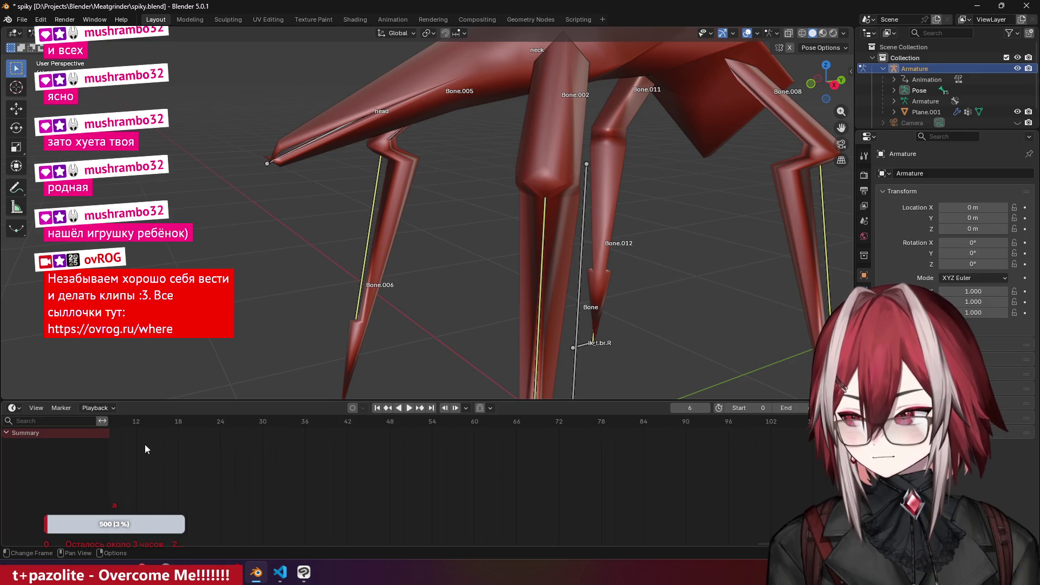
pyautogui.moveTo(144, 444)
pyautogui.mouseDown(button='middle')
pyautogui.moveTo(368, 448)
pyautogui.moveTo(360, 445)
pyautogui.mouseUp(button='middle')
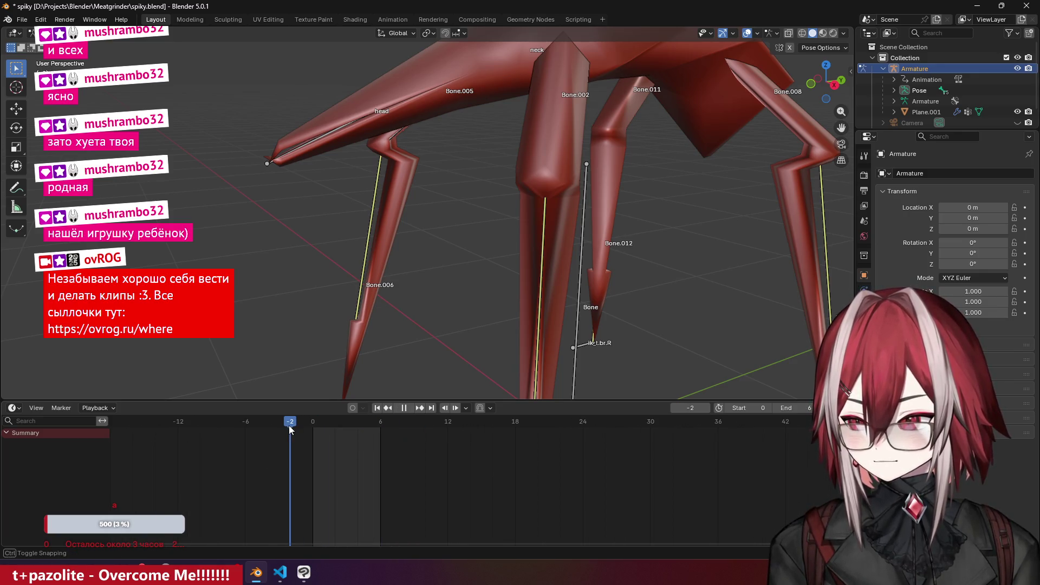
pyautogui.moveTo(290, 428); pyautogui.dragTo(315, 429)
pyautogui.scroll(-6, 411, 251)
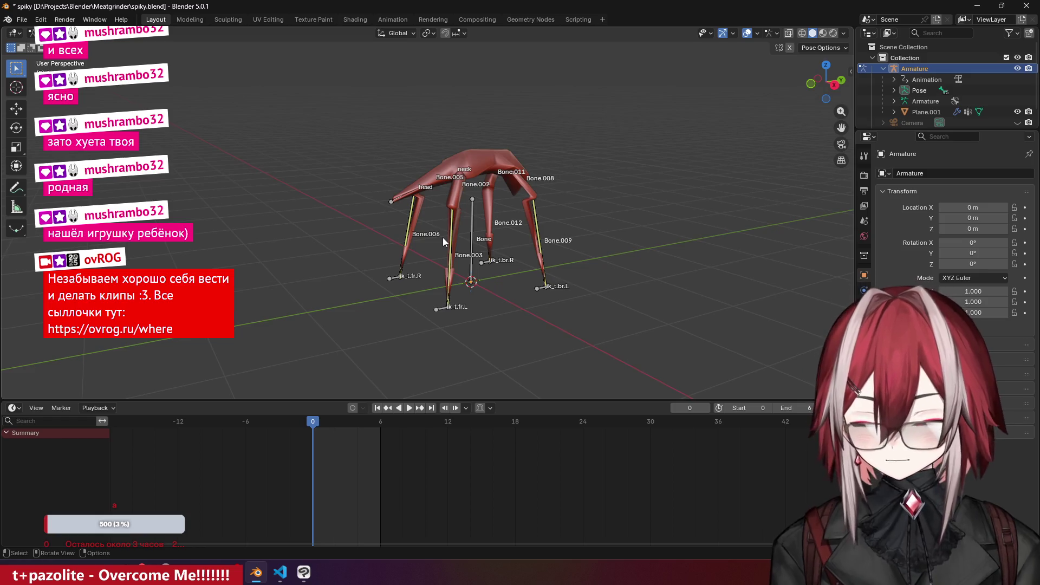
pyautogui.press('KP_3')
pyautogui.scroll(2, 415, 352)
pyautogui.moveTo(376, 425); pyautogui.dragTo(384, 425)
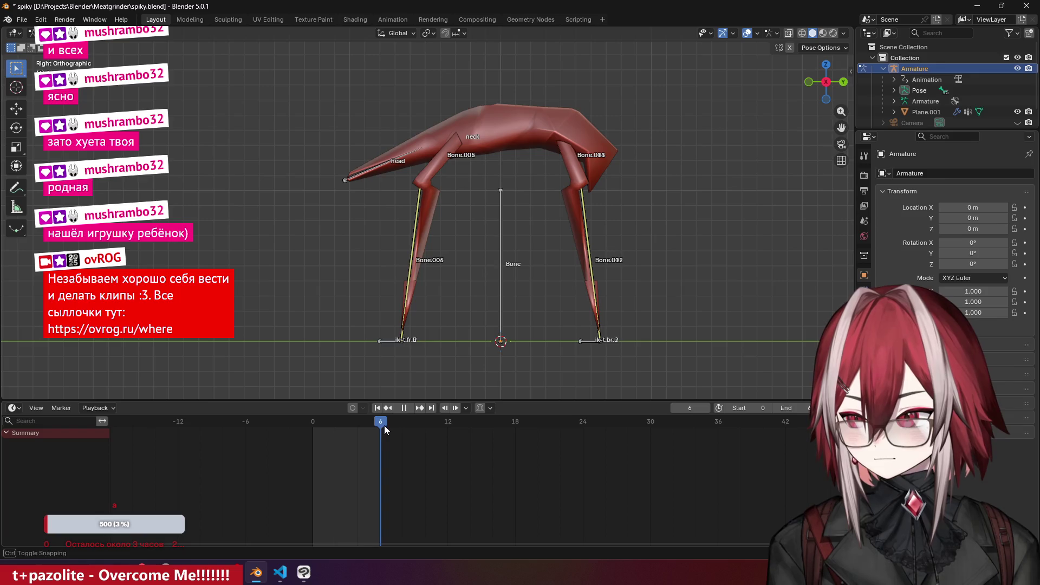
pyautogui.press('r')
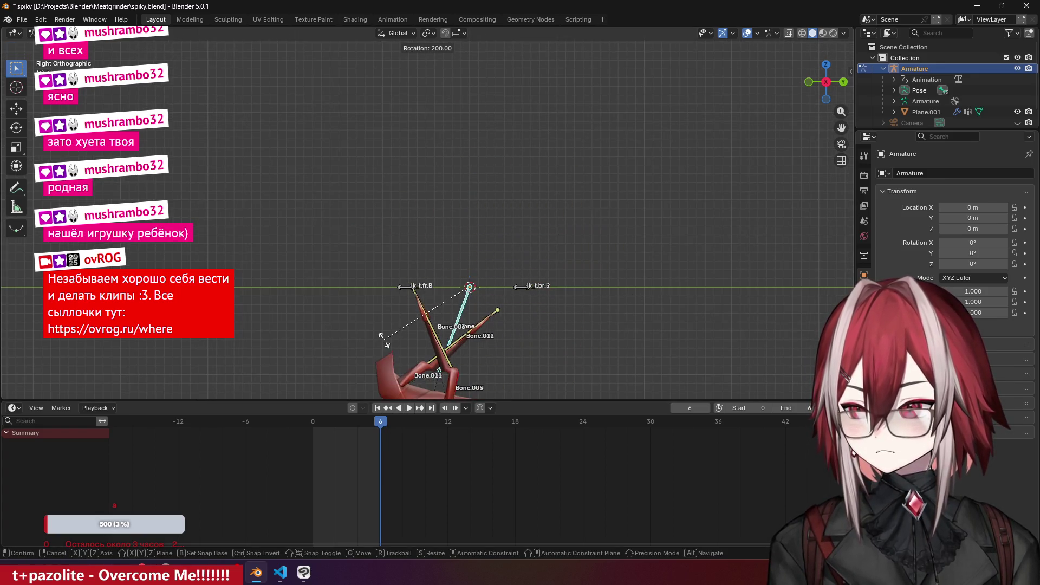
pyautogui.rightClick(398, 352)
pyautogui.moveTo(401, 297); pyautogui.dragTo(416, 321, button='middle')
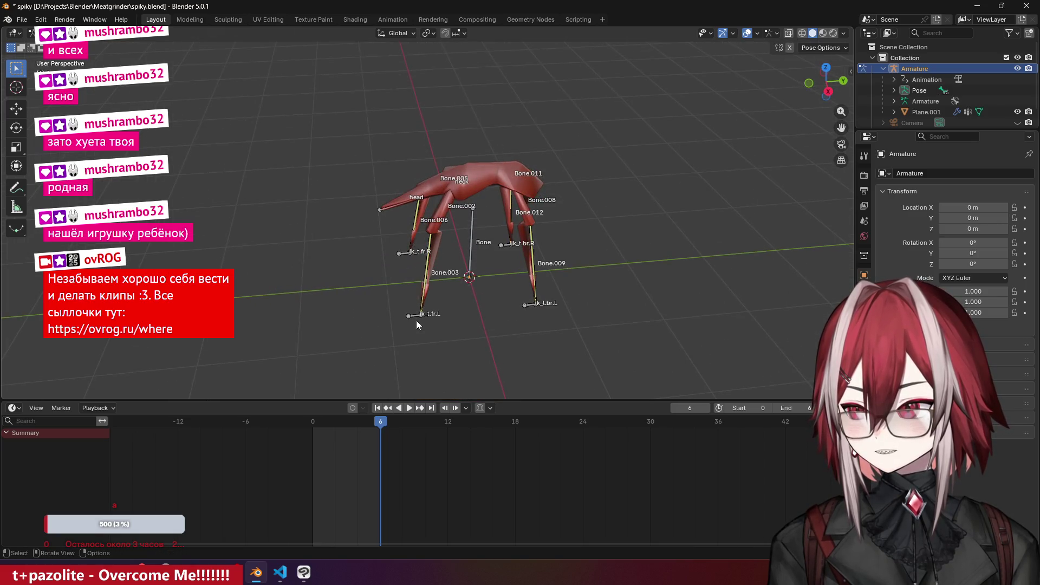
pyautogui.click(416, 317)
pyautogui.keyDown('shift'); pyautogui.click(405, 255); pyautogui.keyUp('shift')
pyautogui.keyDown('shift'); pyautogui.click(523, 298); pyautogui.keyUp('shift')
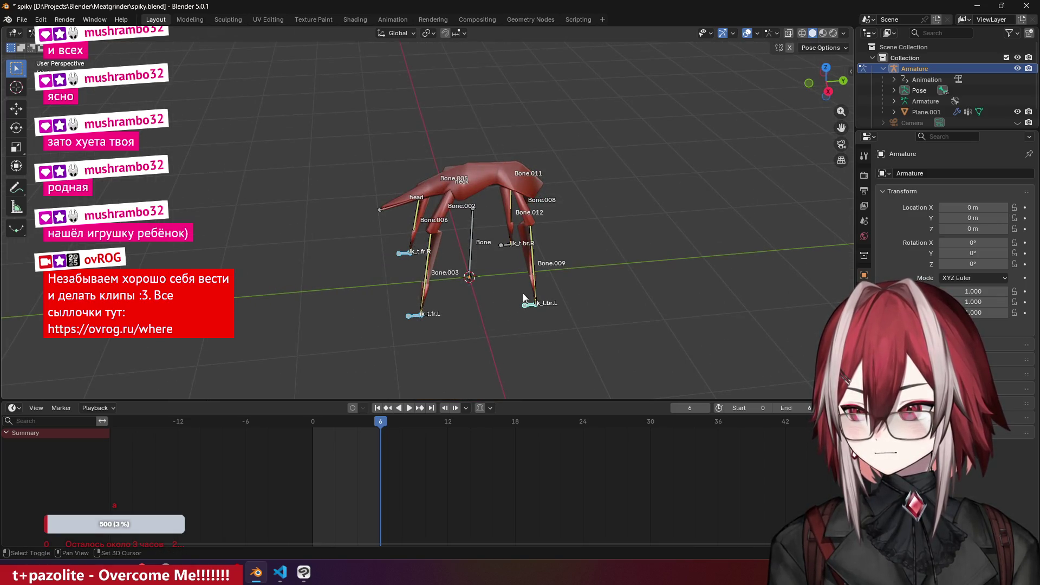
pyautogui.click(472, 245)
pyautogui.press('g')
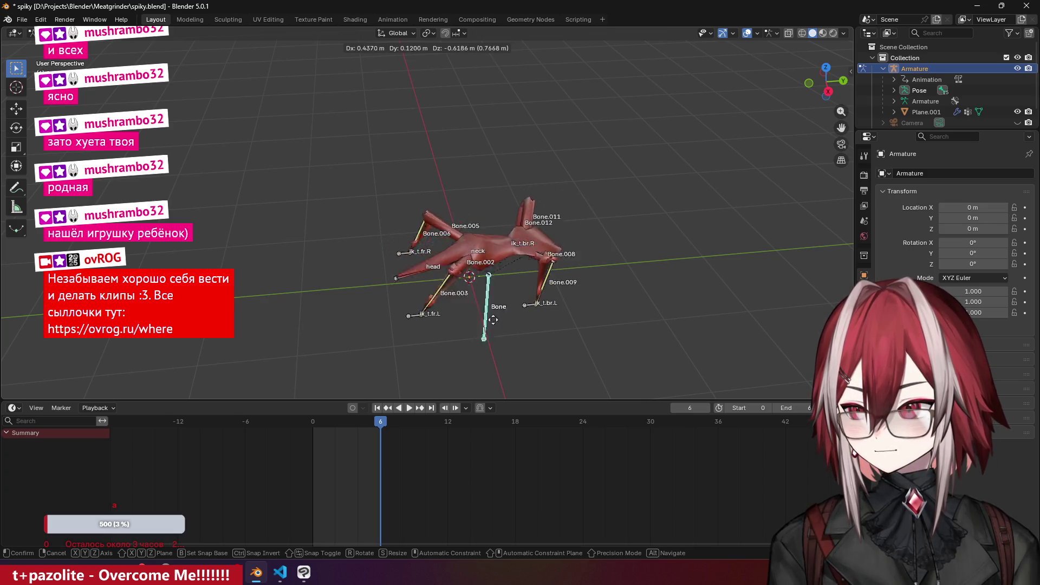
pyautogui.moveTo(493, 319)
pyautogui.mouseDown(button='middle')
pyautogui.moveTo(503, 305)
pyautogui.moveTo(528, 308)
pyautogui.moveTo(522, 274)
pyautogui.mouseUp(button='middle')
pyautogui.press('Escape')
pyautogui.press('KP_3')
pyautogui.press('g')
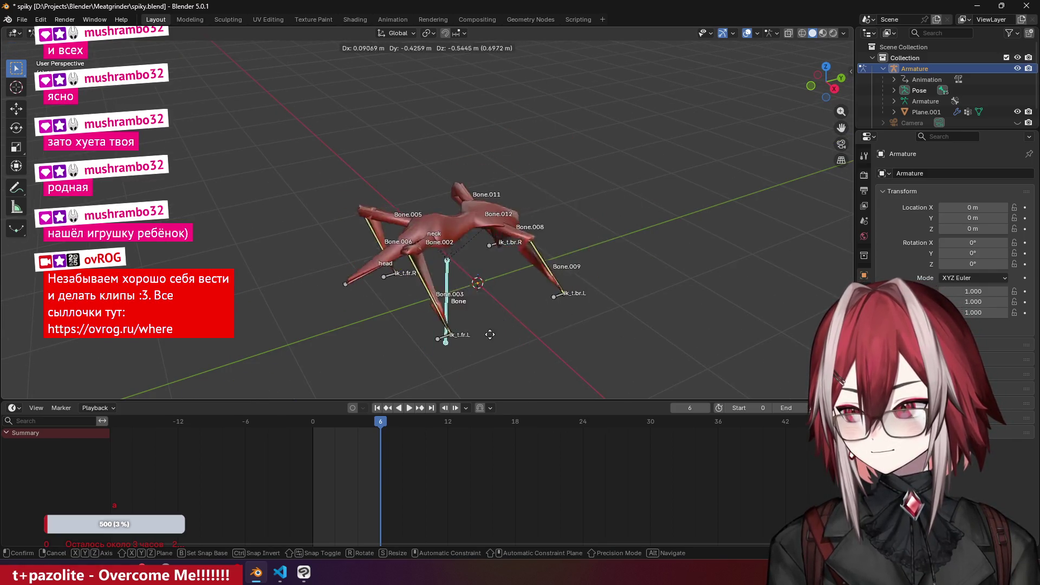
pyautogui.press('Escape')
pyautogui.click(748, 33)
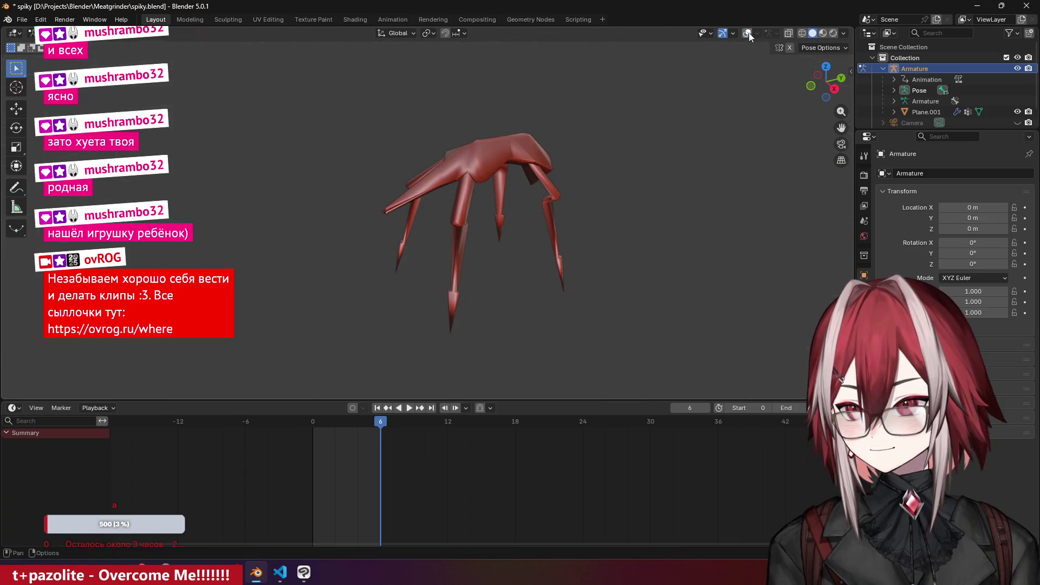
pyautogui.press('g')
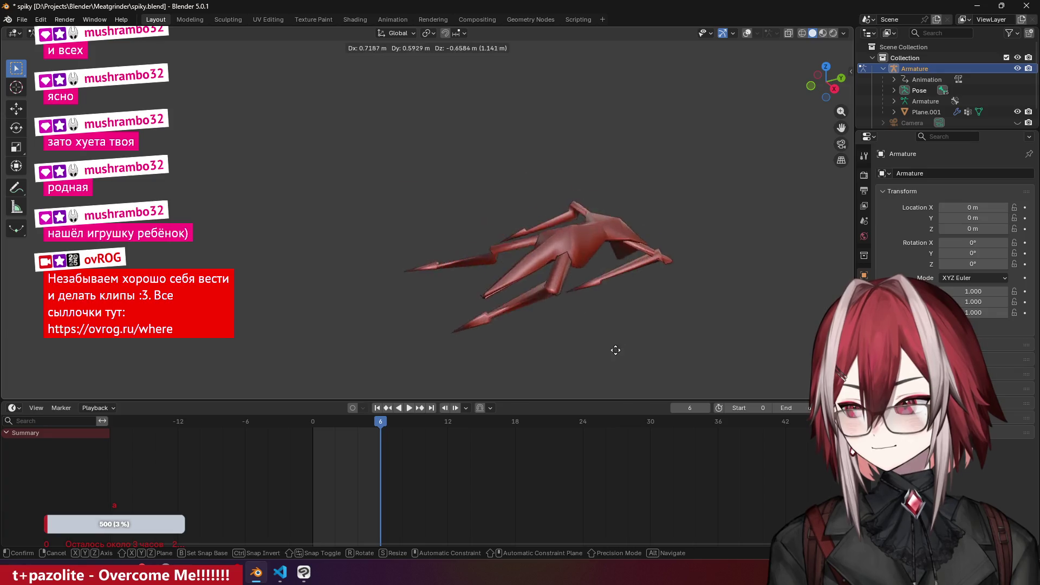
pyautogui.press('Escape')
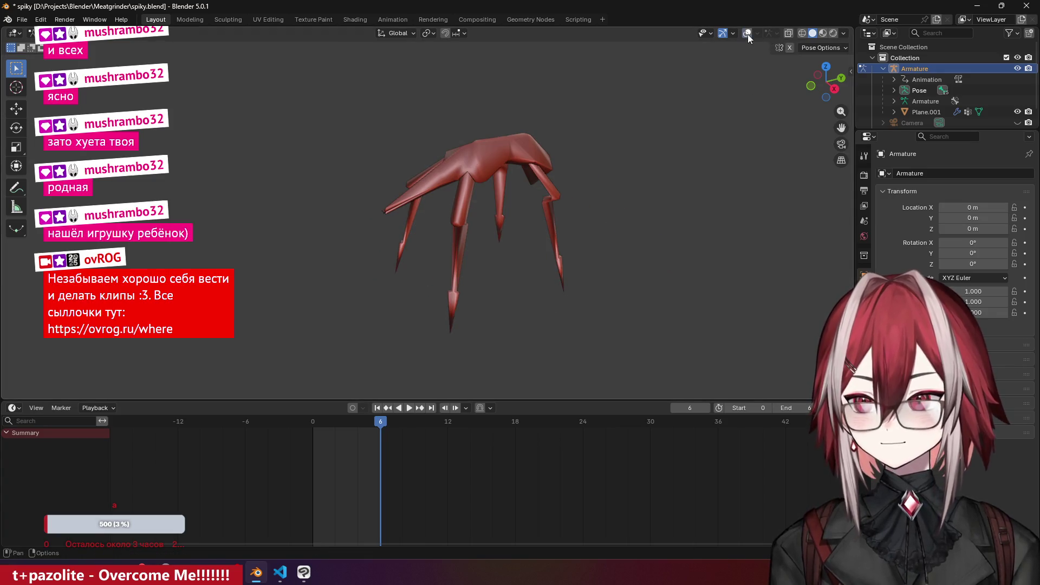
pyautogui.click(747, 34)
pyautogui.moveTo(566, 209)
pyautogui.mouseDown(button='middle')
pyautogui.moveTo(453, 220)
pyautogui.moveTo(483, 211)
pyautogui.mouseUp(button='middle')
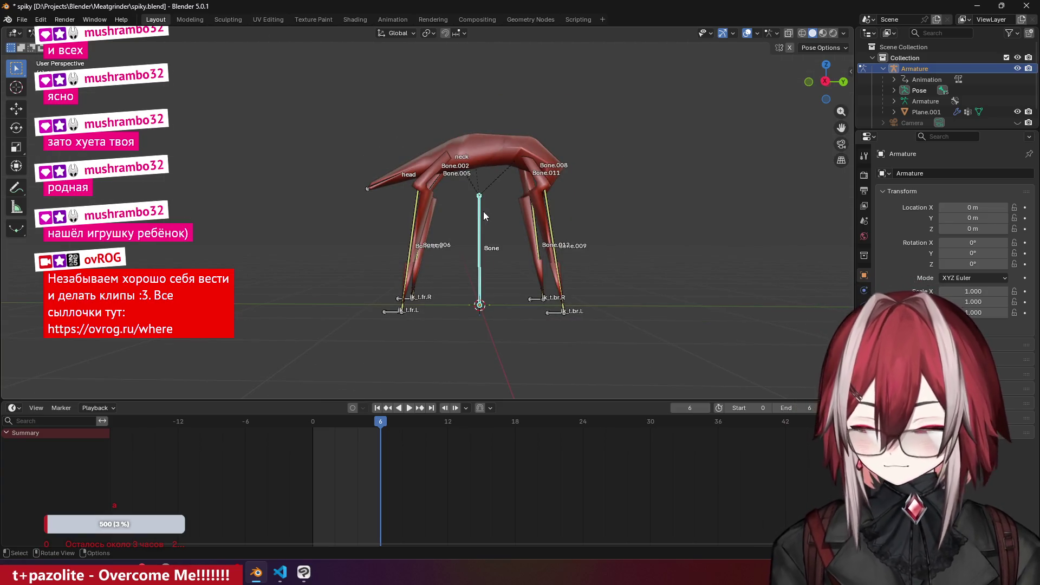
# - Select the four IK foot bones and keyframe them at frame 0
pyautogui.press('KP_3')
pyautogui.click(401, 298)
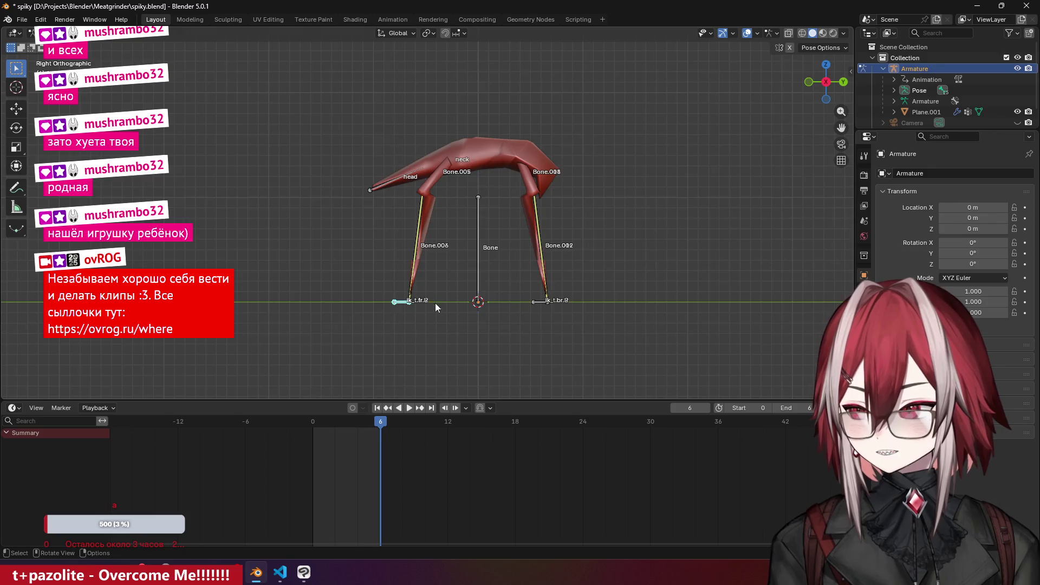
pyautogui.moveTo(435, 303); pyautogui.dragTo(394, 293, button='middle')
pyautogui.keyDown('shift'); pyautogui.click(394, 286); pyautogui.keyUp('shift')
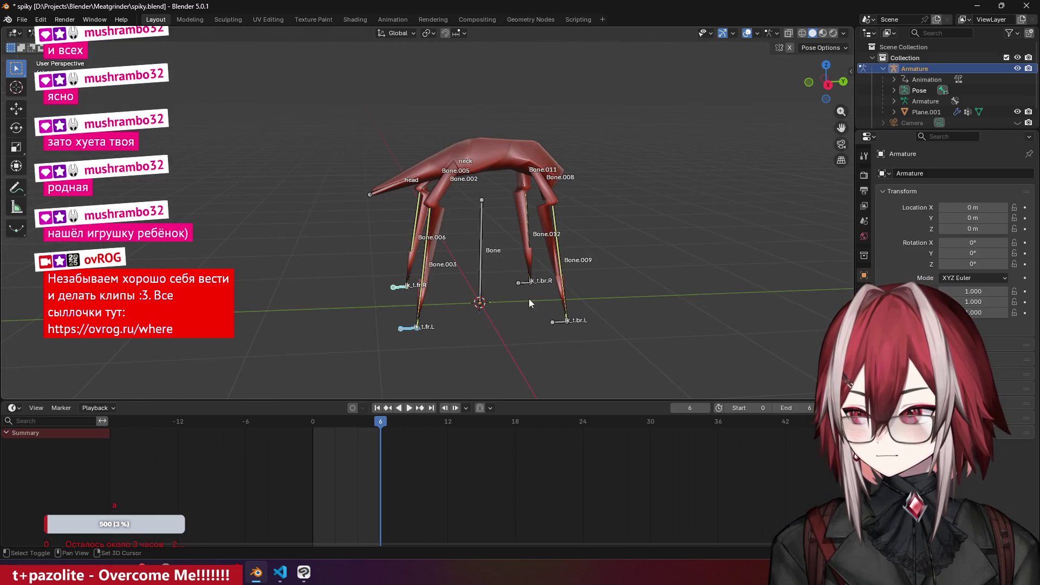
pyautogui.keyDown('shift'); pyautogui.click(520, 283); pyautogui.keyUp('shift')
pyautogui.keyDown('shift'); pyautogui.click(553, 322); pyautogui.keyUp('shift')
pyautogui.keyDown('shift'); pyautogui.click(557, 323); pyautogui.keyUp('shift')
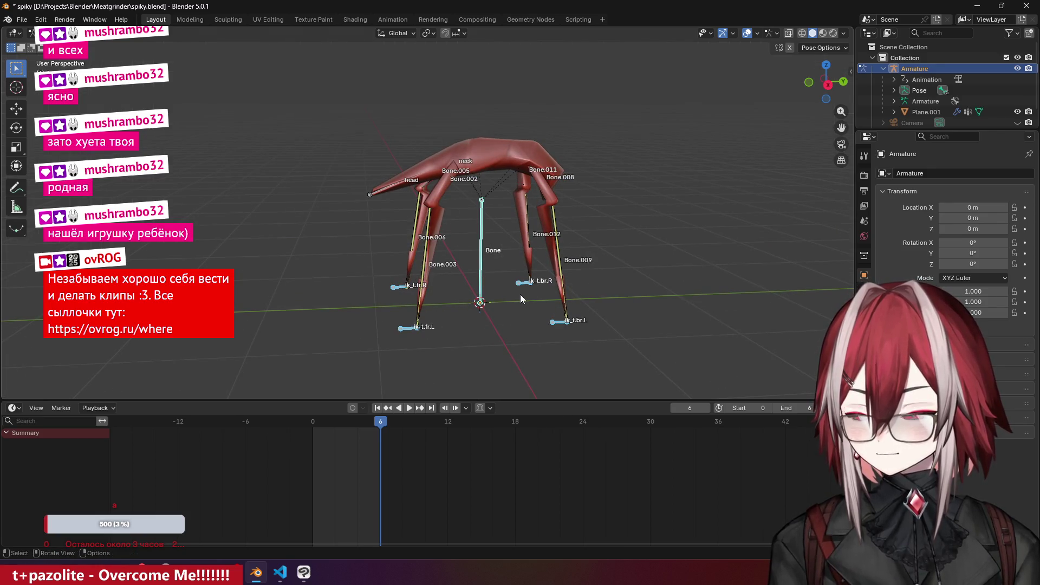
pyautogui.press('KP_3')
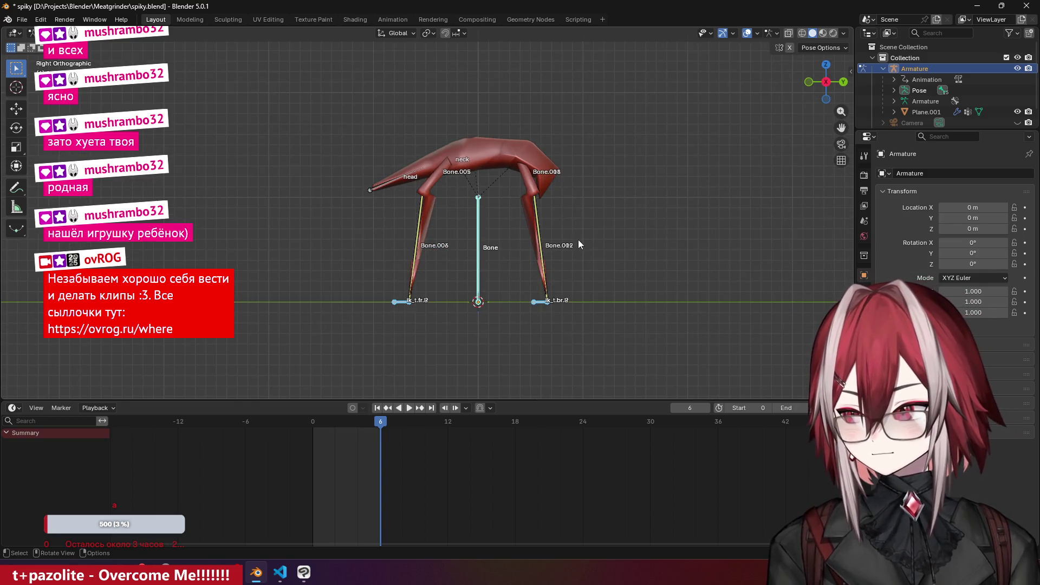
pyautogui.moveTo(367, 428); pyautogui.dragTo(311, 431)
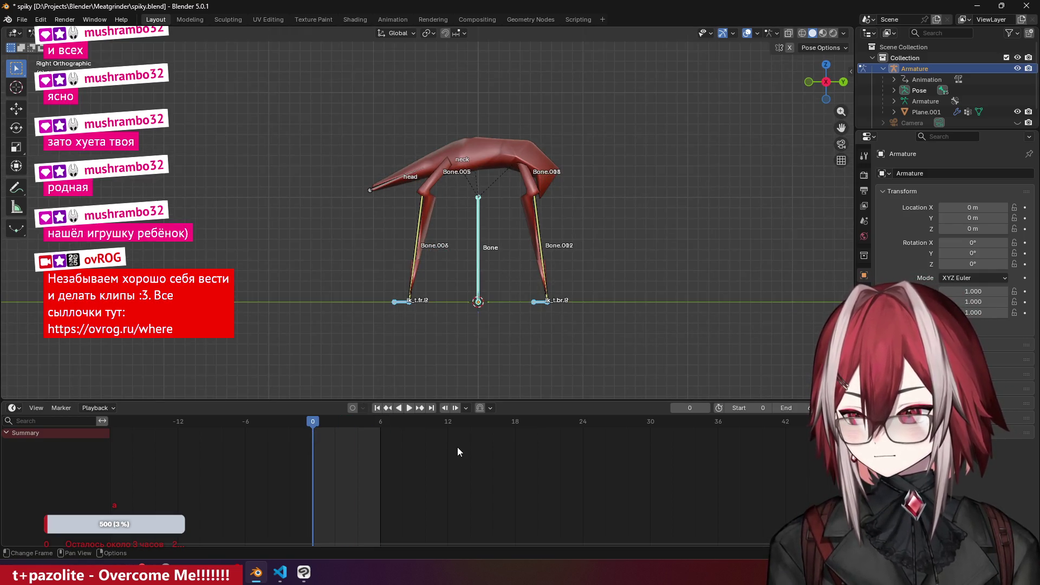
pyautogui.press('i')
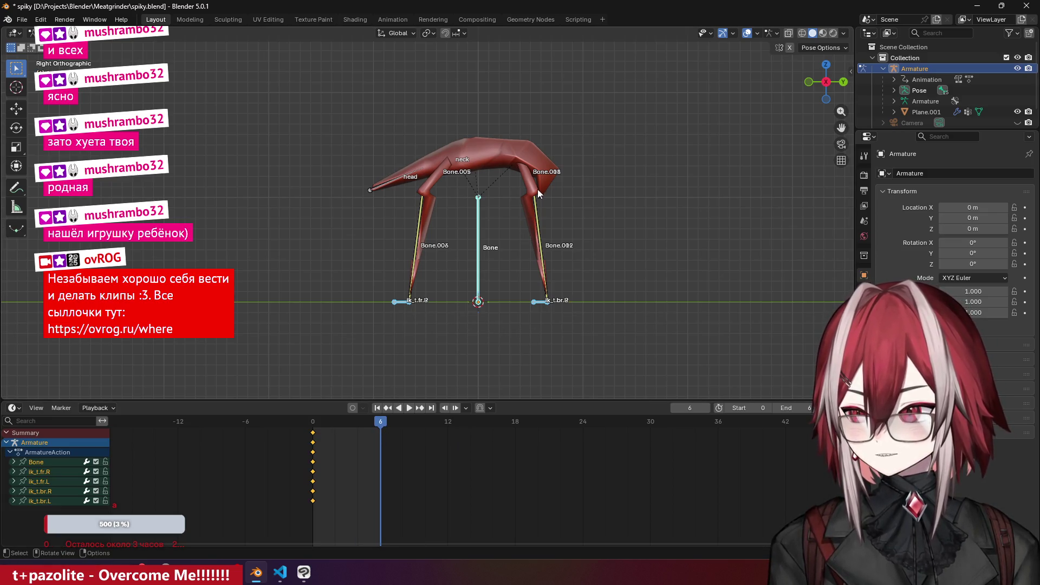
# - At frame 6, flip the spider 180° upside down, raise it, and keyframe the pose
pyautogui.press('r')
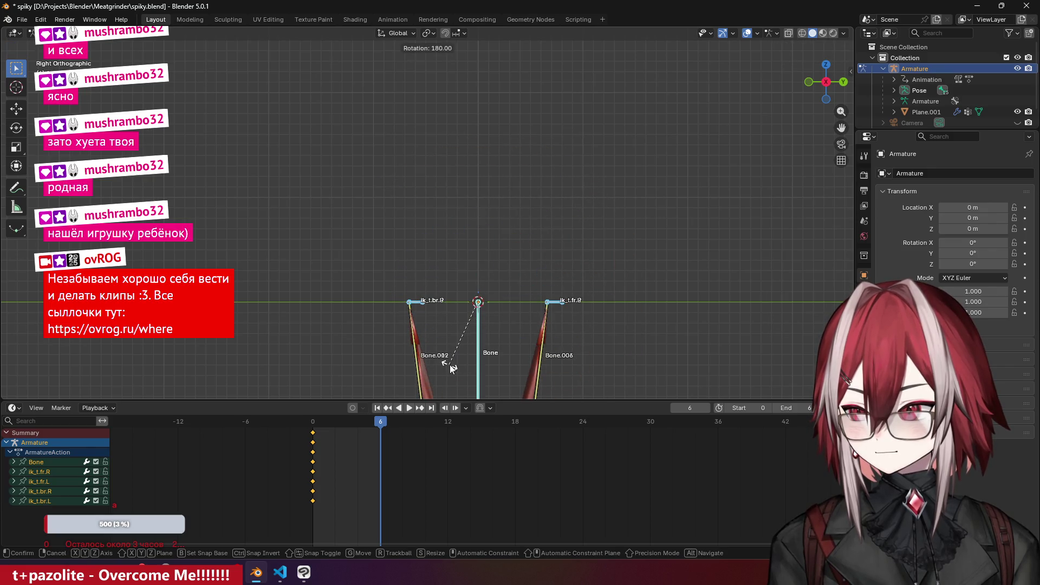
pyautogui.click(491, 314)
pyautogui.press('g')
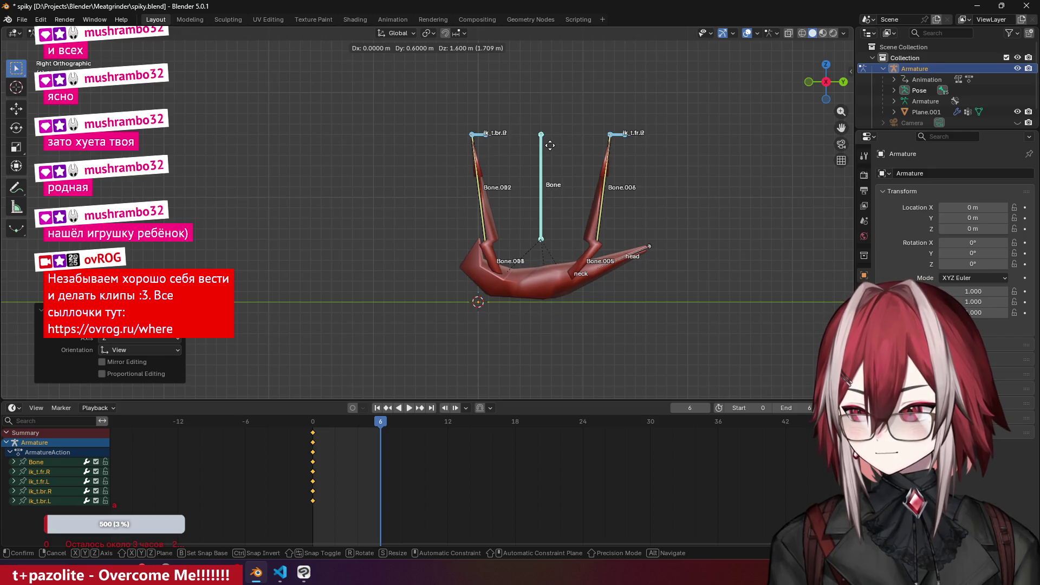
pyautogui.click(552, 157)
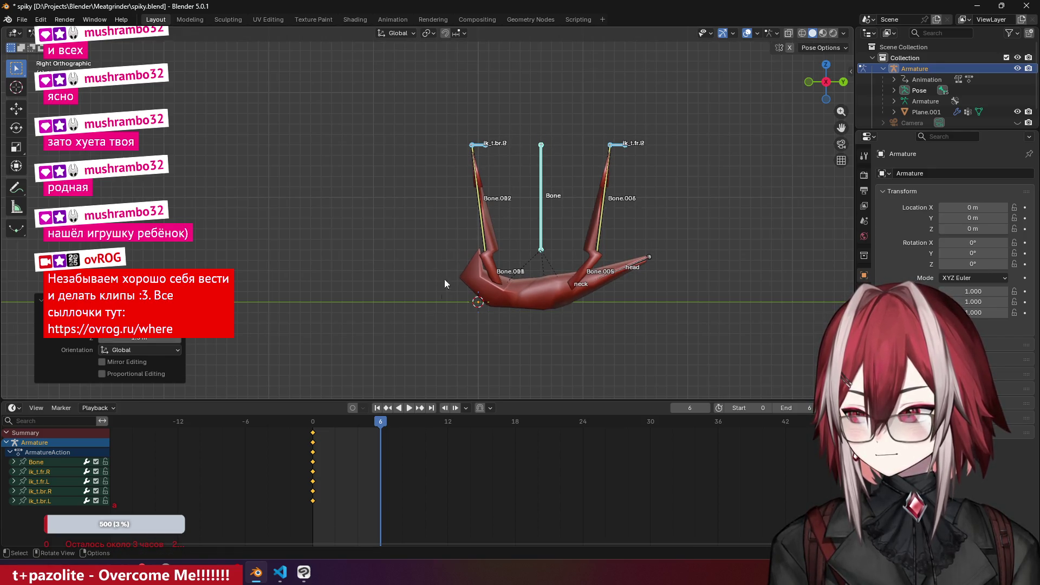
pyautogui.press('i')
# - Play back the 0–6 flip animation from the top view with overlays hidden
pyautogui.click(426, 234)
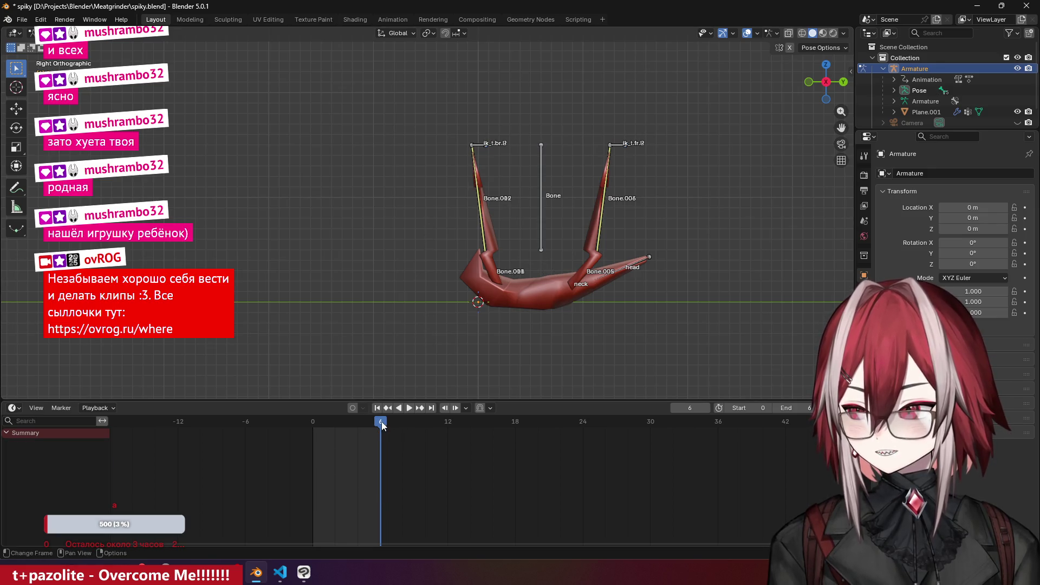
pyautogui.moveTo(381, 425)
pyautogui.mouseDown()
pyautogui.moveTo(290, 422)
pyautogui.moveTo(393, 429)
pyautogui.moveTo(317, 436)
pyautogui.mouseUp()
pyautogui.press('KP_7')
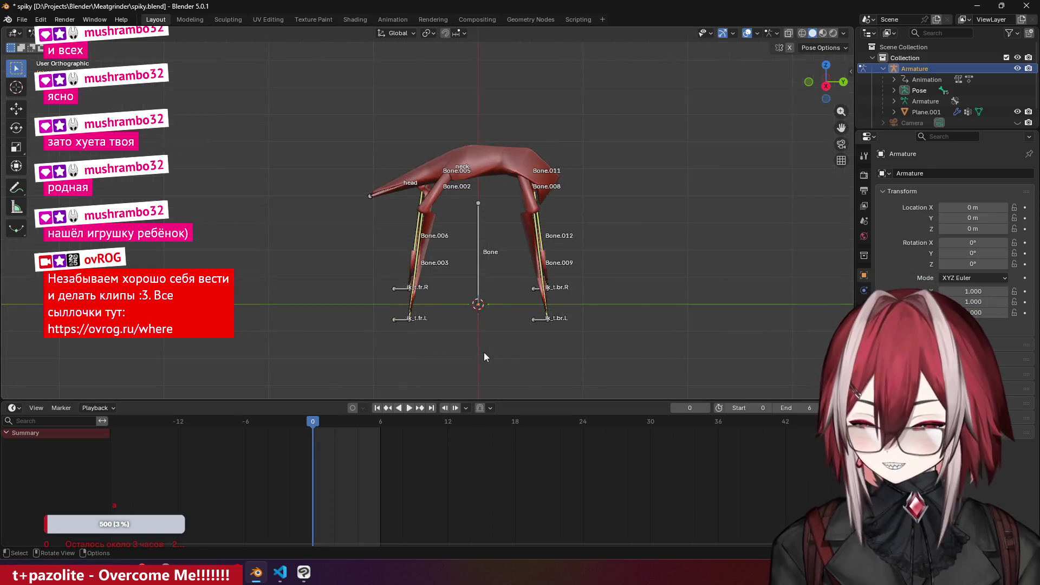
pyautogui.press('space')
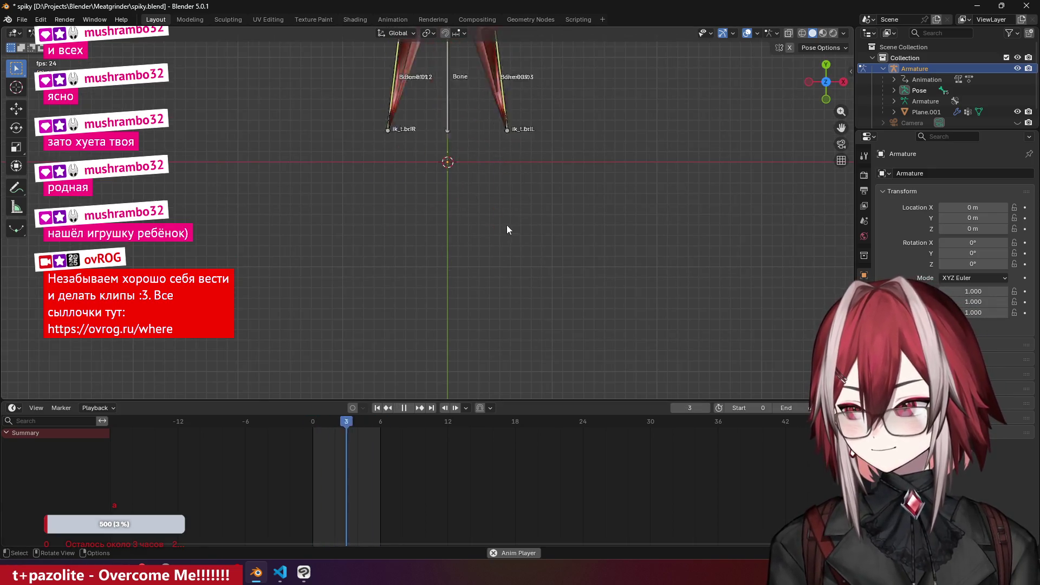
pyautogui.moveTo(505, 232)
pyautogui.mouseDown(button='middle')
pyautogui.moveTo(487, 267)
pyautogui.moveTo(421, 125)
pyautogui.moveTo(410, 128)
pyautogui.moveTo(428, 122)
pyautogui.mouseUp(button='middle')
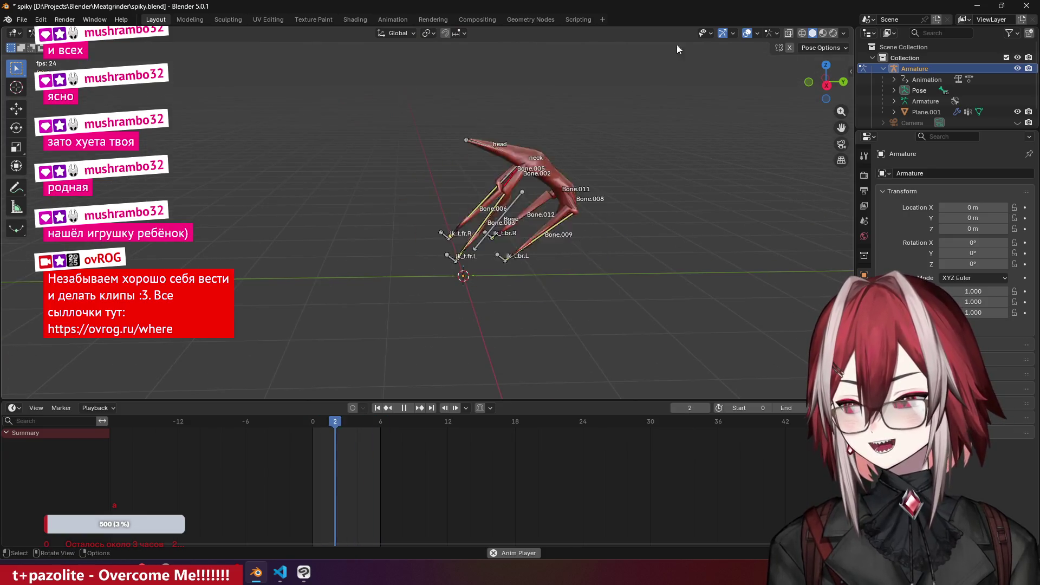
pyautogui.click(746, 32)
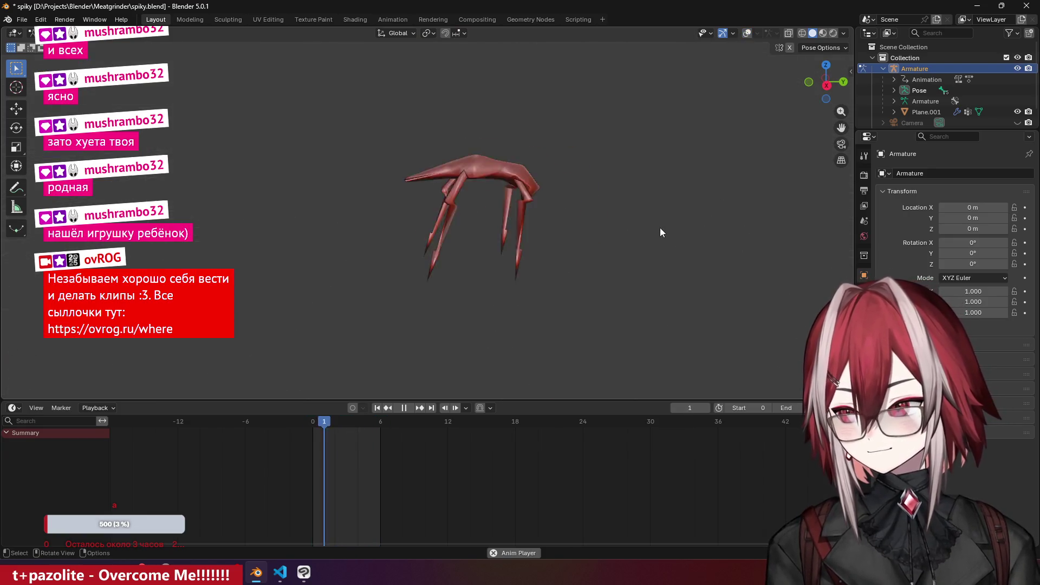
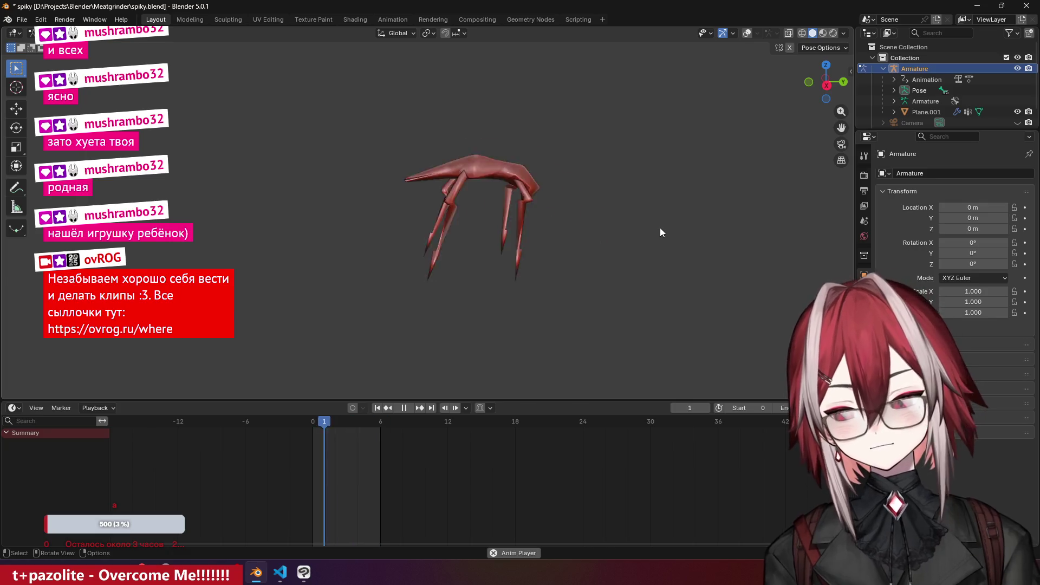
# - Watch the death animation through the camera, then stop on the collapsed pose at frame 6
pyautogui.press('KP_0')
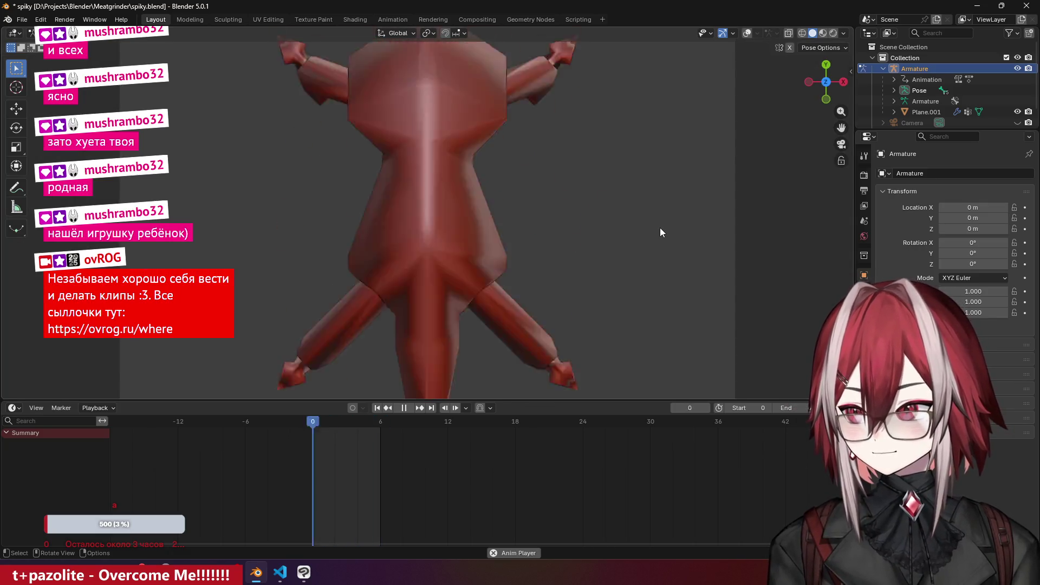
pyautogui.press('Home')
pyautogui.scroll(-1, 657, 226)
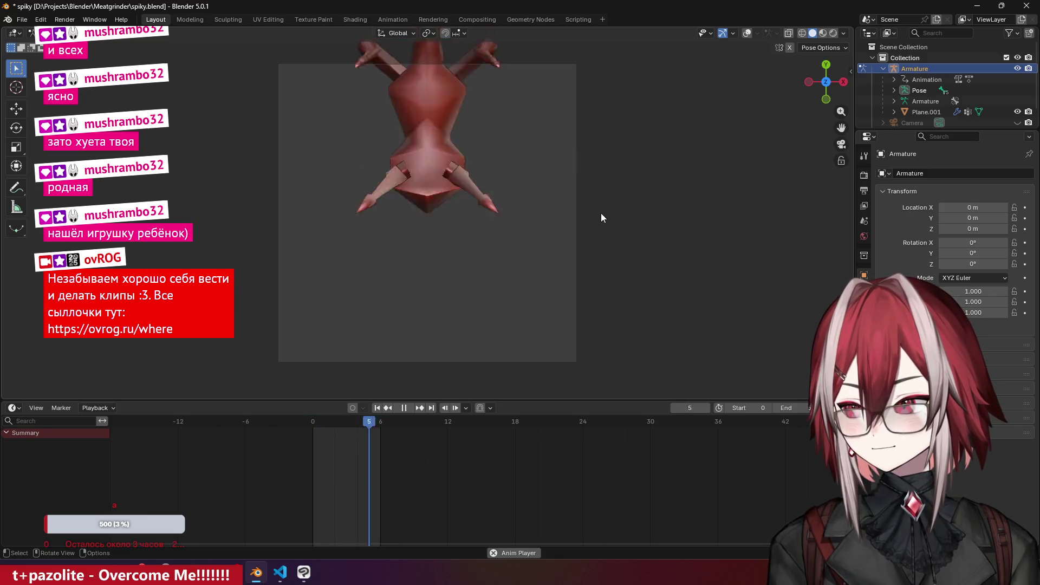
pyautogui.moveTo(597, 168)
pyautogui.keyDown('shift'); pyautogui.mouseDown(button='middle')
pyautogui.moveTo(638, 229)
pyautogui.moveTo(478, 208)
pyautogui.mouseUp(button='middle'); pyautogui.keyUp('shift')
pyautogui.press('space')
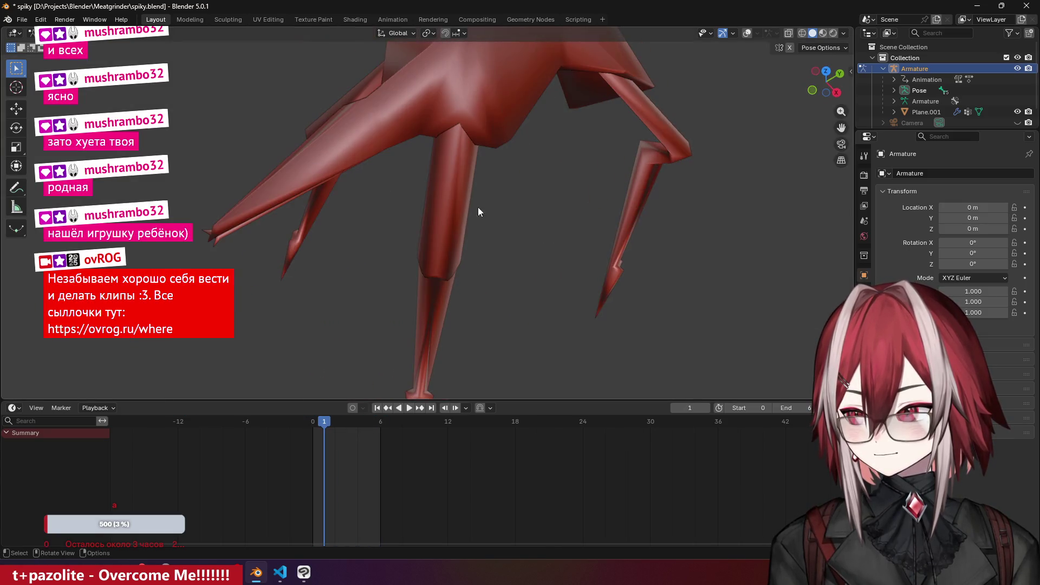
pyautogui.moveTo(316, 428); pyautogui.dragTo(381, 423)
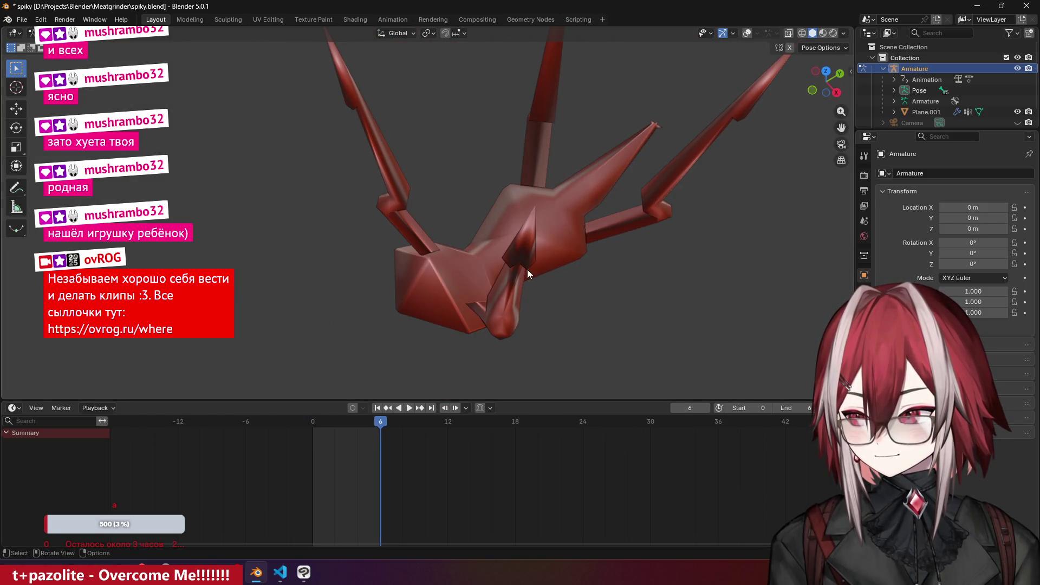
pyautogui.press('KP_0')
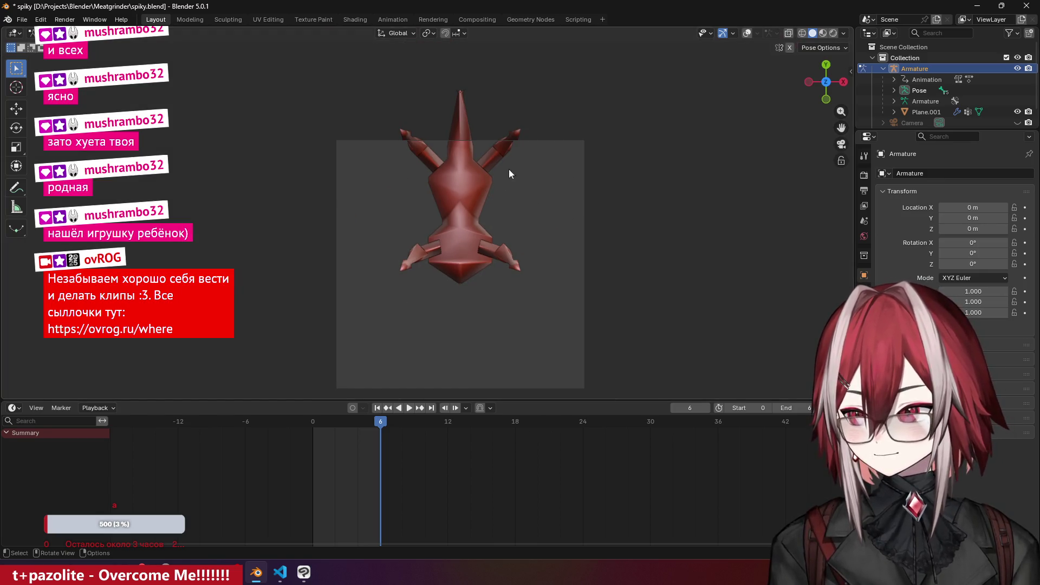
pyautogui.moveTo(519, 175)
pyautogui.mouseDown(button='middle')
pyautogui.moveTo(411, 81)
pyautogui.moveTo(439, 130)
pyautogui.mouseUp(button='middle')
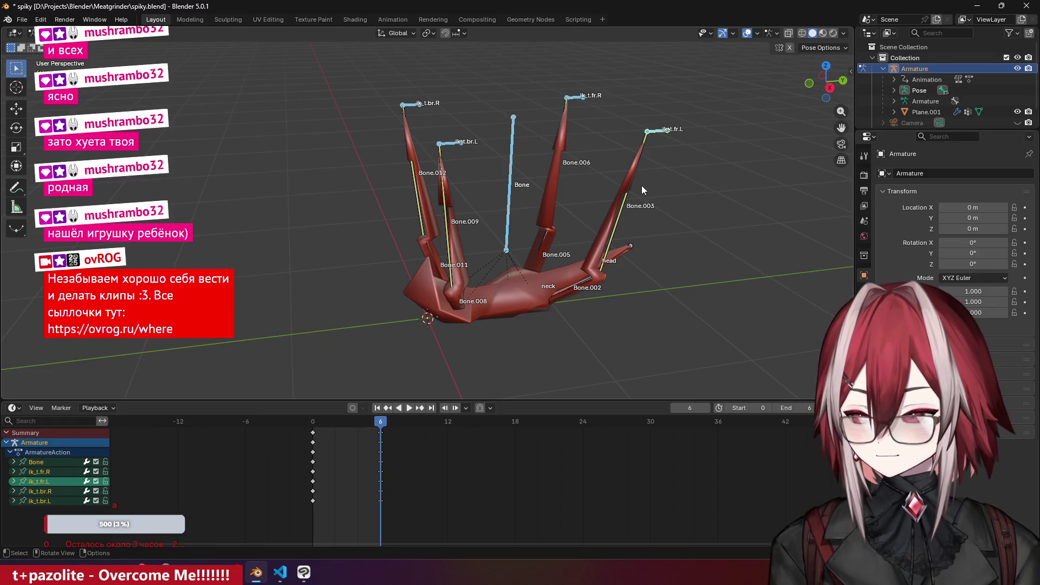
# - Move the whole collapsed rig 0.59 m along Y at frame 6 and replay the animation
pyautogui.press('KP_0')
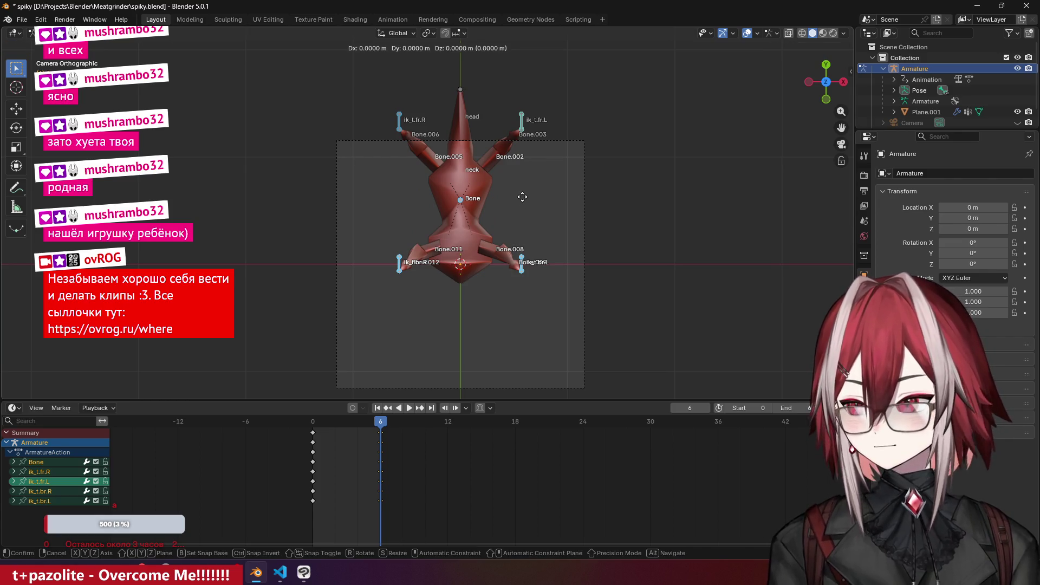
pyautogui.press('g')
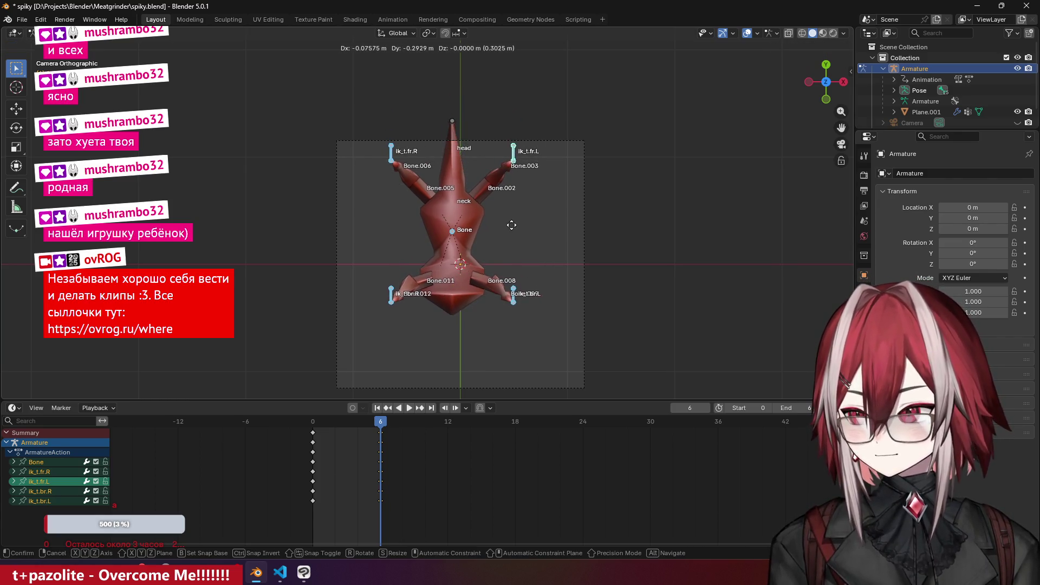
pyautogui.press('y')
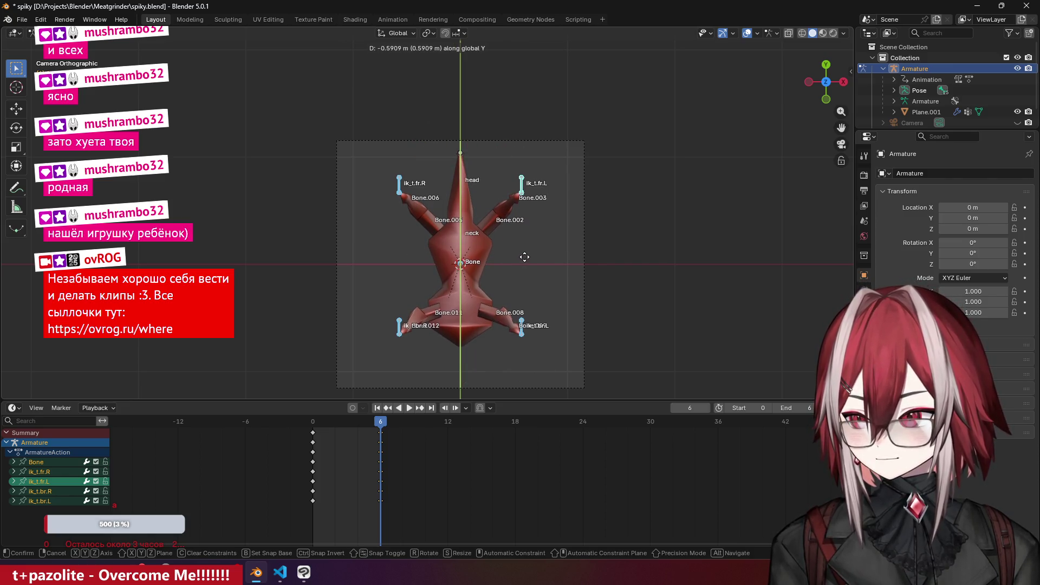
pyautogui.click(531, 257)
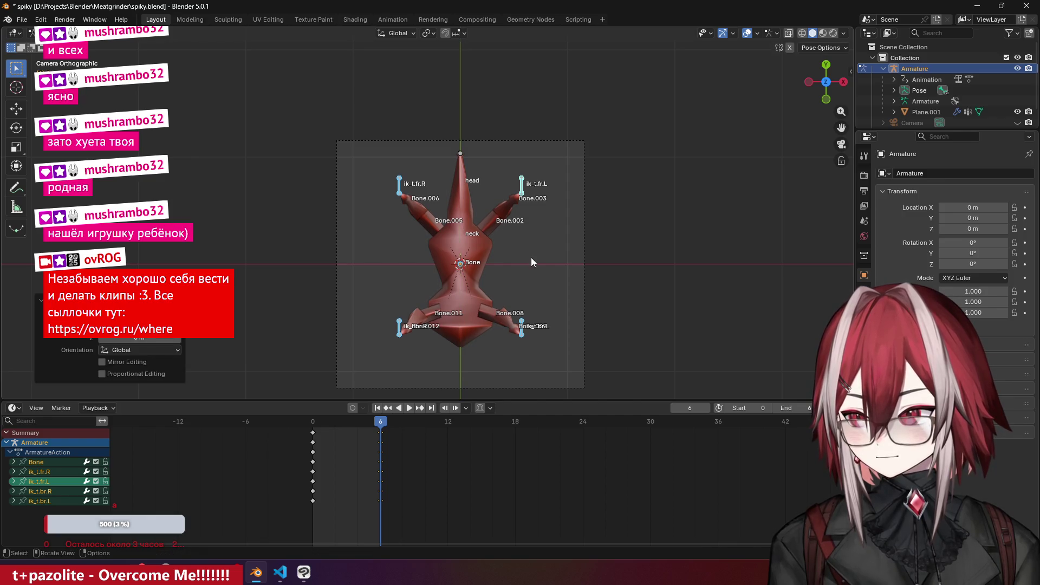
pyautogui.moveTo(531, 258)
pyautogui.mouseDown(button='middle')
pyautogui.moveTo(537, 230)
pyautogui.moveTo(432, 131)
pyautogui.moveTo(405, 219)
pyautogui.mouseUp(button='middle')
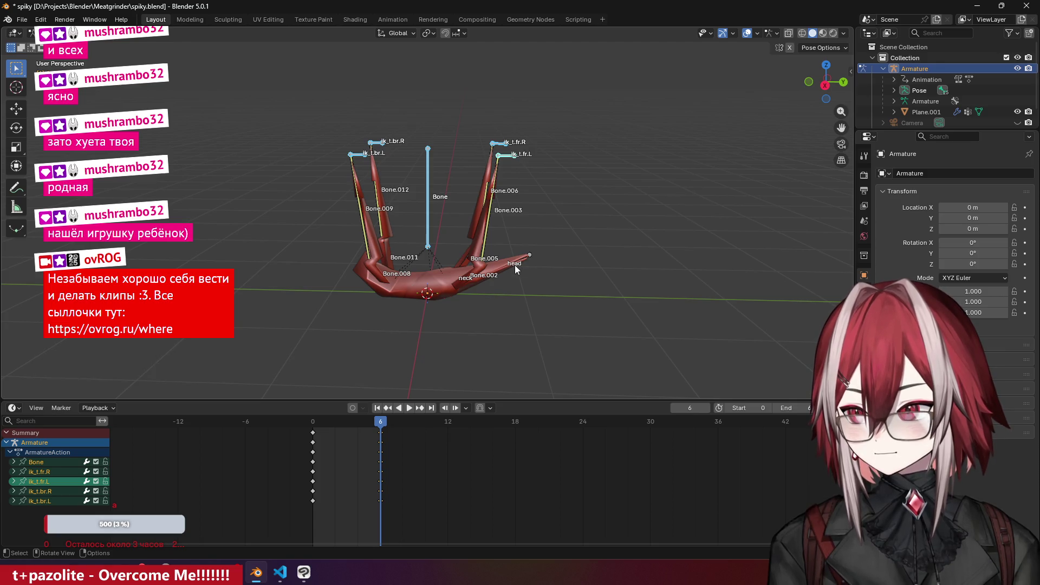
pyautogui.hotkey('ctrl', 'shift', 'space')
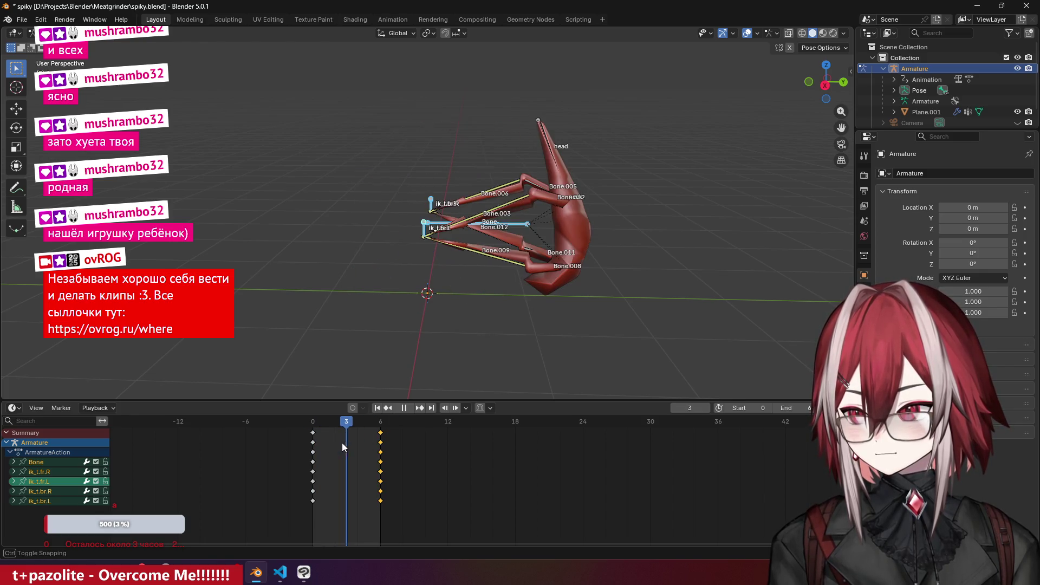
# - Go to frame 3 and switch to a top view of the rig for the in-between pose
pyautogui.click(606, 271)
pyautogui.press('KP_0')
pyautogui.moveTo(357, 428)
pyautogui.mouseDown()
pyautogui.moveTo(317, 428)
pyautogui.moveTo(346, 426)
pyautogui.moveTo(323, 433)
pyautogui.moveTo(343, 440)
pyautogui.mouseUp()
pyautogui.moveTo(515, 281)
pyautogui.mouseDown(button='middle')
pyautogui.moveTo(546, 252)
pyautogui.moveTo(443, 129)
pyautogui.moveTo(521, 237)
pyautogui.mouseUp(button='middle')
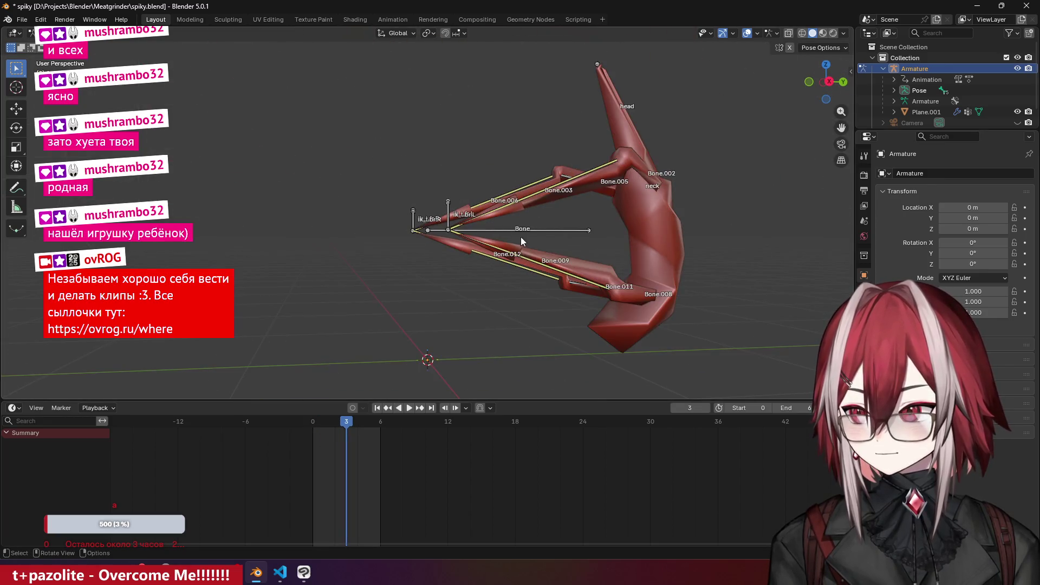
pyautogui.press('KP_3')
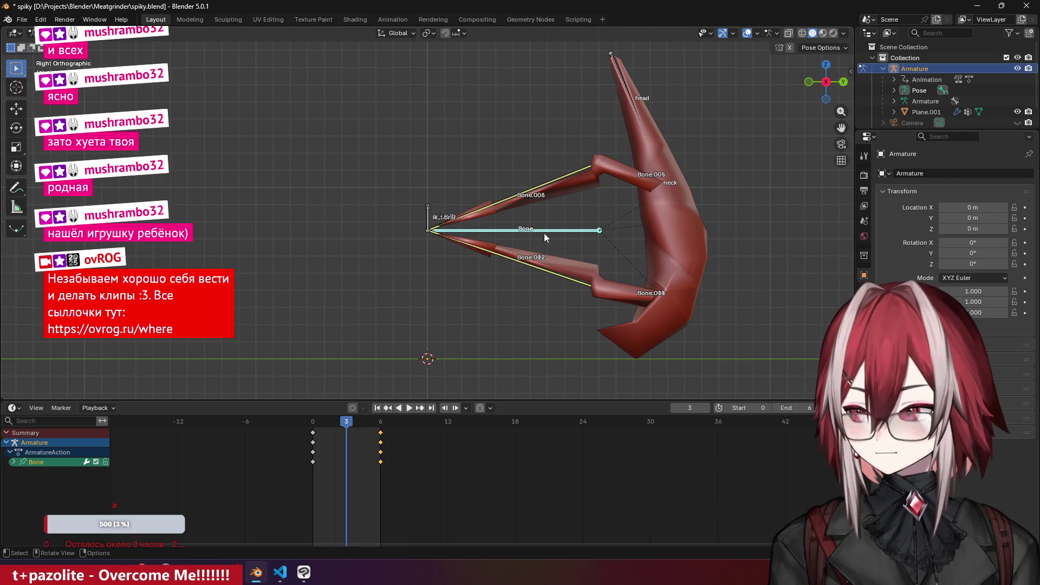
pyautogui.press('g')
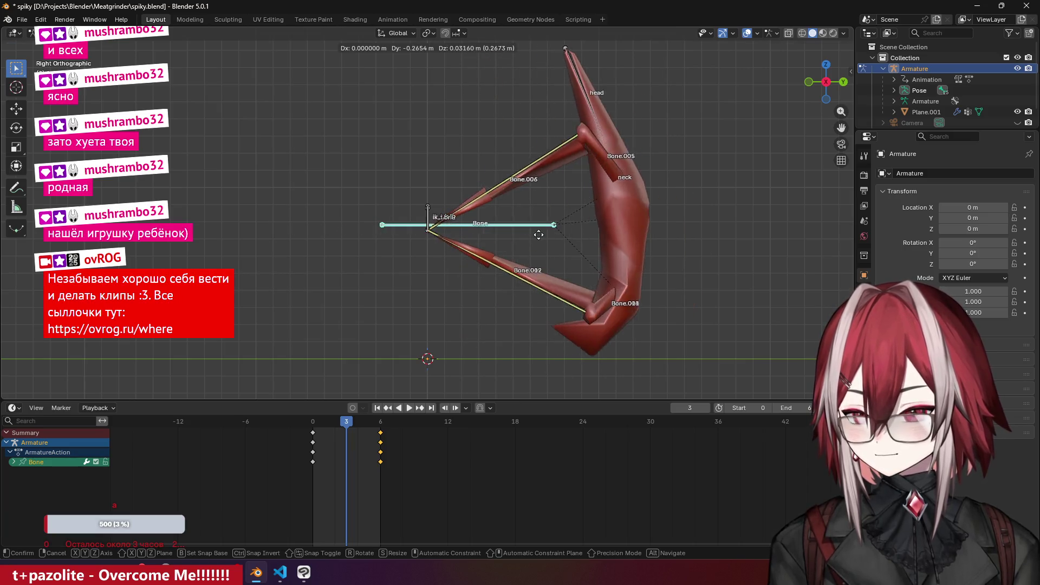
pyautogui.press('Escape')
pyautogui.press('KP_7')
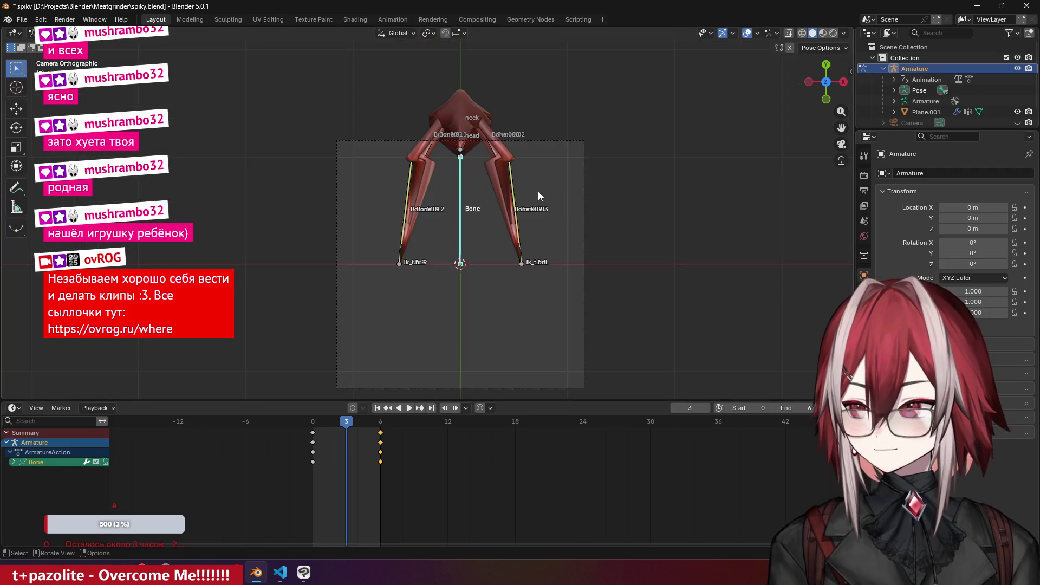
# - Lower the root Bone 0.38 m along Y, keyframe it at frame 3, and preview playback
pyautogui.press('g')
pyautogui.press('y')
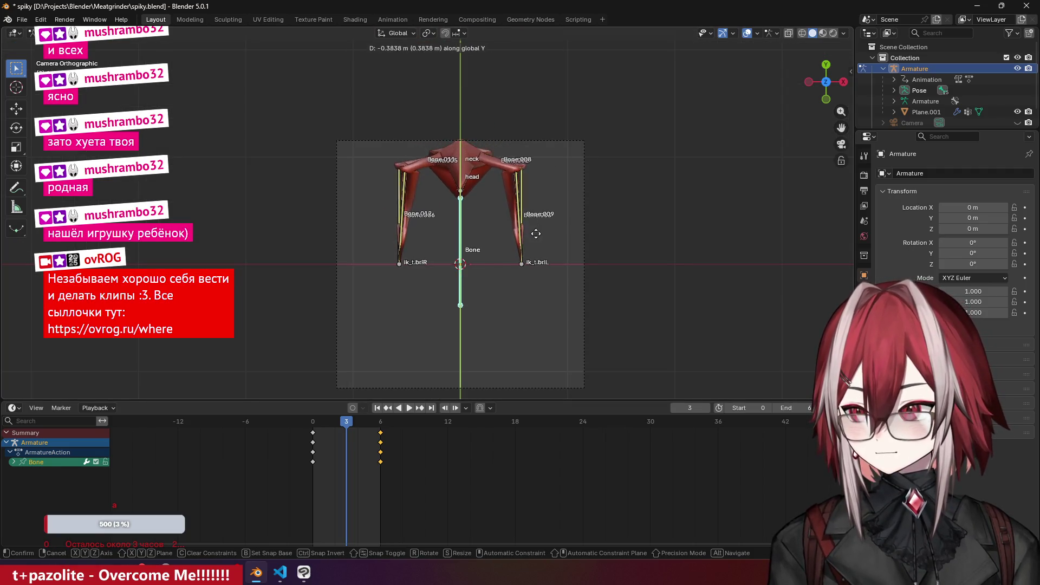
pyautogui.click(535, 242)
pyautogui.moveTo(535, 242)
pyautogui.mouseDown(button='middle')
pyautogui.moveTo(453, 219)
pyautogui.moveTo(385, 154)
pyautogui.moveTo(441, 141)
pyautogui.moveTo(427, 154)
pyautogui.mouseUp(button='middle')
pyautogui.press('i')
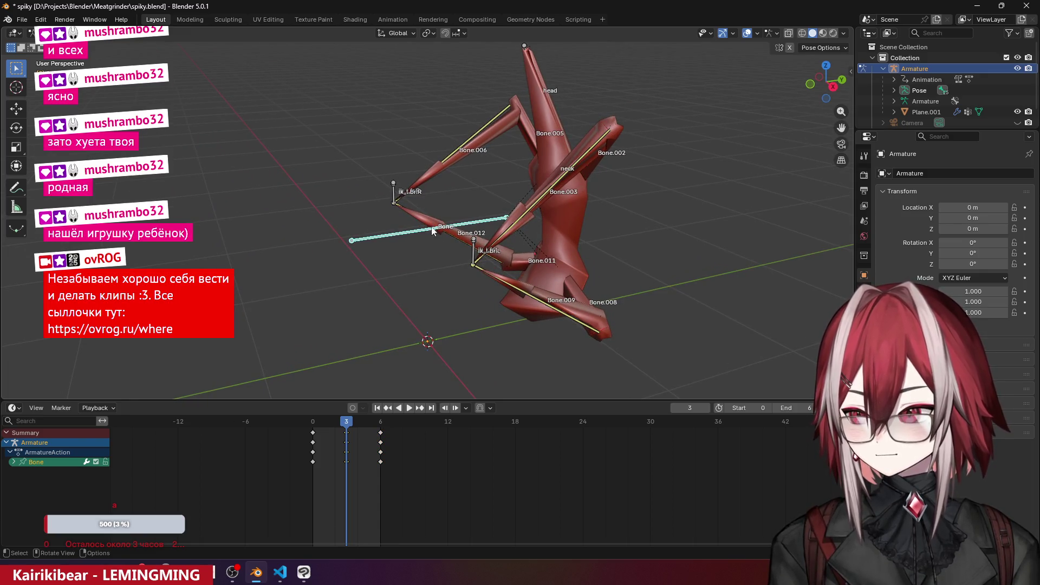
pyautogui.press('KP_0')
pyautogui.press('space')
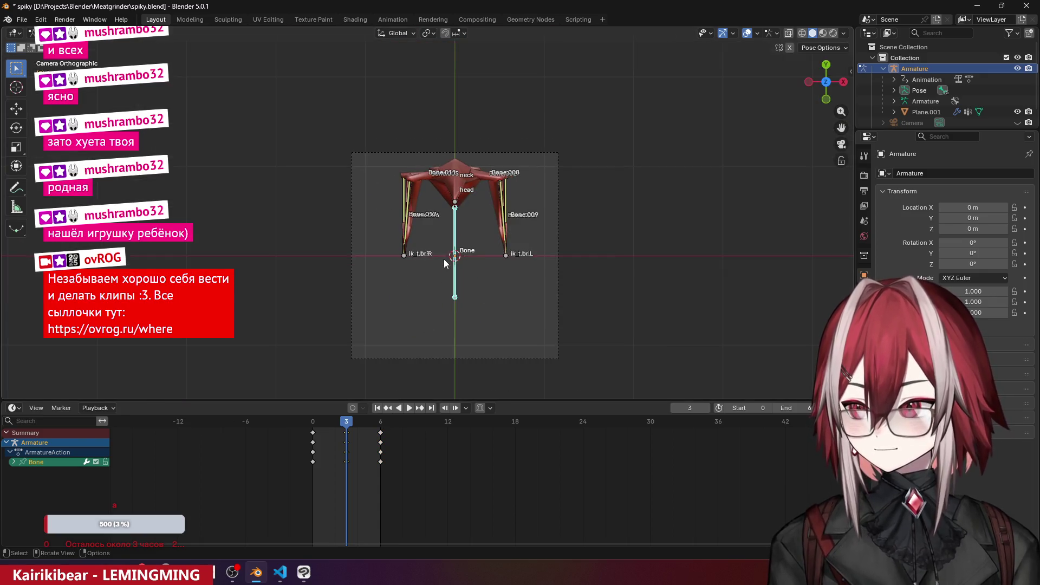
pyautogui.moveTo(444, 259); pyautogui.dragTo(353, 157, button='middle')
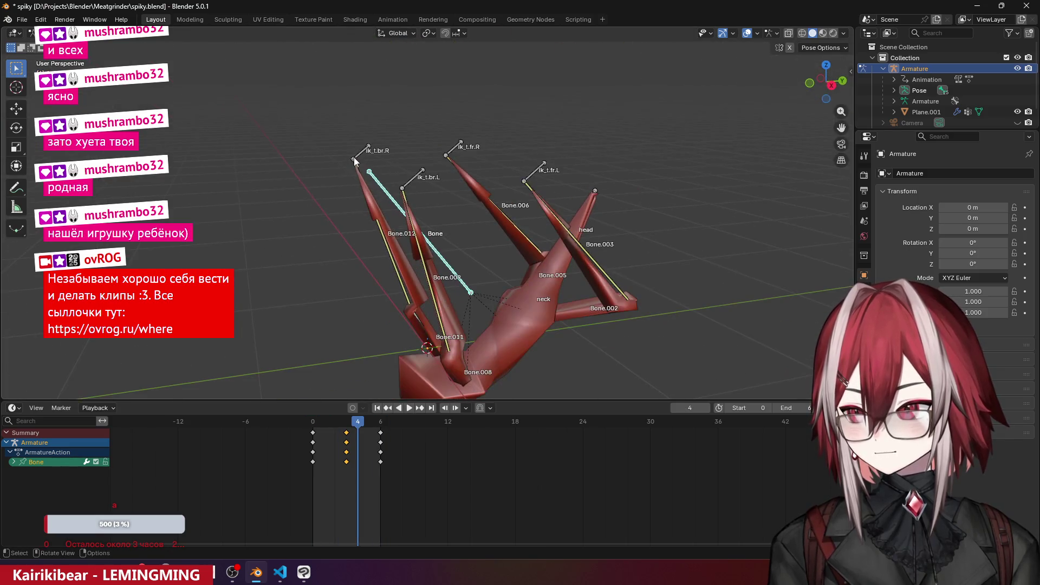
# - At the frame-6 pose, select the four ik_t leg controls and view them through the camera
pyautogui.moveTo(369, 426)
pyautogui.mouseDown()
pyautogui.moveTo(410, 431)
pyautogui.moveTo(382, 428)
pyautogui.mouseUp()
pyautogui.moveTo(477, 304)
pyautogui.mouseDown(button='middle')
pyautogui.moveTo(571, 277)
pyautogui.moveTo(537, 178)
pyautogui.mouseUp(button='middle')
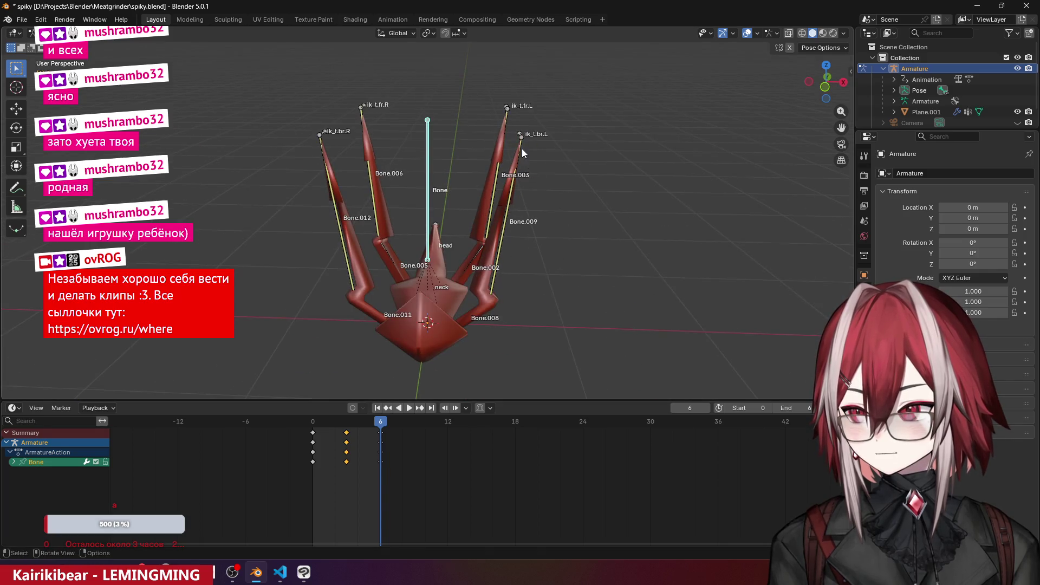
pyautogui.click(521, 135)
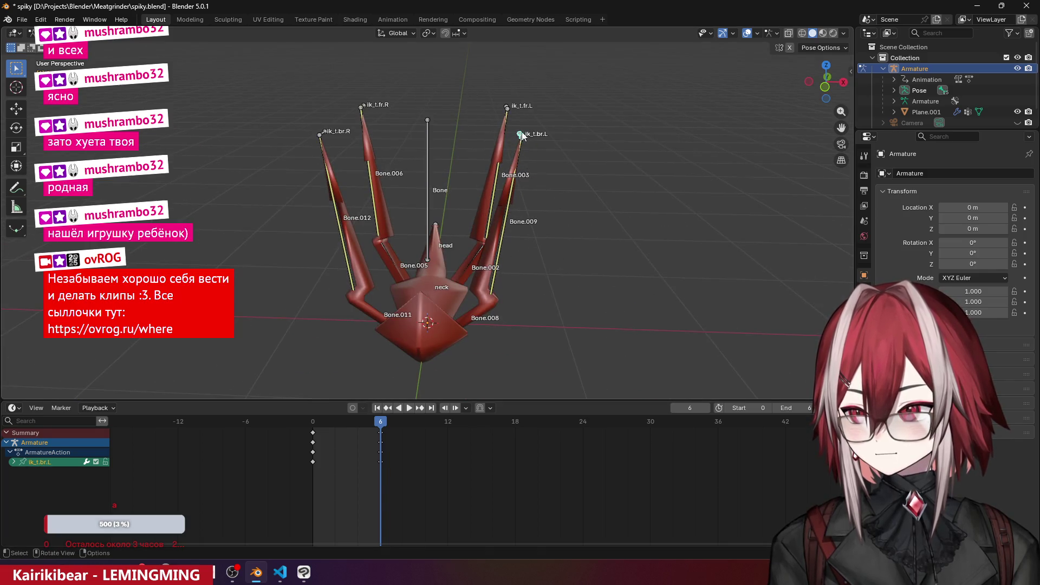
pyautogui.click(508, 106)
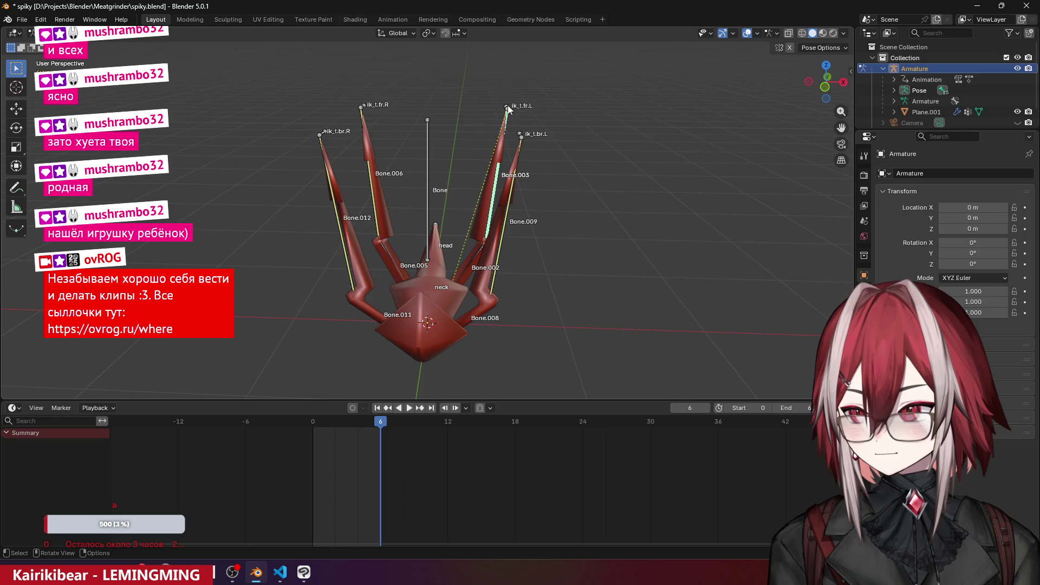
pyautogui.keyDown('shift'); pyautogui.click(521, 133); pyautogui.keyUp('shift')
pyautogui.click(362, 106)
pyautogui.moveTo(362, 106)
pyautogui.mouseDown(button='middle')
pyautogui.moveTo(349, 134)
pyautogui.moveTo(325, 136)
pyautogui.mouseUp(button='middle')
pyautogui.keyDown('shift'); pyautogui.click(296, 132); pyautogui.keyUp('shift')
pyautogui.keyDown('shift'); pyautogui.click(429, 204); pyautogui.keyUp('shift')
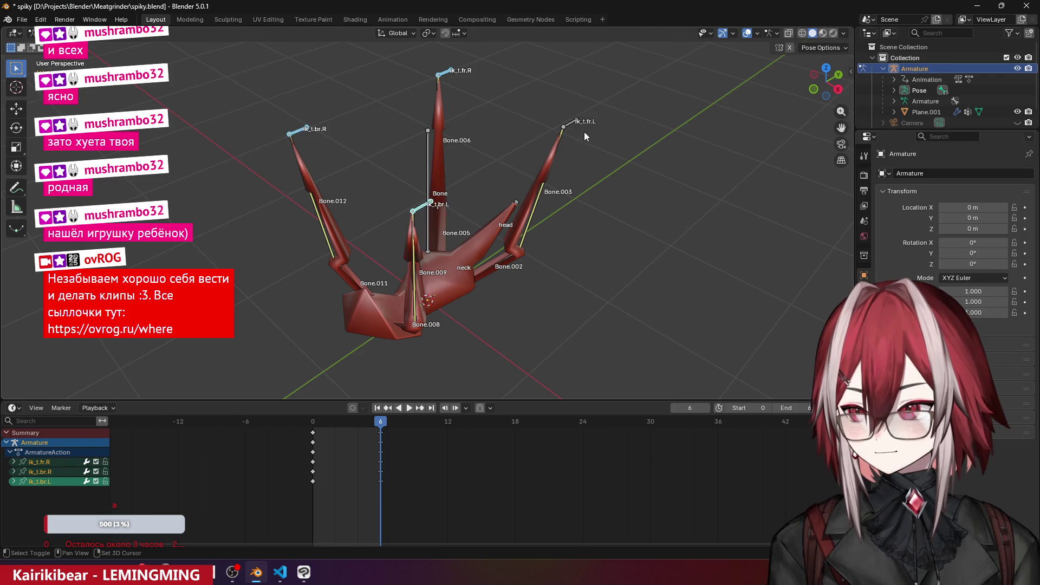
pyautogui.keyDown('shift'); pyautogui.click(575, 121); pyautogui.keyUp('shift')
pyautogui.press('KP_3')
pyautogui.press('KP_1')
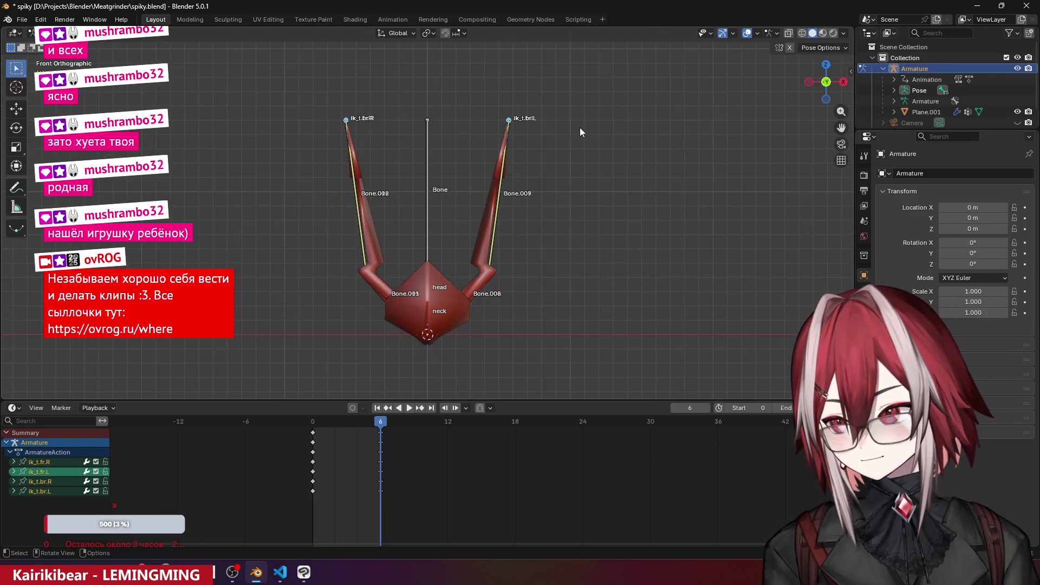
pyautogui.press('KP_7')
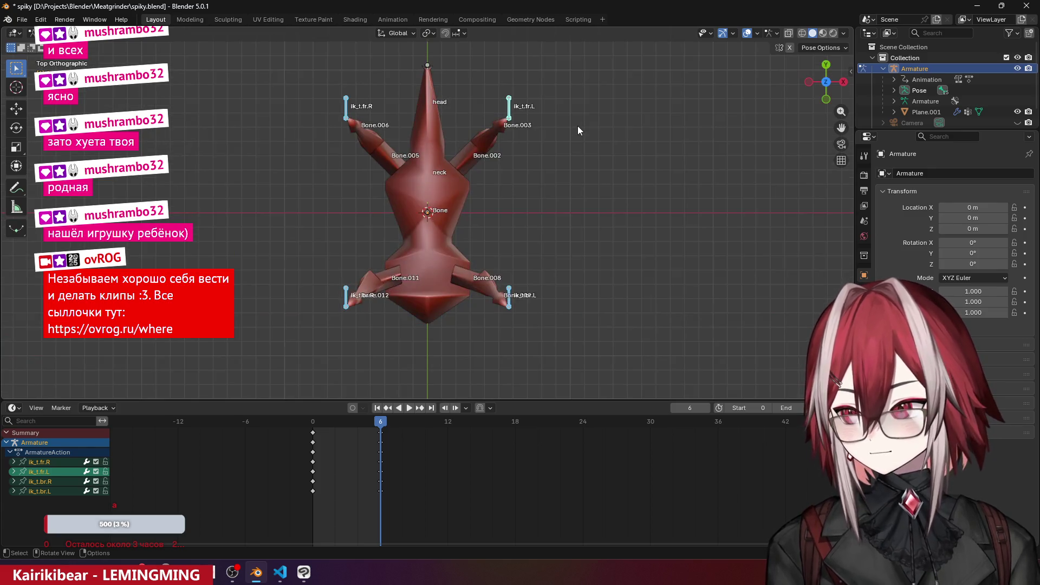
pyautogui.press('KP_0')
pyautogui.scroll(3, 561, 171)
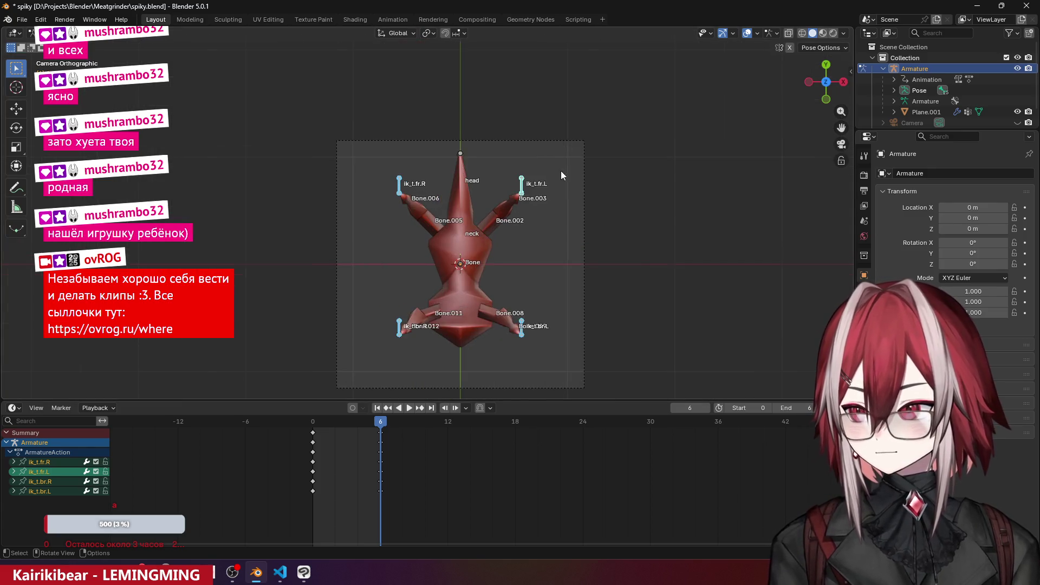
# - Push the left and right pairs of leg targets outward along X
pyautogui.click(542, 179)
pyautogui.keyDown('shift'); pyautogui.click(539, 348); pyautogui.keyUp('shift')
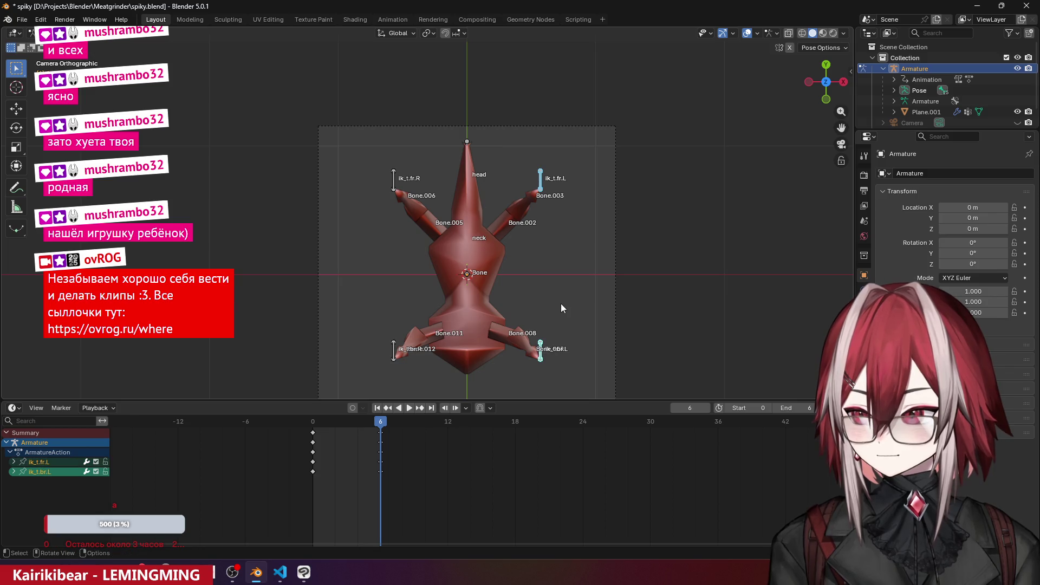
pyautogui.press('g')
pyautogui.press('x')
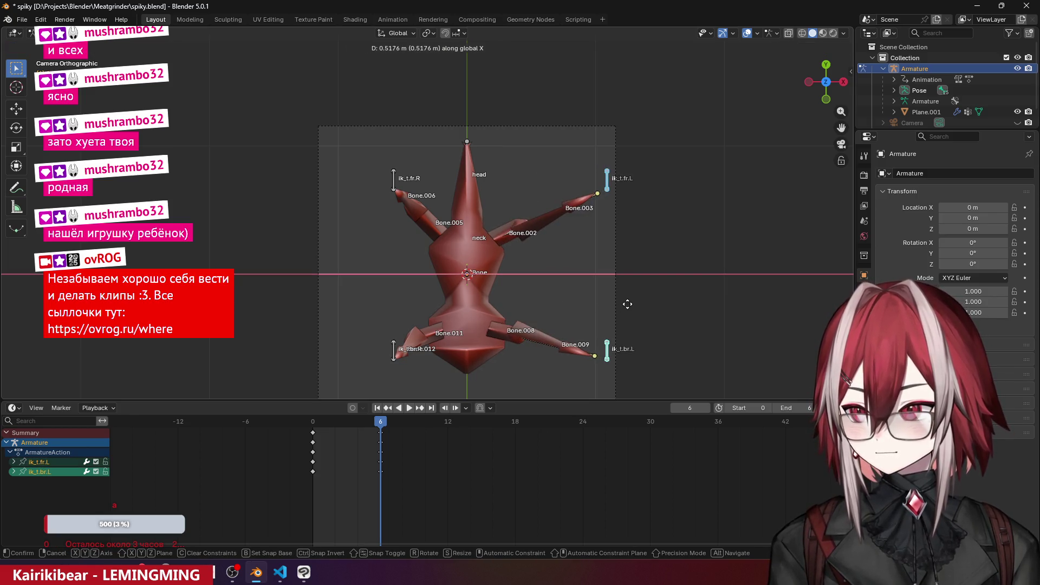
pyautogui.click(629, 302)
pyautogui.click(394, 181)
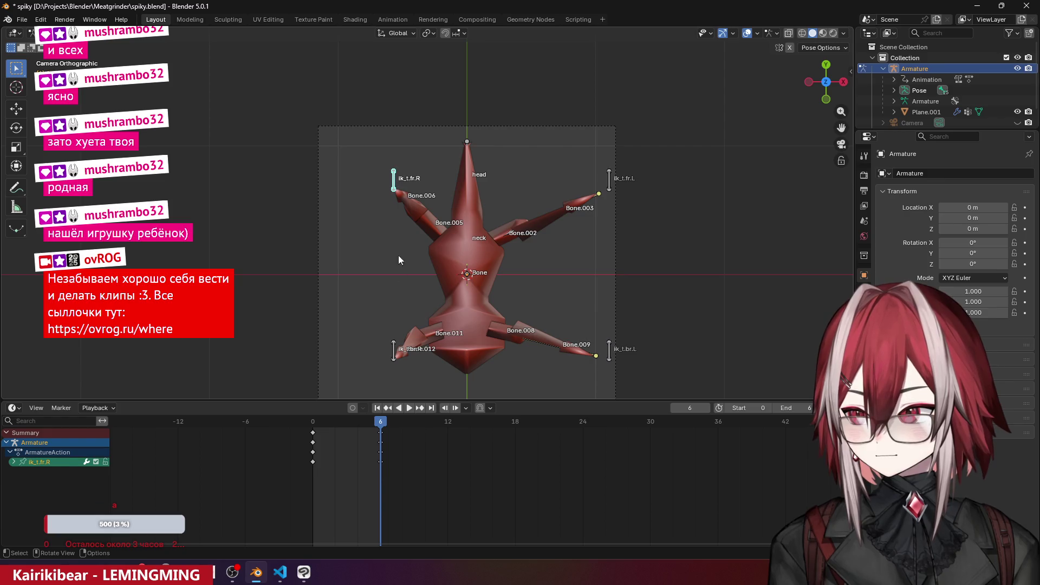
pyautogui.keyDown('shift'); pyautogui.click(390, 350); pyautogui.keyUp('shift')
pyautogui.press('g')
pyautogui.press('x')
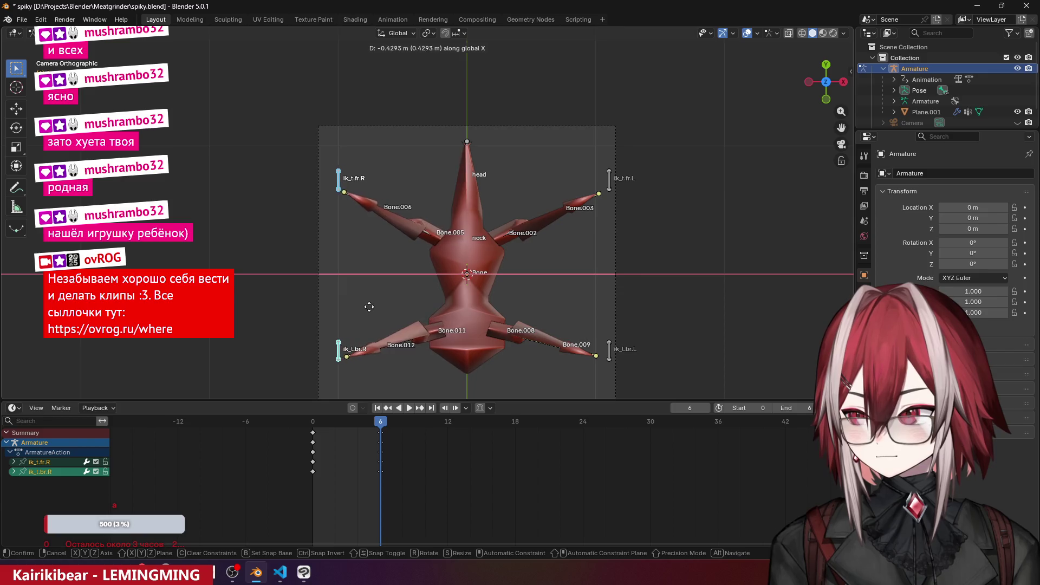
pyautogui.click(358, 307)
pyautogui.moveTo(382, 291)
pyautogui.mouseDown(button='middle')
pyautogui.moveTo(403, 194)
pyautogui.moveTo(368, 157)
pyautogui.mouseUp(button='middle')
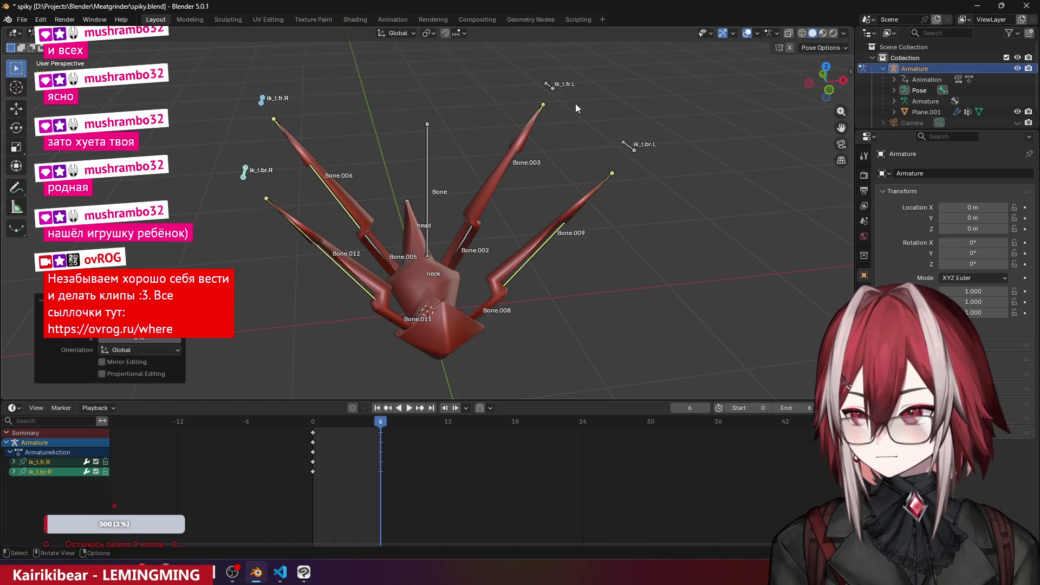
# - Raise the left leg targets along Z toward the frame corners
pyautogui.keyDown('shift'); pyautogui.click(549, 85); pyautogui.keyUp('shift')
pyautogui.keyDown('shift'); pyautogui.click(632, 153); pyautogui.keyUp('shift')
pyautogui.press('KP_0')
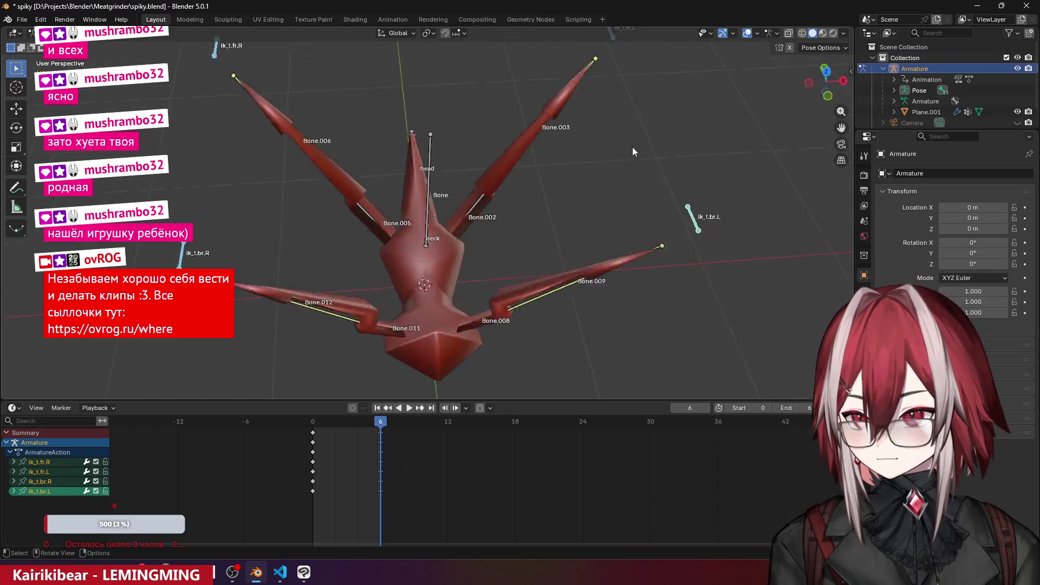
pyautogui.press('g')
pyautogui.press('z')
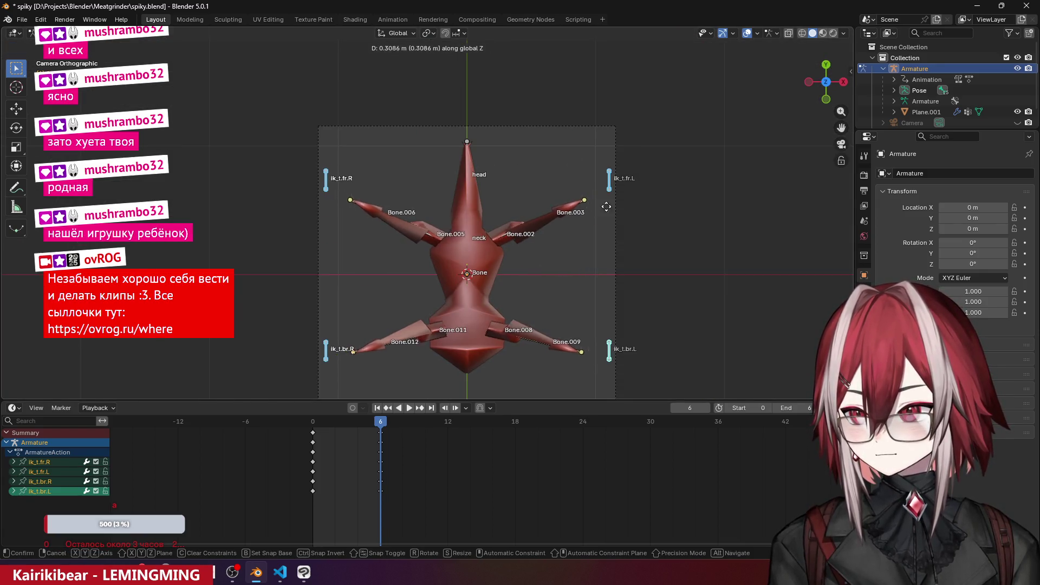
pyautogui.click(625, 128)
pyautogui.moveTo(625, 126)
pyautogui.mouseDown(button='middle')
pyautogui.moveTo(657, 177)
pyautogui.moveTo(656, 75)
pyautogui.moveTo(603, 122)
pyautogui.mouseUp(button='middle')
# - Lower the leg tips slightly along Z to settle the splayed pose
pyautogui.press('g')
pyautogui.press('z')
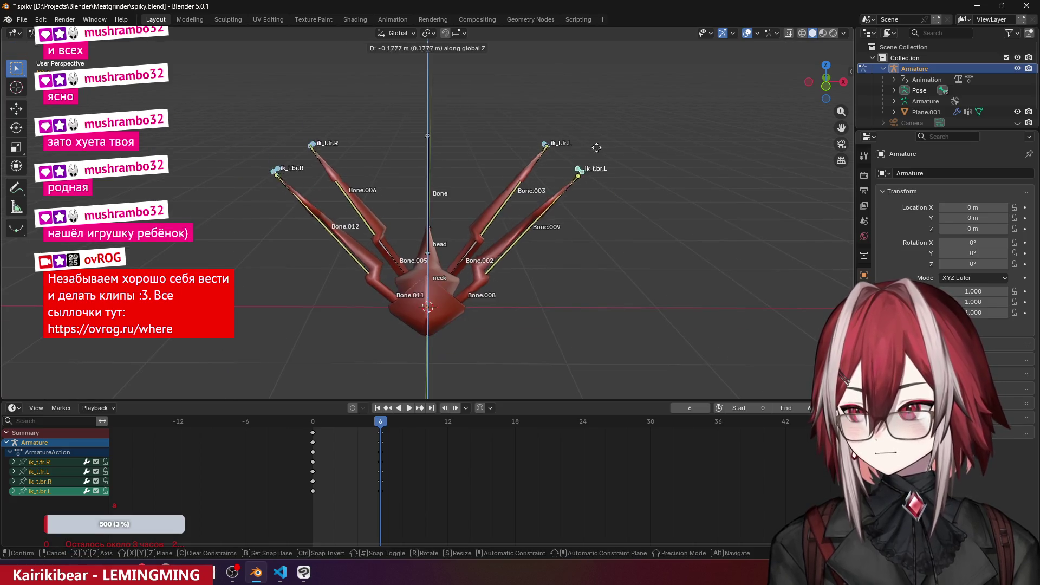
pyautogui.click(619, 188)
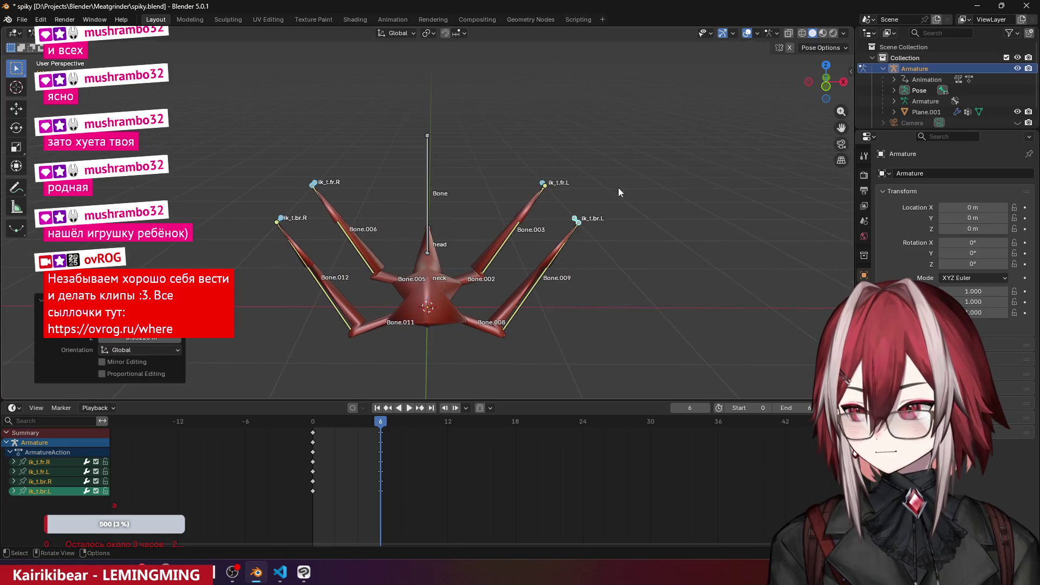
pyautogui.moveTo(619, 187)
pyautogui.mouseDown(button='middle')
pyautogui.moveTo(661, 142)
pyautogui.moveTo(645, 171)
pyautogui.mouseUp(button='middle')
pyautogui.click(680, 186)
pyautogui.press('KP_0')
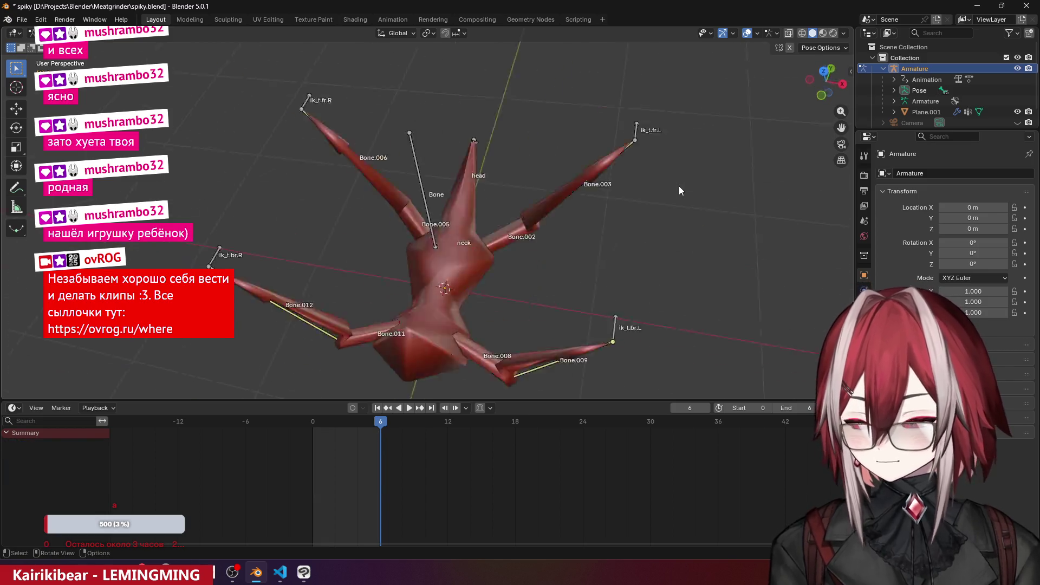
pyautogui.moveTo(539, 302)
pyautogui.mouseDown(button='middle')
pyautogui.moveTo(552, 219)
pyautogui.moveTo(545, 214)
pyautogui.mouseUp(button='middle')
# - Select all four leg targets and keyframe their splayed pose at frame 6
pyautogui.click(262, 125)
pyautogui.keyDown('shift'); pyautogui.click(207, 282); pyautogui.keyUp('shift')
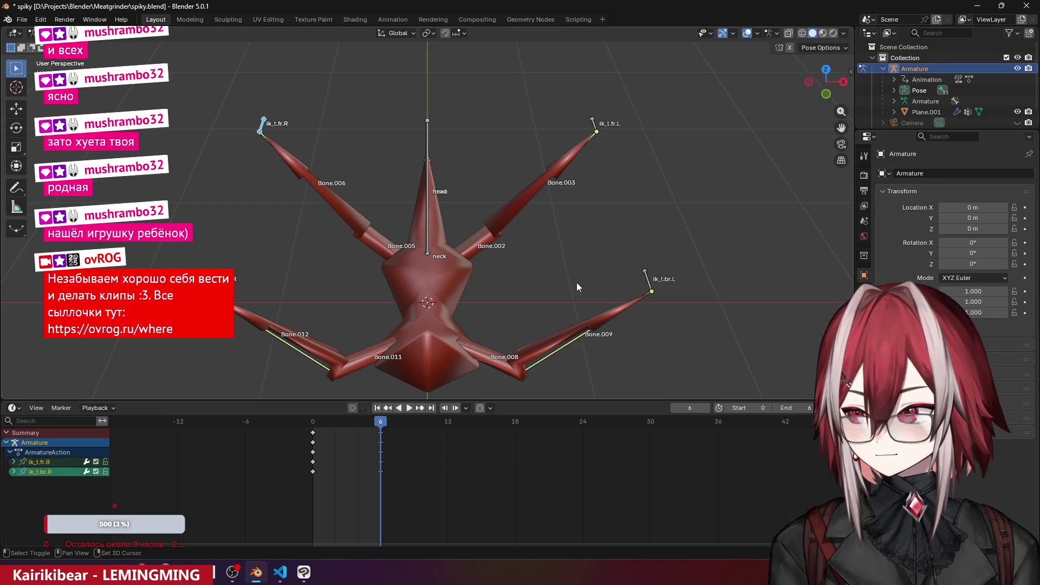
pyautogui.keyDown('shift'); pyautogui.click(649, 285); pyautogui.keyUp('shift')
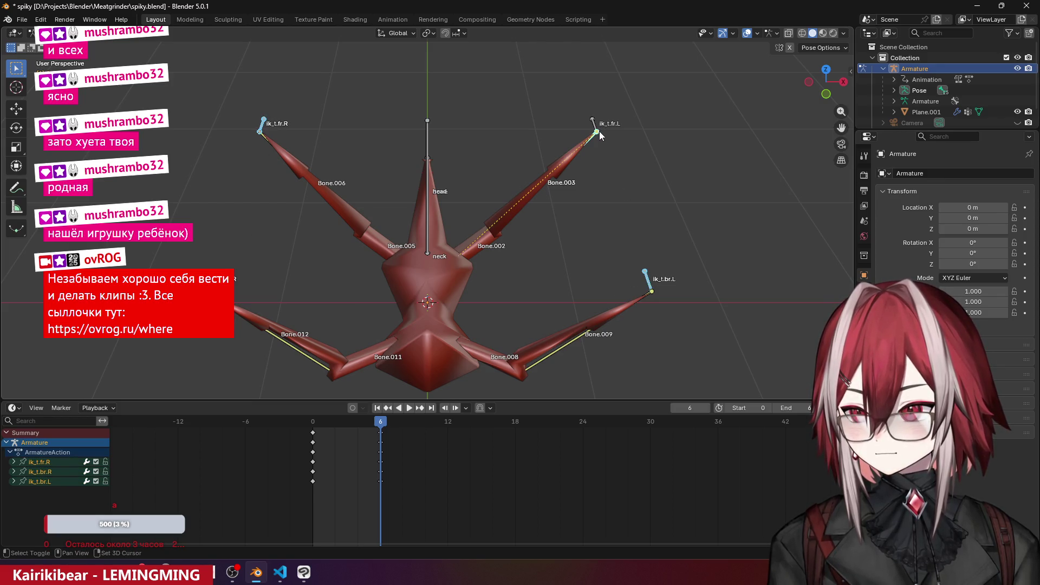
pyautogui.keyDown('shift'); pyautogui.click(596, 125); pyautogui.keyUp('shift')
pyautogui.click(596, 121)
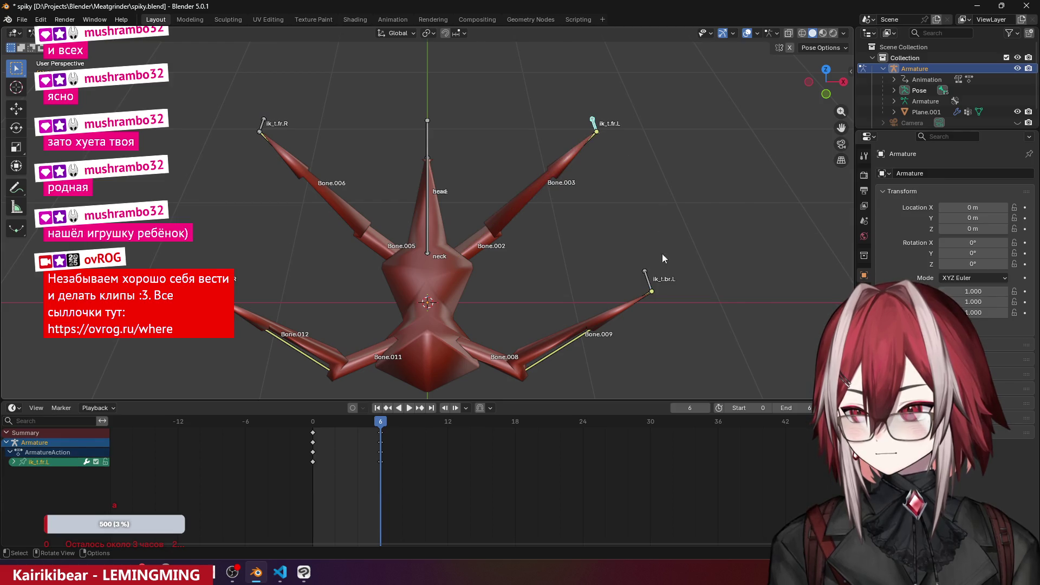
pyautogui.keyDown('shift'); pyautogui.click(639, 283); pyautogui.keyUp('shift')
pyautogui.keyDown('shift'); pyautogui.click(207, 282); pyautogui.keyUp('shift')
pyautogui.keyDown('shift'); pyautogui.click(269, 118); pyautogui.keyUp('shift')
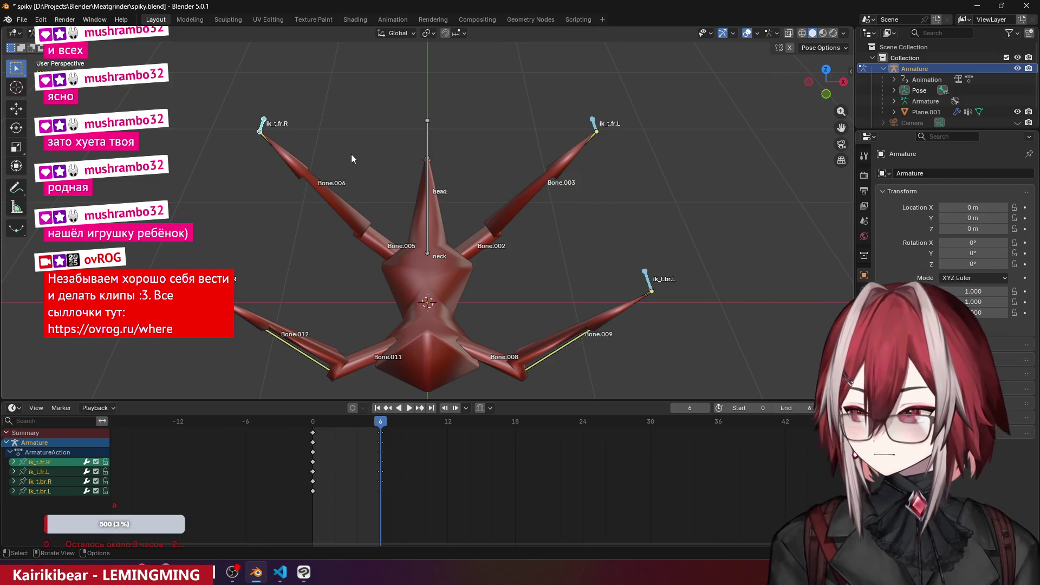
pyautogui.press('i')
pyautogui.moveTo(380, 422); pyautogui.dragTo(313, 429)
pyautogui.click(405, 363)
pyautogui.press('KP_0')
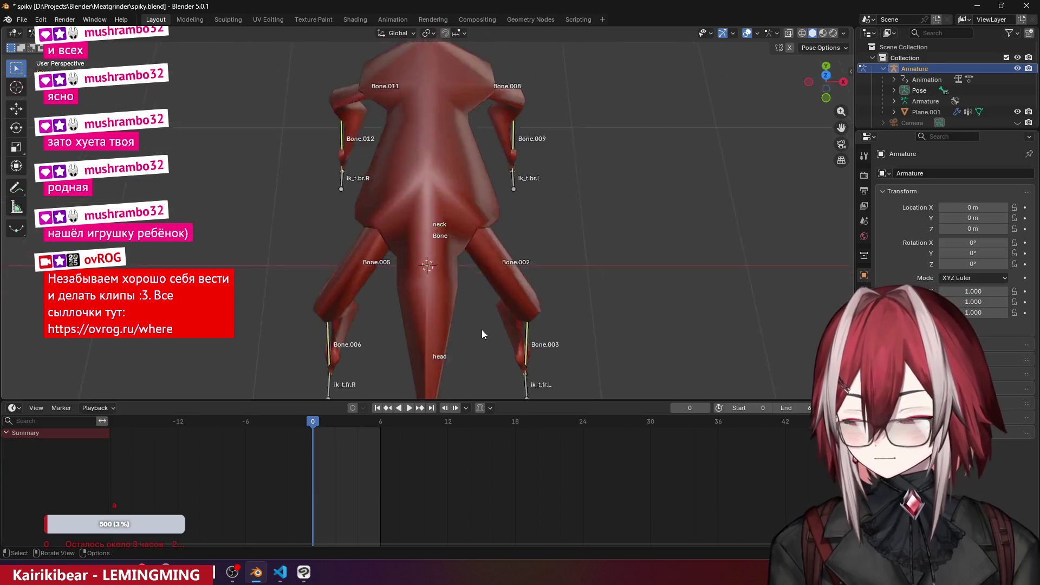
pyautogui.scroll(2, 574, 306)
pyautogui.hotkey('shift', 'alt', 'z')
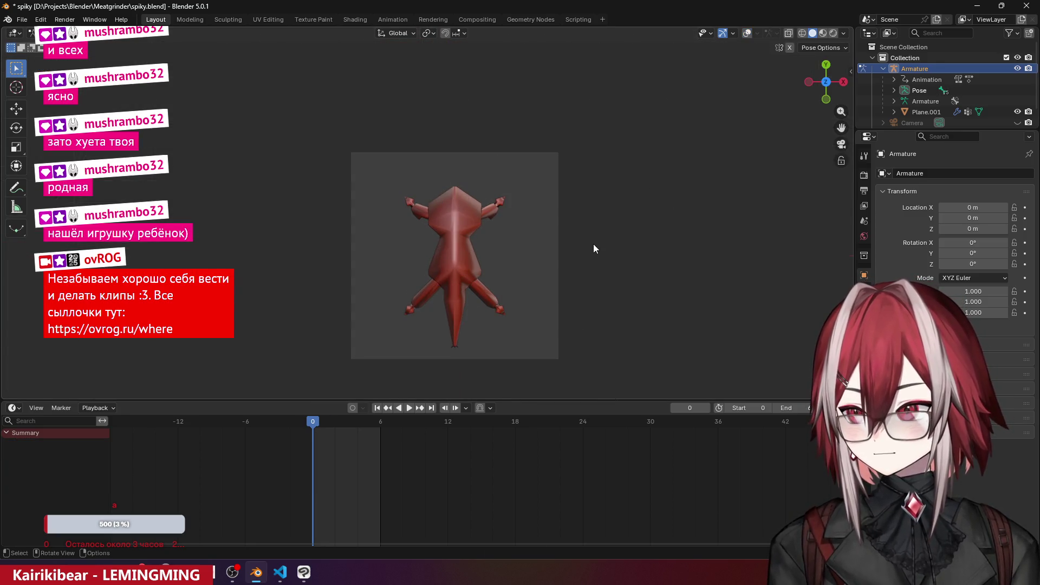
pyautogui.press('space')
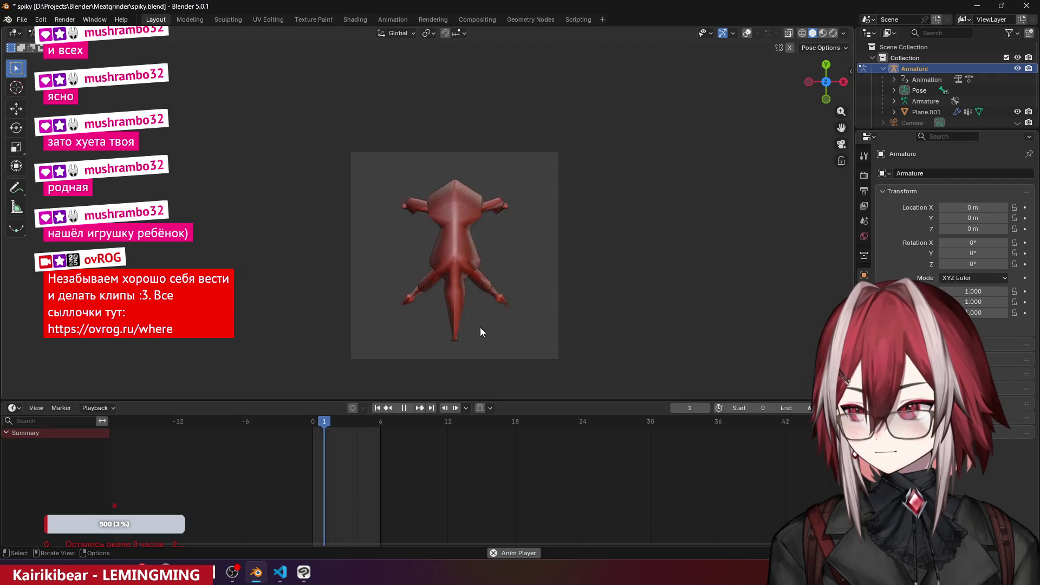
pyautogui.moveTo(480, 328); pyautogui.dragTo(428, 213, button='middle')
pyautogui.press('space')
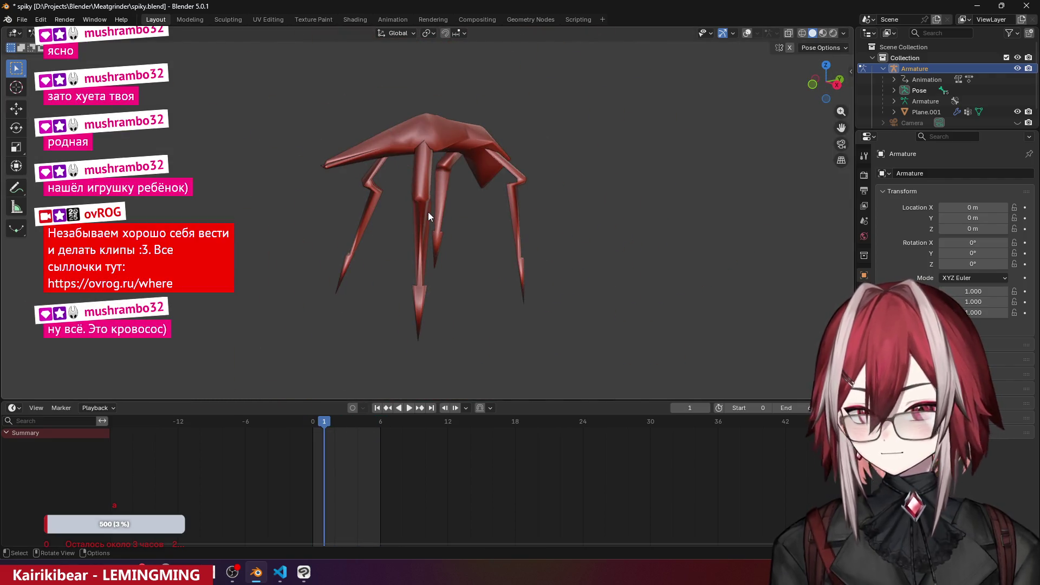
pyautogui.press('KP_0')
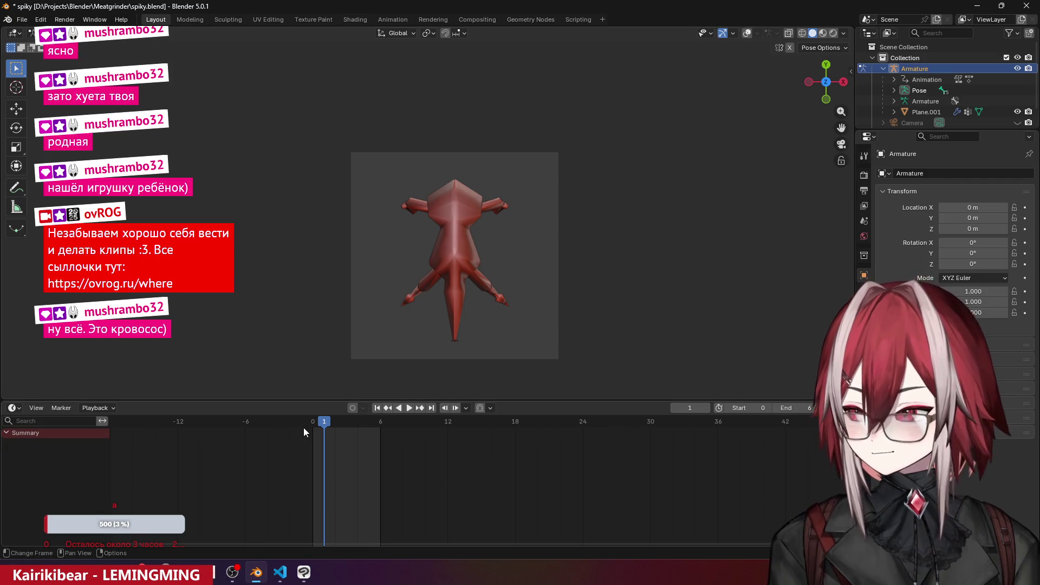
pyautogui.moveTo(323, 428)
pyautogui.mouseDown()
pyautogui.moveTo(369, 430)
pyautogui.moveTo(360, 432)
pyautogui.mouseUp()
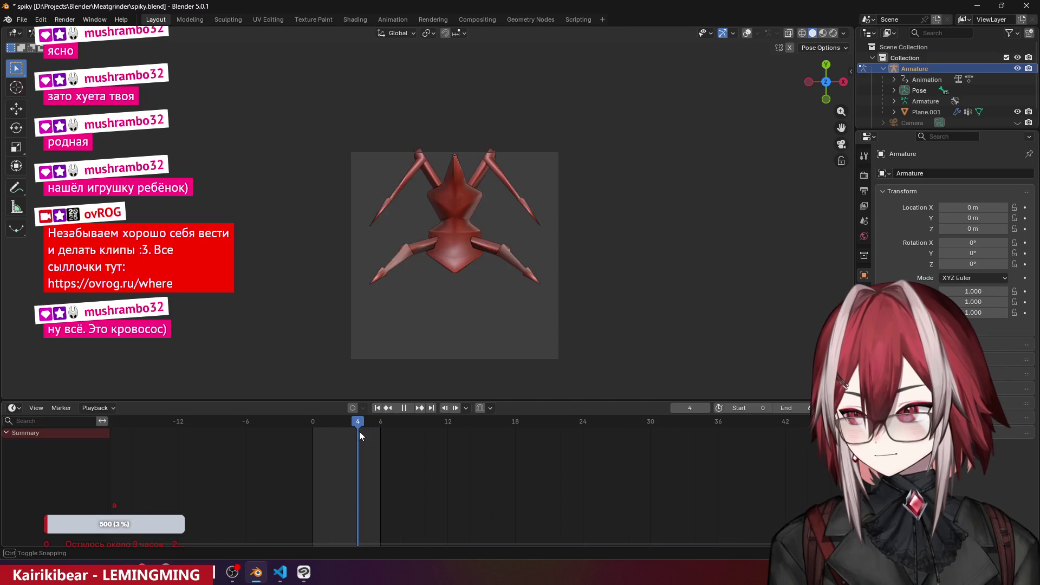
pyautogui.moveTo(412, 325)
pyautogui.mouseDown(button='middle')
pyautogui.moveTo(434, 288)
pyautogui.moveTo(386, 236)
pyautogui.mouseUp(button='middle')
pyautogui.press('KP_0')
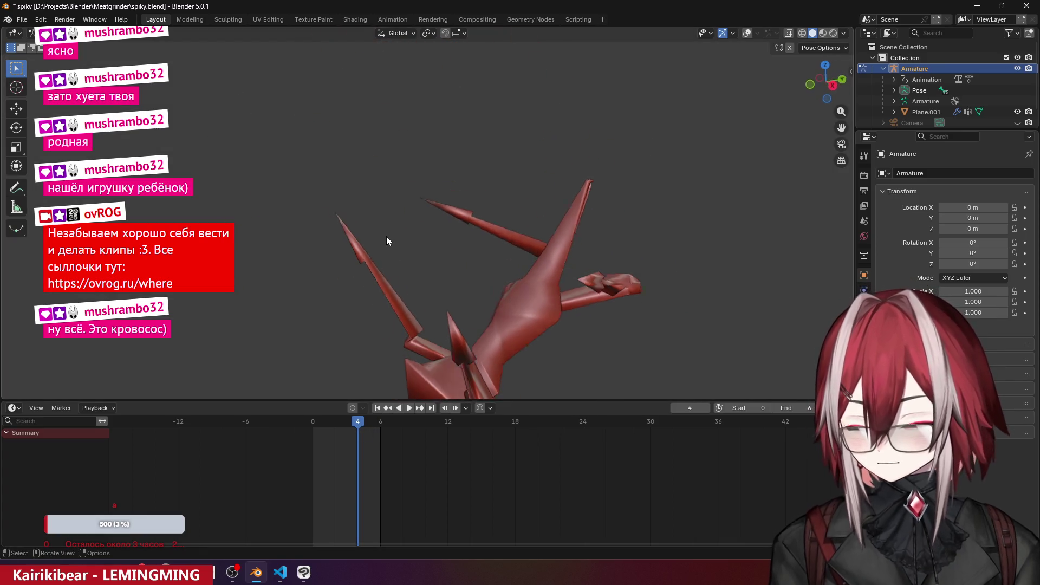
pyautogui.moveTo(358, 431)
pyautogui.mouseDown()
pyautogui.moveTo(386, 430)
pyautogui.moveTo(345, 432)
pyautogui.mouseUp()
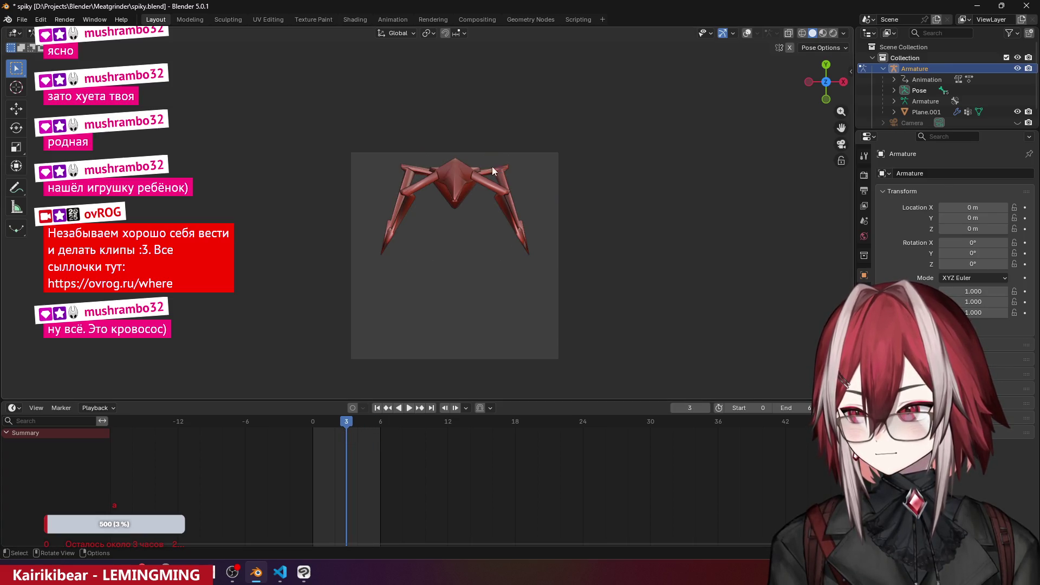
pyautogui.click(747, 33)
pyautogui.moveTo(619, 107)
pyautogui.mouseDown(button='middle')
pyautogui.moveTo(405, 106)
pyautogui.moveTo(540, 100)
pyautogui.mouseUp(button='middle')
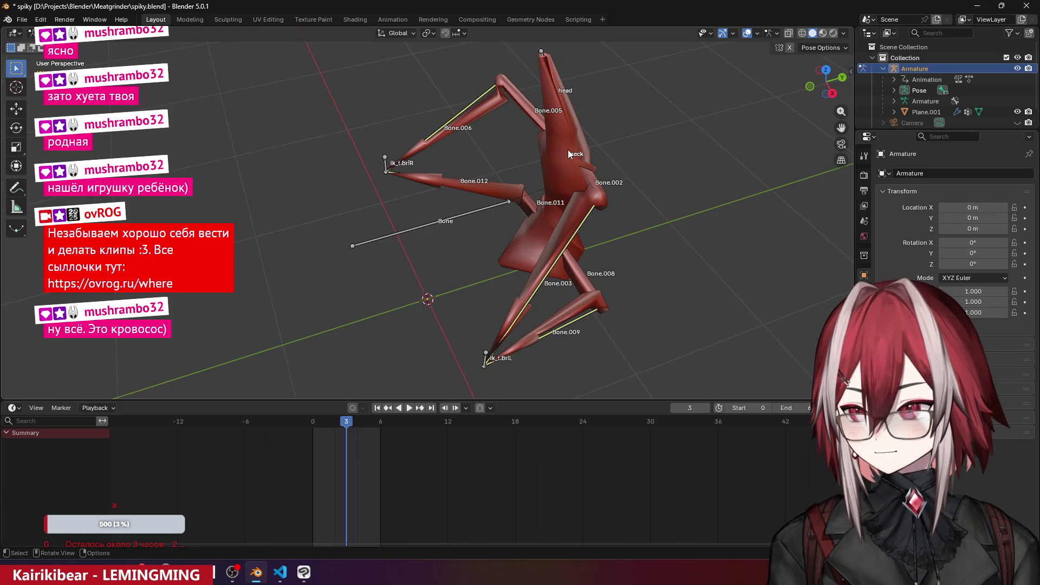
# - Show the bones through the creature's body and replay the animation from frame 0
pyautogui.click(773, 35)
pyautogui.click(788, 33)
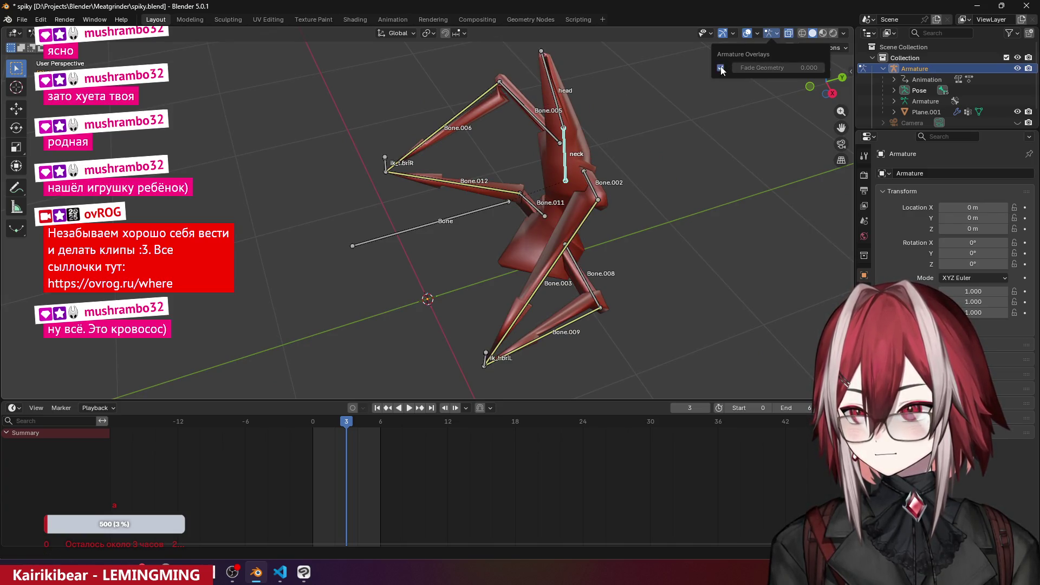
pyautogui.press('space')
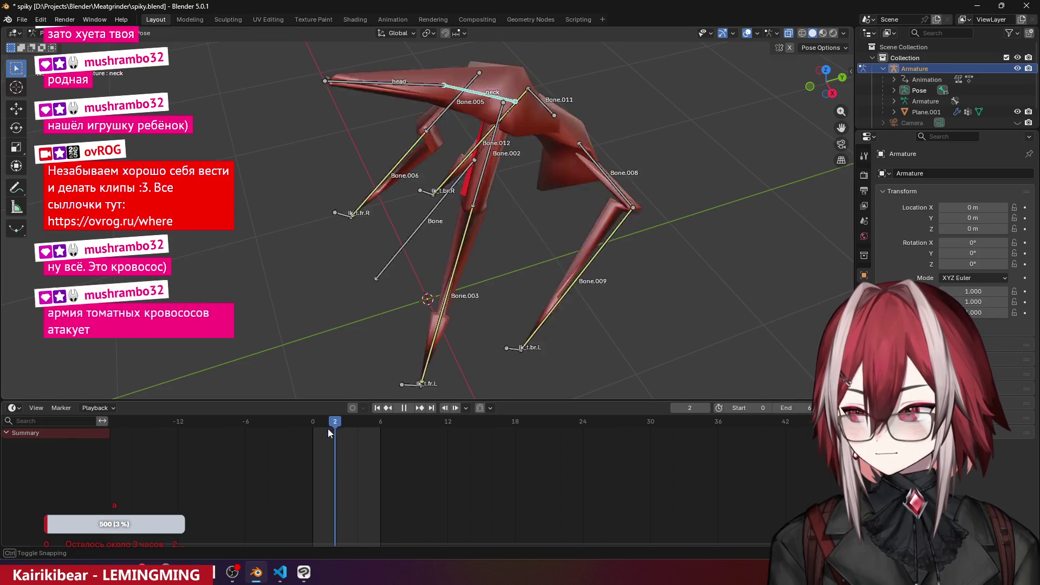
pyautogui.click(314, 430)
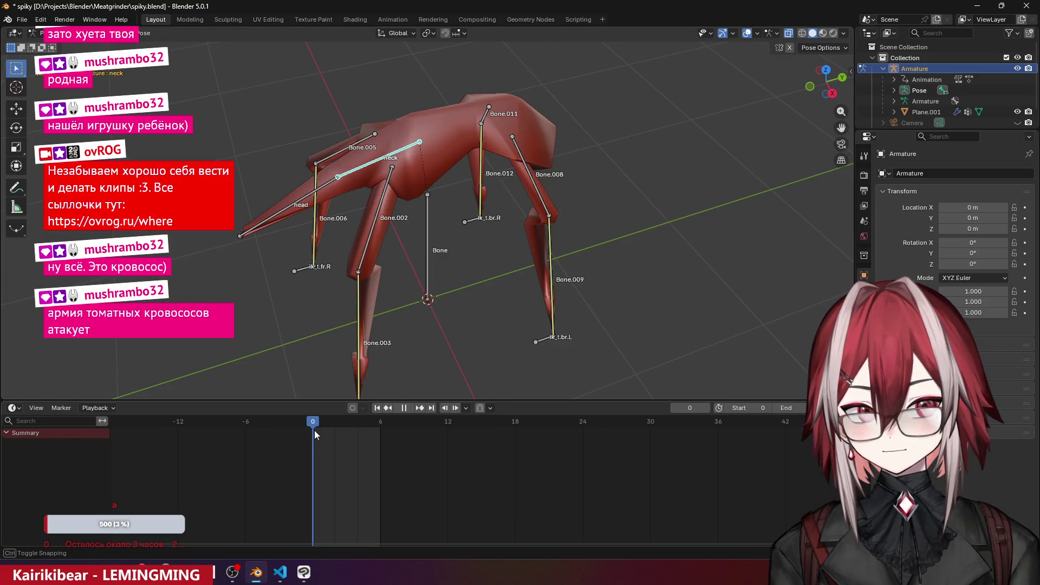
pyautogui.press('space')
# - Keyframe the neck pose at frame 0 and at frame 6
pyautogui.press('i')
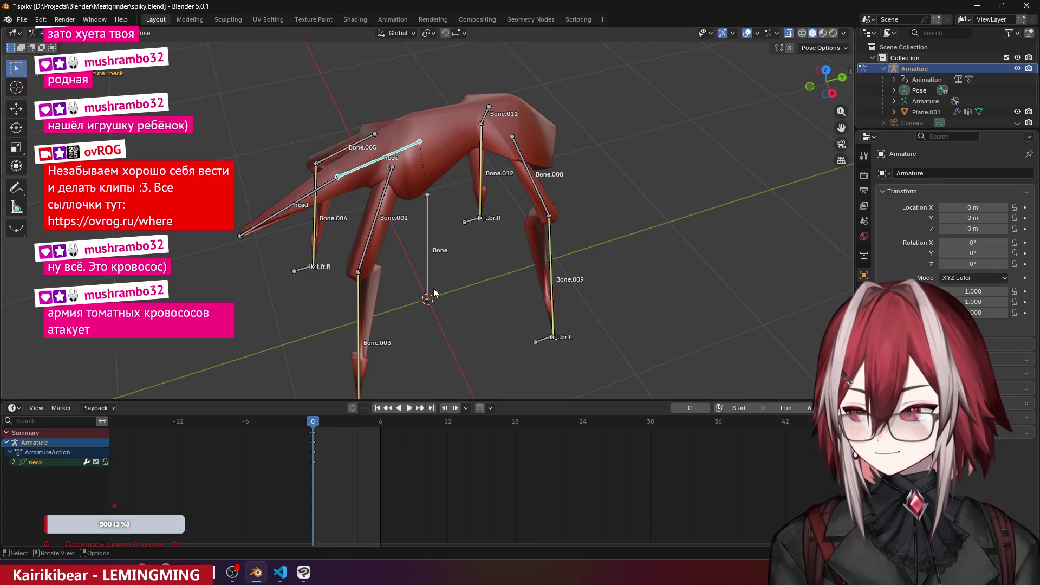
pyautogui.moveTo(313, 425); pyautogui.dragTo(382, 430)
pyautogui.press('i')
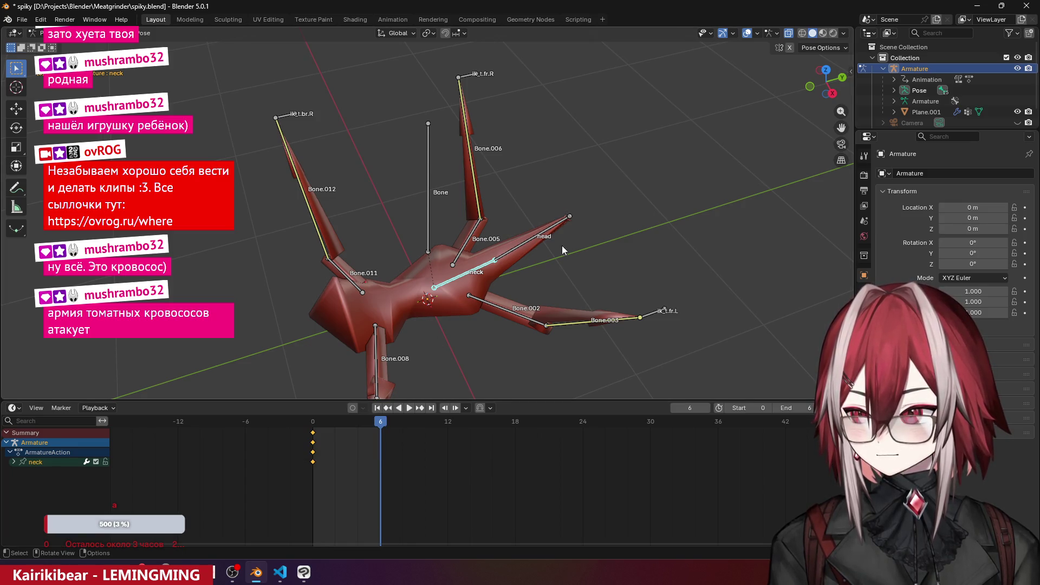
pyautogui.press('i')
# - At frame 3, rotate the head and neck back to about -26.64° from a side view
pyautogui.moveTo(381, 425); pyautogui.dragTo(343, 428)
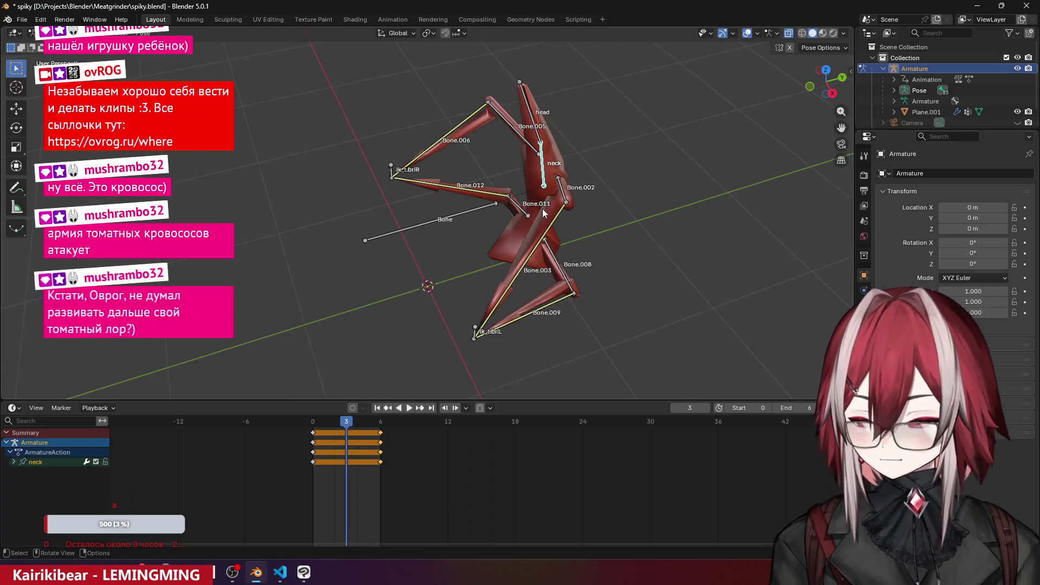
pyautogui.press('KP_3')
pyautogui.press('r')
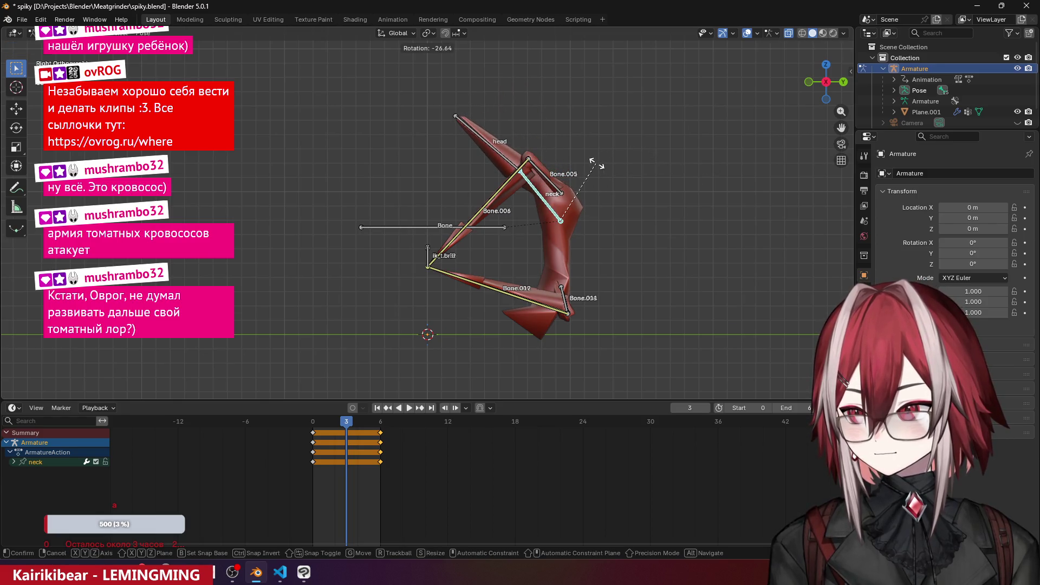
pyautogui.click(607, 164)
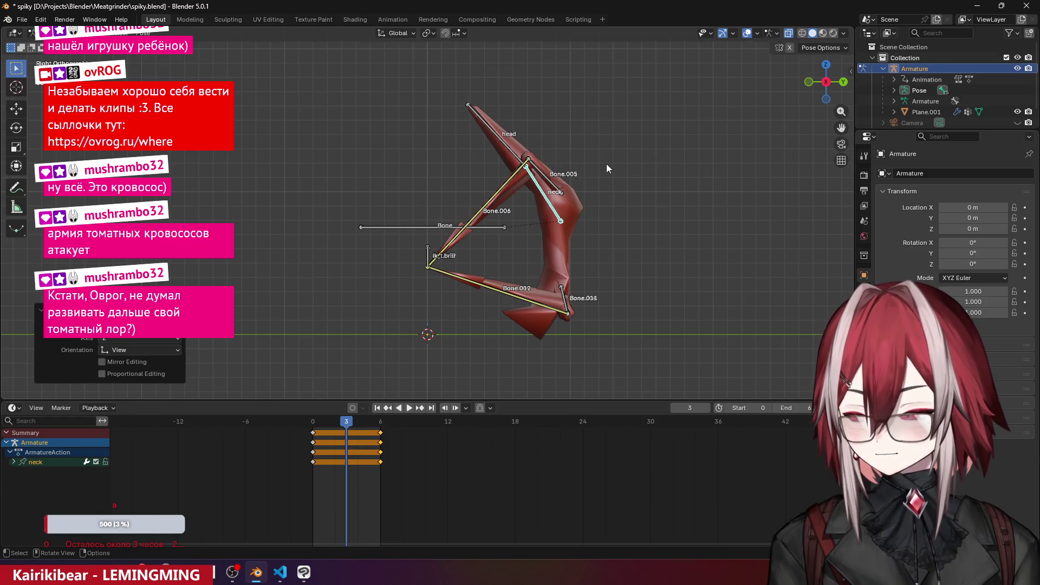
pyautogui.click(606, 200)
pyautogui.press('KP_0')
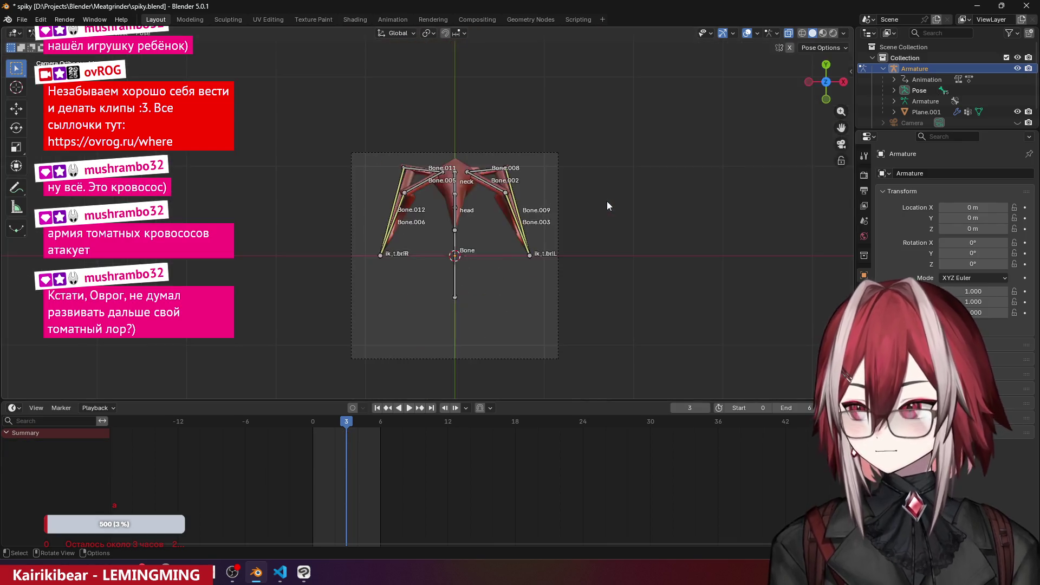
# - At frame 3, box-select the four ik_t leg controls and view them from above
pyautogui.moveTo(345, 425); pyautogui.dragTo(357, 426)
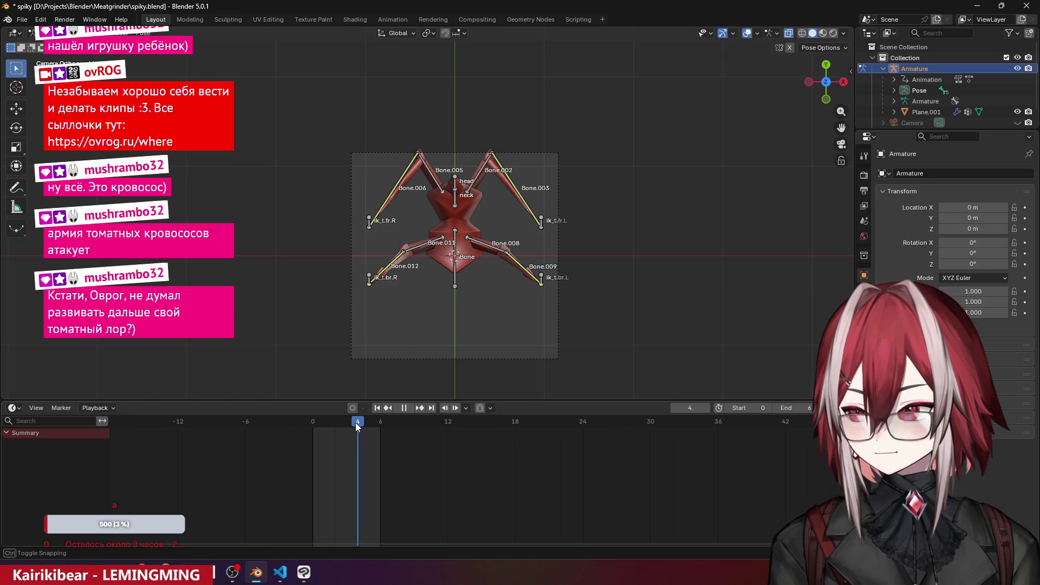
pyautogui.moveTo(357, 427)
pyautogui.mouseDown()
pyautogui.moveTo(379, 424)
pyautogui.moveTo(298, 440)
pyautogui.moveTo(350, 437)
pyautogui.mouseUp()
pyautogui.moveTo(423, 336)
pyautogui.mouseDown(button='middle')
pyautogui.moveTo(470, 293)
pyautogui.moveTo(380, 197)
pyautogui.mouseUp(button='middle')
pyautogui.click(381, 193)
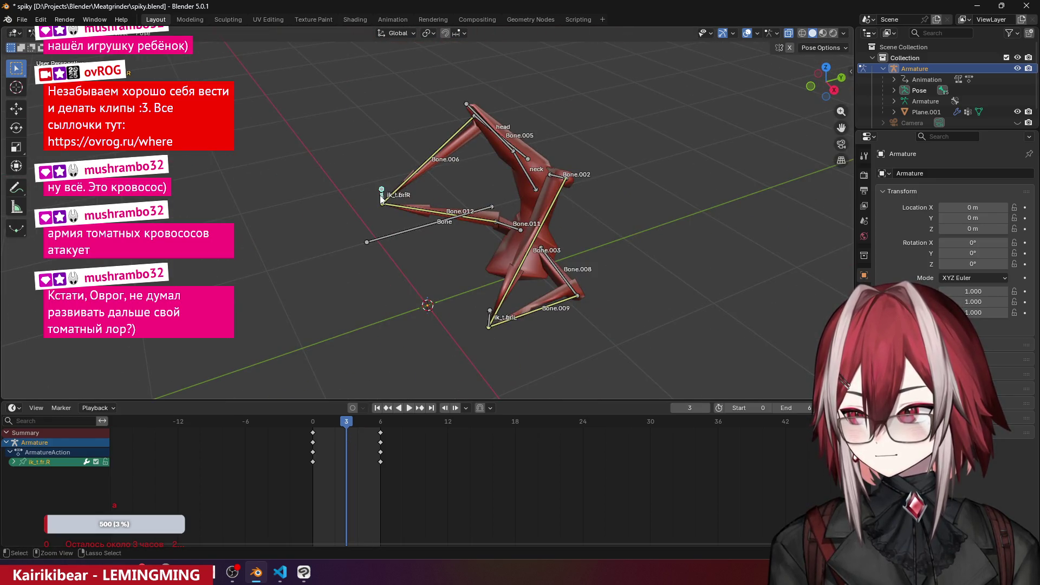
pyautogui.moveTo(370, 172); pyautogui.dragTo(384, 194)
pyautogui.moveTo(395, 220)
pyautogui.mouseDown(button='middle')
pyautogui.moveTo(381, 222)
pyautogui.moveTo(410, 265)
pyautogui.mouseUp(button='middle')
pyautogui.keyDown('shift'); pyautogui.click(428, 282); pyautogui.keyUp('shift')
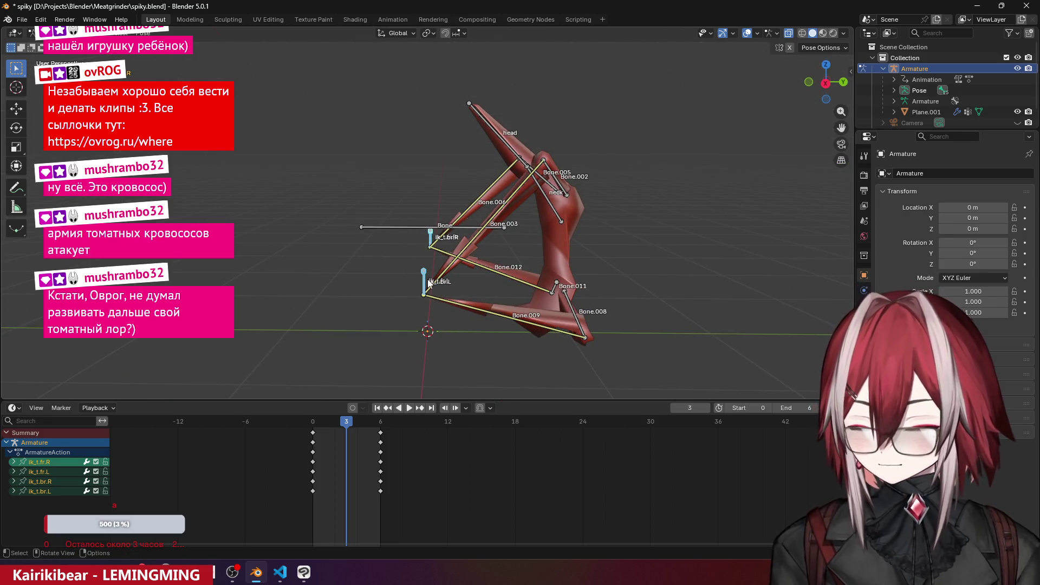
pyautogui.press('KP_1')
pyautogui.press('KP_7')
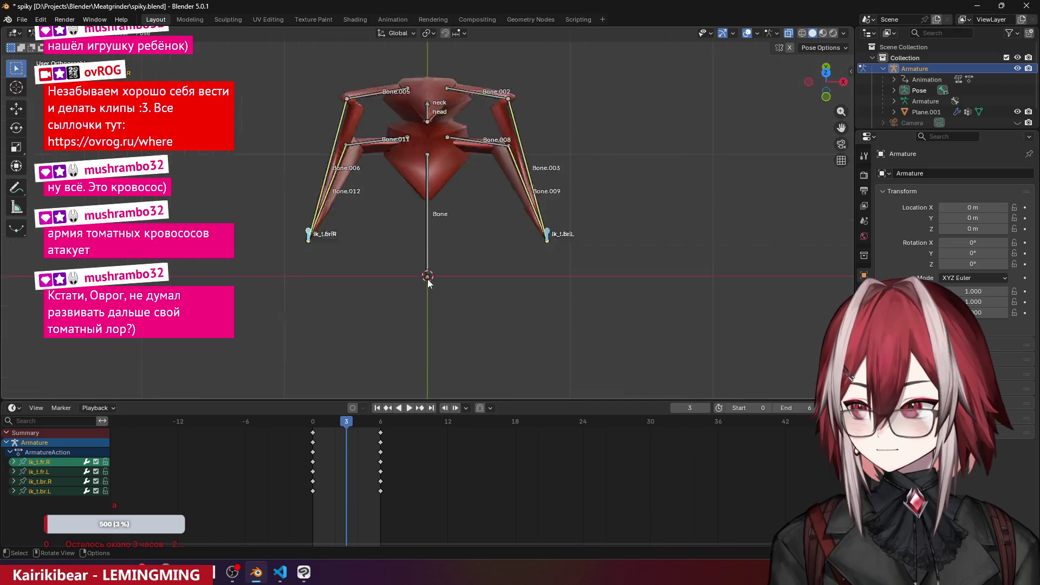
# - Move the leg controls along Y, keyframe them at frame 3, and review playback
pyautogui.press('g')
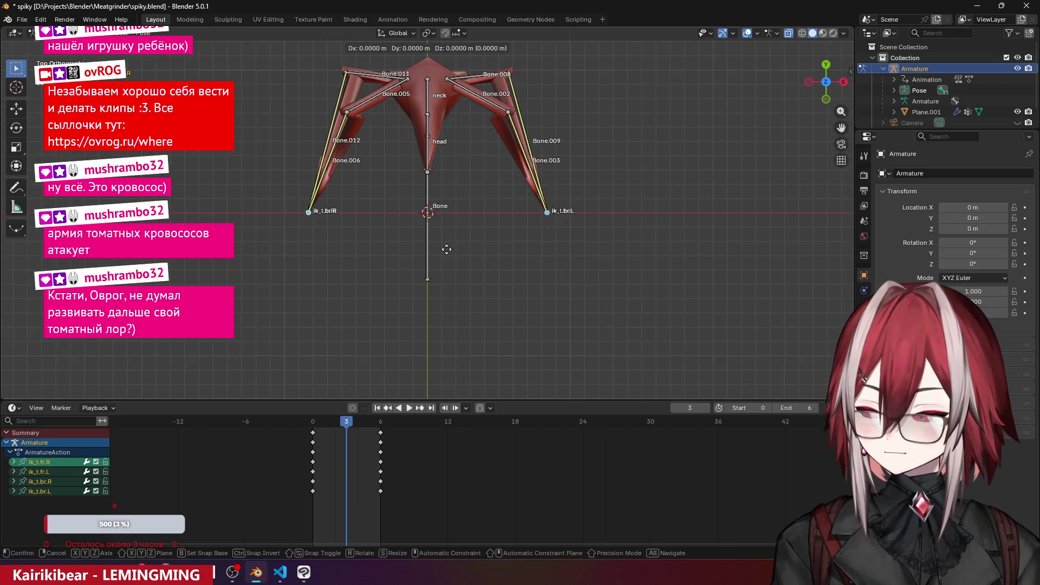
pyautogui.press('y')
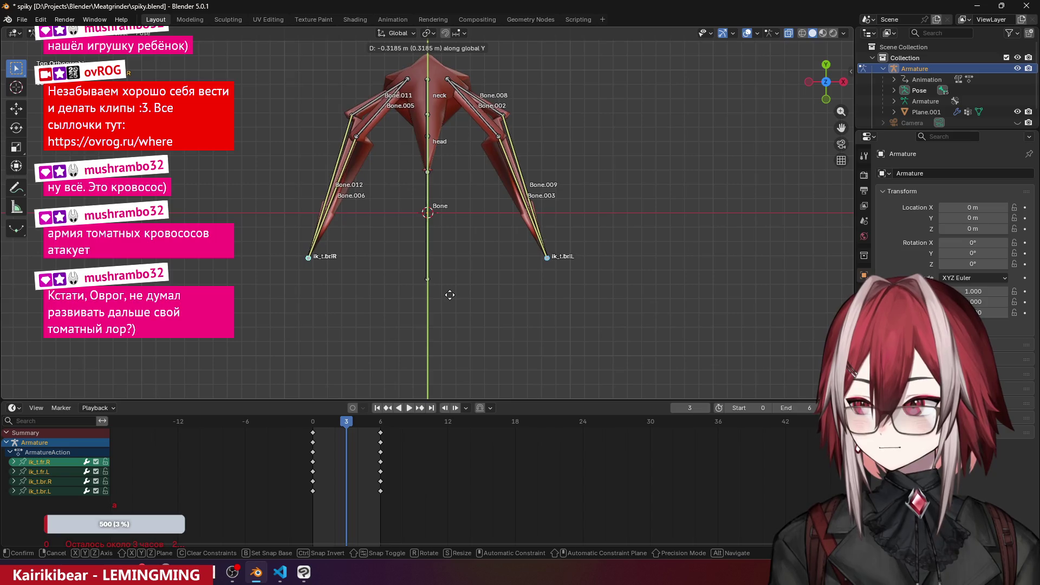
pyautogui.click(446, 295)
pyautogui.moveTo(447, 295)
pyautogui.mouseDown(button='middle')
pyautogui.moveTo(567, 248)
pyautogui.moveTo(505, 210)
pyautogui.mouseUp(button='middle')
pyautogui.press('KP_8')
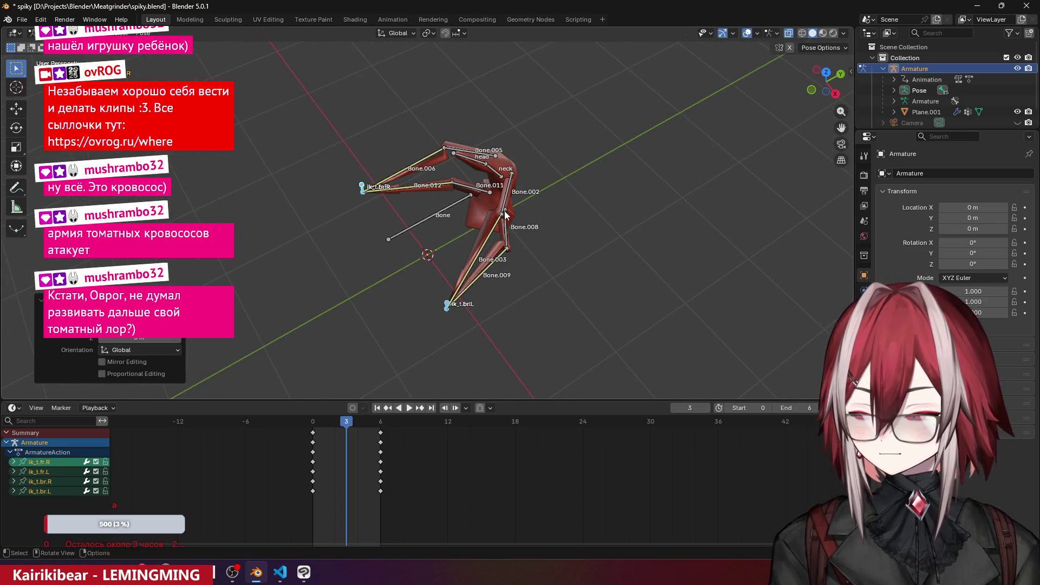
pyautogui.press('KP_0')
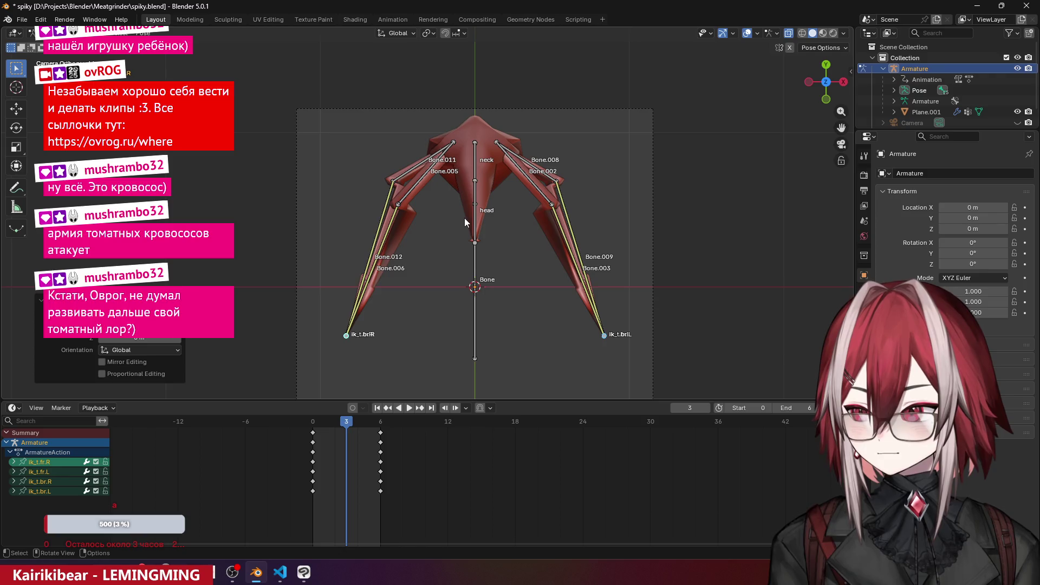
pyautogui.press('i')
pyautogui.press('space')
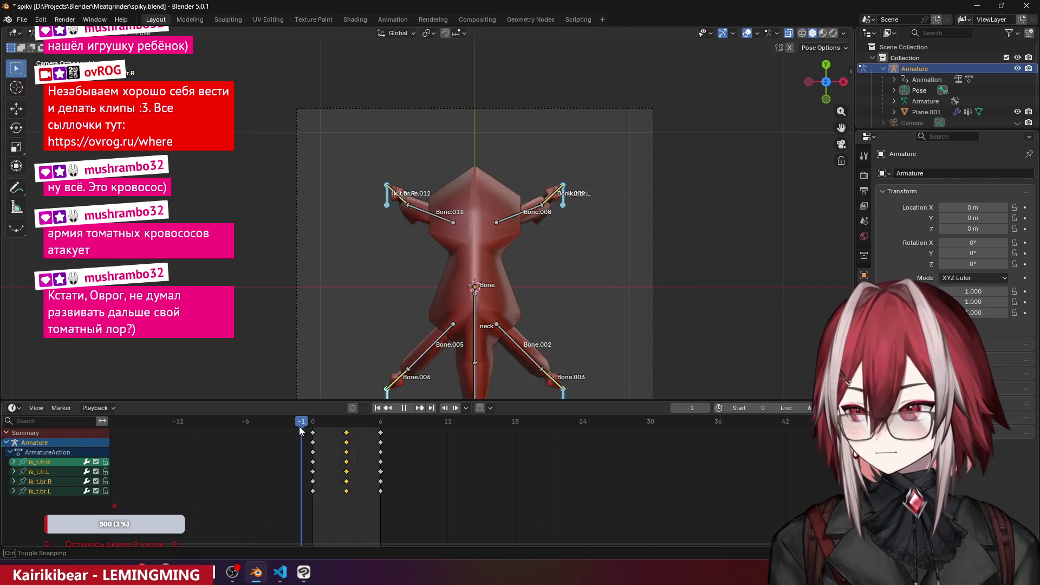
pyautogui.moveTo(330, 433)
pyautogui.mouseDown()
pyautogui.moveTo(389, 437)
pyautogui.moveTo(327, 433)
pyautogui.moveTo(375, 435)
pyautogui.mouseUp()
pyautogui.moveTo(423, 346)
pyautogui.mouseDown(button='middle')
pyautogui.moveTo(480, 199)
pyautogui.moveTo(554, 167)
pyautogui.moveTo(502, 122)
pyautogui.moveTo(393, 138)
pyautogui.moveTo(489, 155)
pyautogui.moveTo(475, 195)
pyautogui.mouseUp(button='middle')
pyautogui.click(574, 167)
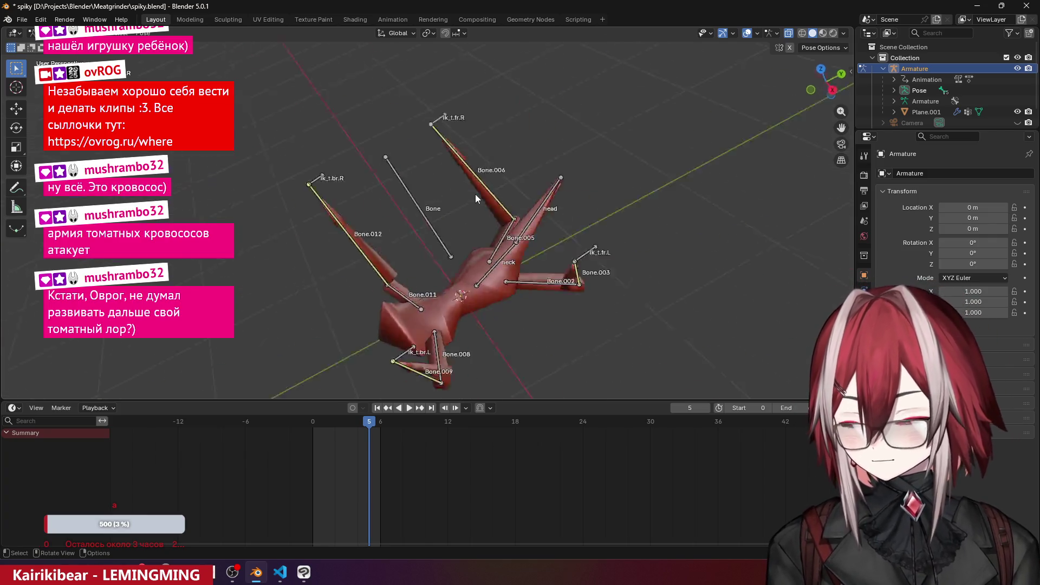
pyautogui.press('KP_0')
pyautogui.press('space')
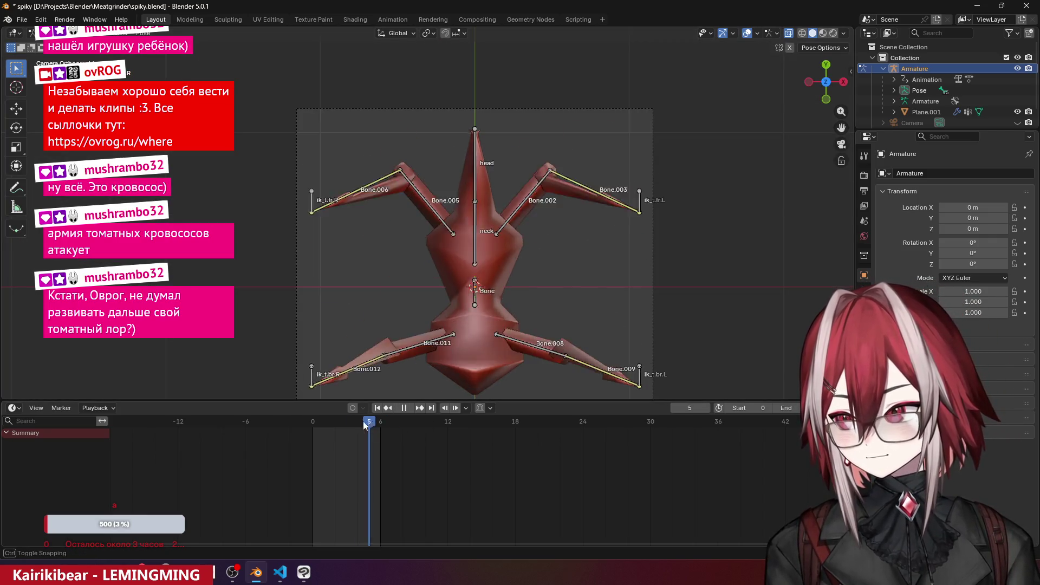
pyautogui.moveTo(364, 427)
pyautogui.mouseDown()
pyautogui.moveTo(278, 431)
pyautogui.moveTo(415, 436)
pyautogui.moveTo(307, 435)
pyautogui.moveTo(403, 443)
pyautogui.mouseUp()
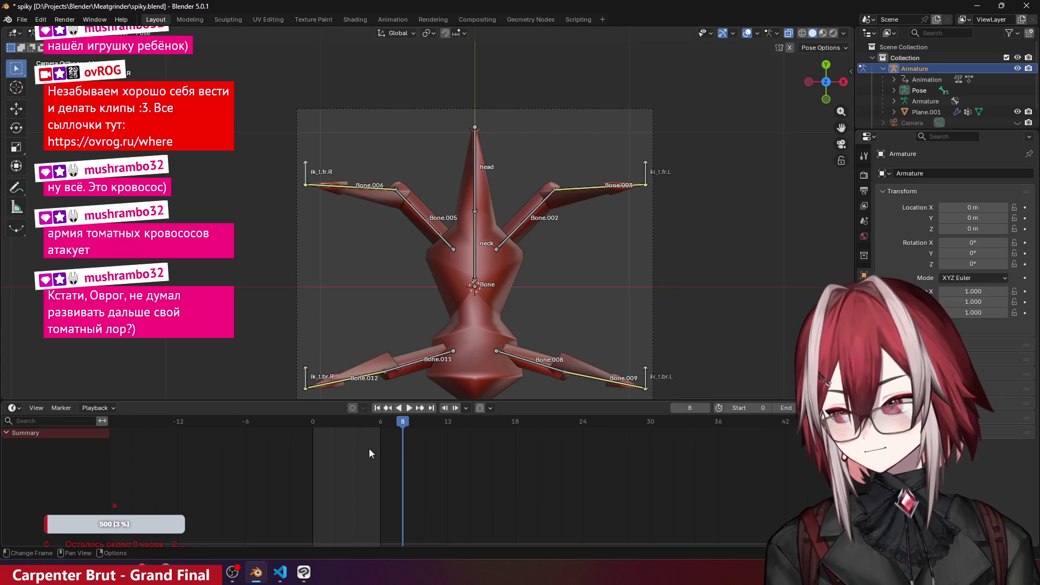
pyautogui.scroll(-1, 369, 449)
pyautogui.moveTo(487, 303)
pyautogui.mouseDown(button='middle')
pyautogui.moveTo(500, 280)
pyautogui.moveTo(463, 148)
pyautogui.moveTo(414, 102)
pyautogui.moveTo(436, 158)
pyautogui.moveTo(432, 199)
pyautogui.moveTo(492, 216)
pyautogui.moveTo(503, 170)
pyautogui.moveTo(466, 162)
pyautogui.moveTo(553, 268)
pyautogui.moveTo(396, 153)
pyautogui.moveTo(399, 144)
pyautogui.mouseUp(button='middle')
pyautogui.press('KP_3')
pyautogui.press('KP_7')
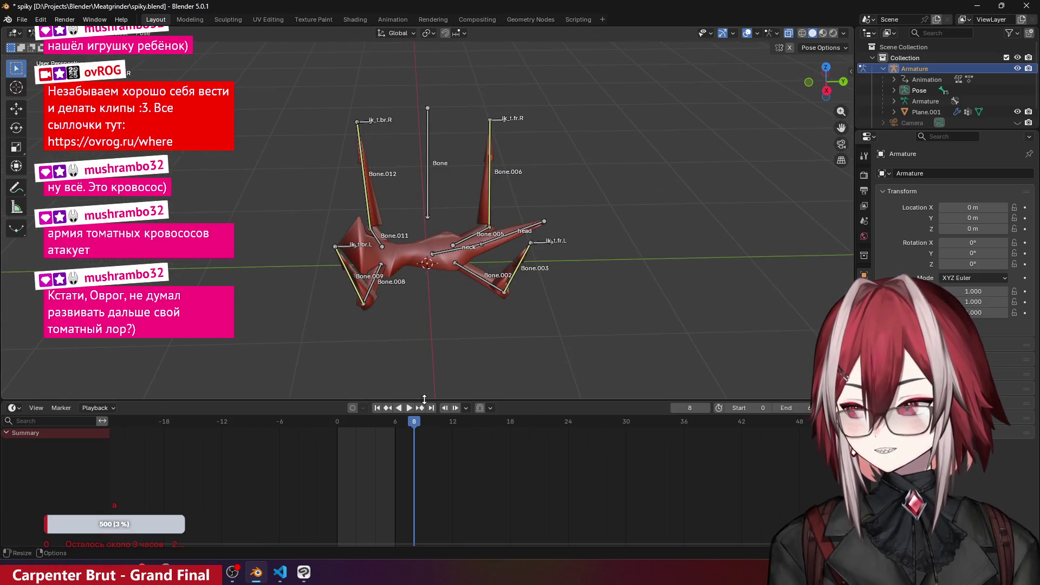
pyautogui.moveTo(413, 425); pyautogui.dragTo(382, 432)
pyautogui.moveTo(342, 430); pyautogui.dragTo(393, 431)
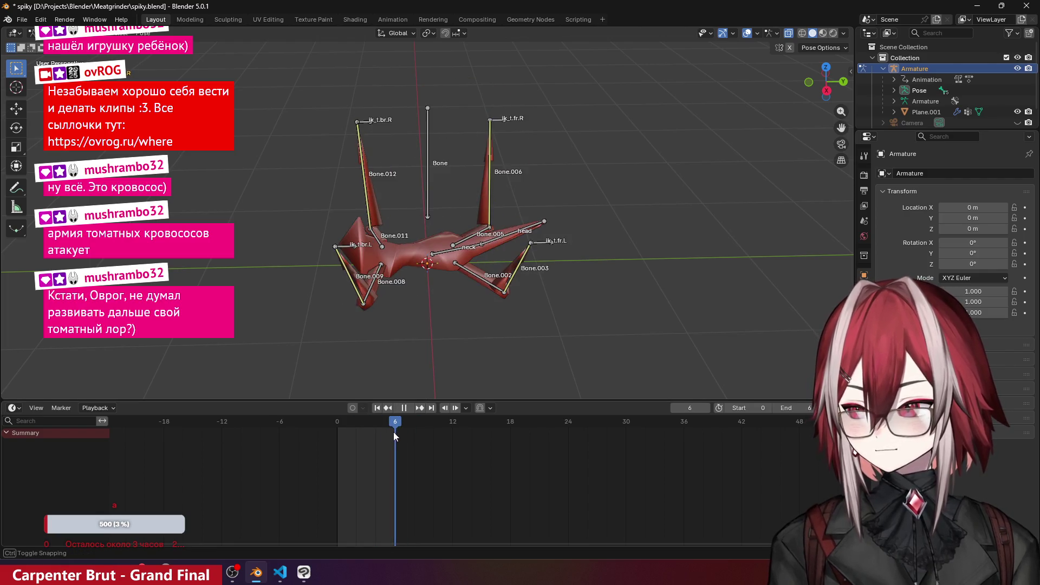
pyautogui.press('KP_0')
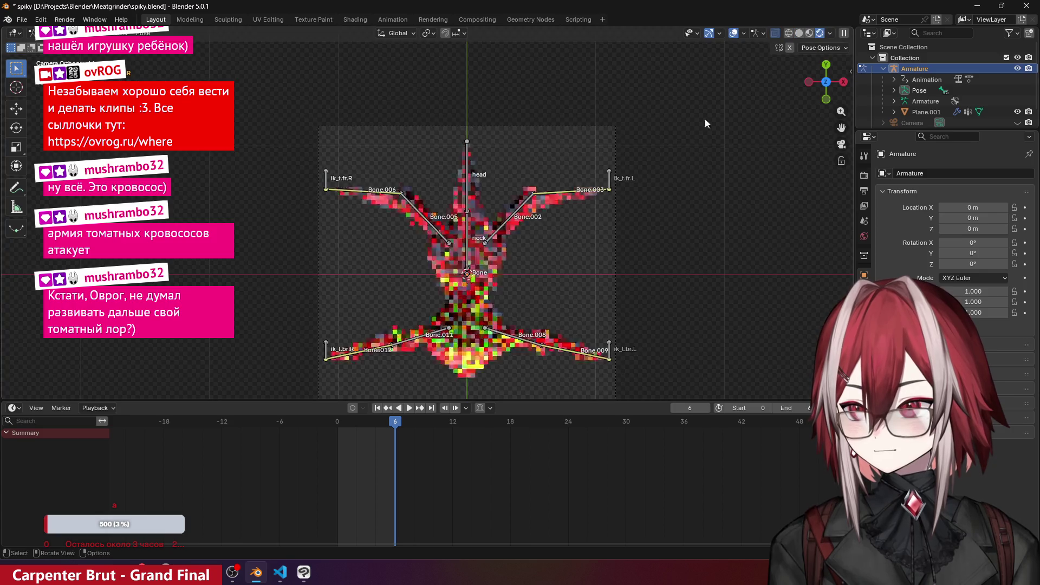
pyautogui.click(833, 34)
# - Play and scrub the textured death animation from frame 0 to 7, viewing side-on and from above
pyautogui.moveTo(400, 428); pyautogui.dragTo(337, 428)
pyautogui.moveTo(461, 359)
pyautogui.mouseDown(button='middle')
pyautogui.moveTo(570, 269)
pyautogui.moveTo(475, 173)
pyautogui.moveTo(465, 226)
pyautogui.moveTo(412, 267)
pyautogui.mouseUp(button='middle')
pyautogui.press('KP_3')
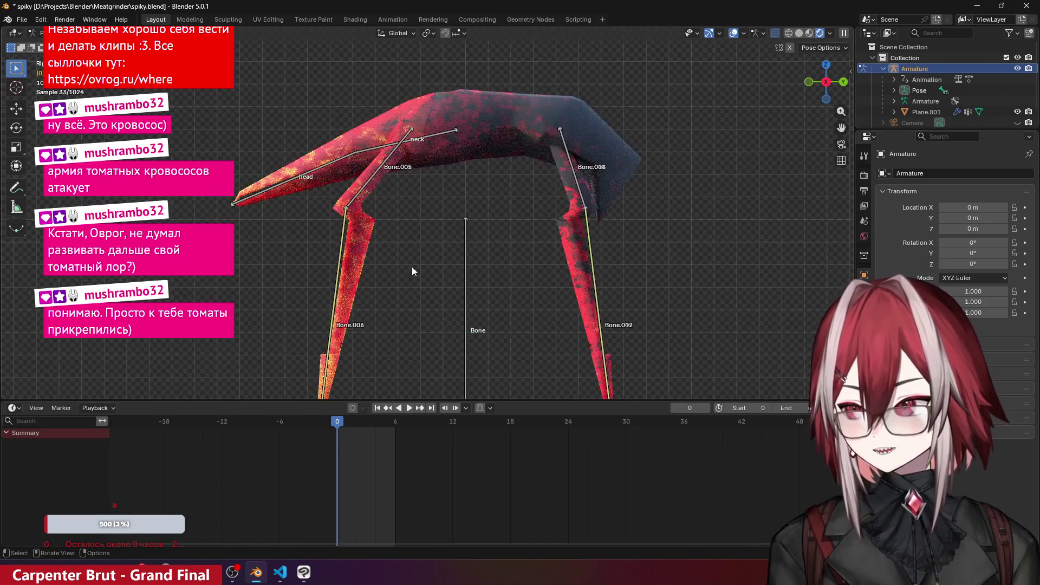
pyautogui.press('space')
pyautogui.click(351, 428)
pyautogui.moveTo(351, 428)
pyautogui.mouseDown()
pyautogui.moveTo(404, 440)
pyautogui.moveTo(347, 443)
pyautogui.moveTo(405, 458)
pyautogui.mouseUp()
pyautogui.moveTo(491, 294); pyautogui.dragTo(468, 324, button='middle')
pyautogui.moveTo(395, 434); pyautogui.dragTo(341, 431)
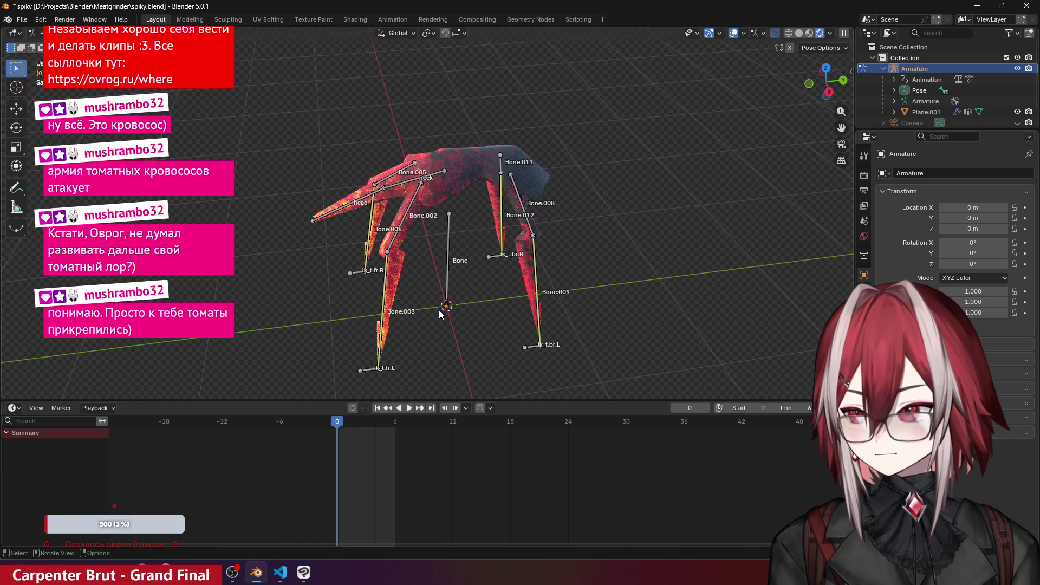
pyautogui.press('KP_7')
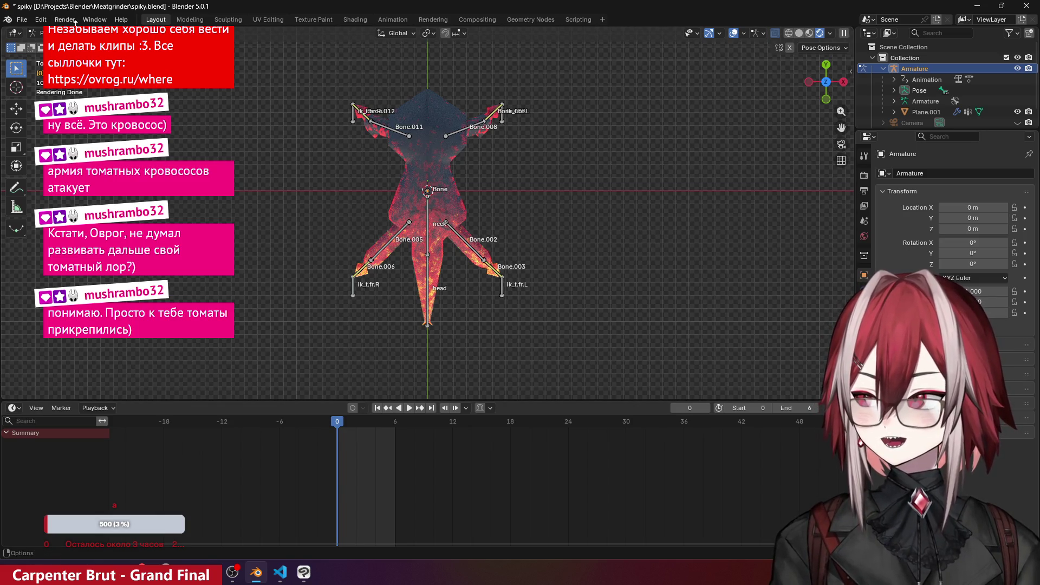
pyautogui.click(976, 6)
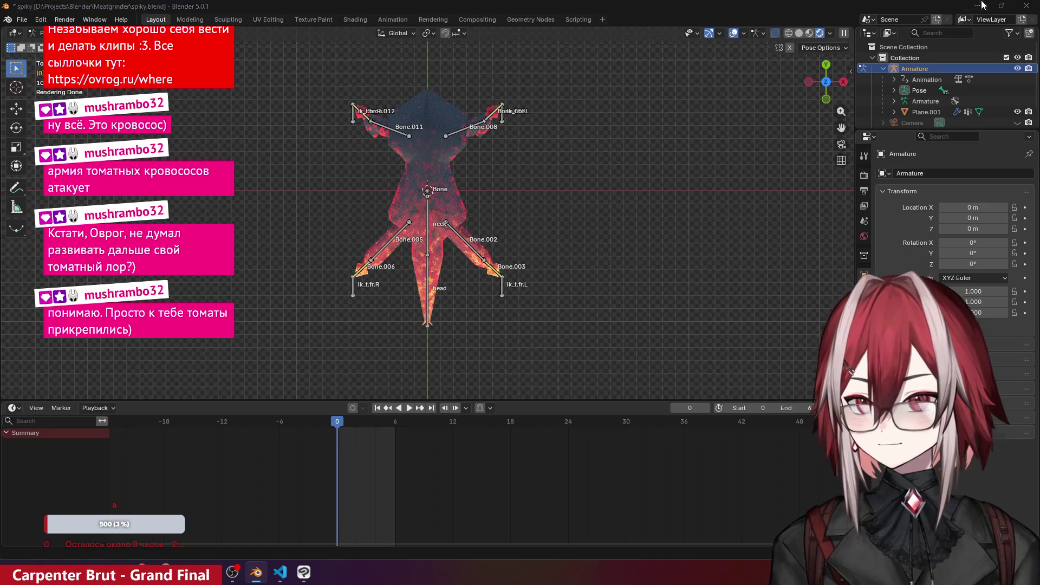
# - Minimize the browser, code editor, painting program and folder windows to reveal the desktop
pyautogui.click(977, 10)
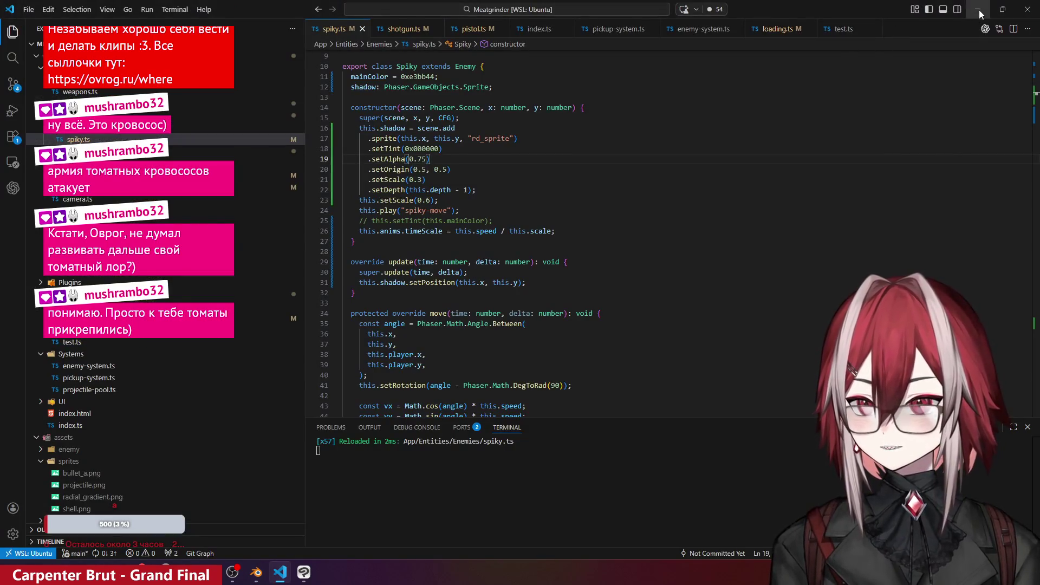
pyautogui.click(979, 9)
pyautogui.click(1002, 9)
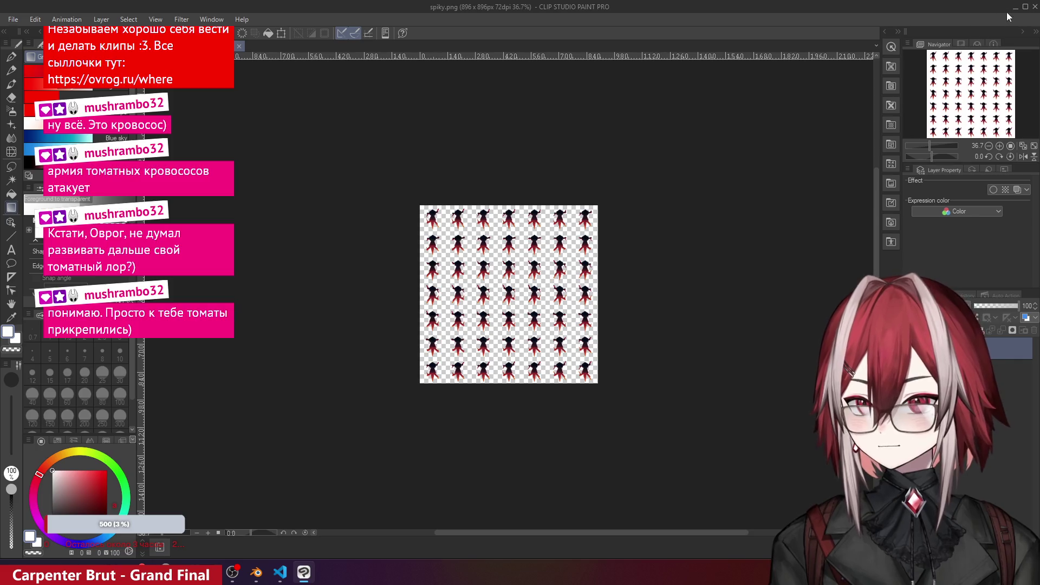
pyautogui.click(1013, 7)
pyautogui.click(571, 148)
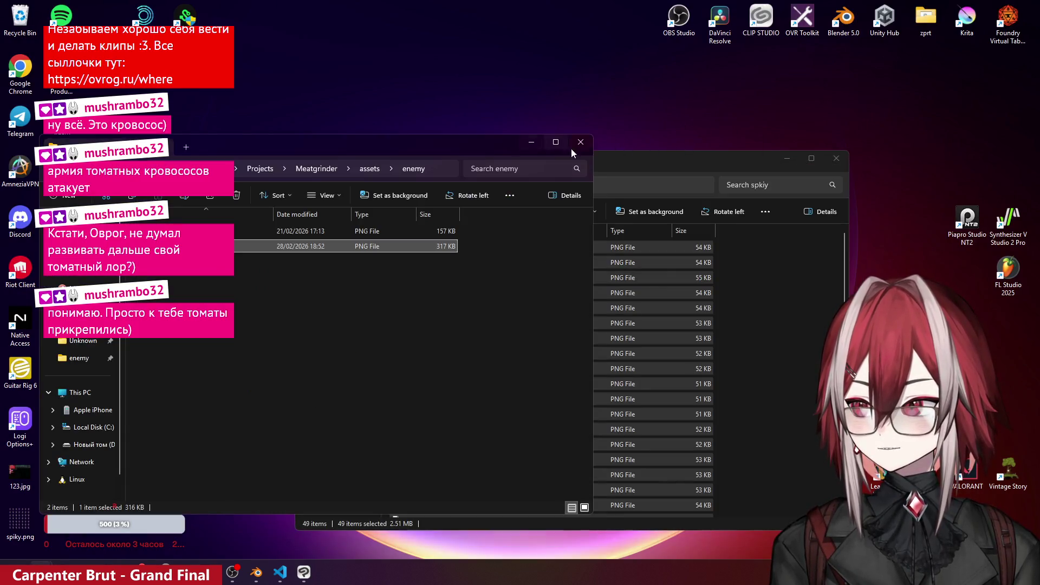
pyautogui.click(538, 144)
pyautogui.moveTo(452, 157); pyautogui.dragTo(478, 163)
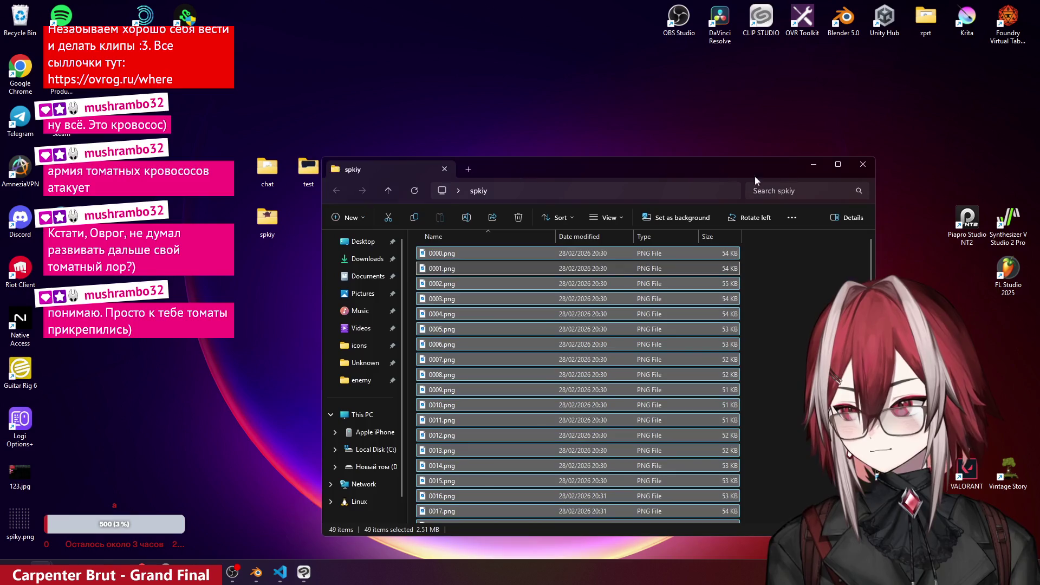
pyautogui.click(813, 165)
# - Permanently delete the spkiy and test folders from the desktop
pyautogui.click(269, 214)
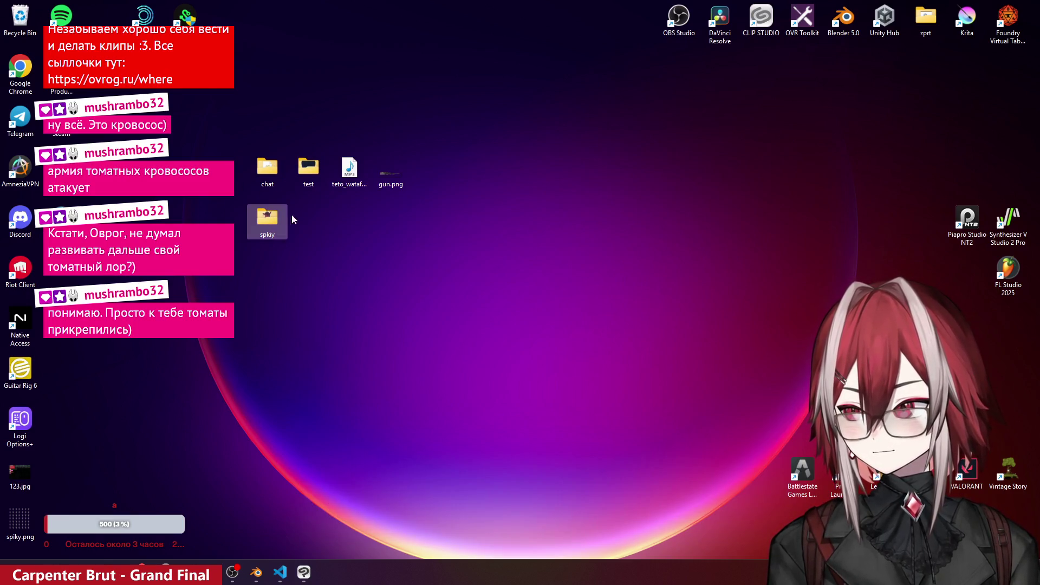
pyautogui.keyDown('ctrl'); pyautogui.click(318, 184); pyautogui.keyUp('ctrl')
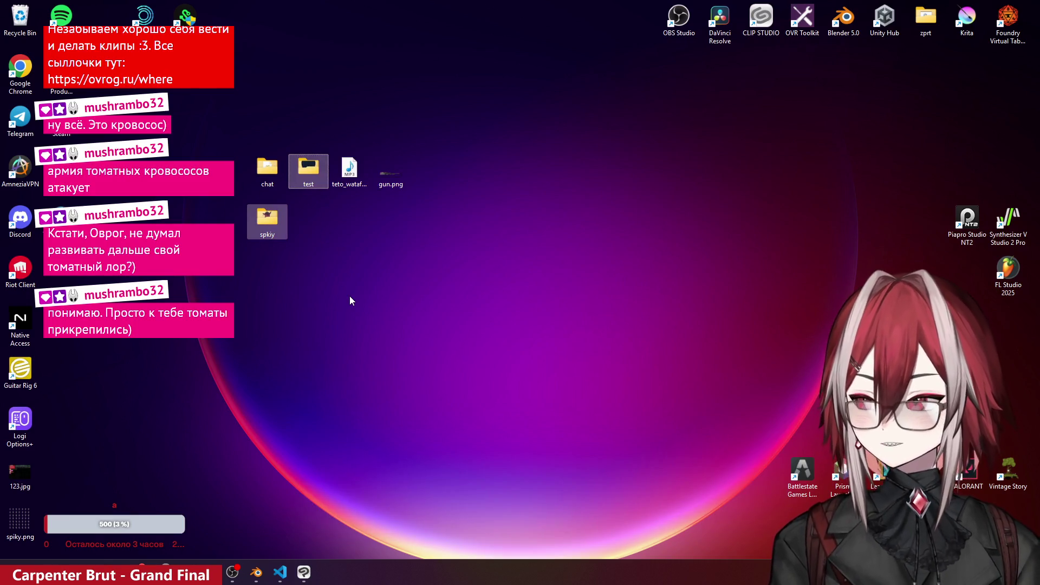
pyautogui.hotkey('shift', 'Delete')
pyautogui.press('Return')
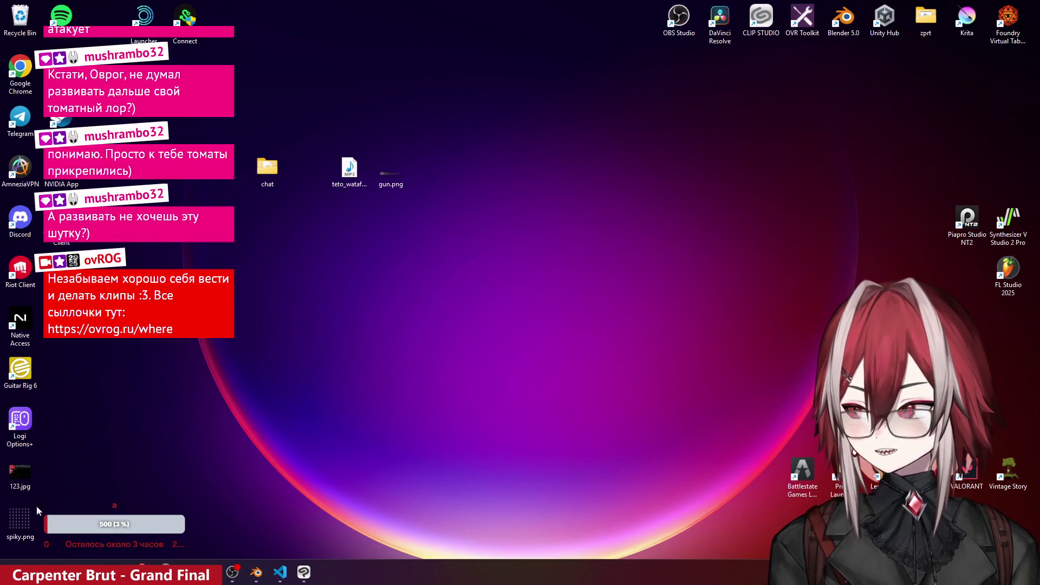
# - Move spiky.png beside the chat folder and bring Blender back to the front
pyautogui.moveTo(37, 512); pyautogui.dragTo(265, 289)
pyautogui.moveTo(283, 230)
pyautogui.mouseDown()
pyautogui.moveTo(341, 260)
pyautogui.moveTo(305, 228)
pyautogui.moveTo(308, 176)
pyautogui.mouseUp()
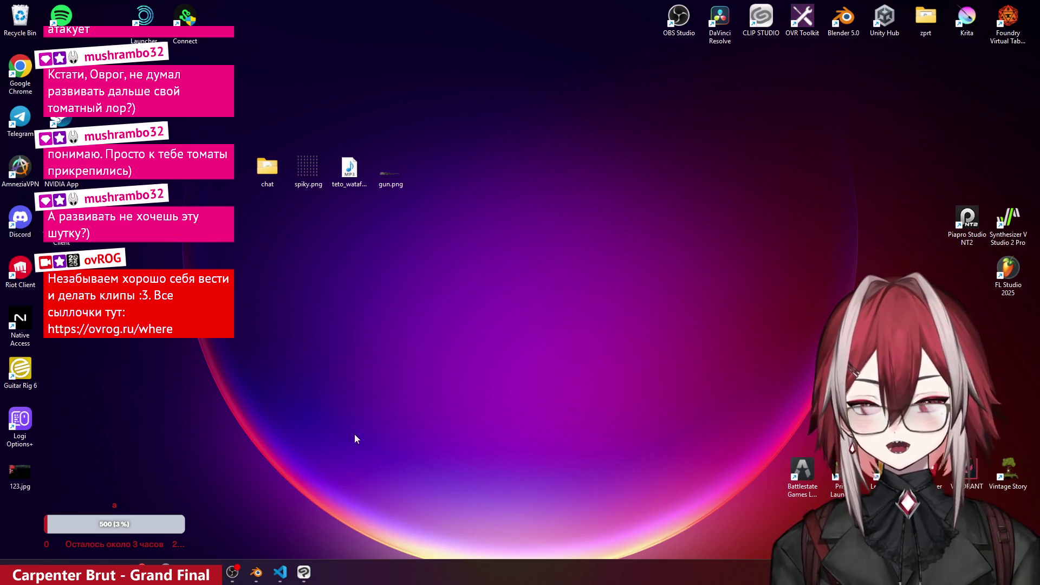
pyautogui.click(256, 573)
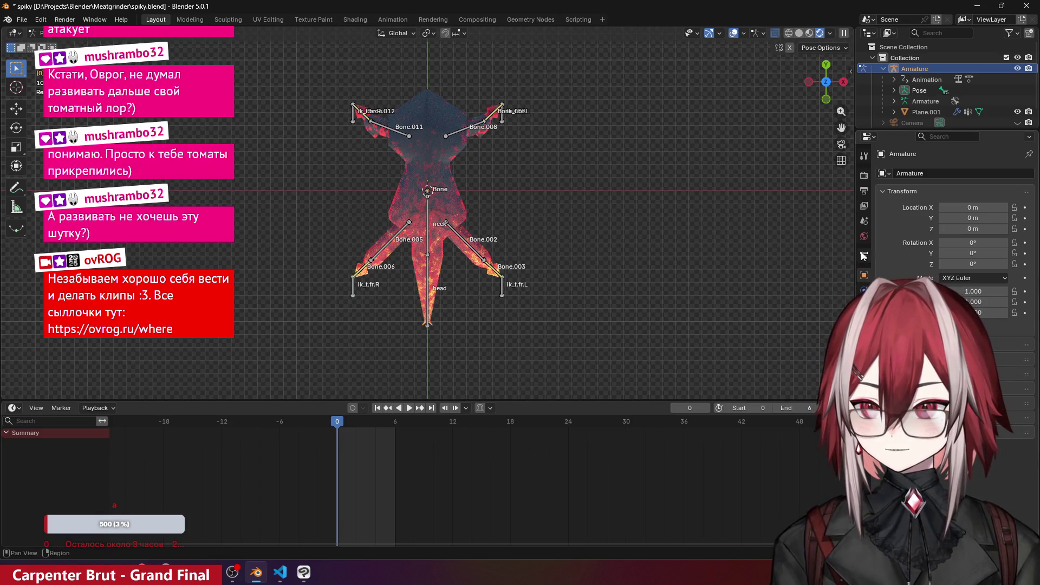
# - Point Blender's render output to a new D:\Projects\Blender\Meatgrinder\spiky\death1 folder
pyautogui.click(864, 191)
pyautogui.click(1025, 390)
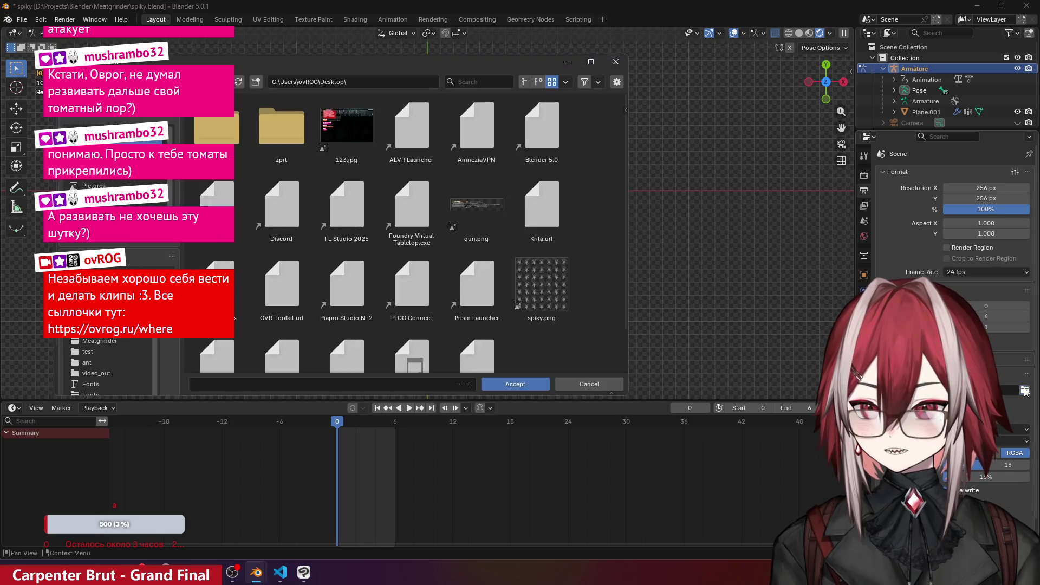
pyautogui.click(98, 103)
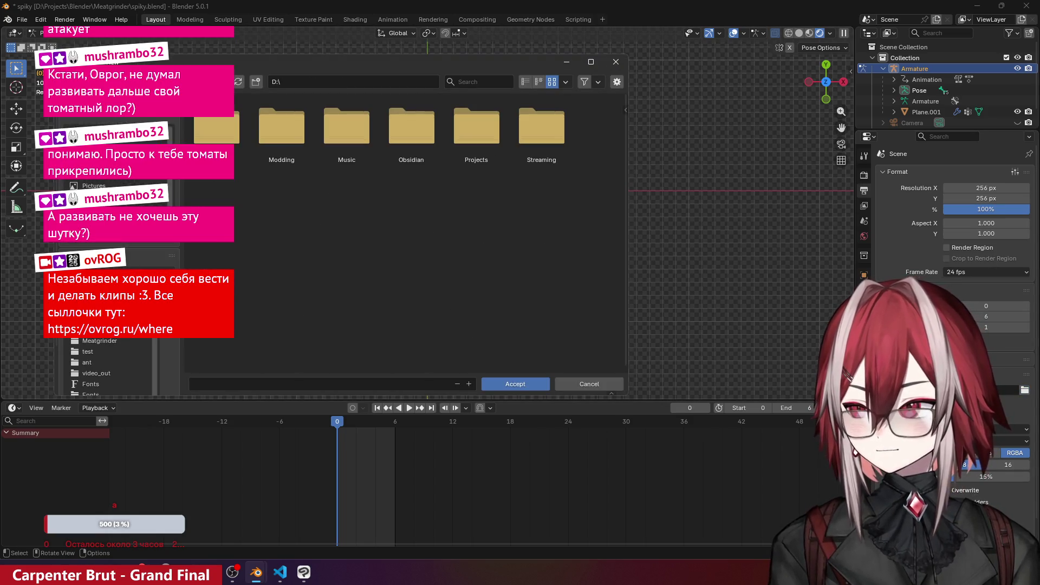
pyautogui.doubleClick(473, 126)
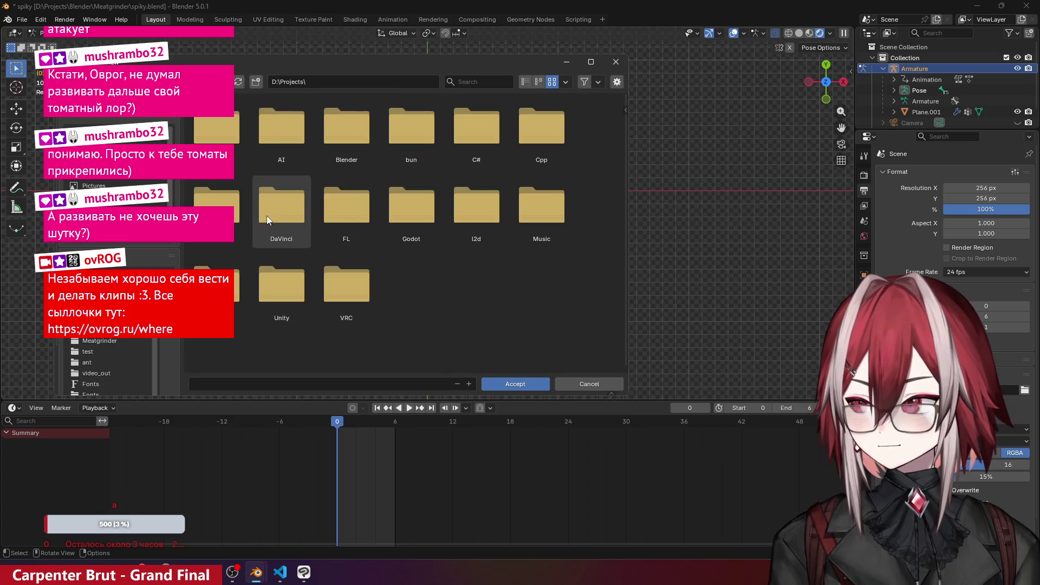
pyautogui.doubleClick(362, 132)
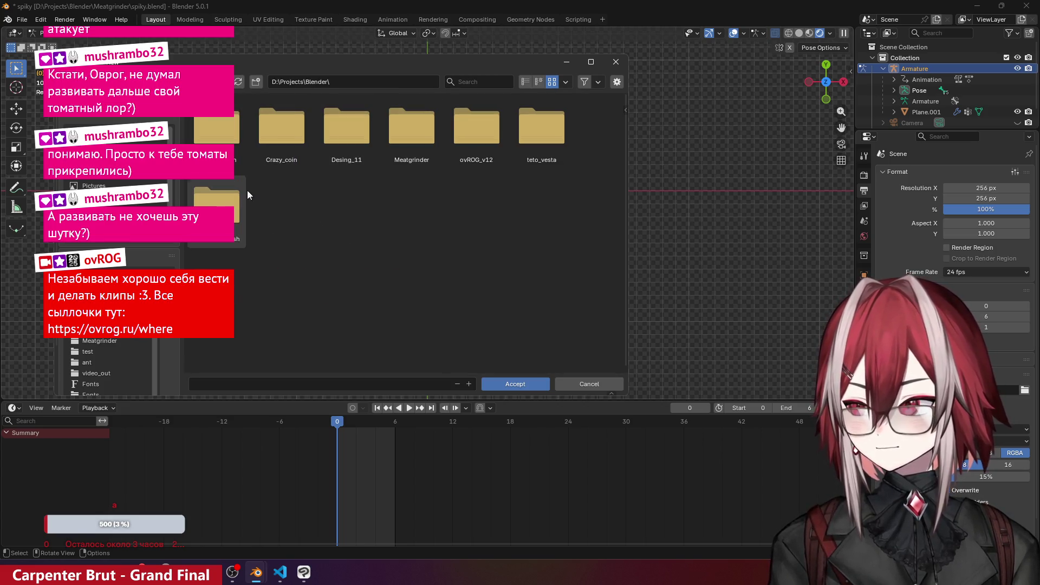
pyautogui.doubleClick(431, 128)
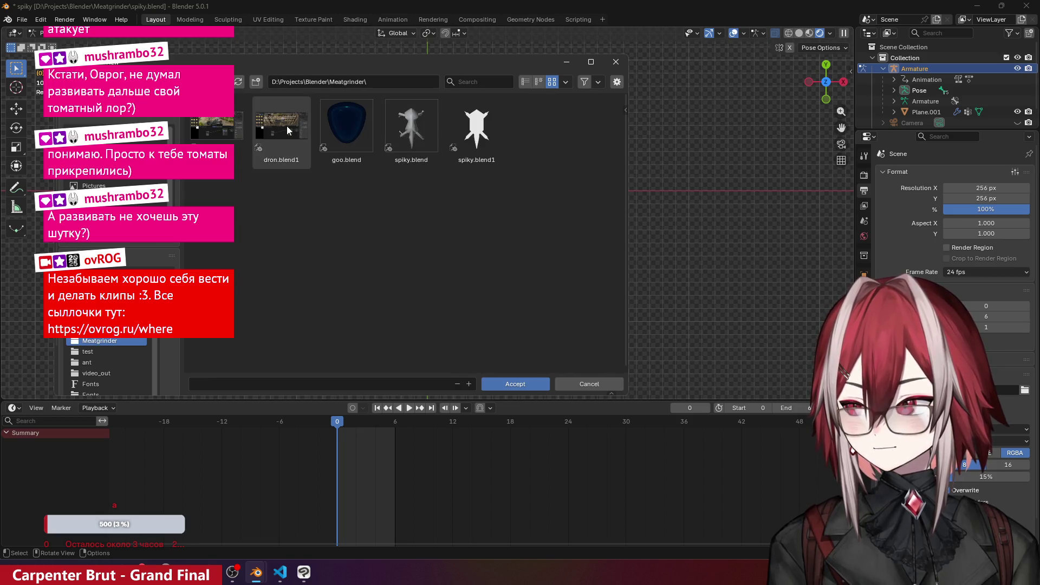
pyautogui.click(255, 82)
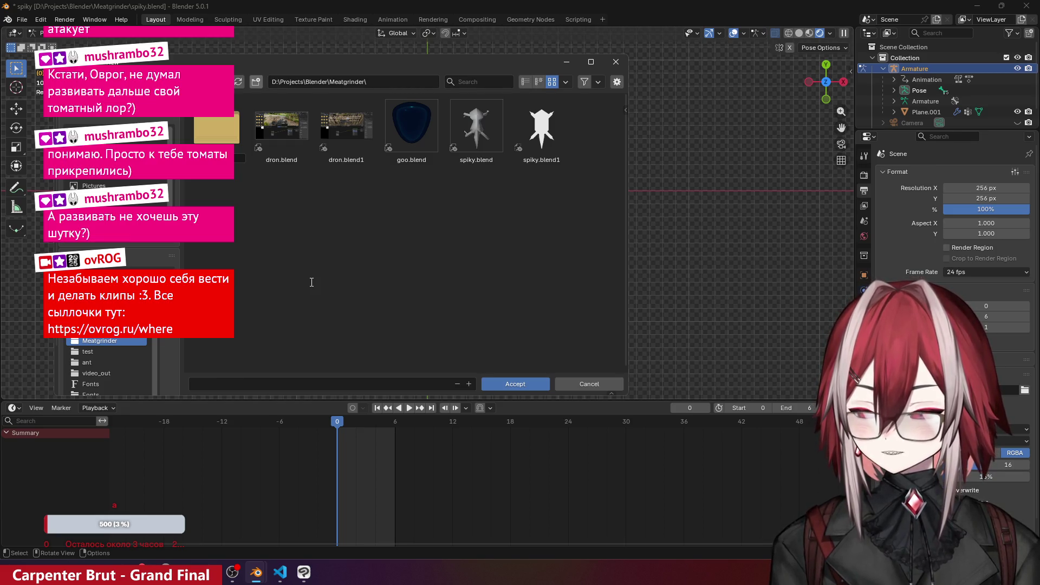
pyautogui.press('Return')
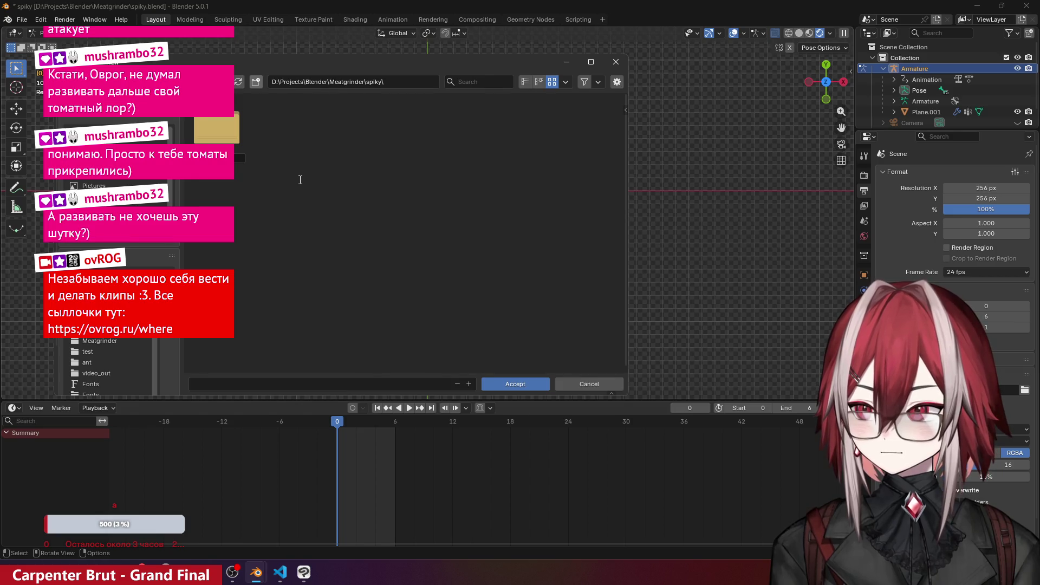
pyautogui.doubleClick(217, 133)
pyautogui.click(262, 384)
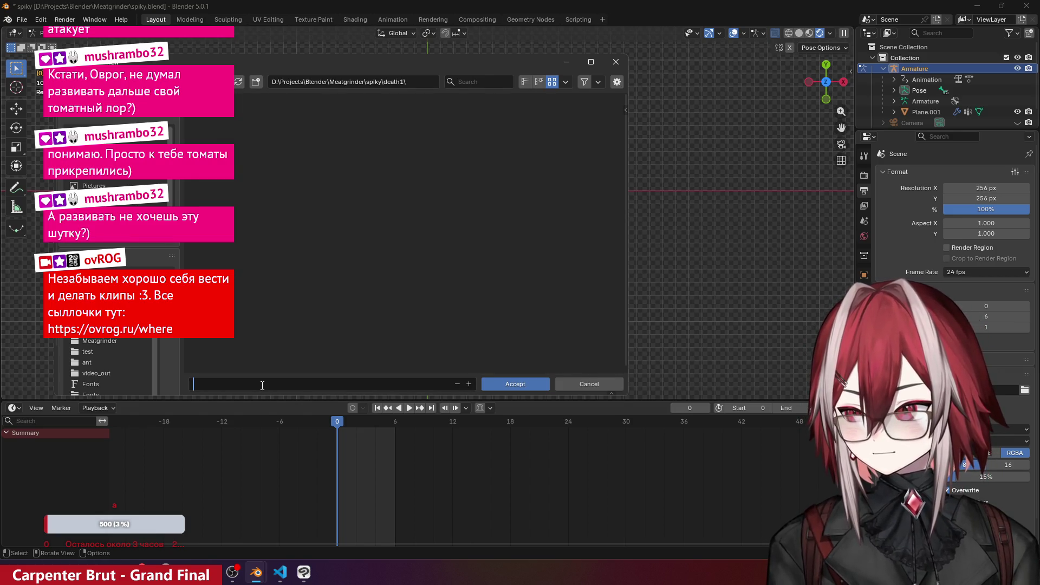
pyautogui.click(507, 385)
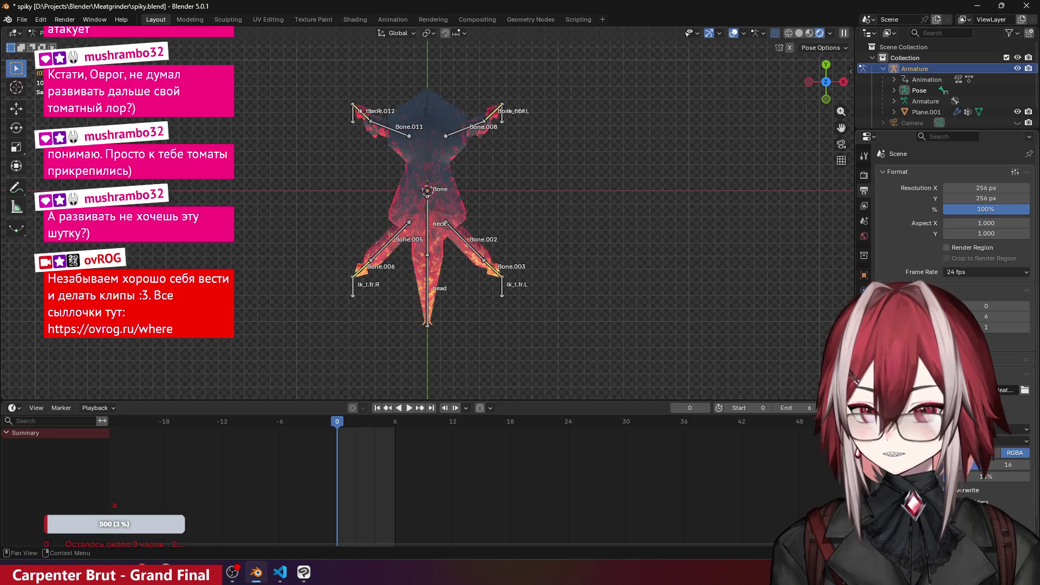
# - Render the death animation frames 0–6, close the render preview, and minimize Blender
pyautogui.scroll(-1, 956, 239)
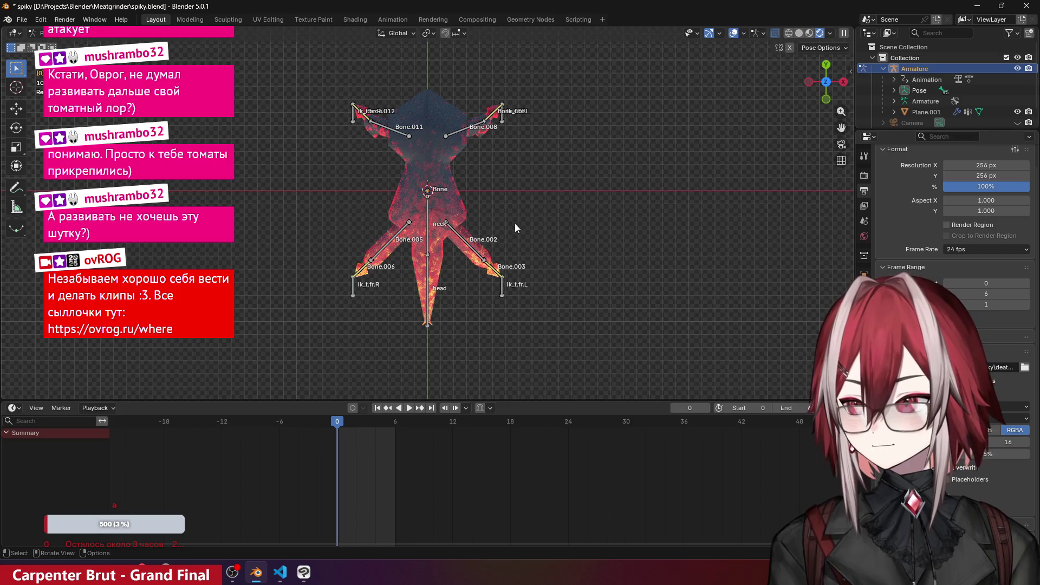
pyautogui.click(64, 19)
pyautogui.click(94, 42)
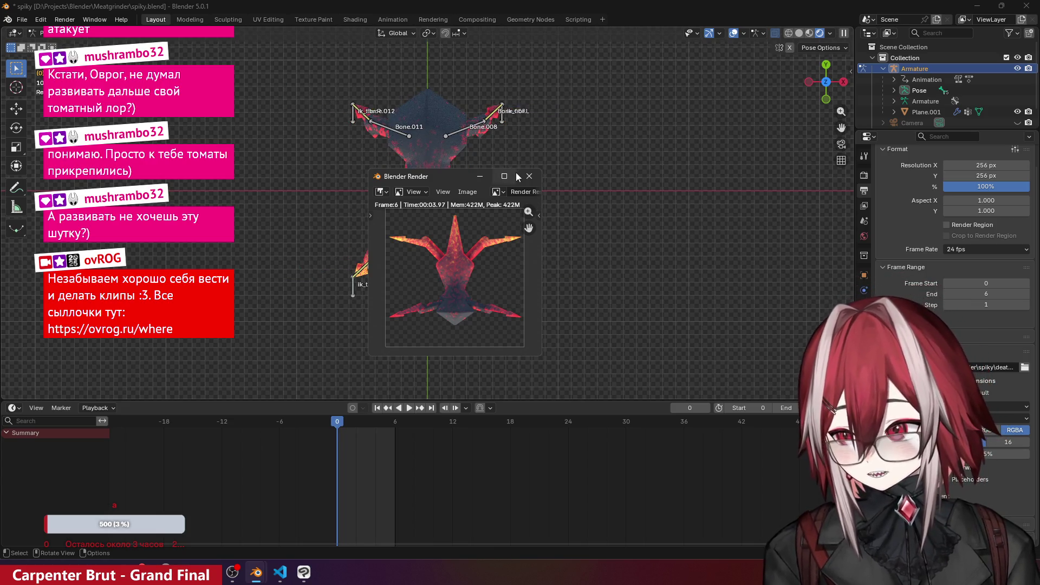
pyautogui.click(529, 176)
pyautogui.click(982, 8)
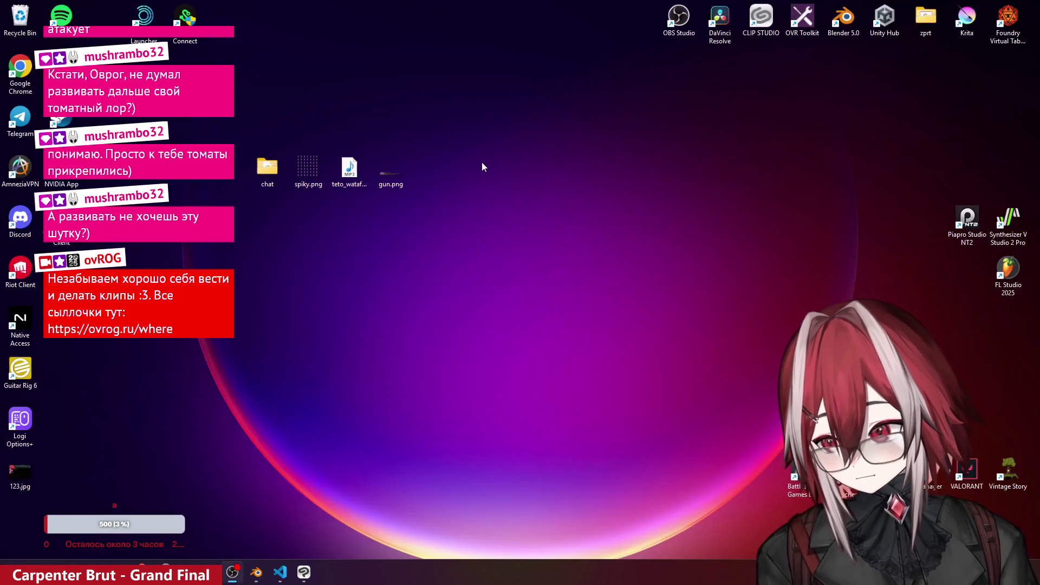
# - Bring up the Meatgrinder browser window on the Sprite Sheet Maker tab
pyautogui.click(282, 573)
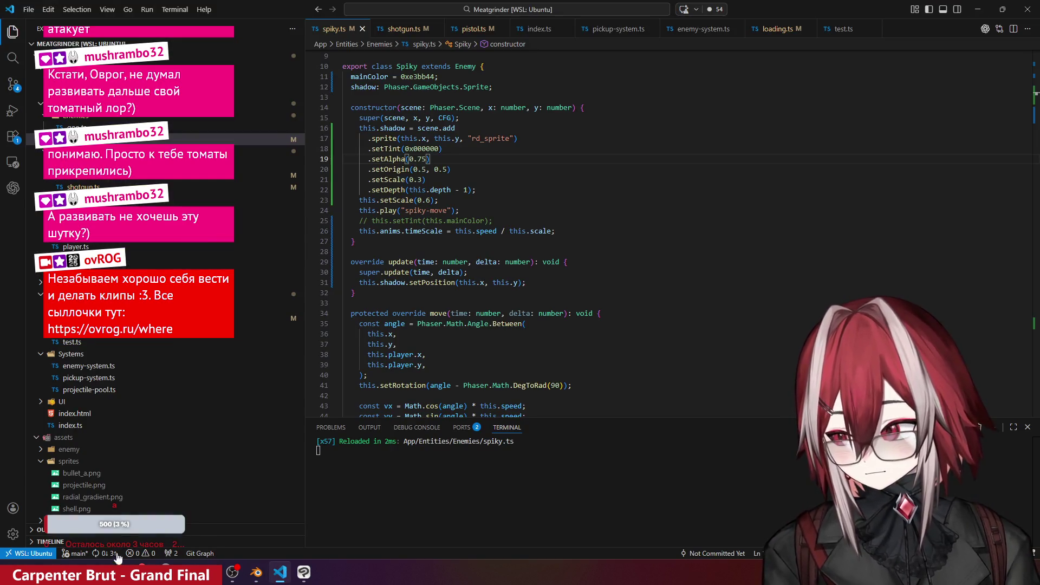
pyautogui.moveTo(118, 572)
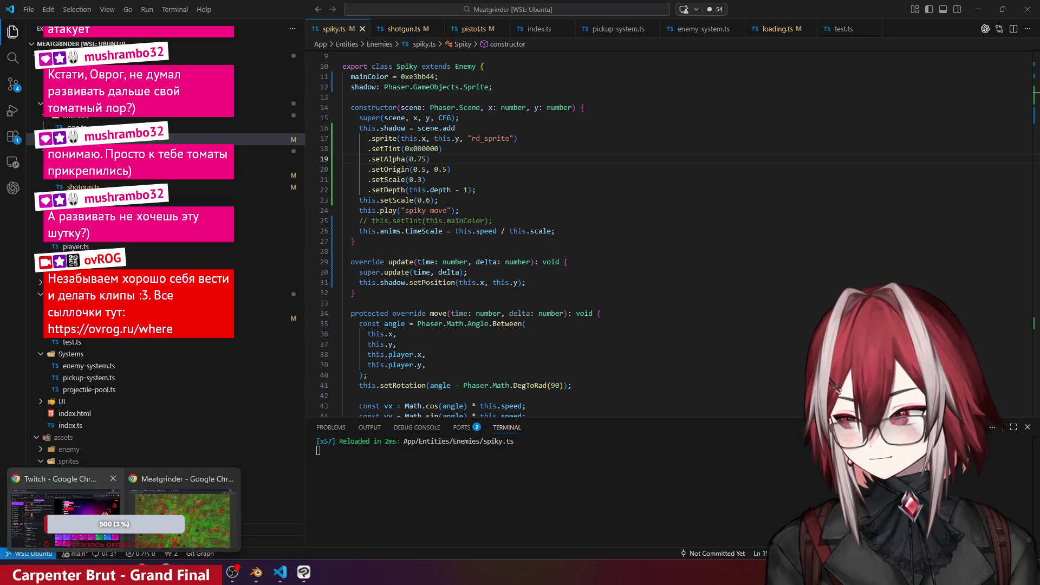
pyautogui.click(182, 518)
pyautogui.click(325, 10)
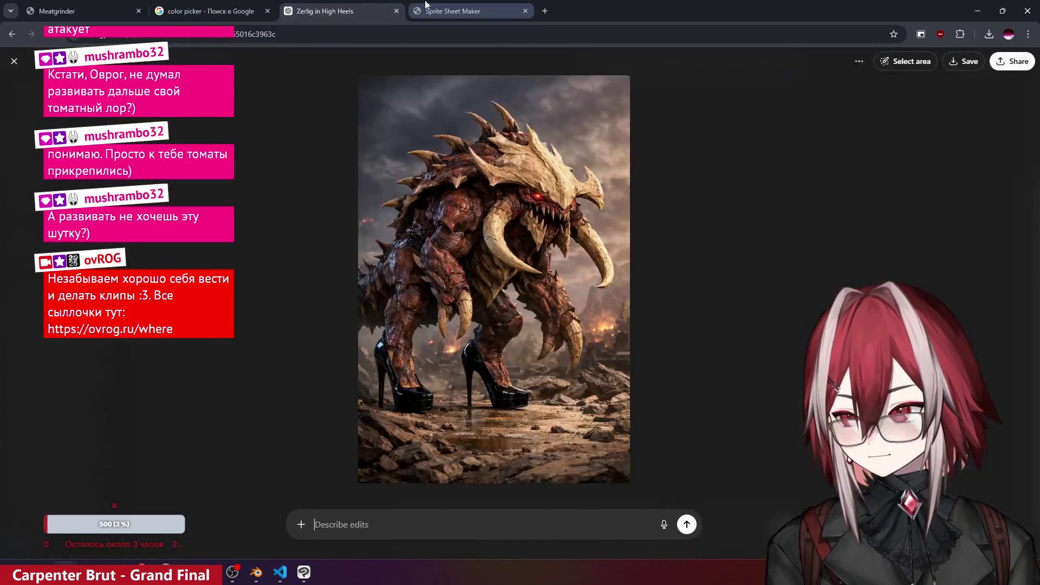
pyautogui.click(452, 11)
pyautogui.click(377, 6)
pyautogui.click(444, 8)
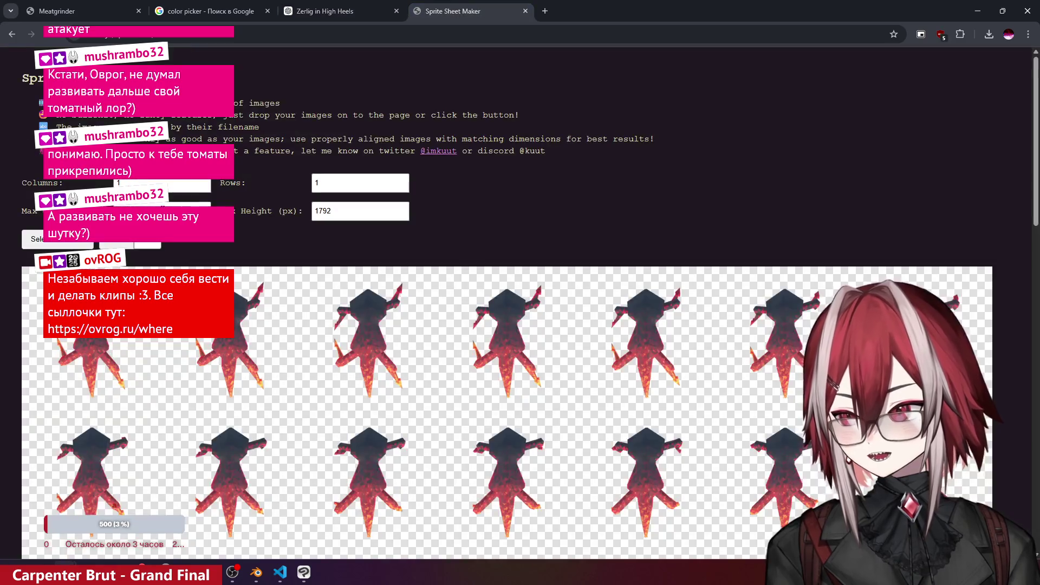
# - Reload Sprite Sheet Maker to clear the old sheet and reset the file selection
pyautogui.click(52, 34)
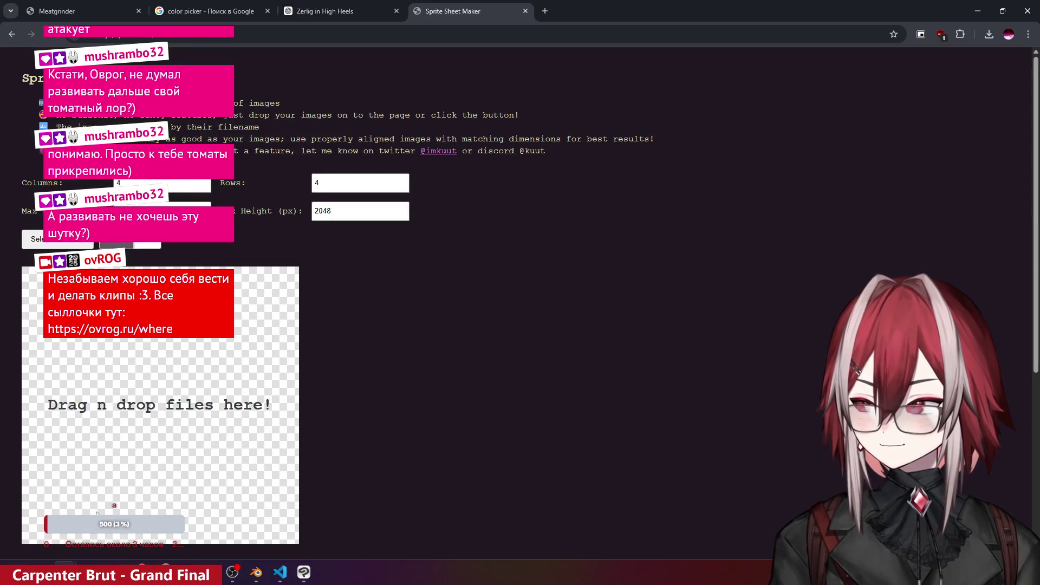
pyautogui.hotkey('alt', 'Tab')
pyautogui.click(184, 303)
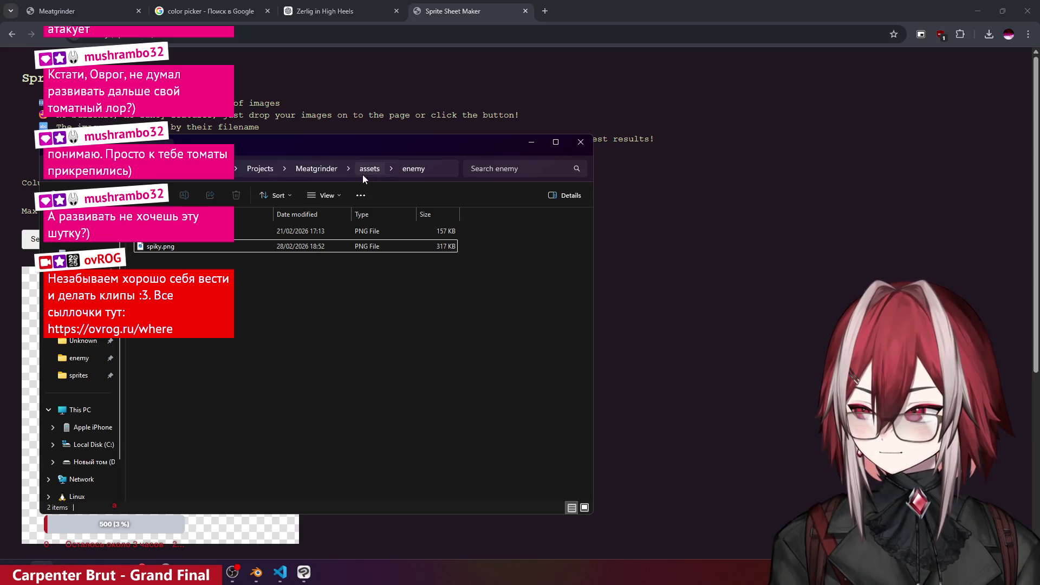
# - Open D:\Projects\Blender\Meatgrinder\spiky\death1 in a new Explorer window
pyautogui.scroll(-1, 94, 417)
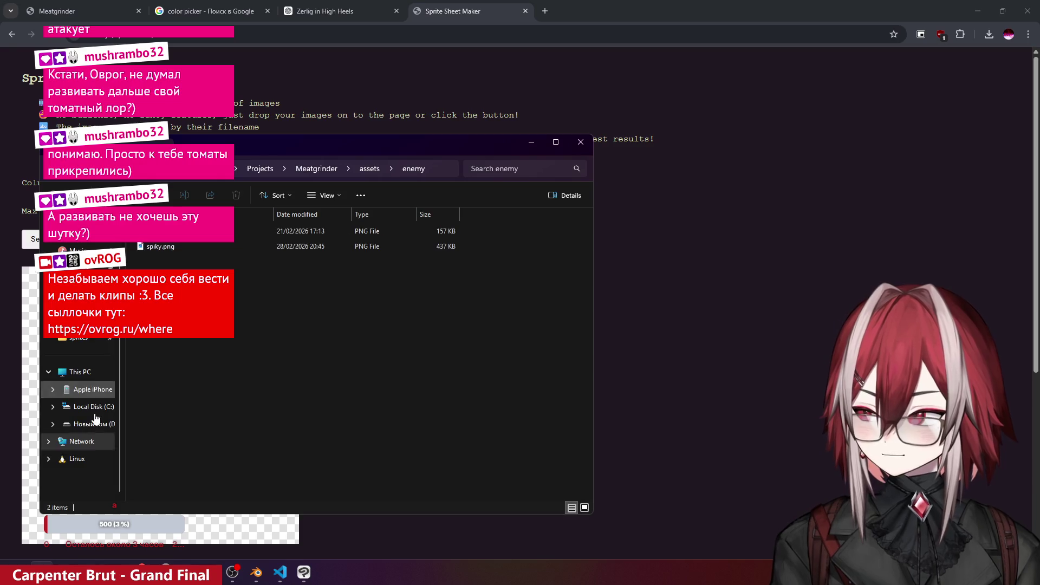
pyautogui.rightClick(96, 424)
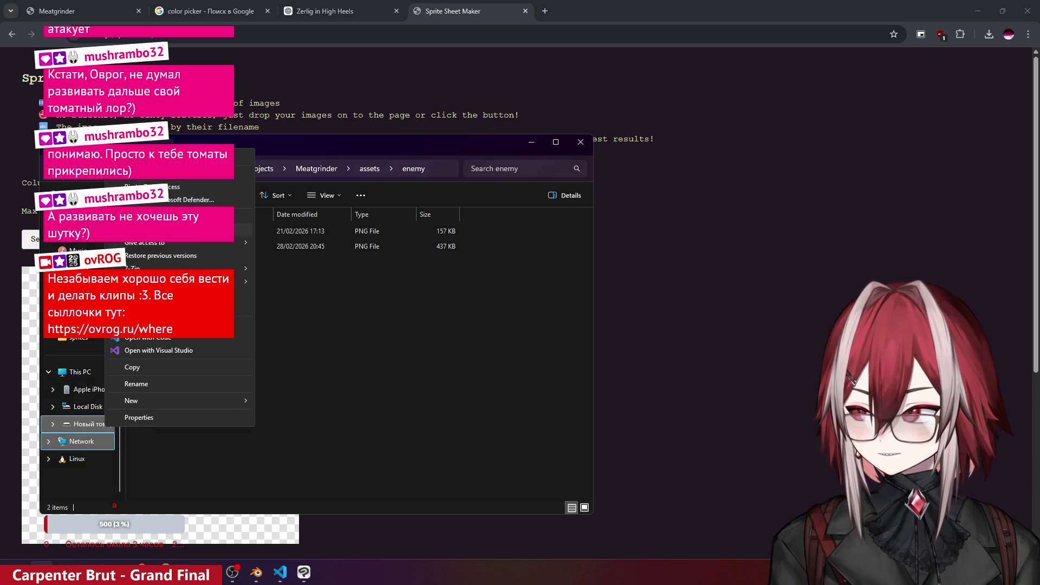
pyautogui.click(142, 173)
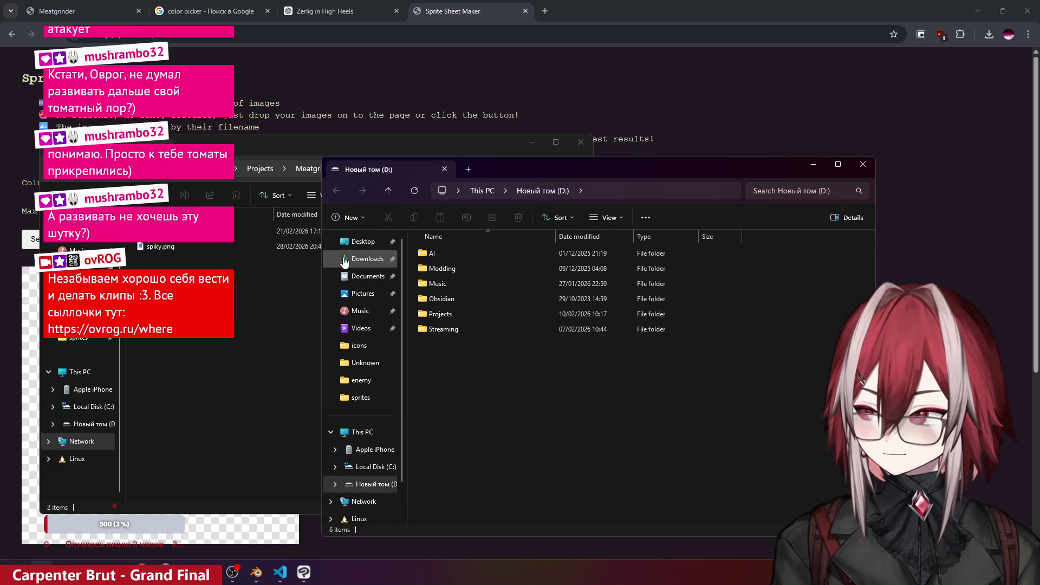
pyautogui.doubleClick(446, 298)
pyautogui.doubleClick(443, 281)
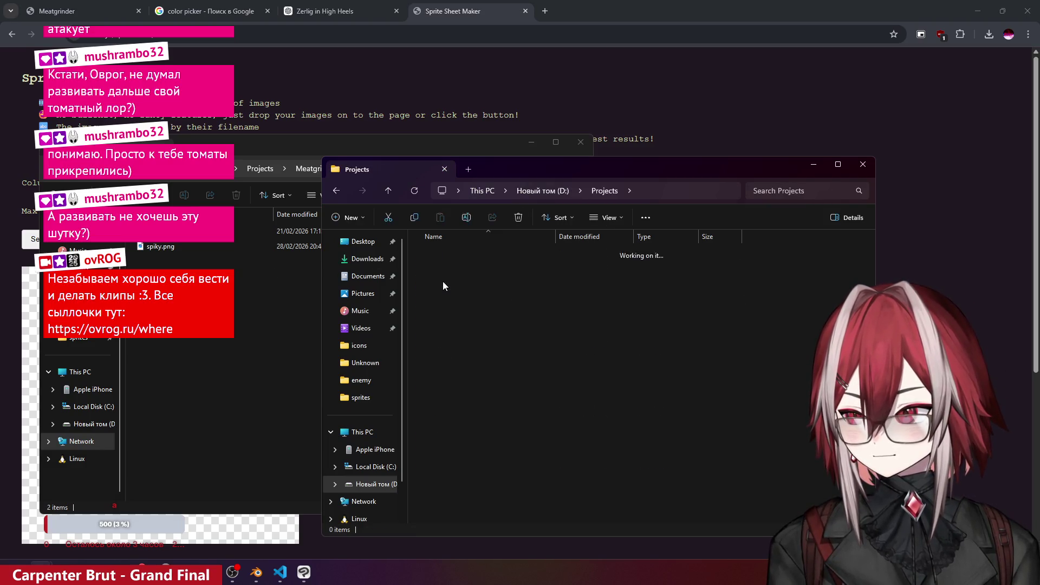
pyautogui.doubleClick(459, 301)
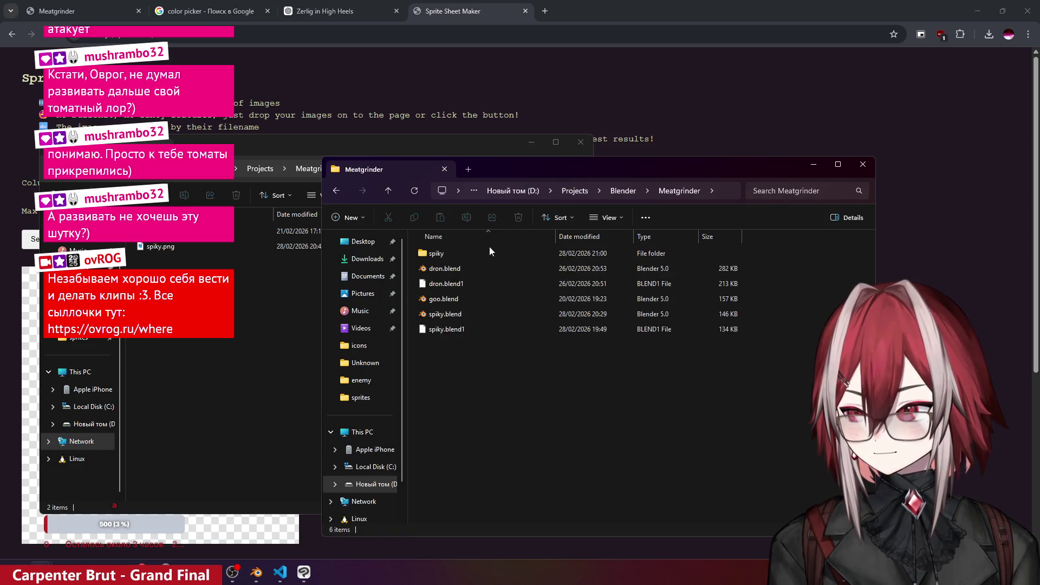
pyautogui.doubleClick(451, 254)
pyautogui.doubleClick(457, 252)
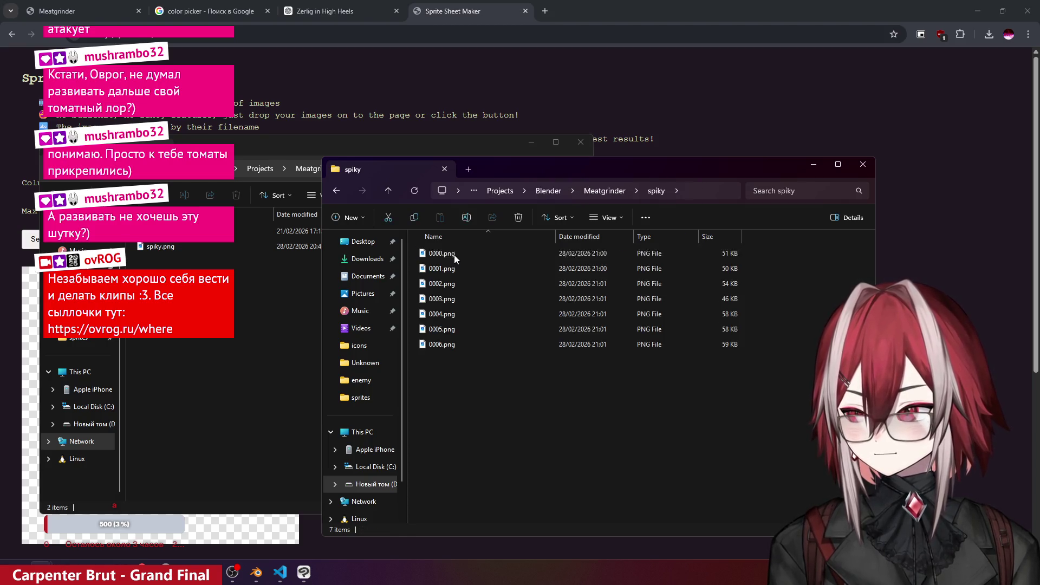
# - Drag the seven frames 0000–0006.png onto the Sprite Sheet Maker page
pyautogui.moveTo(449, 355)
pyautogui.mouseDown()
pyautogui.moveTo(443, 260)
pyautogui.moveTo(380, 347)
pyautogui.moveTo(225, 345)
pyautogui.mouseUp()
pyautogui.moveTo(497, 387)
pyautogui.mouseDown()
pyautogui.moveTo(431, 250)
pyautogui.moveTo(171, 337)
pyautogui.mouseUp()
pyautogui.scroll(-3, 289, 311)
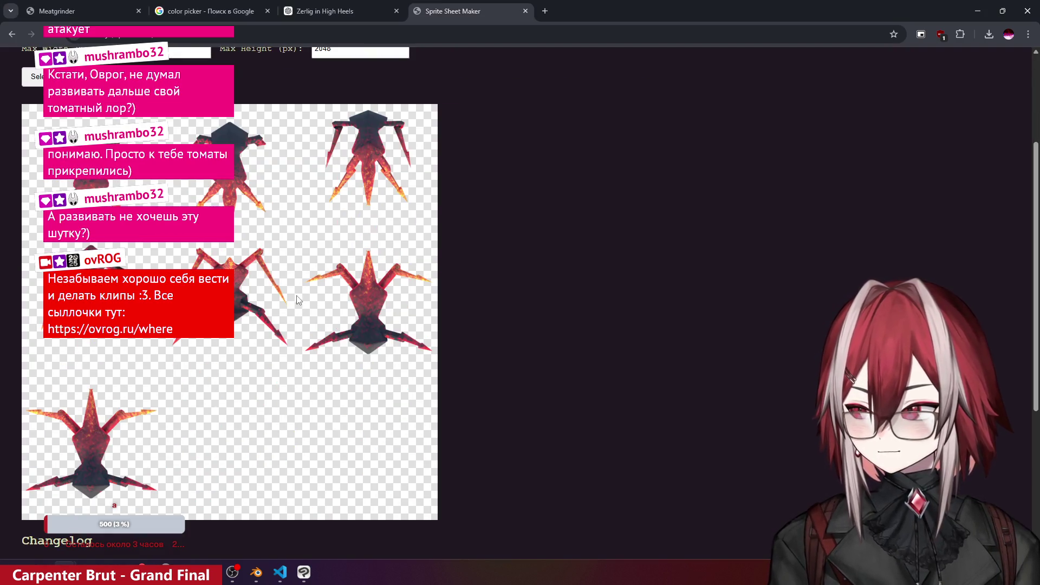
# - Check the generated 3-row death sprite sheet preview and save it as an image
pyautogui.scroll(1, 297, 297)
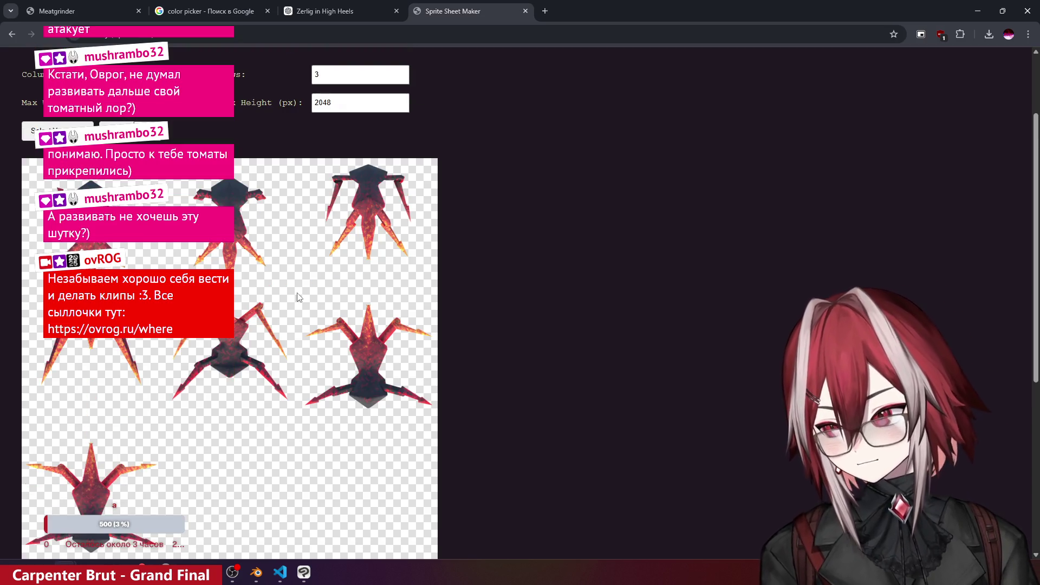
pyautogui.scroll(-1, 297, 297)
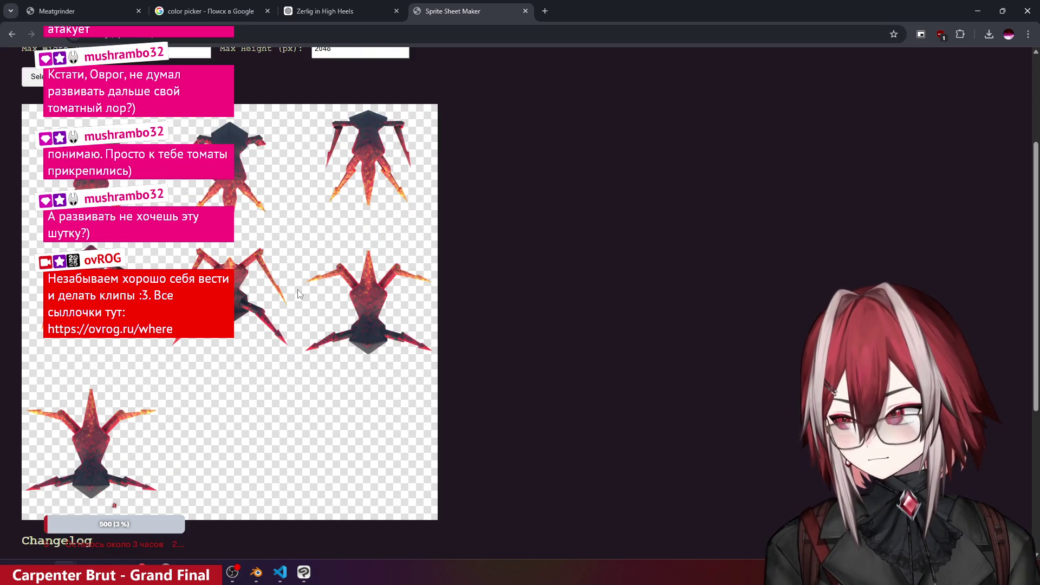
pyautogui.scroll(2, 299, 293)
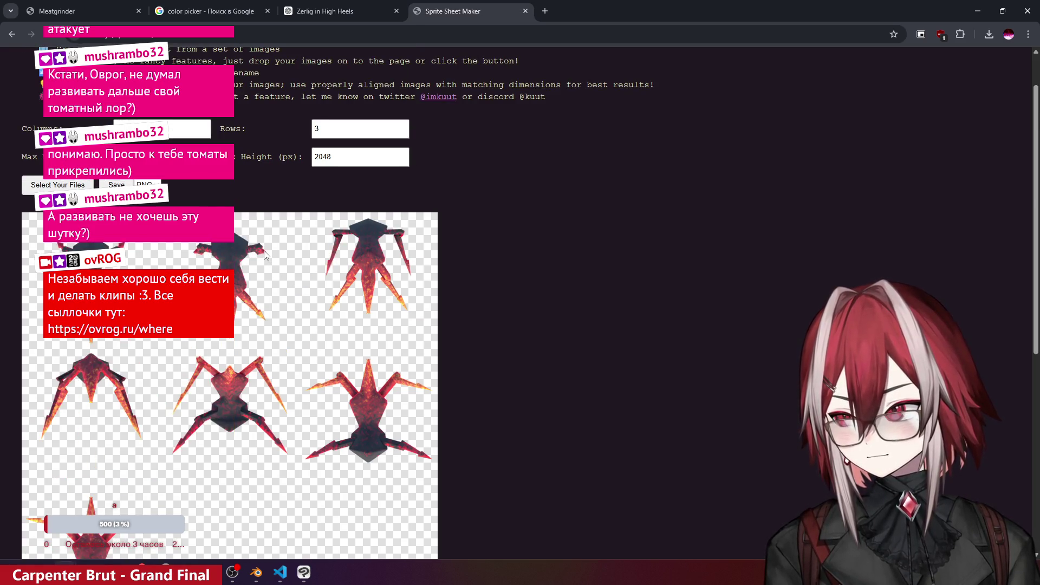
pyautogui.scroll(-4, 265, 254)
pyautogui.scroll(4, 265, 255)
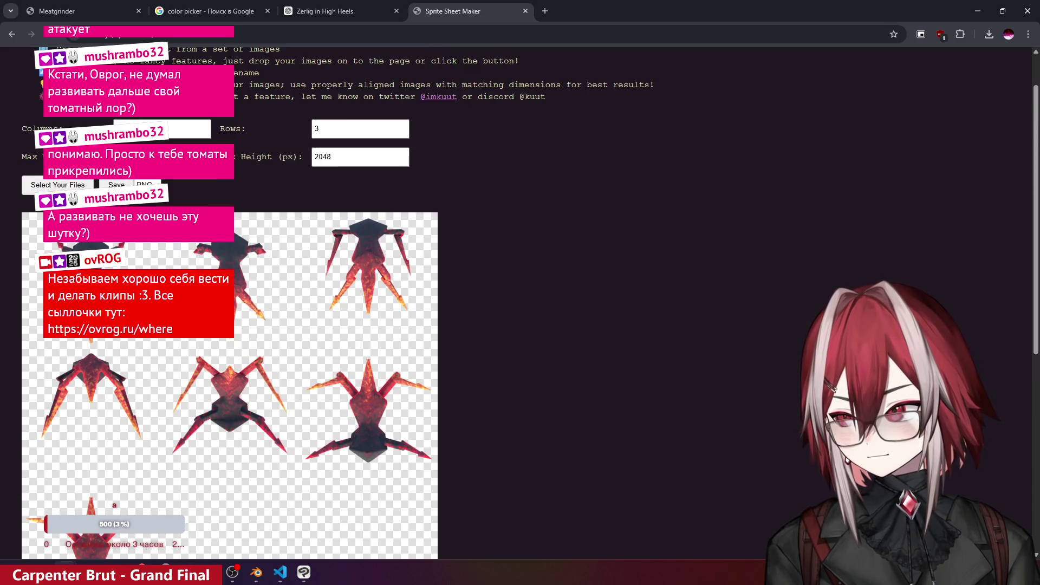
pyautogui.scroll(-4, 342, 364)
pyautogui.scroll(4, 316, 323)
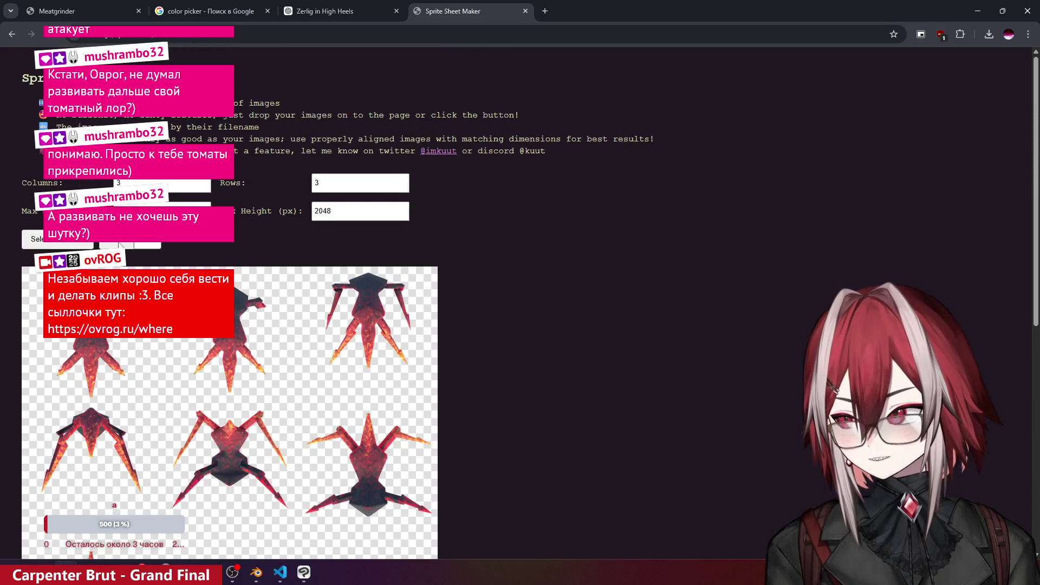
pyautogui.click(120, 244)
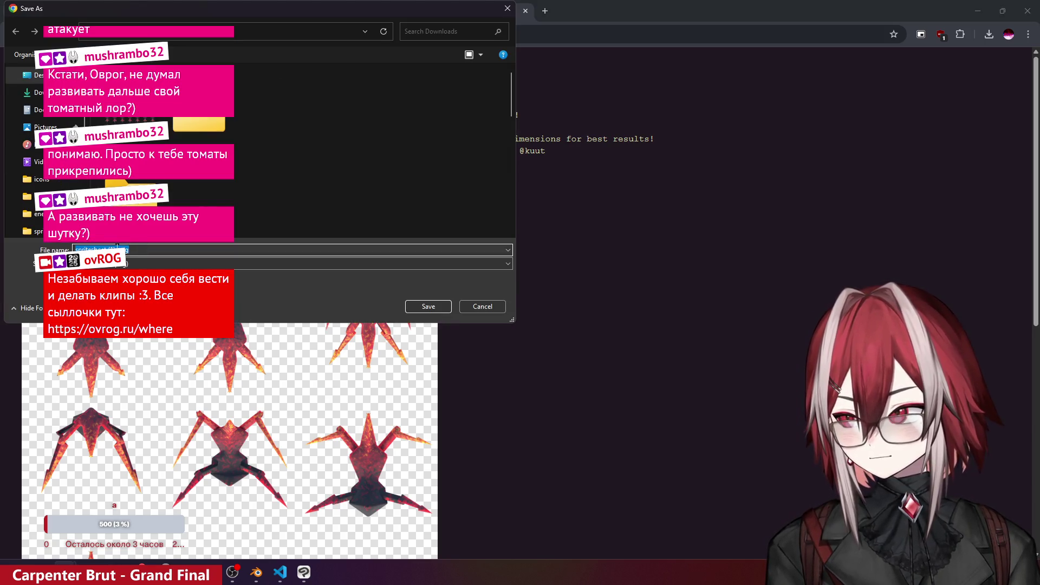
# - Save the sheet as spiky_d1.png, close the downloads list, and minimize Chrome
pyautogui.write('spike')
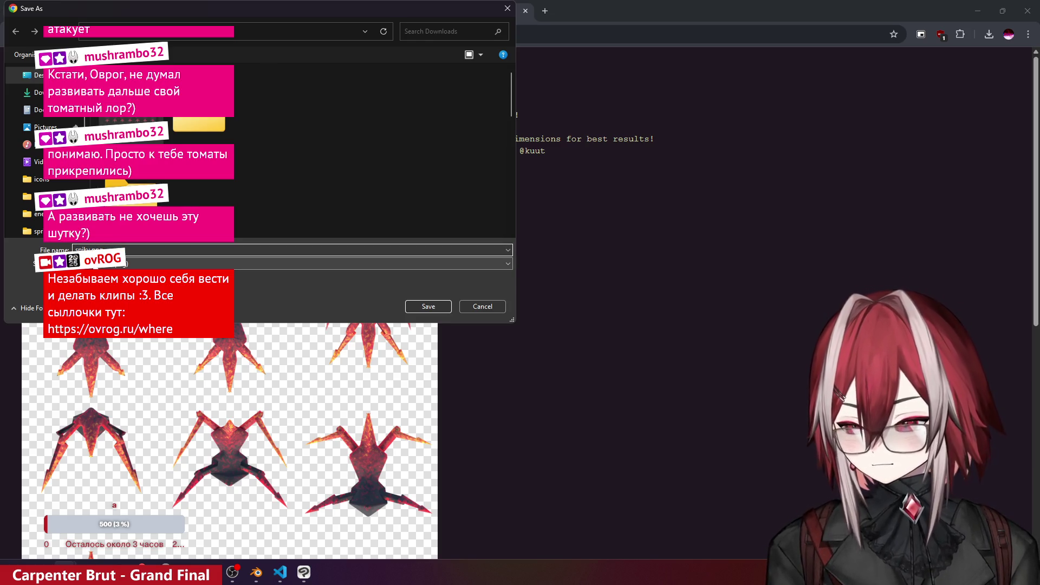
pyautogui.write('_d1')
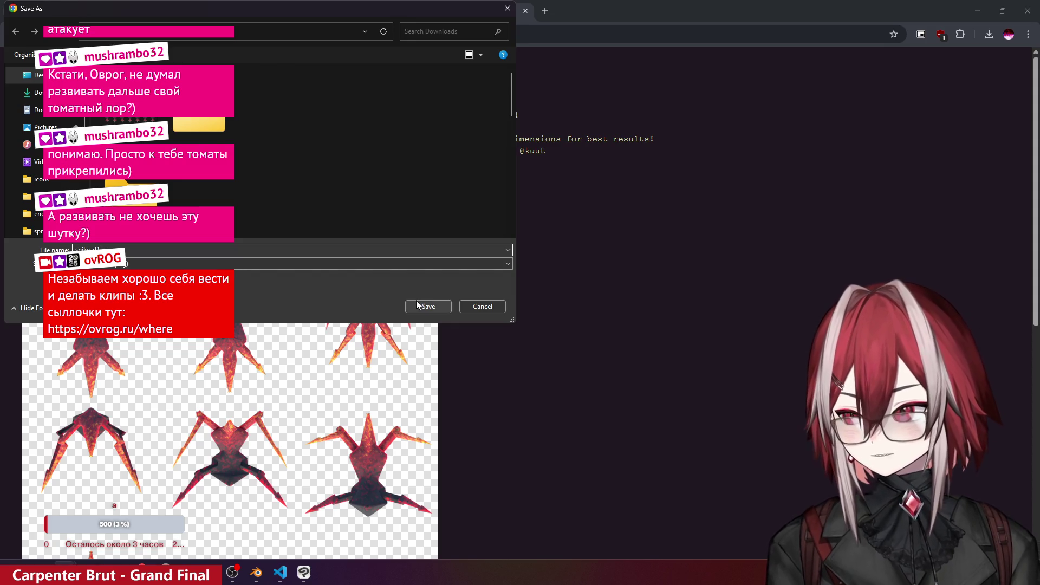
pyautogui.click(429, 306)
pyautogui.click(977, 11)
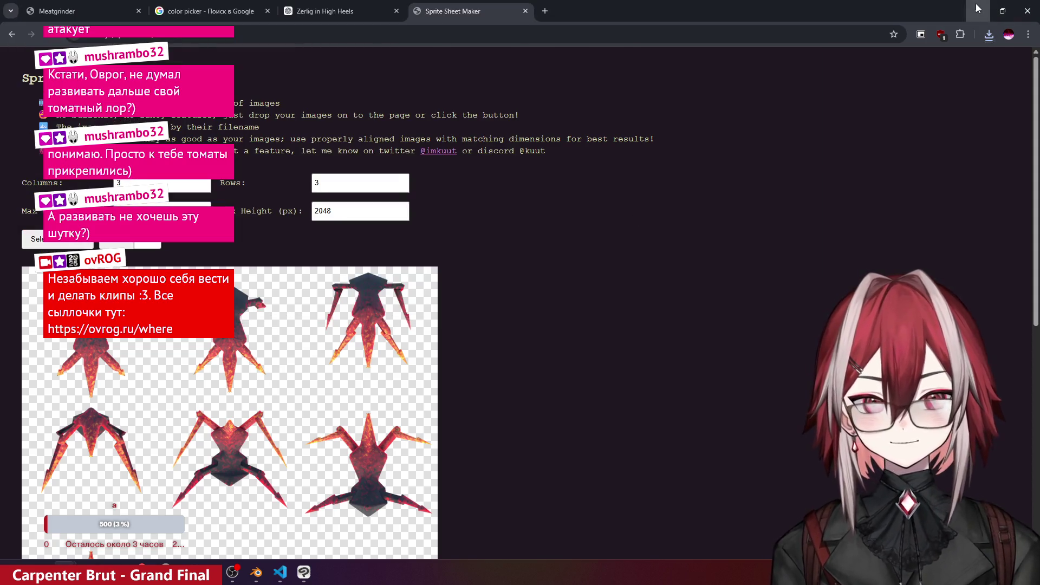
pyautogui.click(977, 11)
pyautogui.click(584, 139)
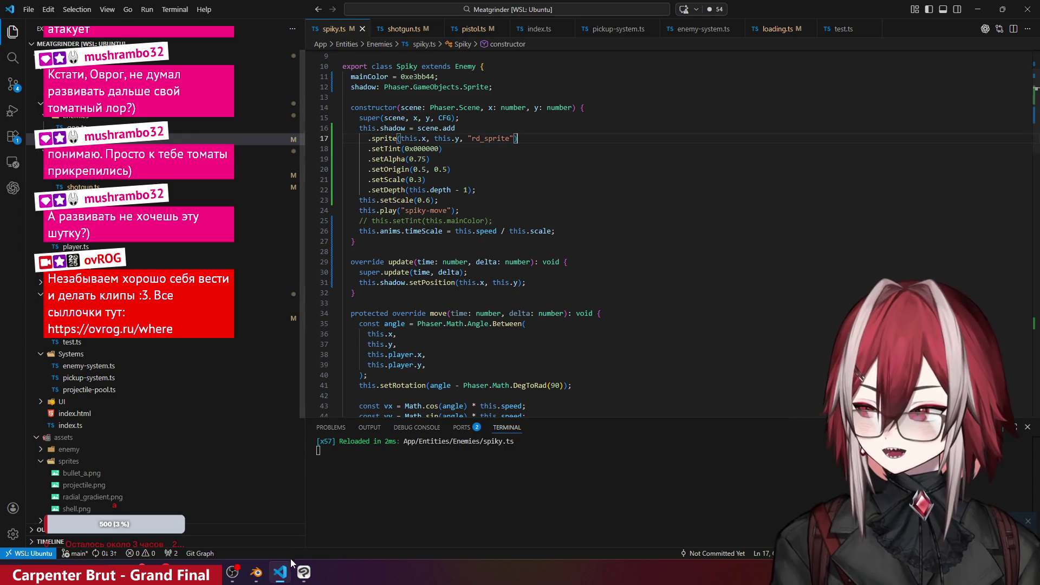
# - Open spiky_d1.png from Downloads as a new Clip Studio Paint canvas
pyautogui.moveTo(305, 576)
pyautogui.click(301, 497)
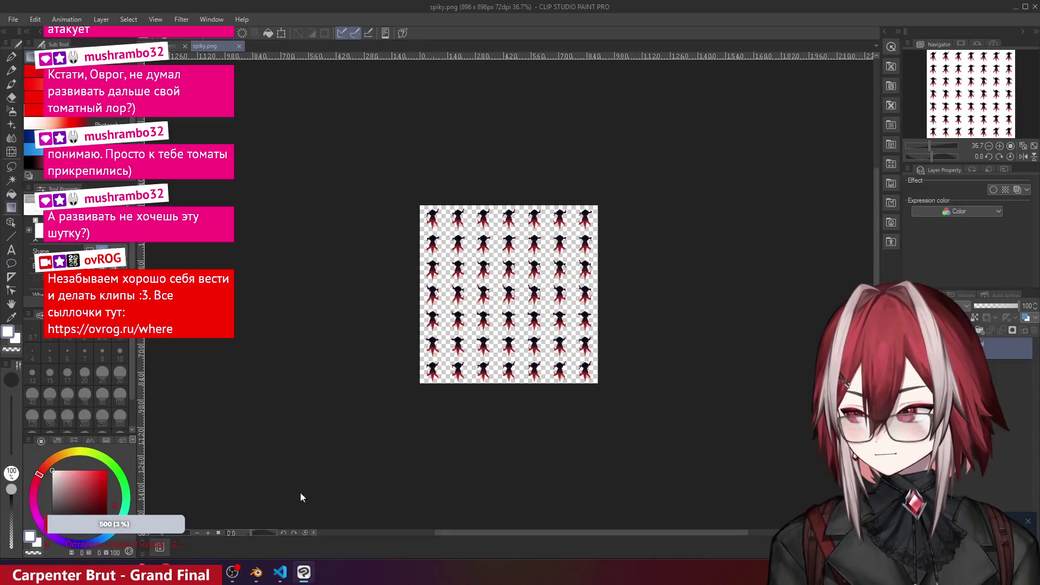
pyautogui.moveTo(64, 573)
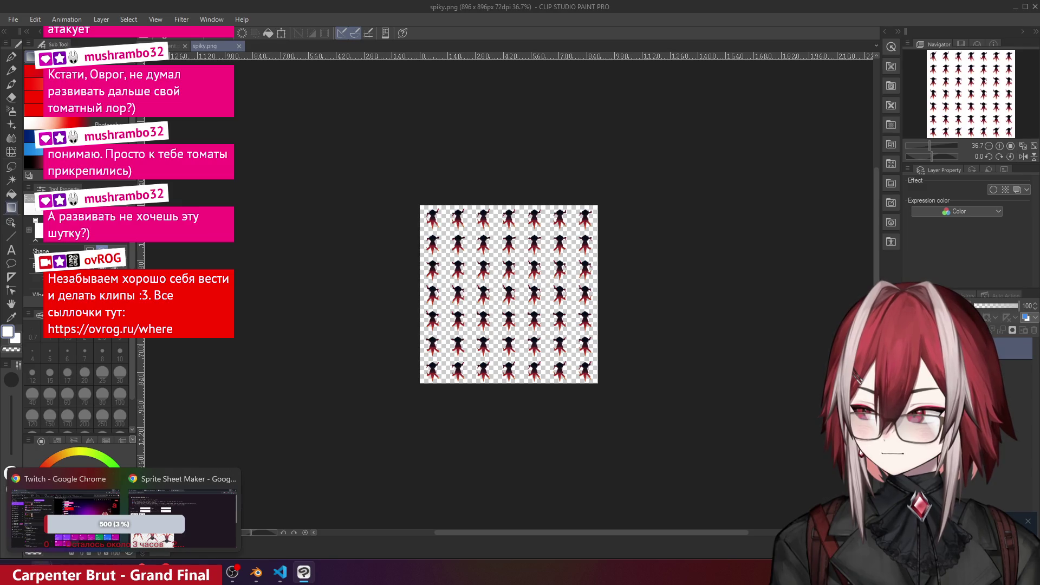
pyautogui.click(54, 512)
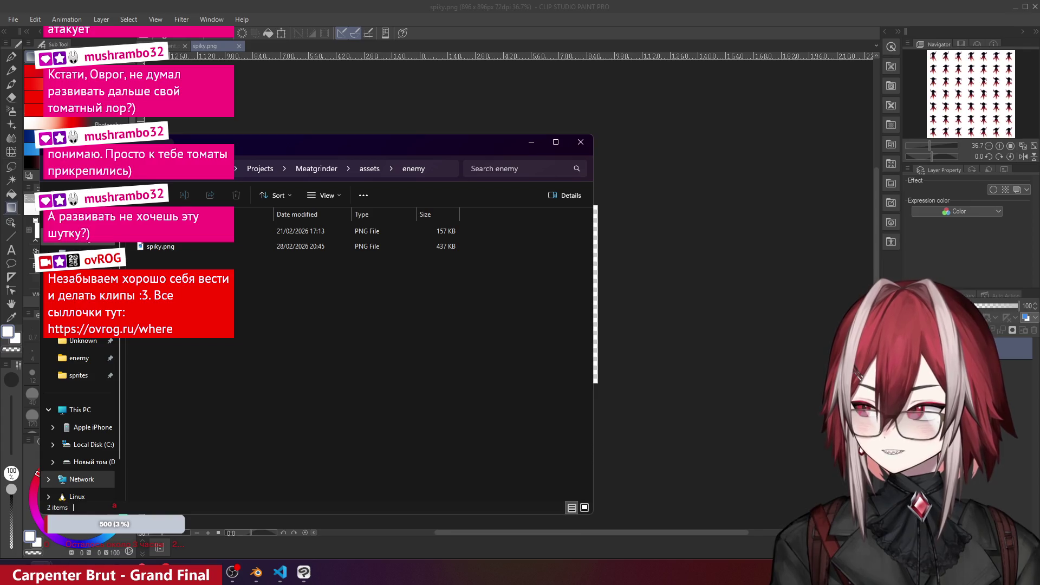
pyautogui.click(75, 238)
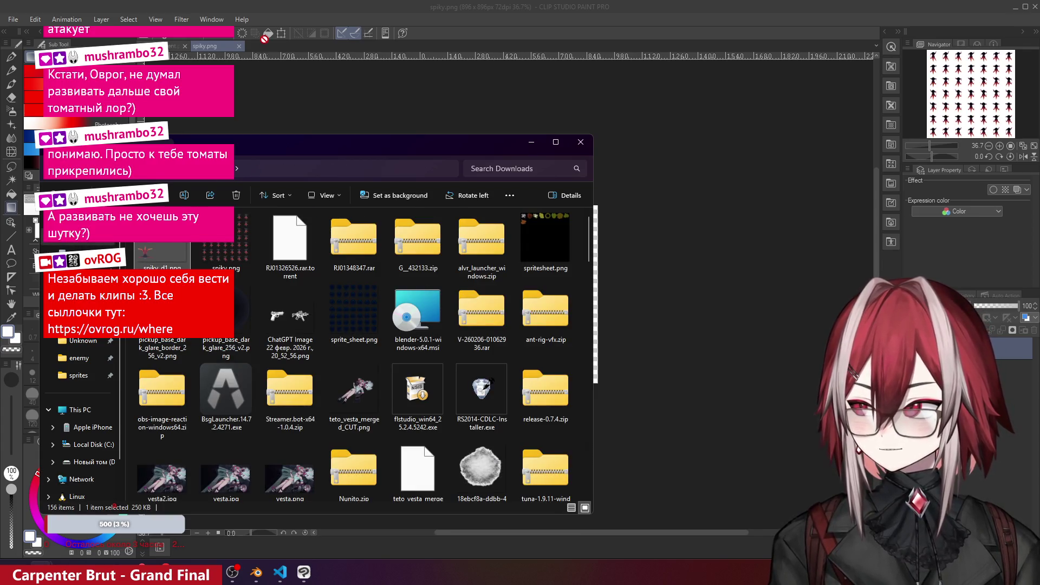
pyautogui.moveTo(265, 50); pyautogui.dragTo(266, 49)
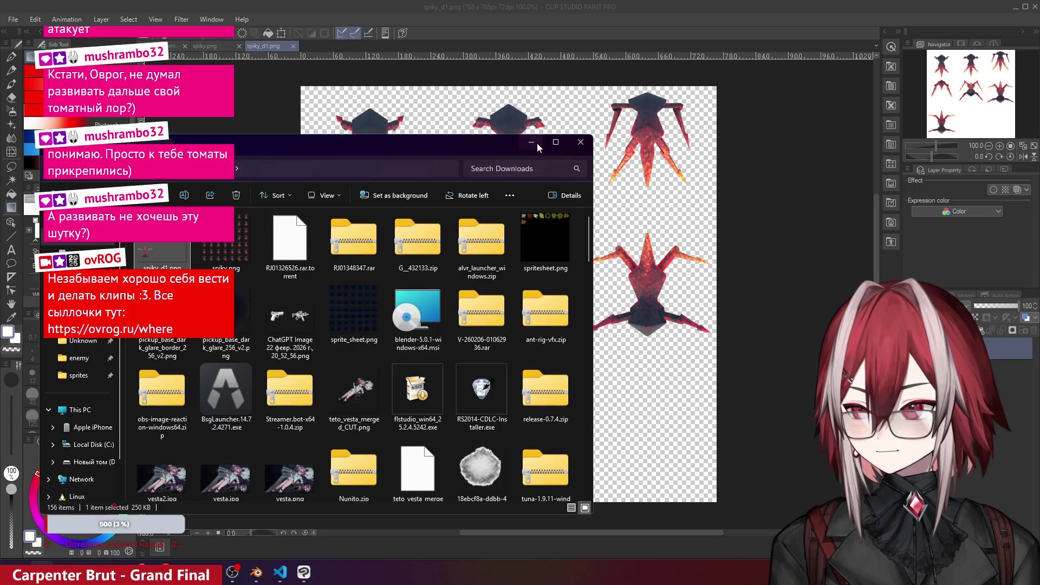
# - Minimize File Explorer and open Edit > Change Image Resolution
pyautogui.click(538, 143)
pyautogui.click(13, 19)
pyautogui.moveTo(33, 21)
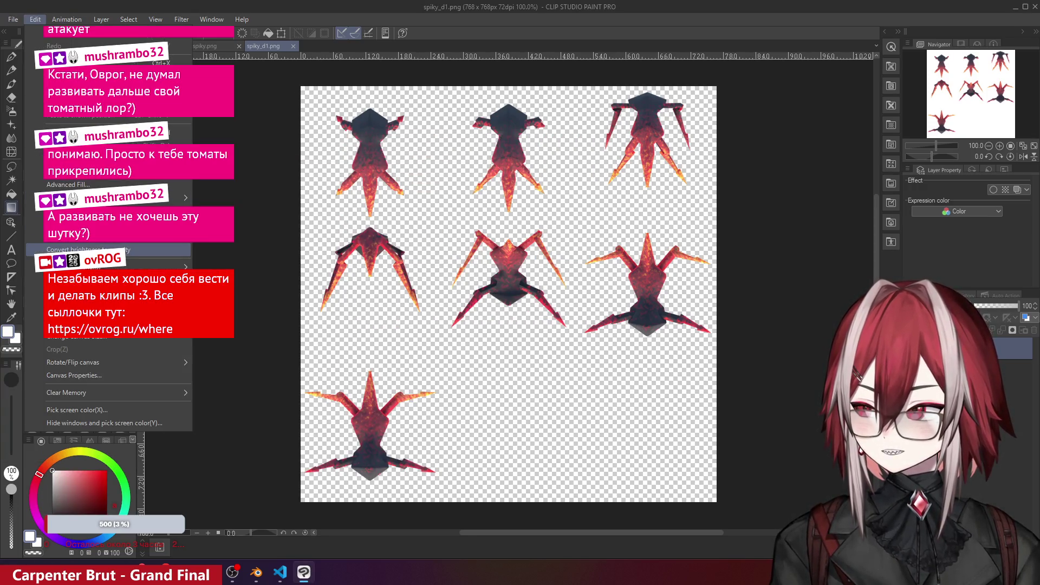
pyautogui.click(89, 340)
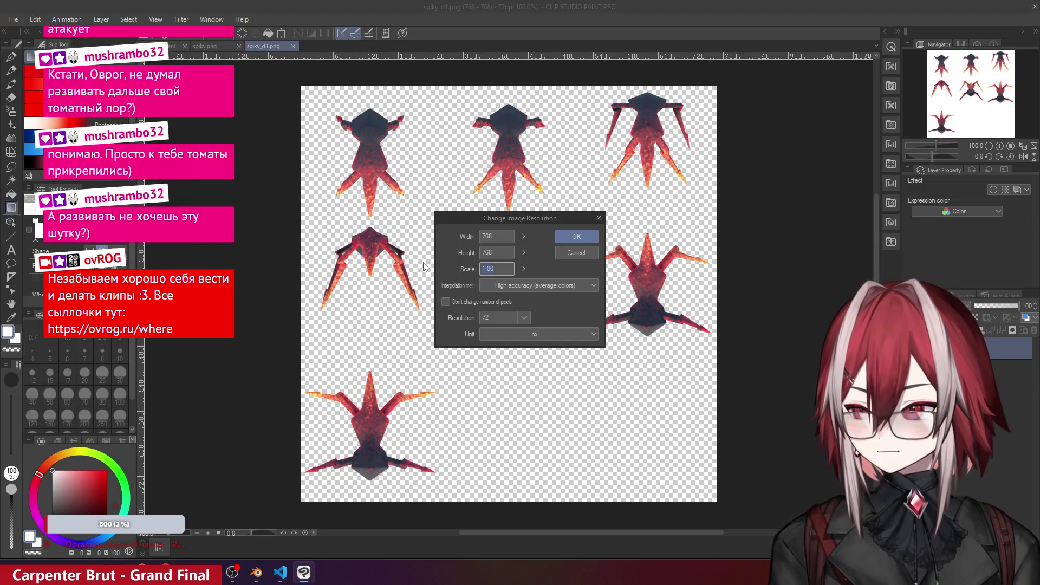
# - Scale spiky_d1.png by 0.5 to 384×384 pixels and zoom in to inspect it
pyautogui.write('0.5')
pyautogui.press('Return')
pyautogui.scroll(5, 469, 247)
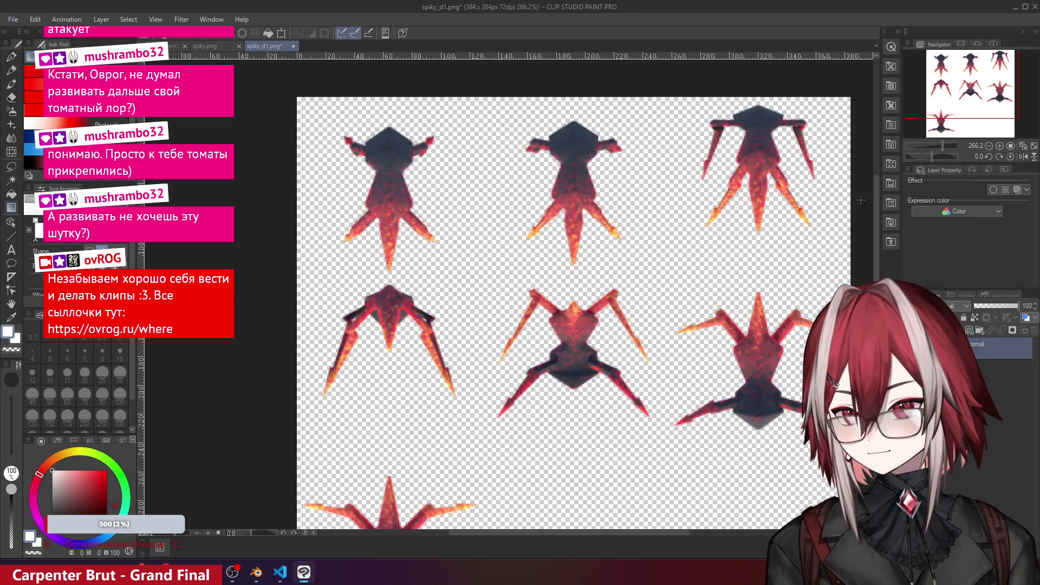
pyautogui.moveTo(878, 227); pyautogui.dragTo(873, 251)
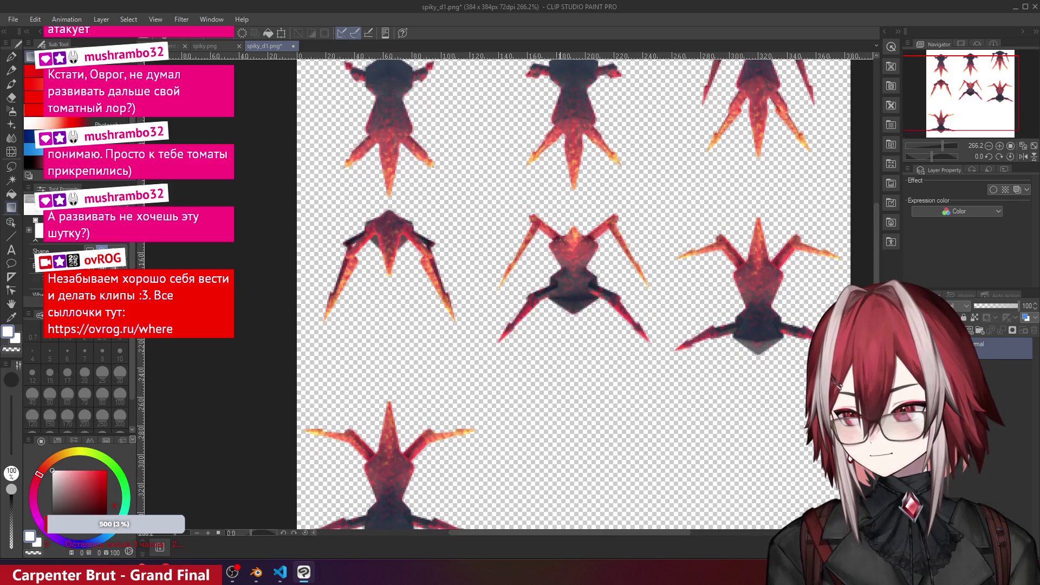
pyautogui.press('b')
pyautogui.scroll(-2, 434, 228)
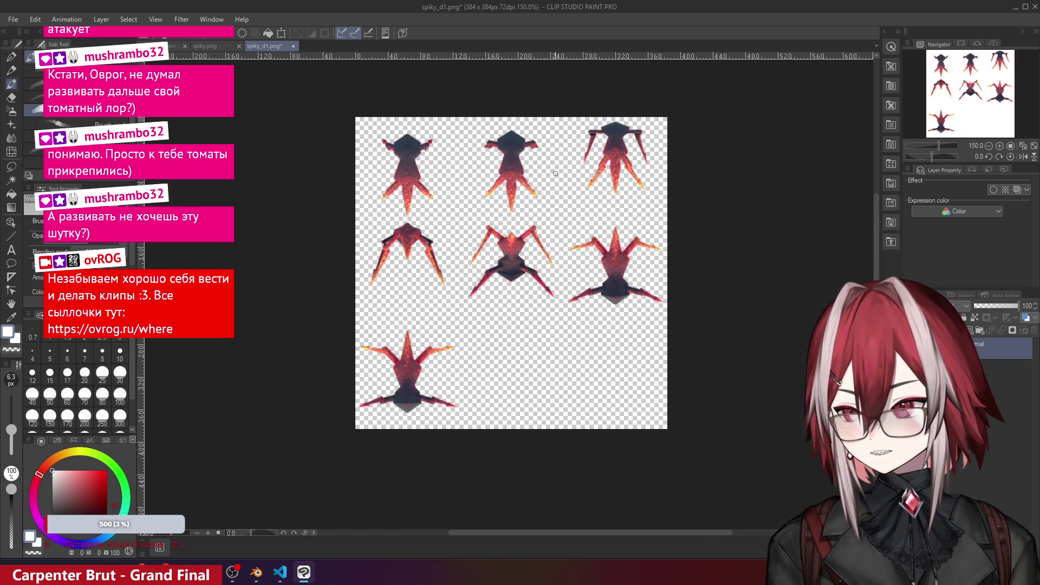
pyautogui.scroll(1, 494, 330)
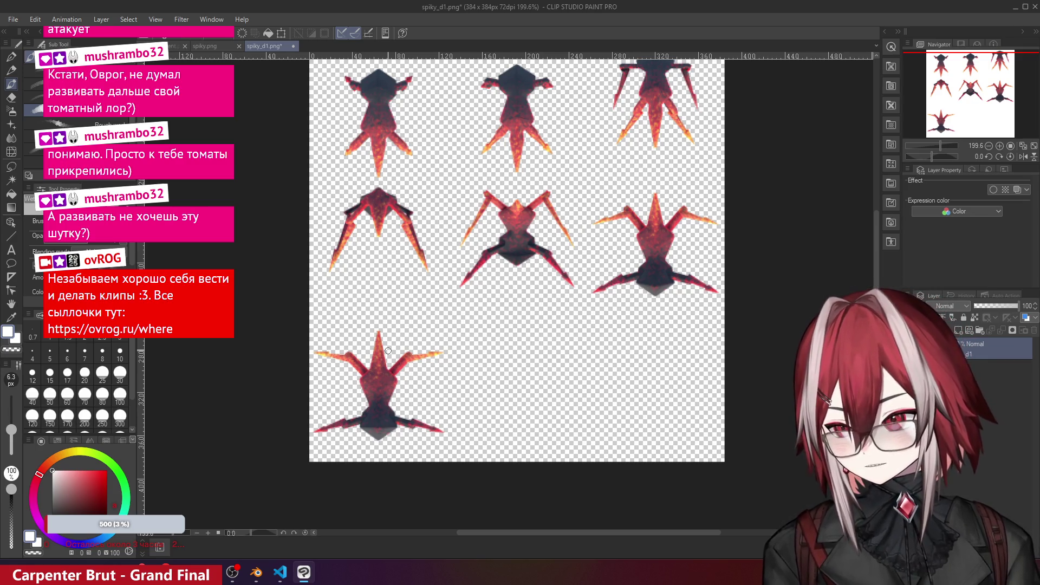
pyautogui.scroll(-1, 430, 271)
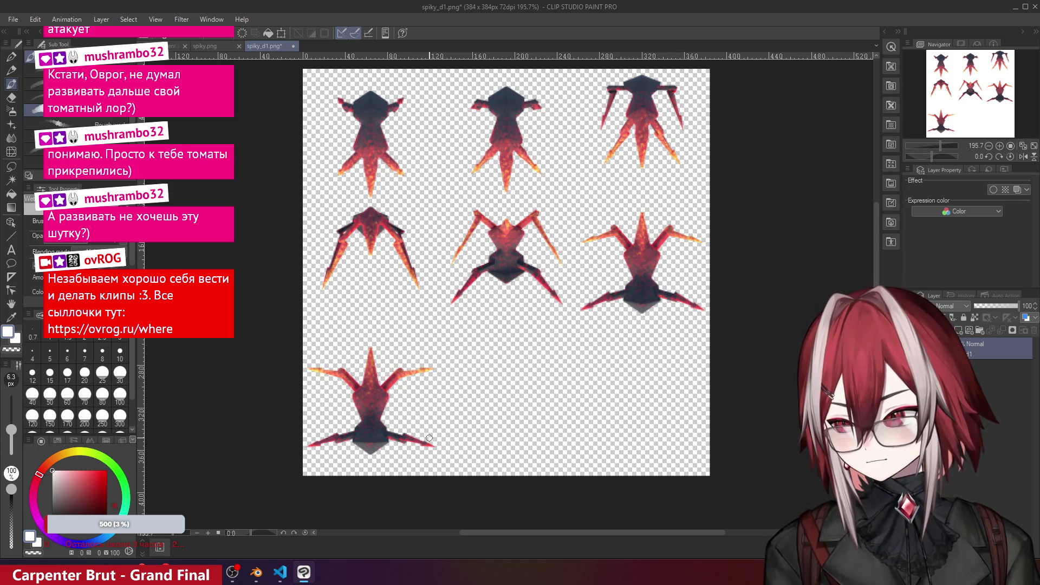
# - Save the resized sheet as spiky_d1.png with File > Save As
pyautogui.click(18, 25)
pyautogui.click(54, 128)
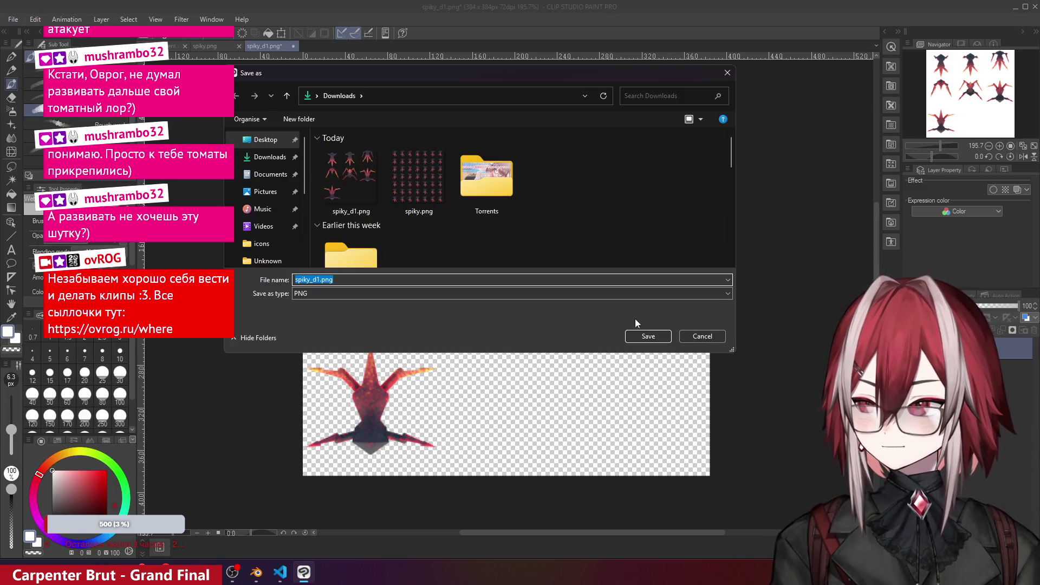
pyautogui.click(703, 338)
# - Switch to the 896×896 spiky.png document and zoom in
pyautogui.click(205, 46)
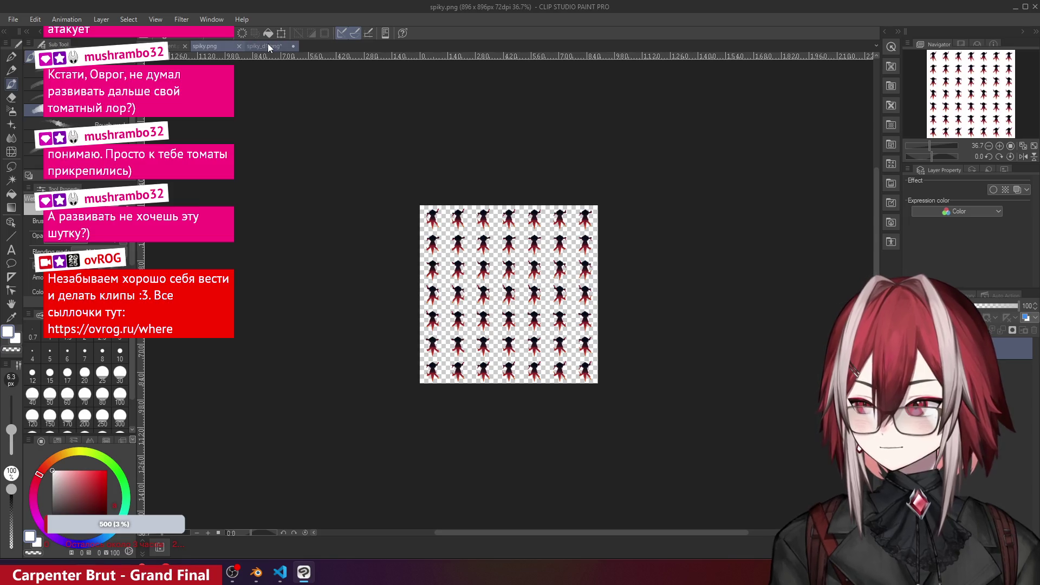
pyautogui.scroll(3, 481, 265)
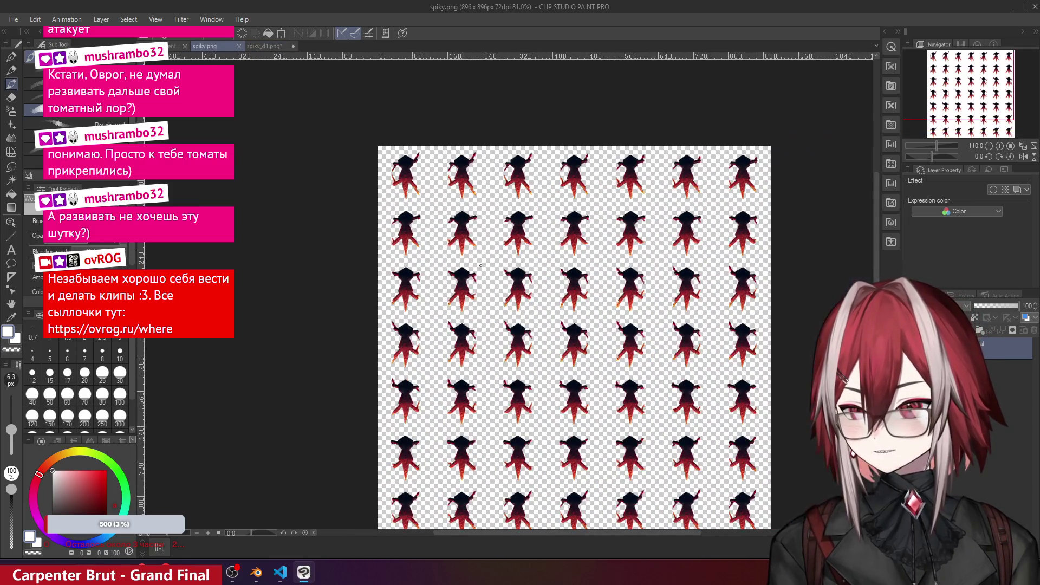
pyautogui.scroll(3, 602, 308)
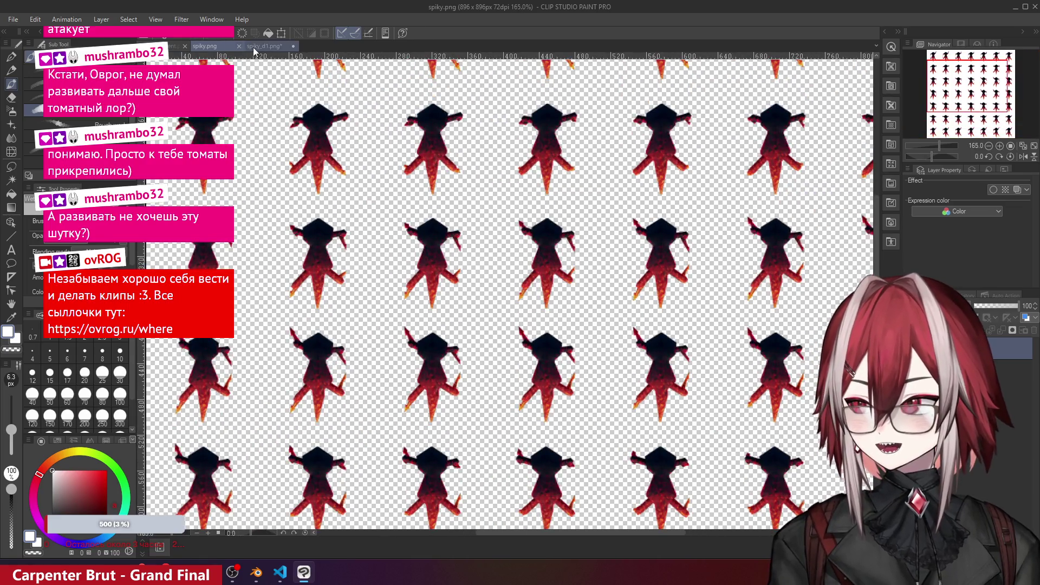
# - Darken the spiky_d1.png death frames with Brightness/Contrast at -42 brightness
pyautogui.click(254, 48)
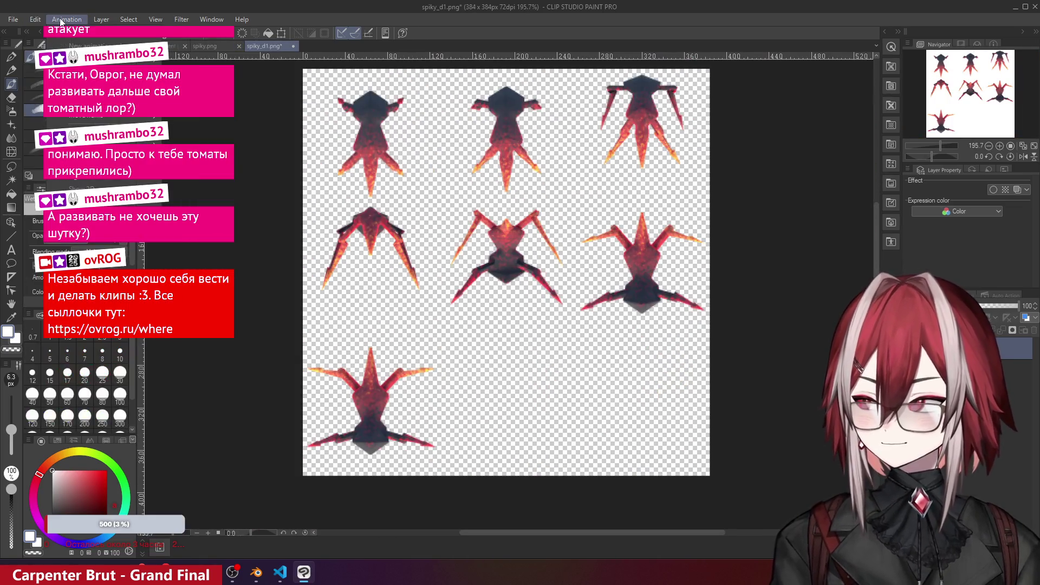
pyautogui.moveTo(28, 18)
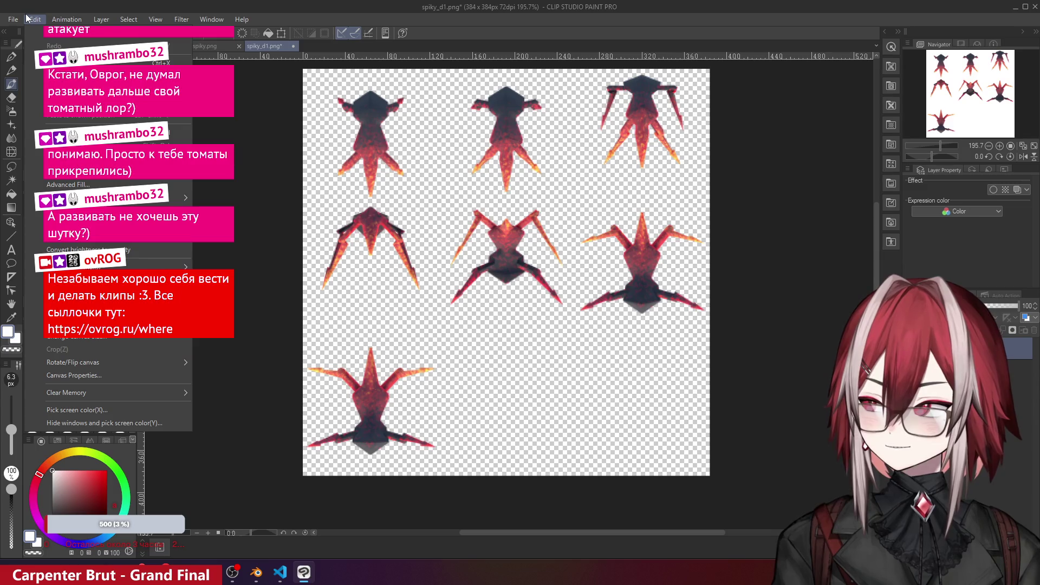
pyautogui.moveTo(35, 279)
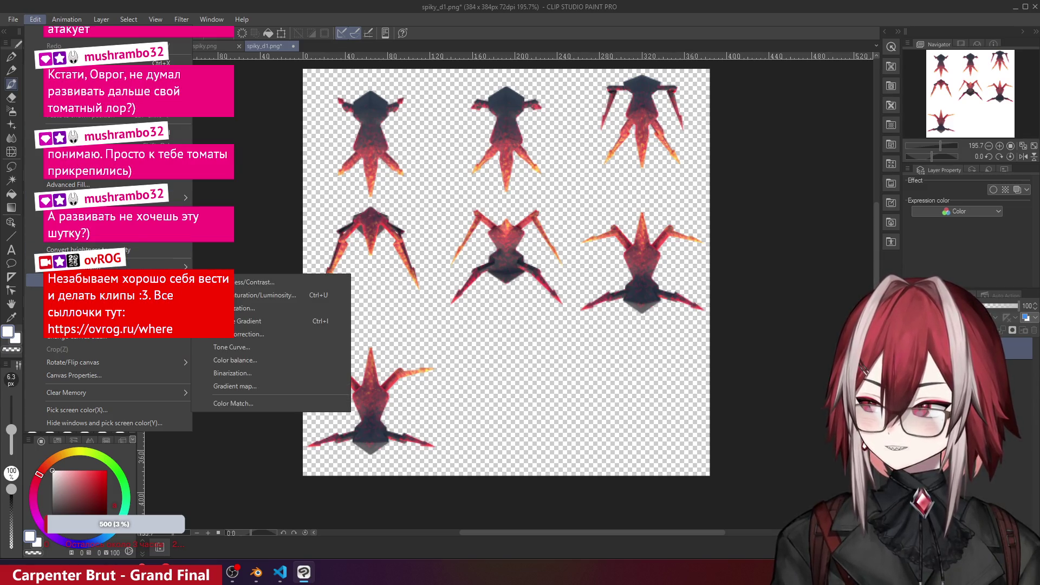
pyautogui.click(264, 282)
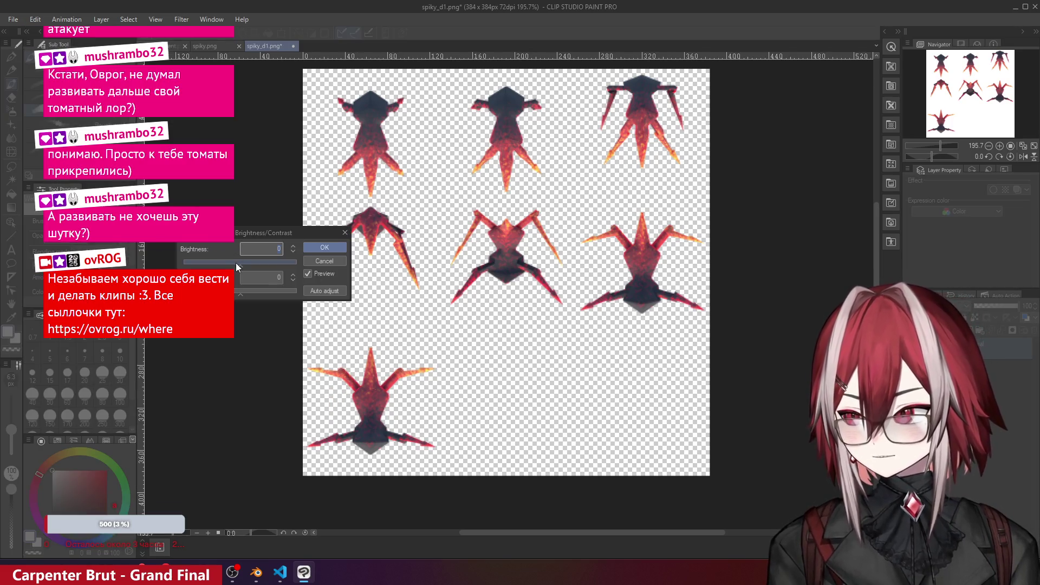
pyautogui.moveTo(239, 267); pyautogui.dragTo(216, 266)
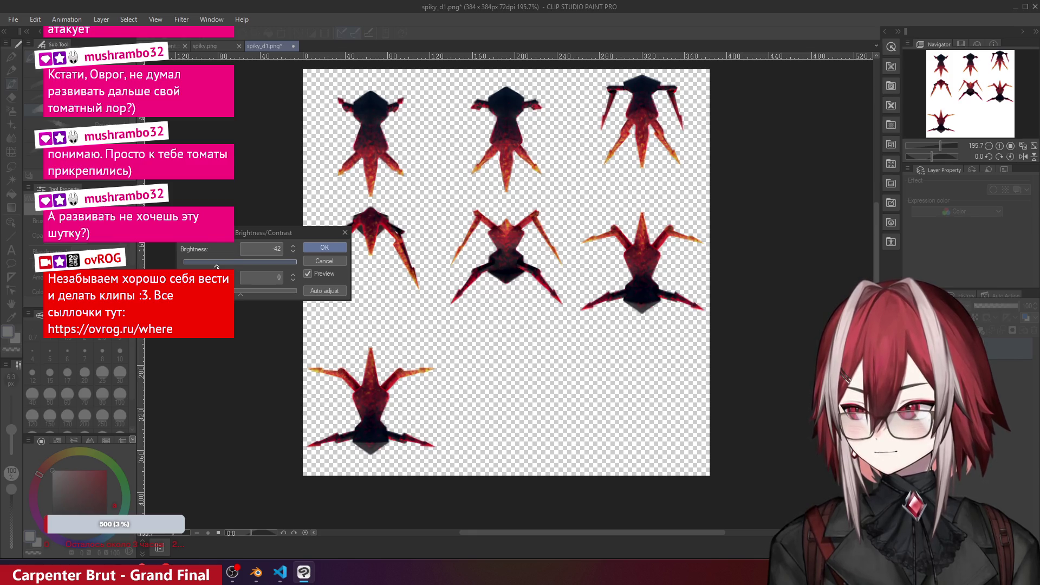
pyautogui.click(311, 248)
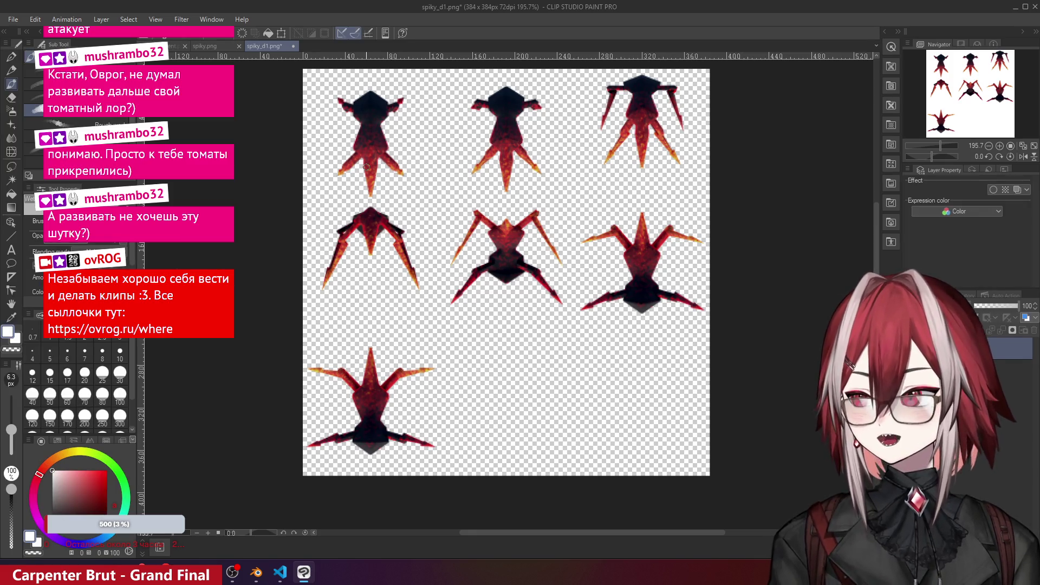
pyautogui.click(13, 19)
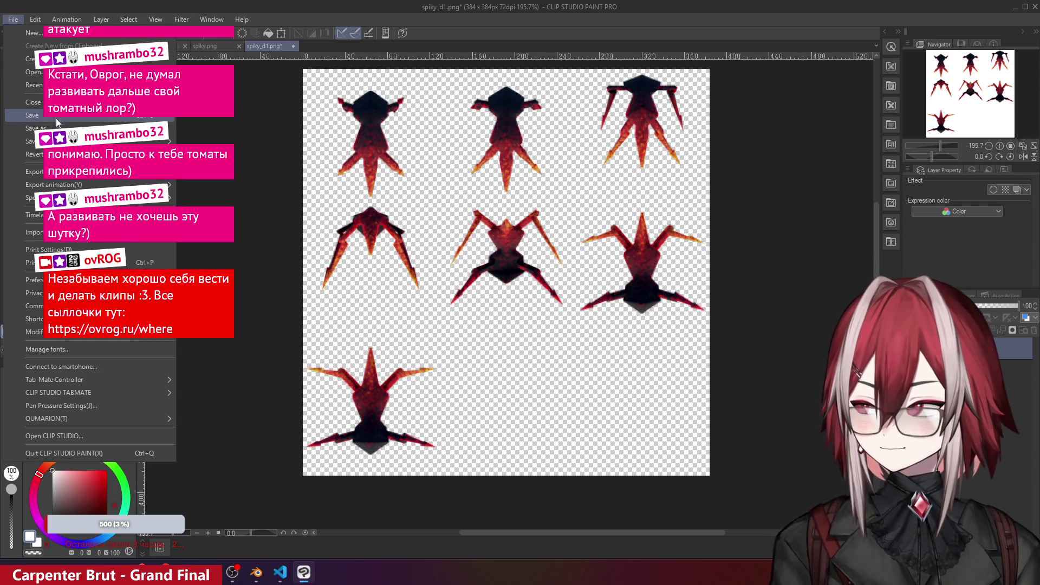
# - Save the darkened death sheet as spiky_death.png in Meatgrinder/assets/enemy, accepting PNG flattening, then minimize
pyautogui.click(32, 122)
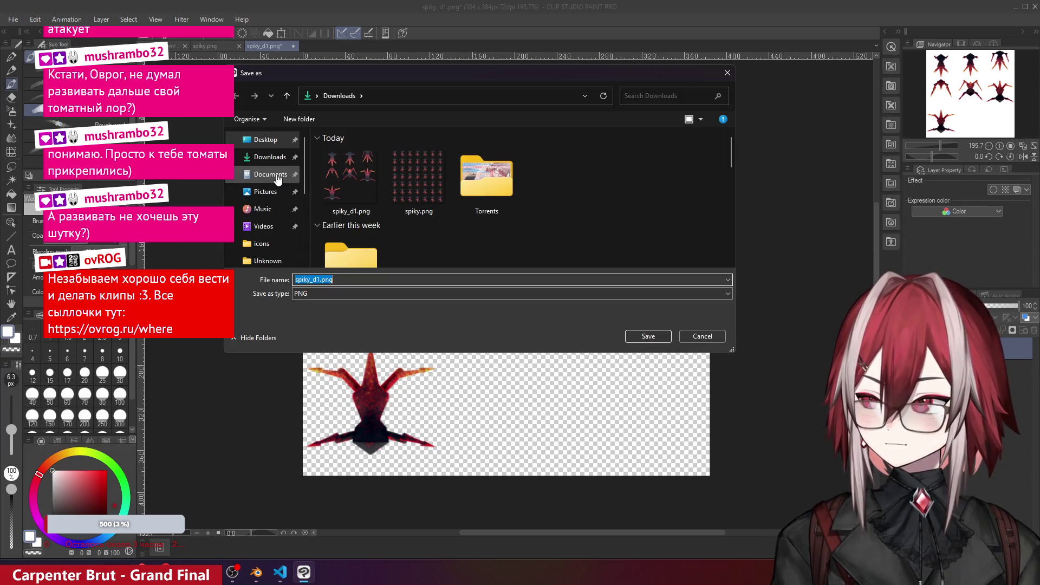
pyautogui.scroll(-3, 266, 159)
pyautogui.click(264, 156)
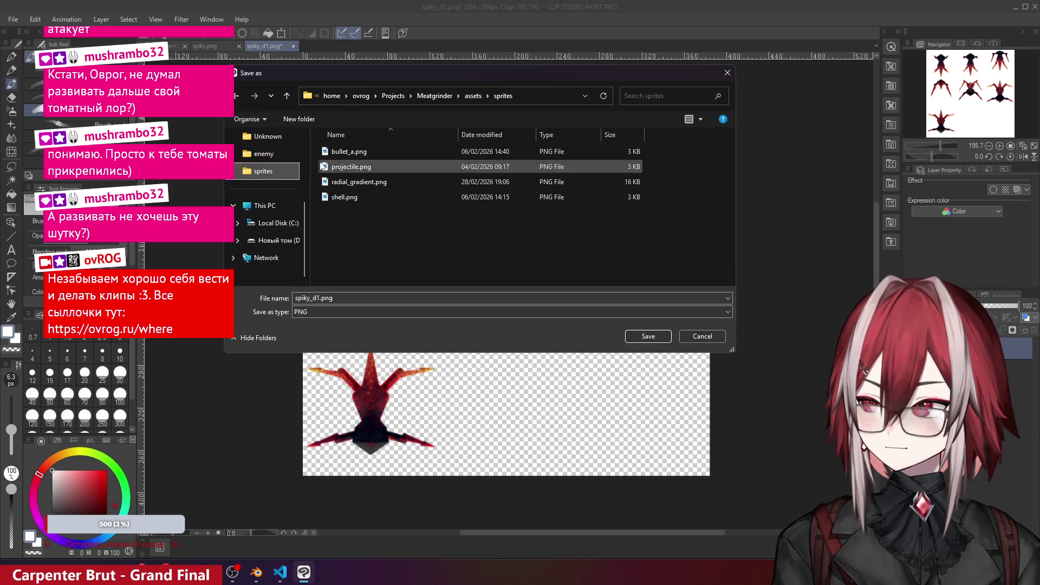
pyautogui.click(473, 96)
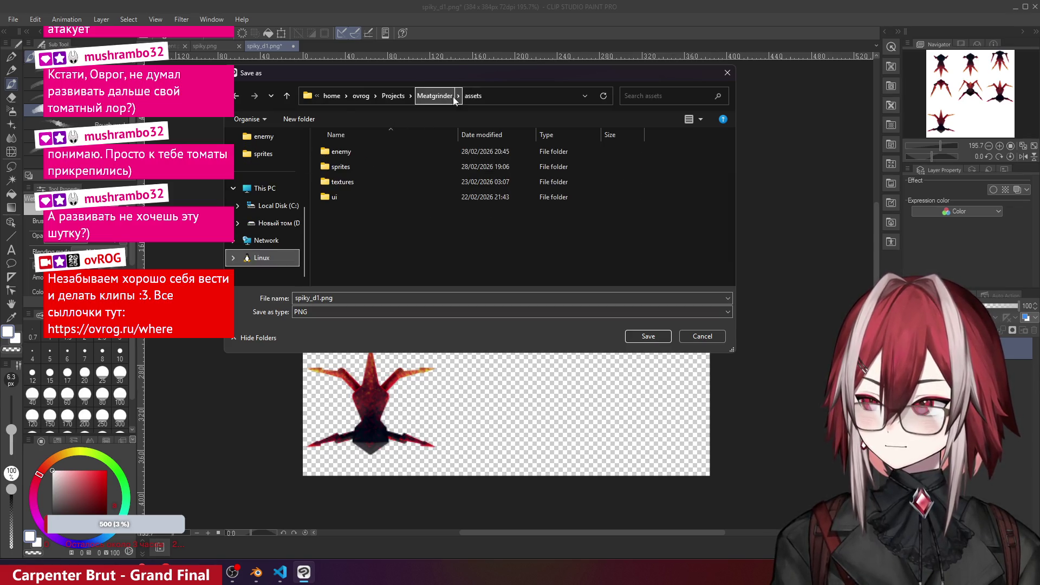
pyautogui.doubleClick(353, 150)
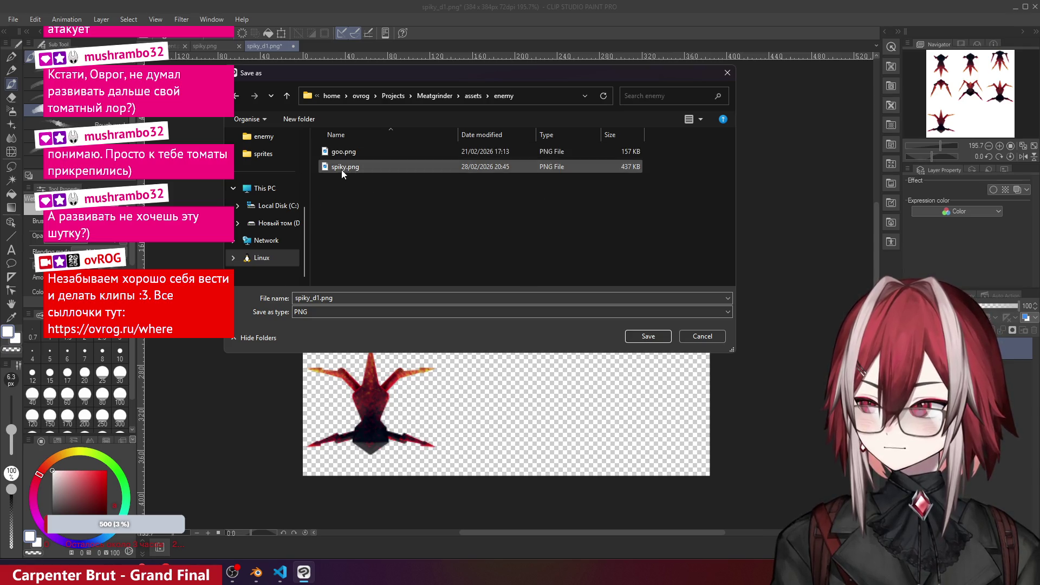
pyautogui.click(343, 166)
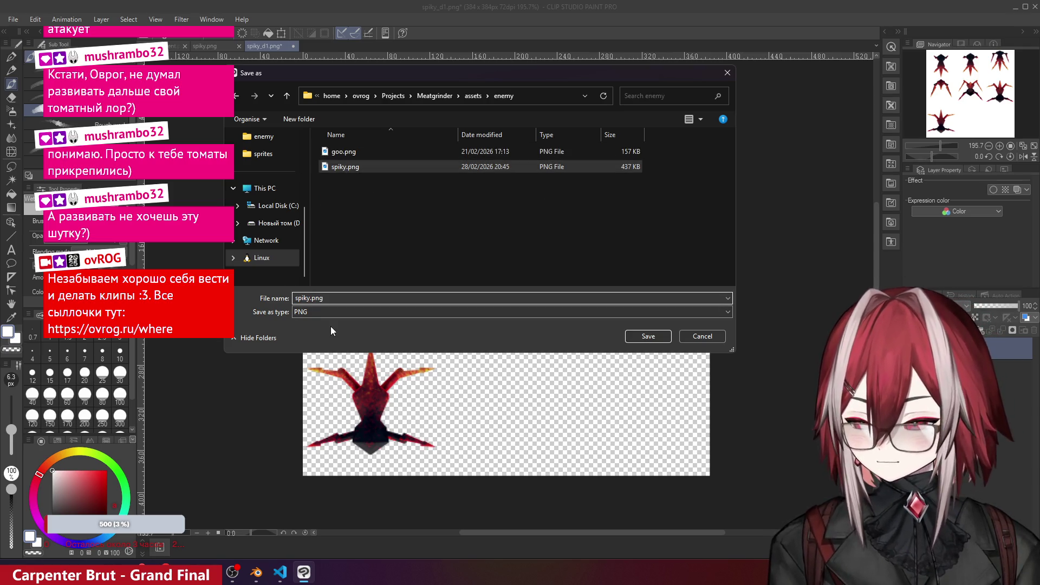
pyautogui.write('_death')
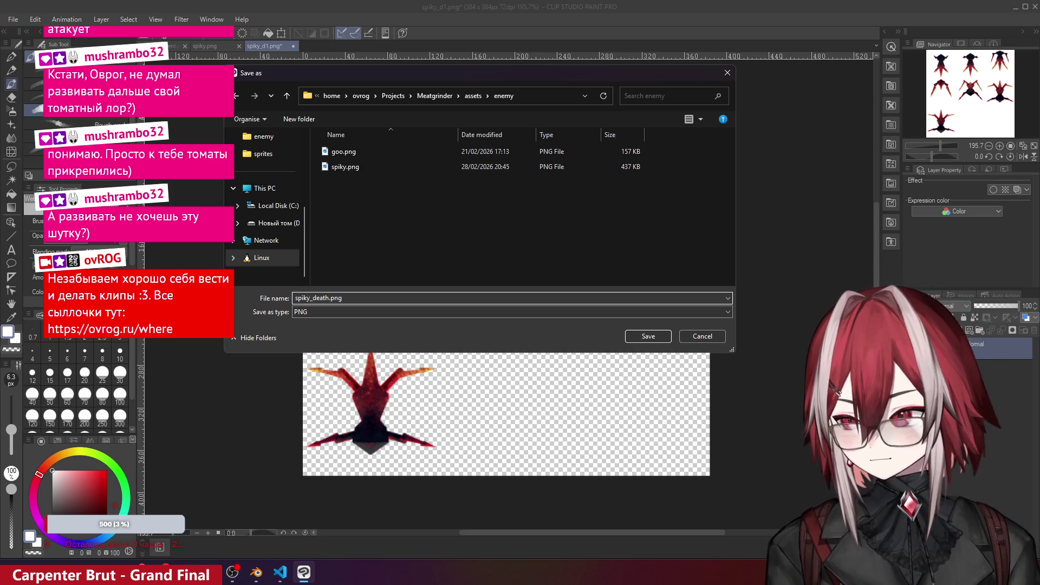
pyautogui.click(635, 335)
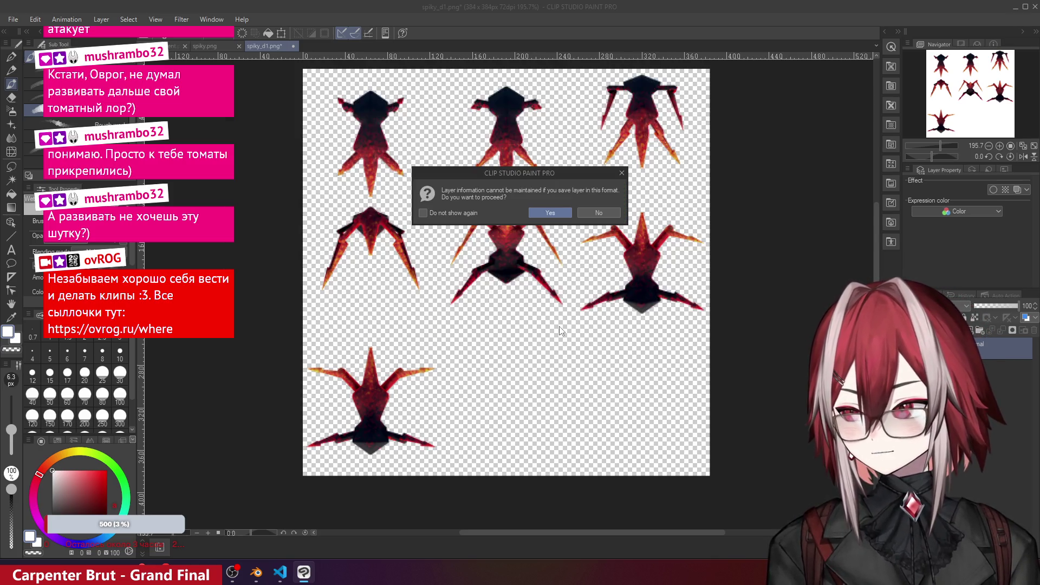
pyautogui.click(555, 212)
pyautogui.click(1015, 8)
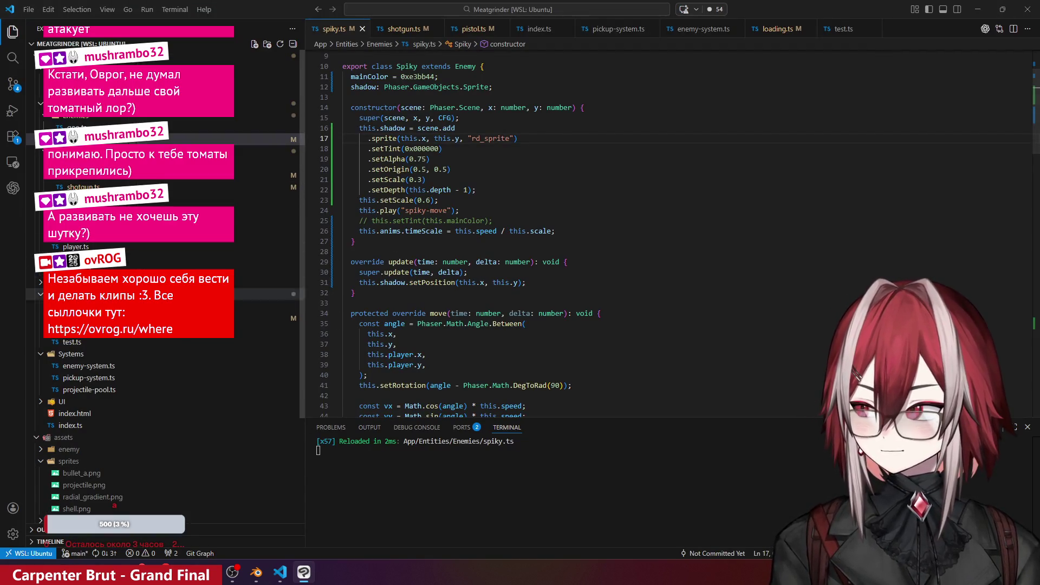
# - Open loading.ts and paste a duplicate of the spiky spritesheet load block right below the original
pyautogui.click(244, 318)
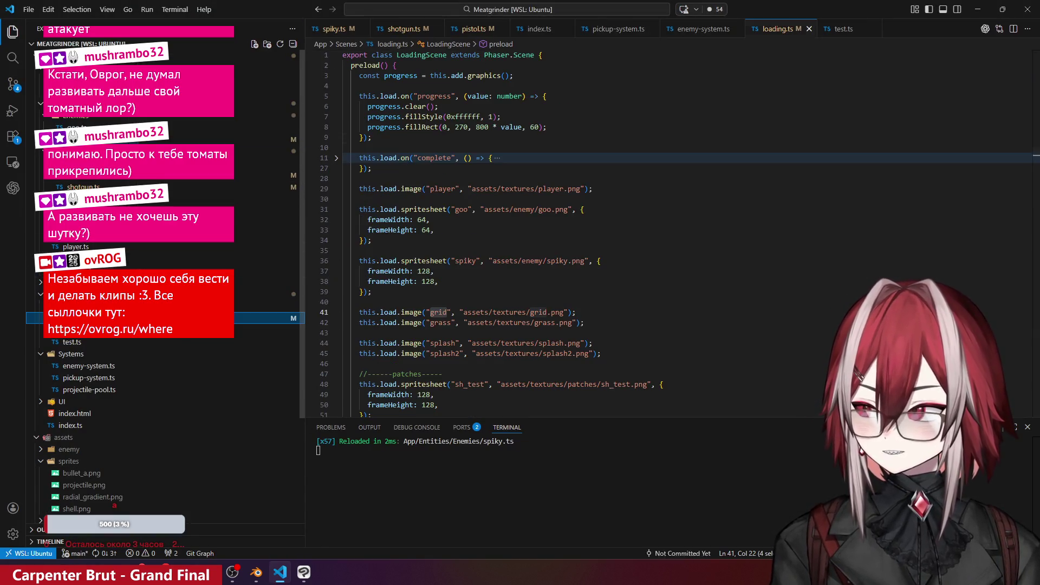
pyautogui.click(337, 158)
pyautogui.scroll(-6, 487, 243)
pyautogui.moveTo(373, 230); pyautogui.dragTo(343, 198)
pyautogui.hotkey('ctrl', 'c')
pyautogui.click(384, 229)
pyautogui.press('Return')
pyautogui.press('Return')
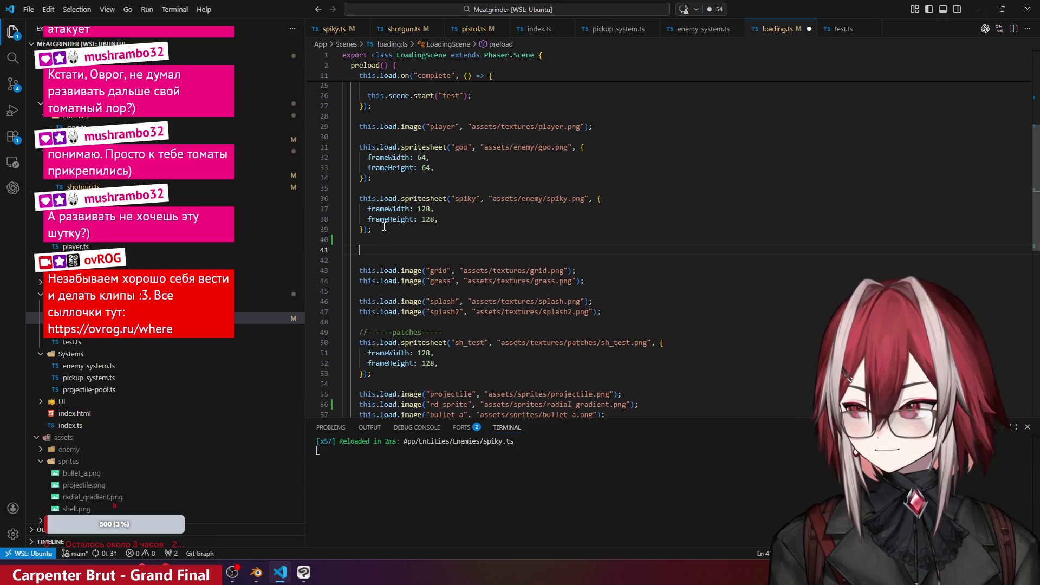
pyautogui.hotkey('ctrl', 'v')
pyautogui.click(445, 227)
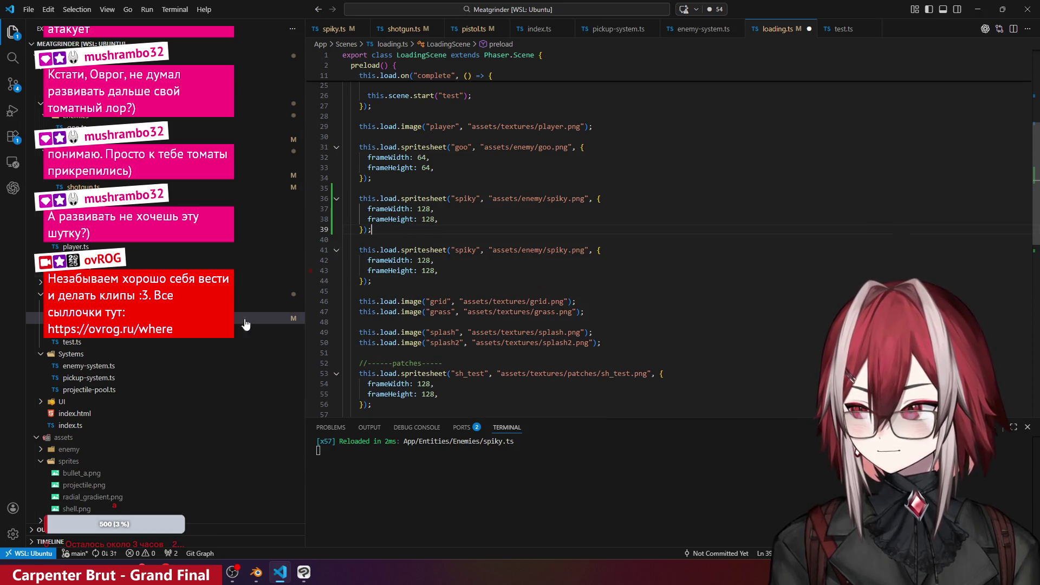
pyautogui.moveTo(233, 573)
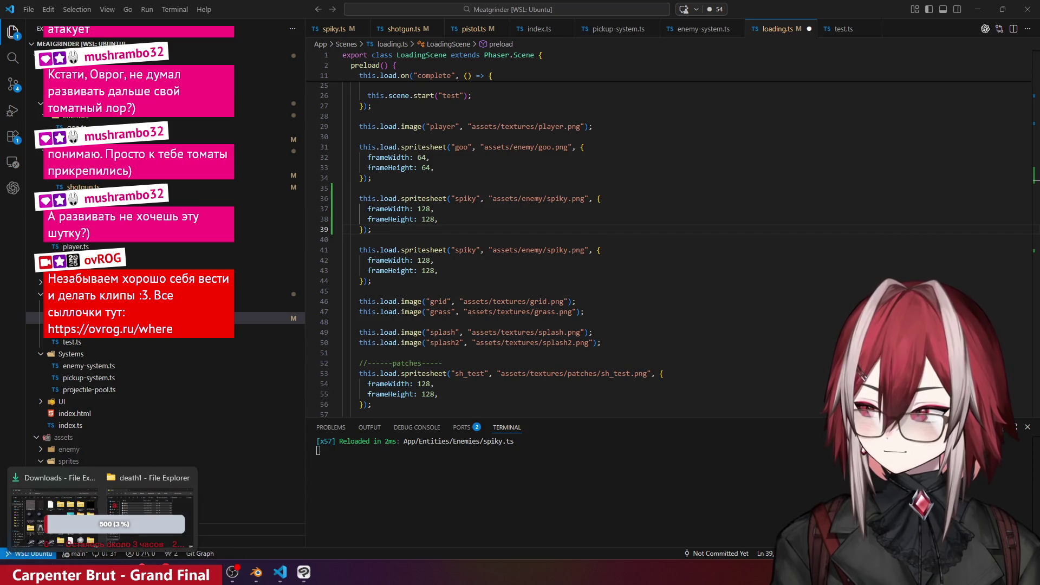
pyautogui.click(90, 514)
pyautogui.click(476, 401)
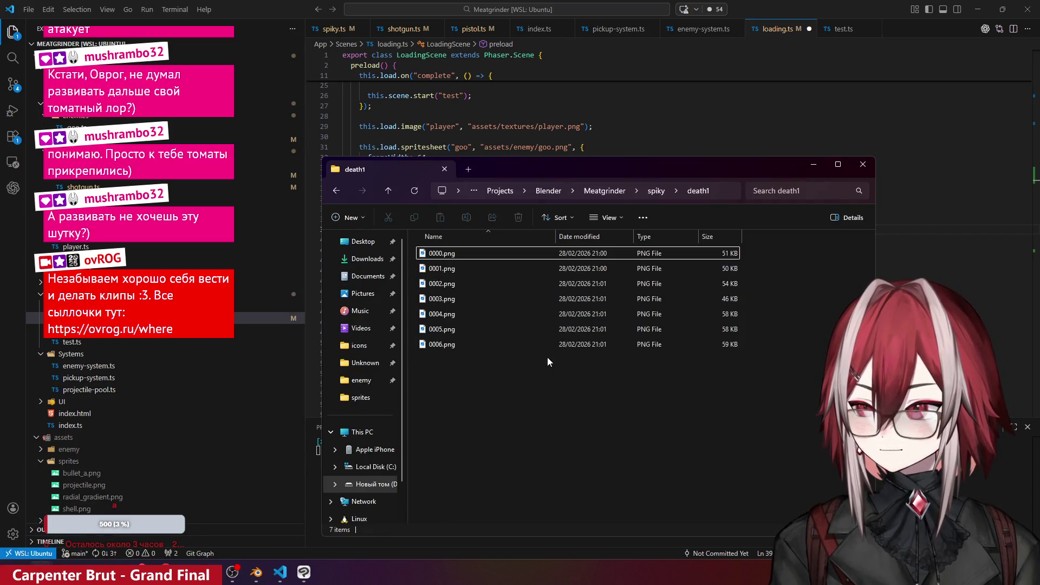
pyautogui.click(103, 573)
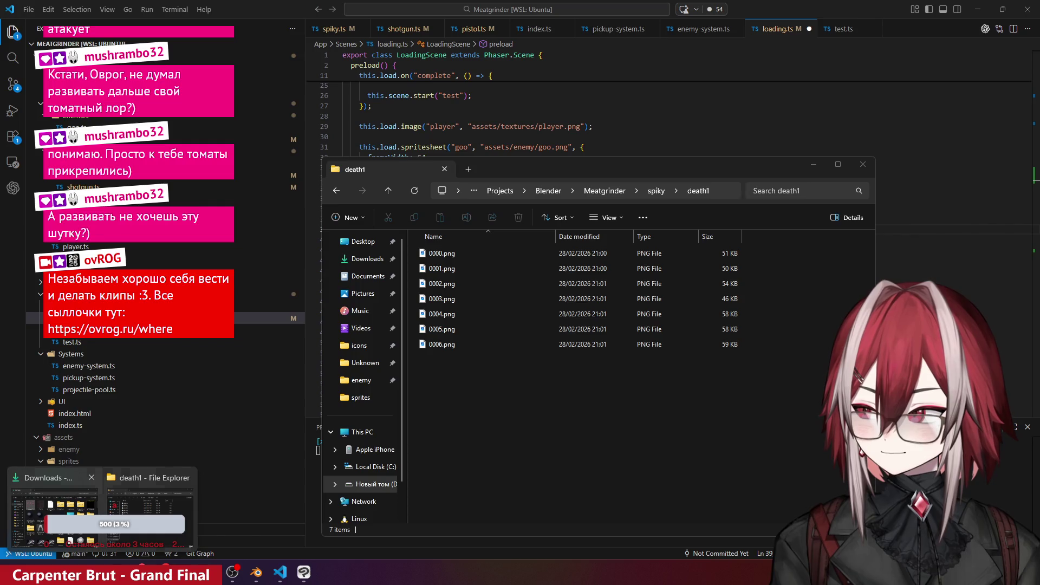
pyautogui.click(55, 512)
pyautogui.click(78, 375)
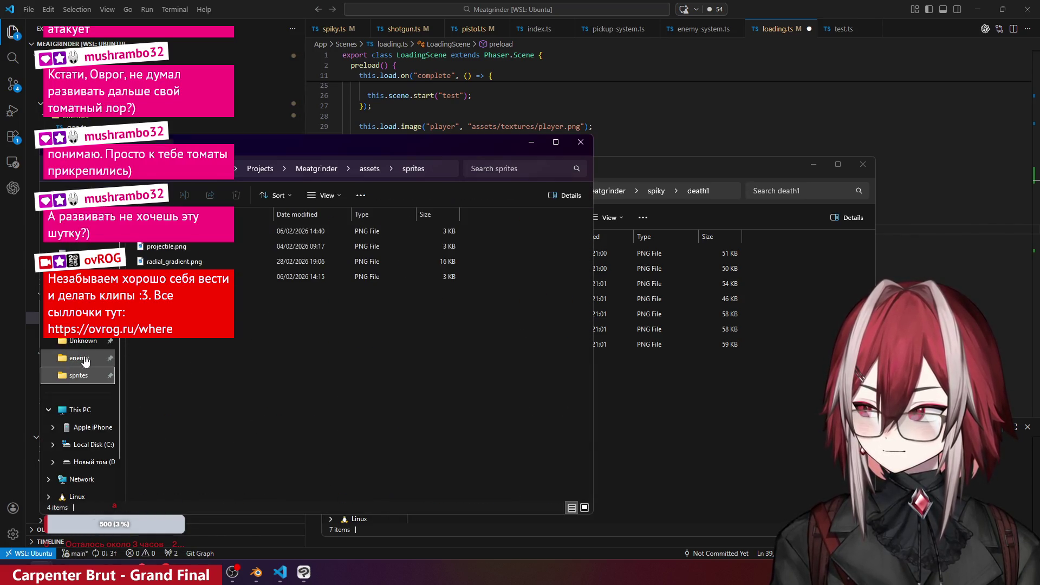
pyautogui.click(85, 362)
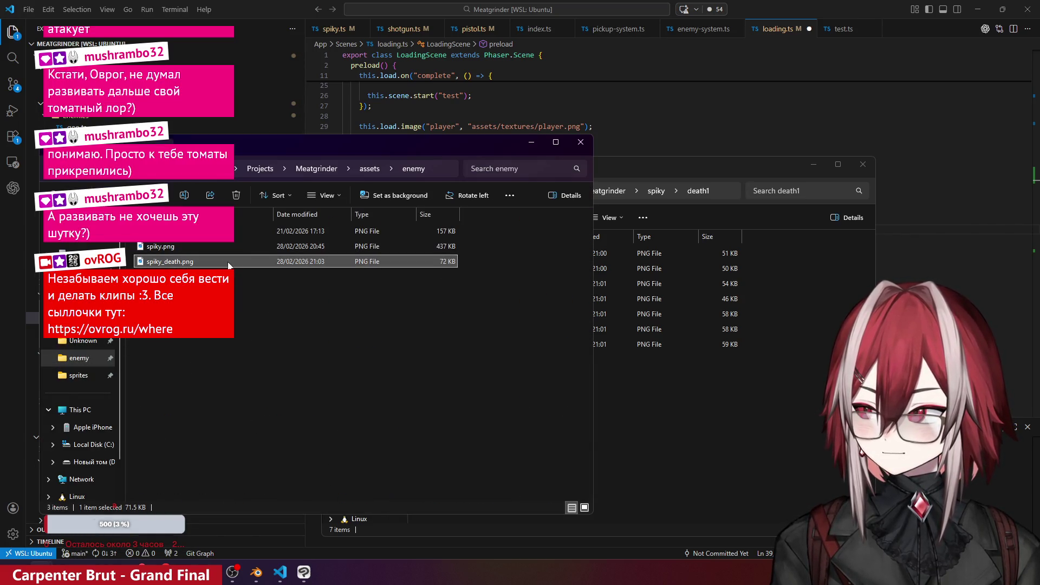
pyautogui.rightClick(227, 262)
pyautogui.click(277, 519)
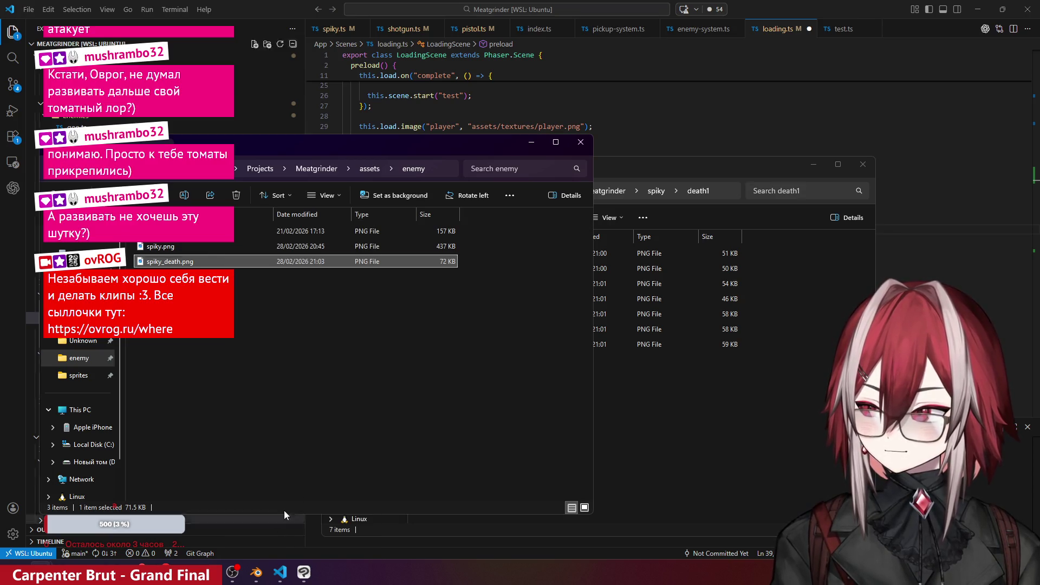
pyautogui.click(683, 109)
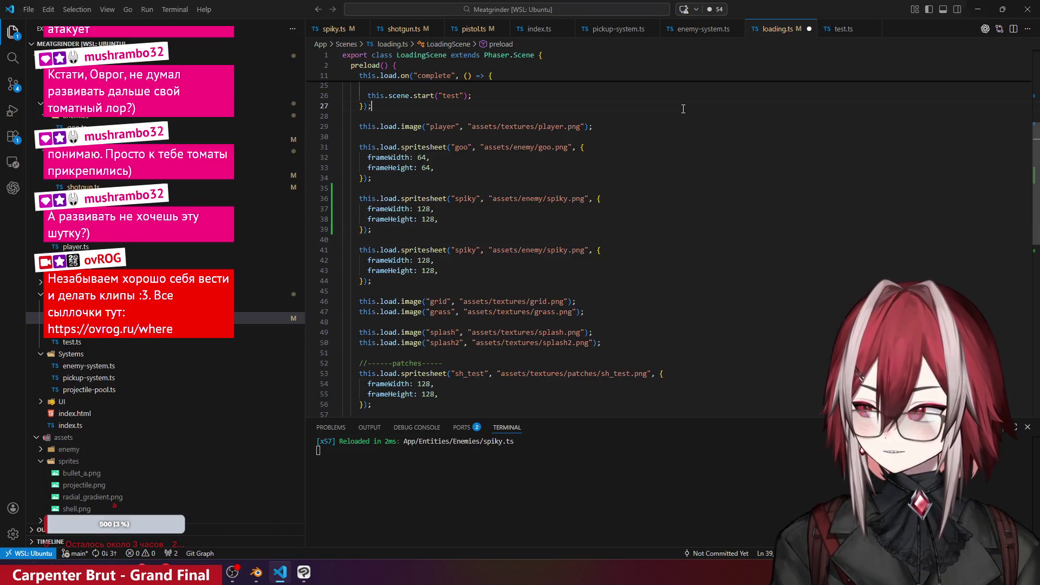
# - Change the copied load block's key and file path to spiky_death
pyautogui.click(565, 251)
pyautogui.write('_death')
pyautogui.click(471, 250)
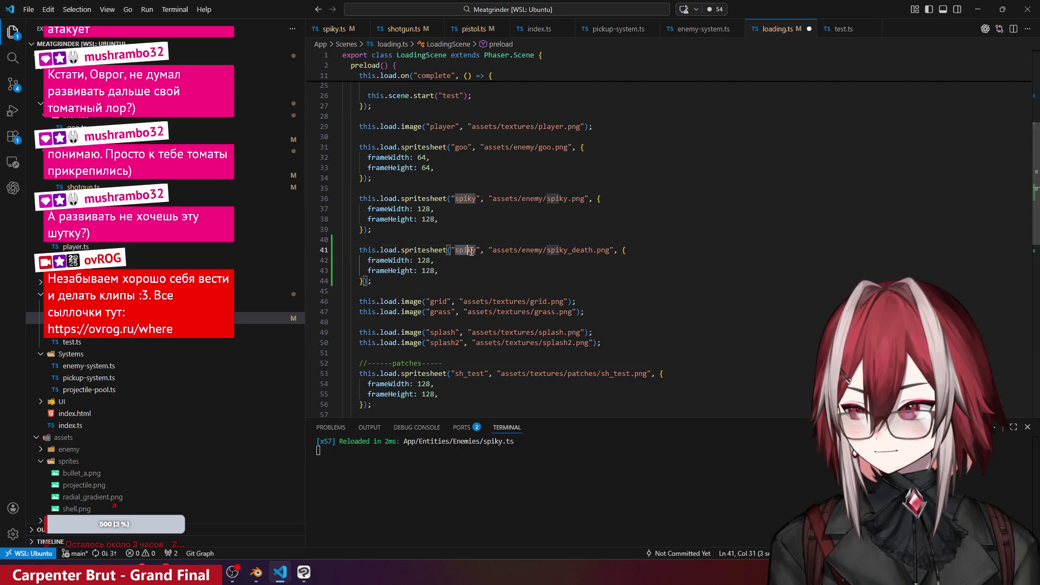
pyautogui.write('_death')
pyautogui.click(491, 229)
pyautogui.click(470, 263)
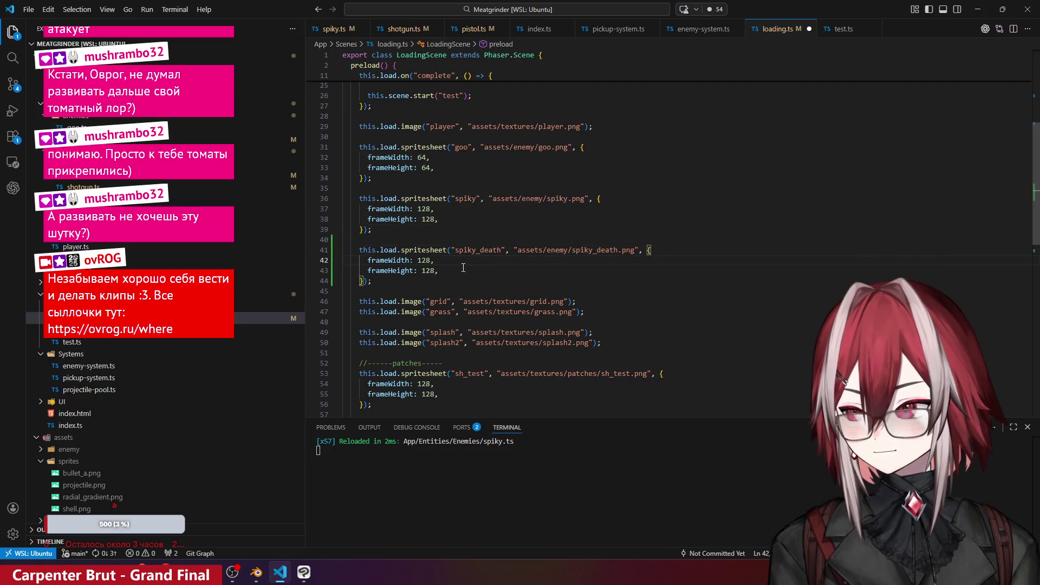
pyautogui.doubleClick(456, 251)
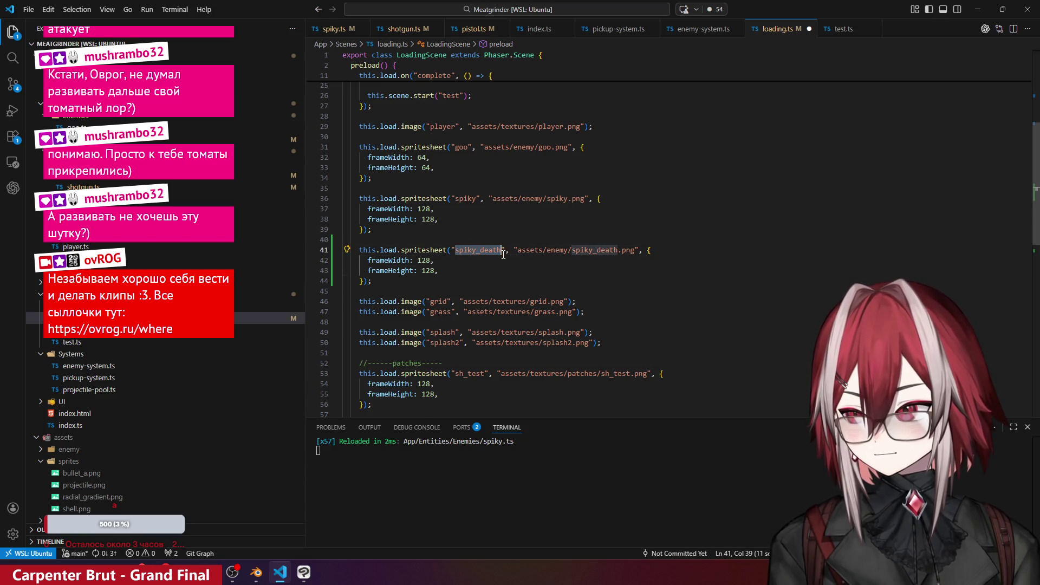
# - Duplicate the spiky-move animation definition and give the copy the key spiky_death
pyautogui.scroll(5, 416, 273)
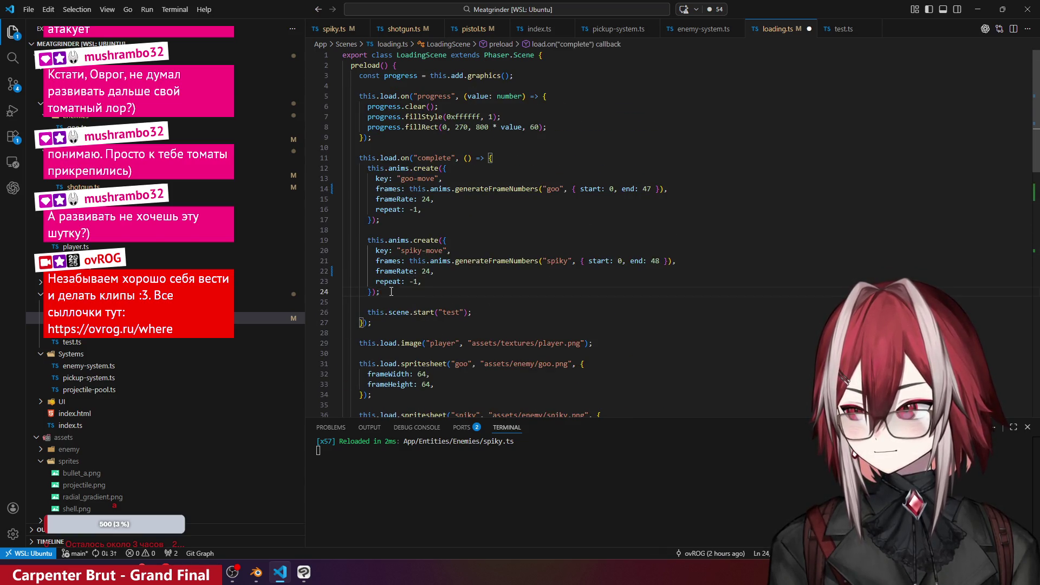
pyautogui.moveTo(380, 292); pyautogui.dragTo(343, 240)
pyautogui.hotkey('ctrl', 'c')
pyautogui.press('Right')
pyautogui.press('Return')
pyautogui.press('Return')
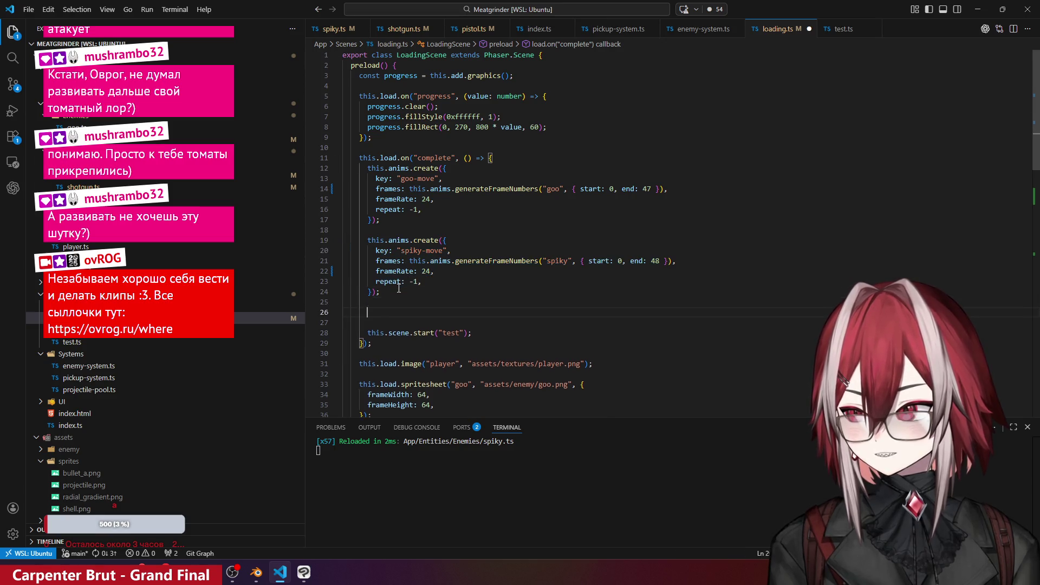
pyautogui.hotkey('ctrl', 'v')
pyautogui.scroll(-7, 433, 280)
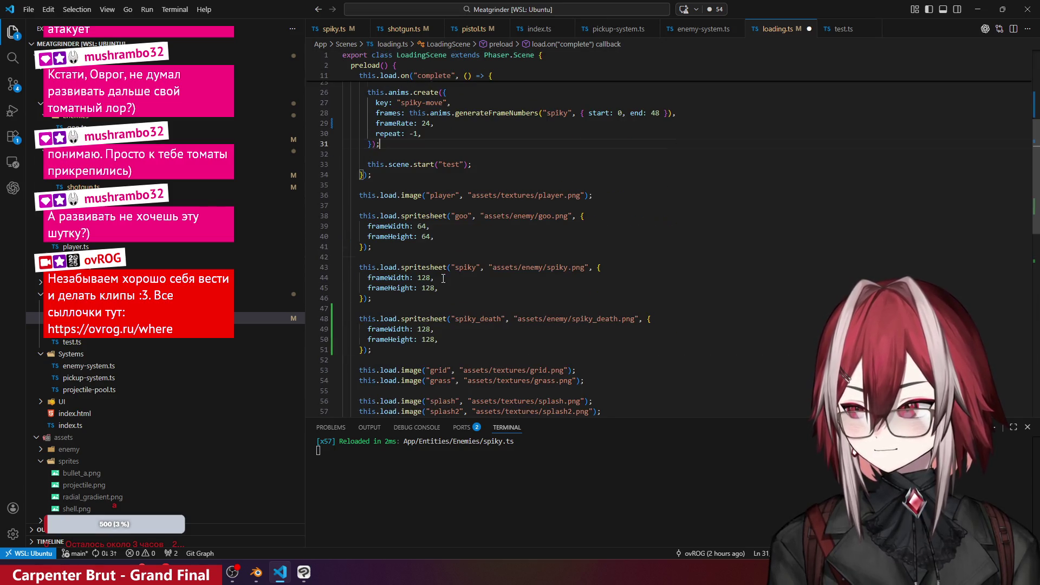
pyautogui.doubleClick(457, 321)
pyautogui.scroll(3, 406, 172)
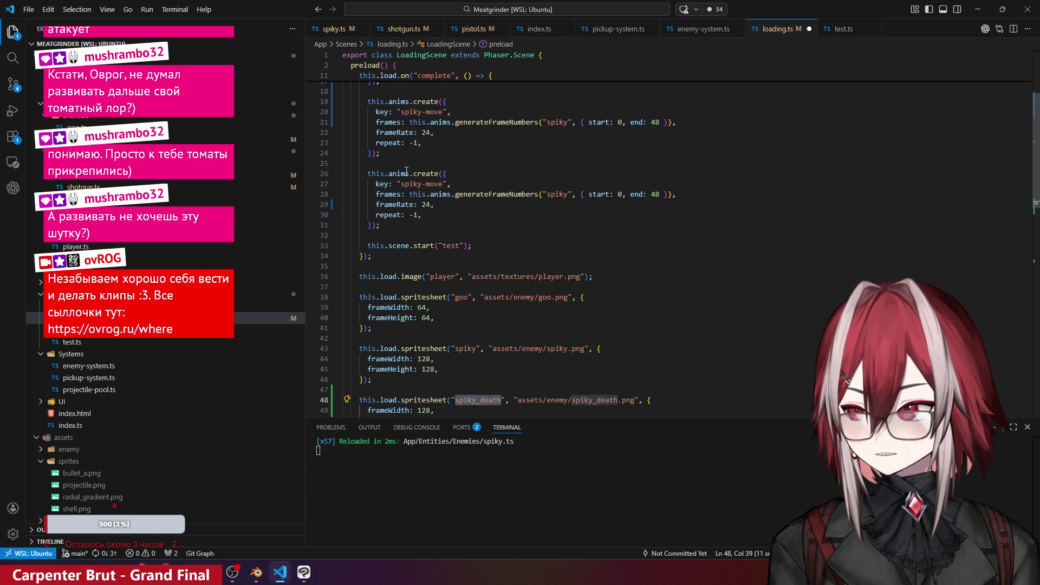
pyautogui.moveTo(401, 184); pyautogui.dragTo(443, 184)
pyautogui.hotkey('ctrl', 'v')
# - Set the new animation's end frame to 7 and its repeat count to 1
pyautogui.press('Down')
pyautogui.press('Down')
pyautogui.press('Down')
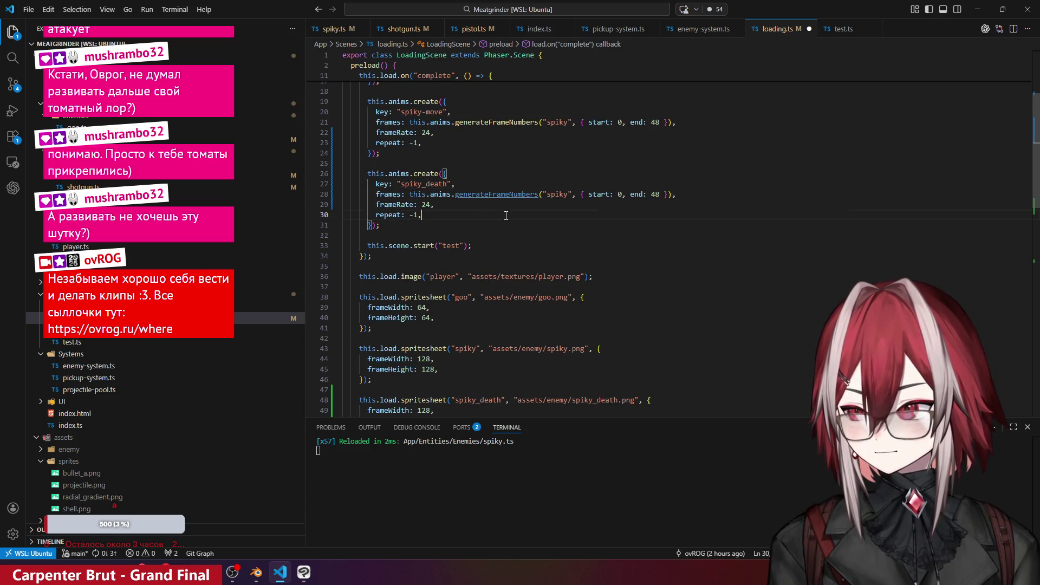
pyautogui.doubleClick(655, 194)
pyautogui.write('7')
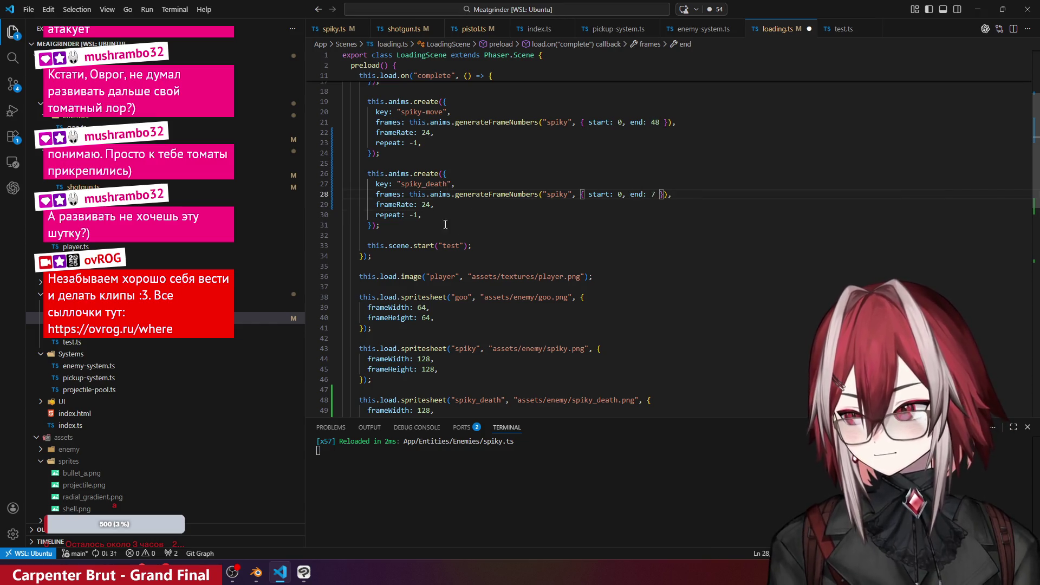
pyautogui.press('Down')
pyautogui.press('Down')
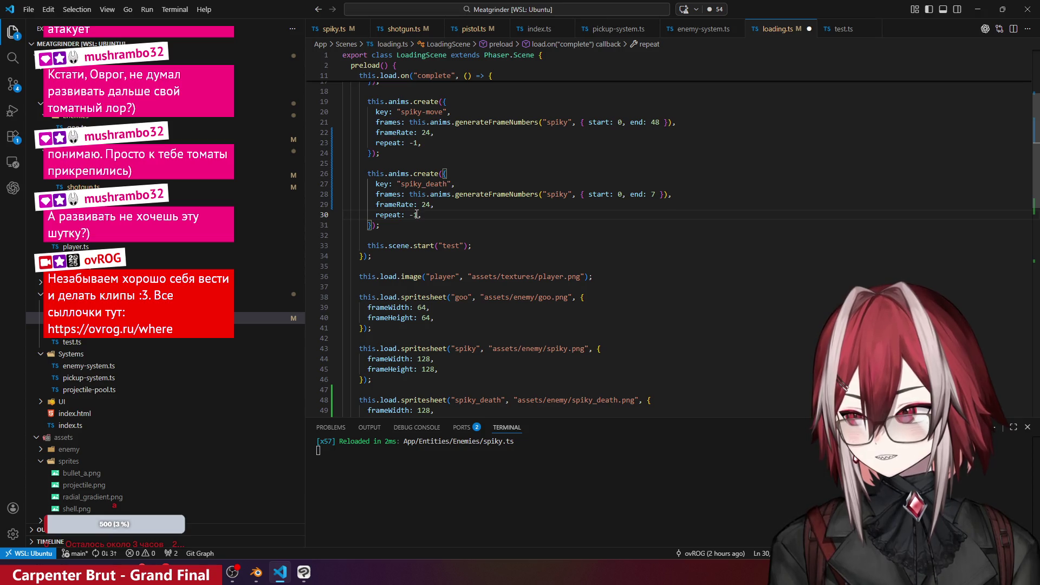
pyautogui.doubleClick(415, 215)
pyautogui.press('Left')
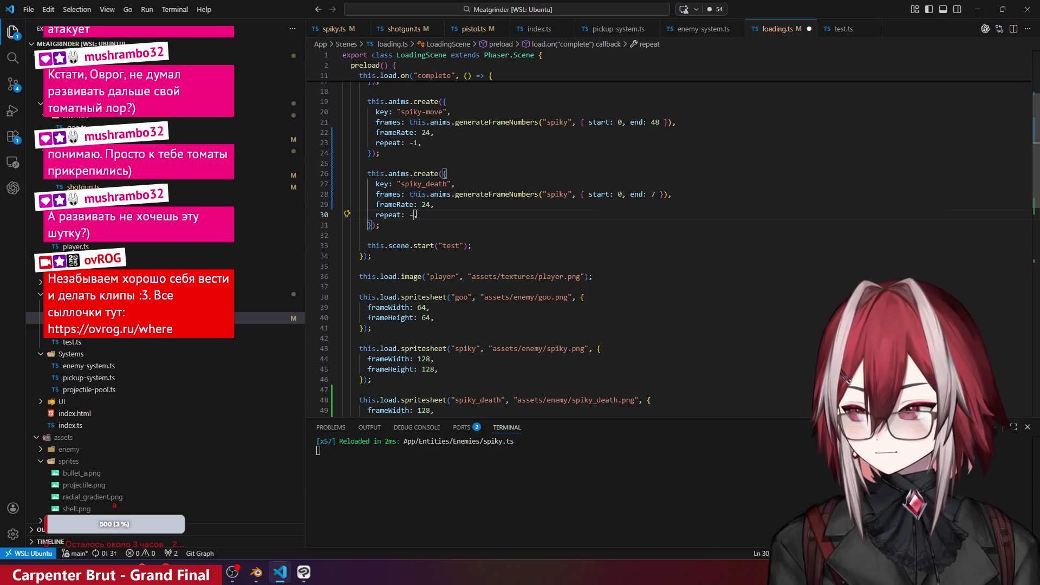
pyautogui.press('BackSpace')
pyautogui.press('End')
pyautogui.moveTo(390, 215)
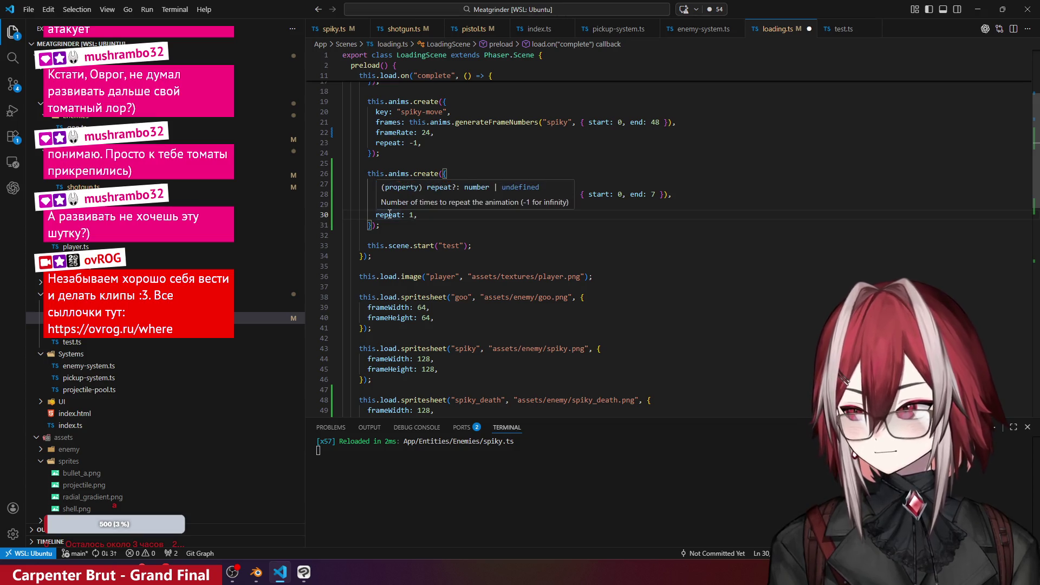
pyautogui.press('Down')
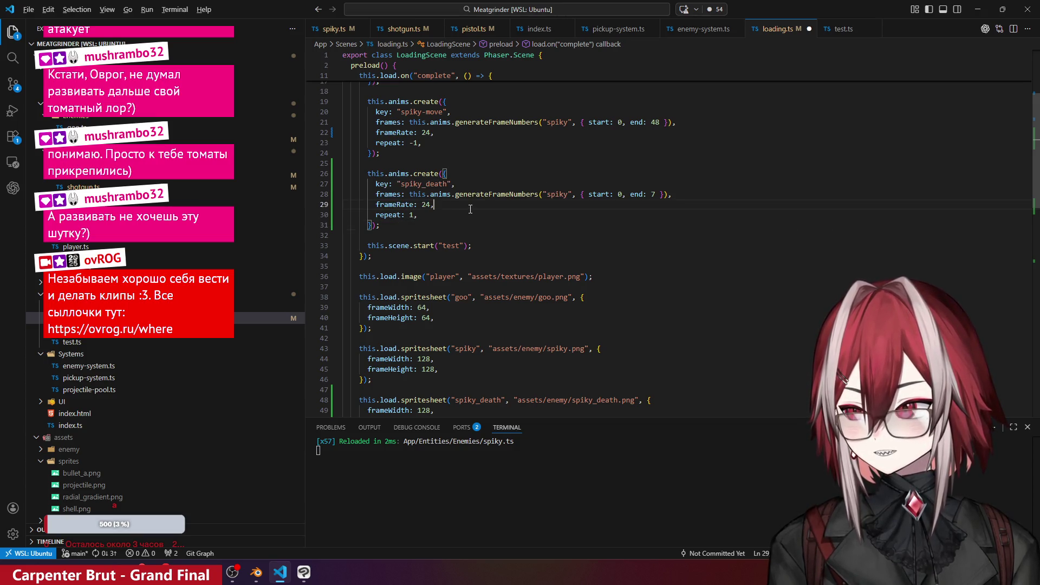
# - Point the death animation's generateFrameNumbers at the spiky_death sheet instead of spiky
pyautogui.click(480, 194)
pyautogui.scroll(3, 493, 165)
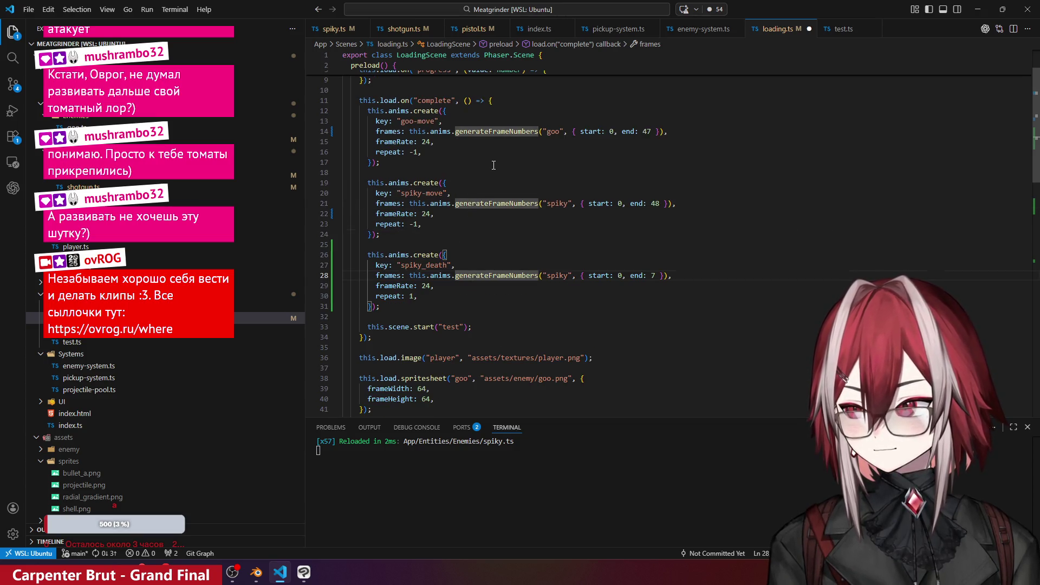
pyautogui.click(464, 242)
pyautogui.scroll(-4, 471, 228)
pyautogui.scroll(2, 479, 211)
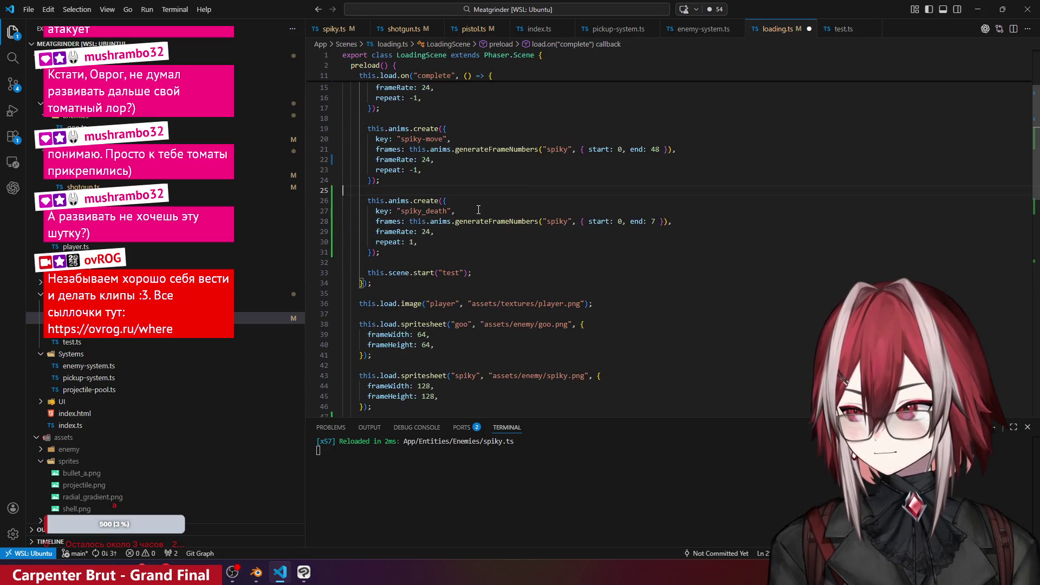
pyautogui.scroll(-5, 555, 223)
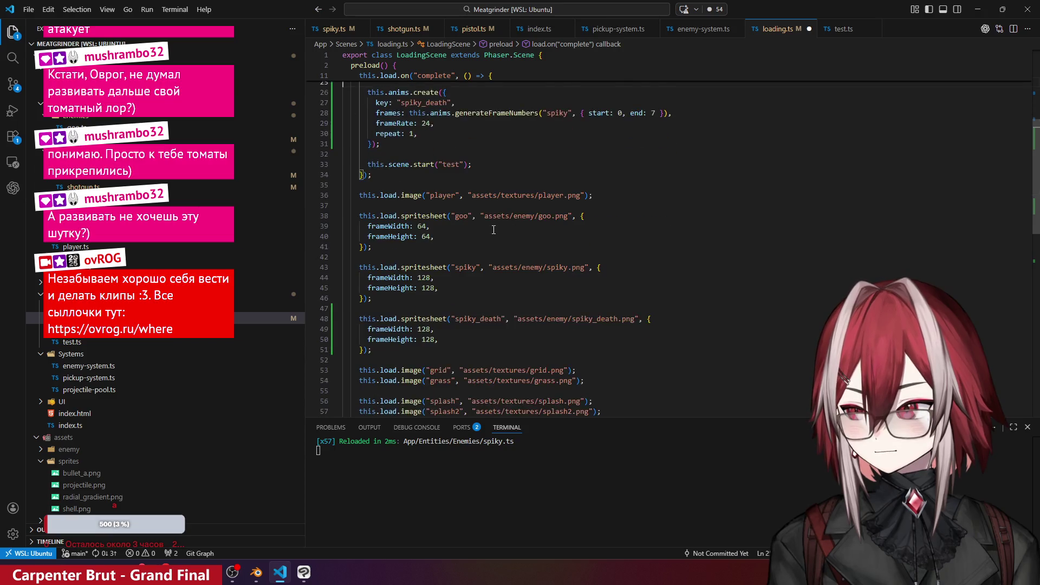
pyautogui.doubleClick(478, 292)
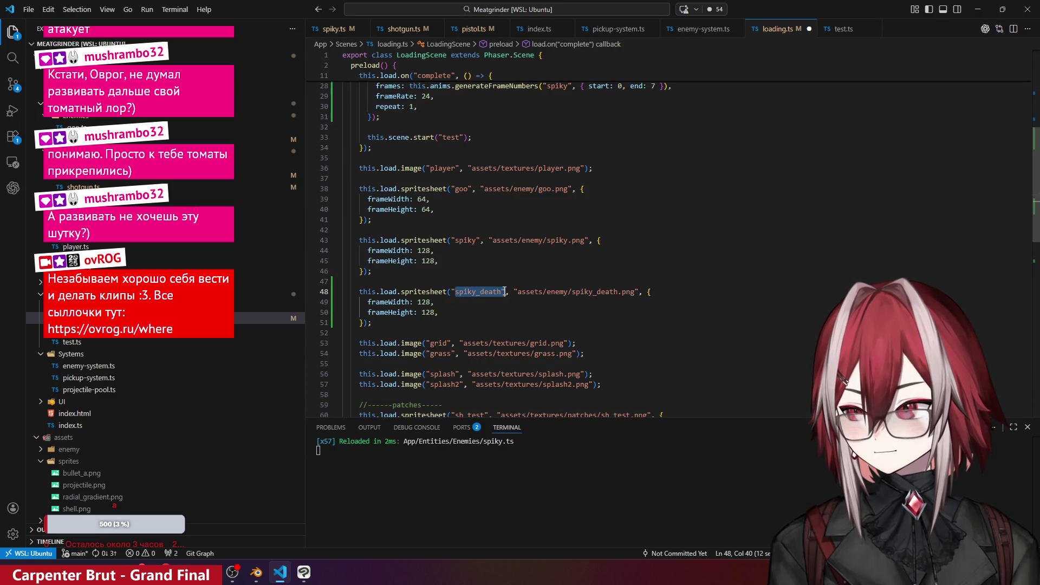
pyautogui.hotkey('ctrl', 'c')
pyautogui.doubleClick(557, 86)
pyautogui.hotkey('ctrl', 'v')
# - Rename the animation key to spiky_death1 and reformat the file with Shift+Alt+F
pyautogui.scroll(4, 443, 148)
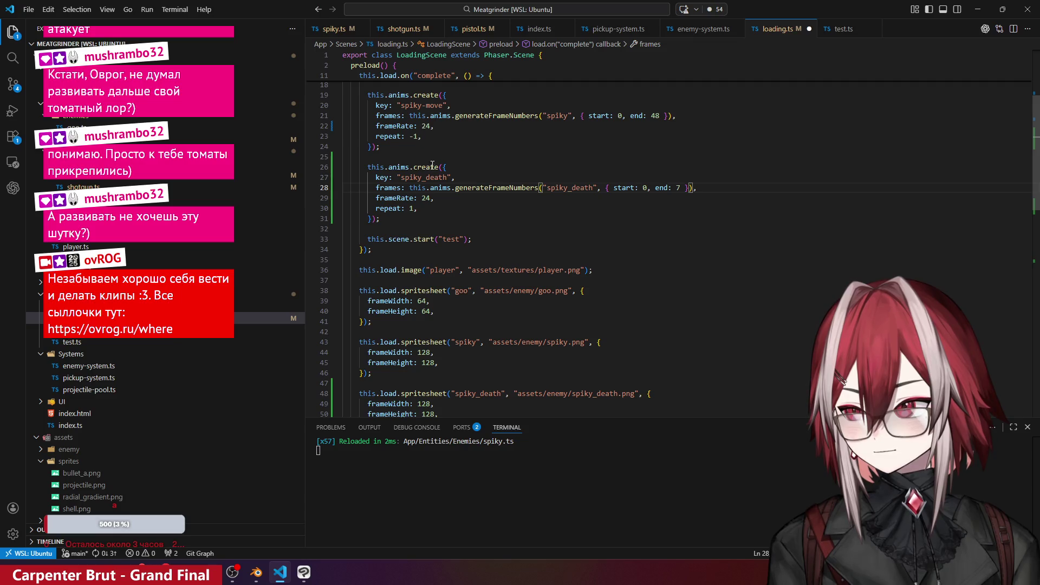
pyautogui.click(446, 177)
pyautogui.write('1')
pyautogui.click(500, 213)
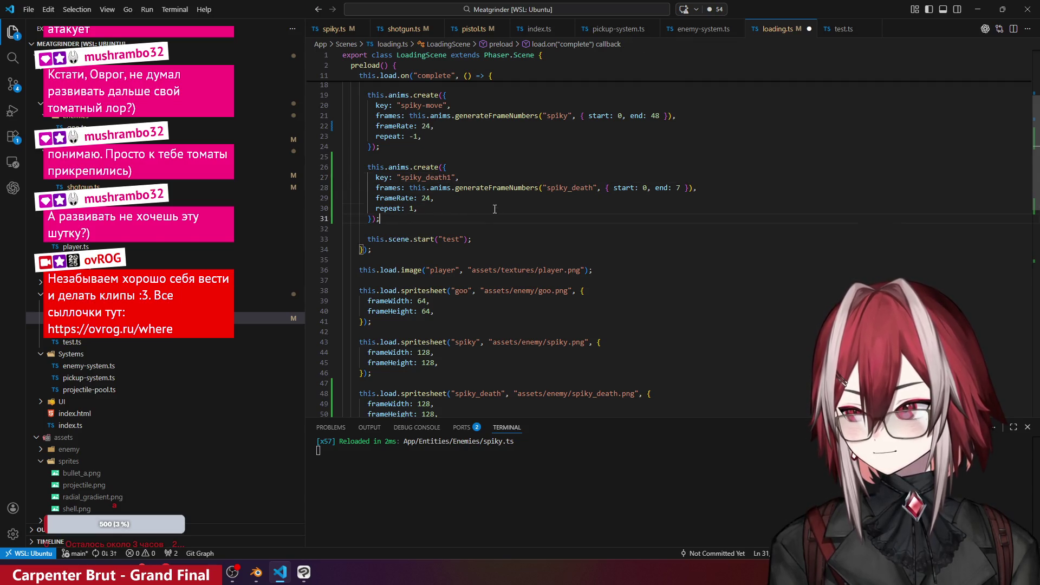
pyautogui.hotkey('shift', 'alt', 'f')
pyautogui.click(492, 137)
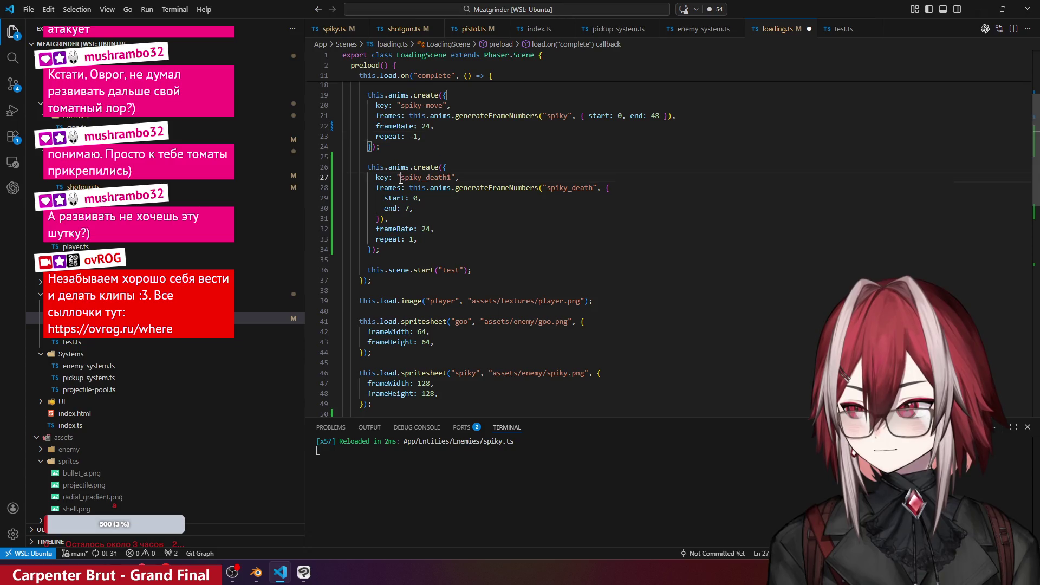
pyautogui.moveTo(401, 177); pyautogui.dragTo(451, 181)
pyautogui.click(457, 213)
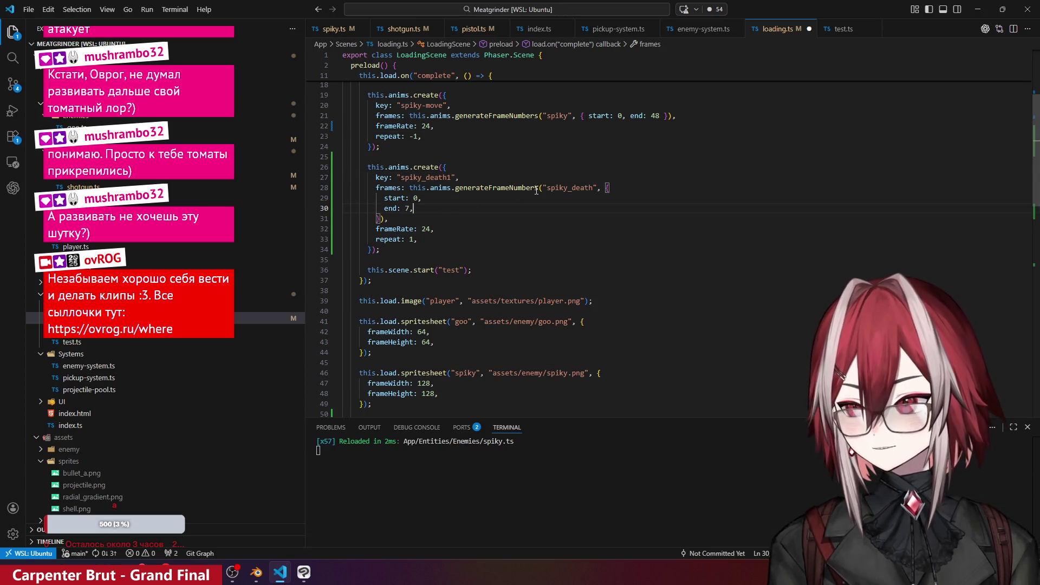
# - Check the Spiky class constructor, then return to loading.ts and save it
pyautogui.click(333, 29)
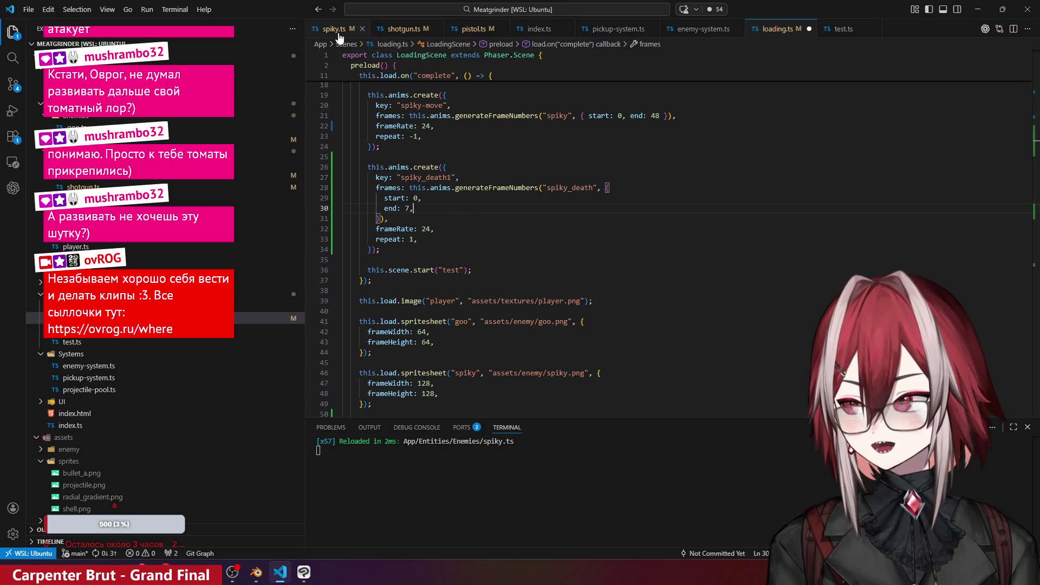
pyautogui.click(506, 170)
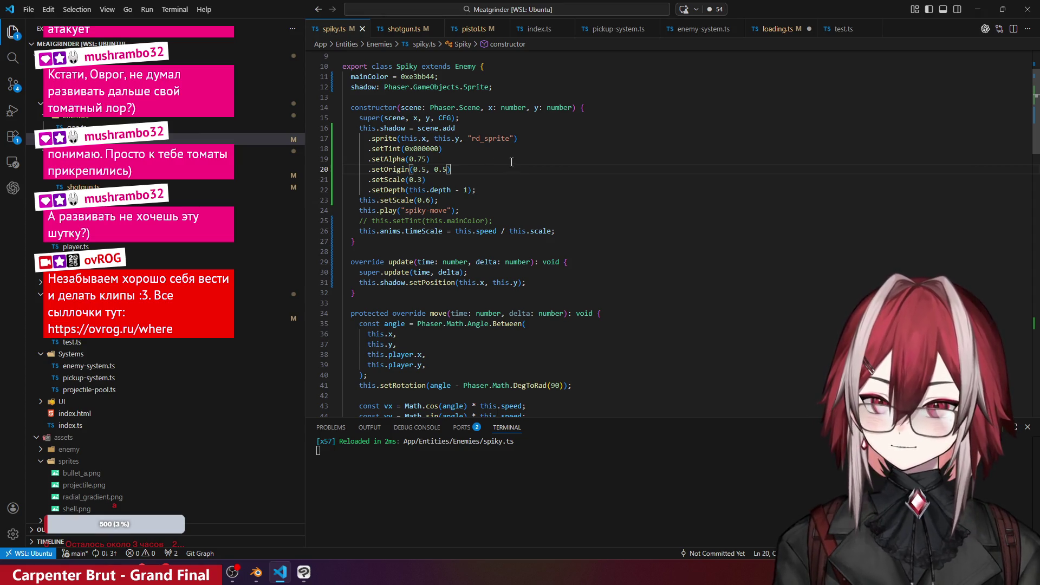
pyautogui.click(773, 29)
pyautogui.click(523, 156)
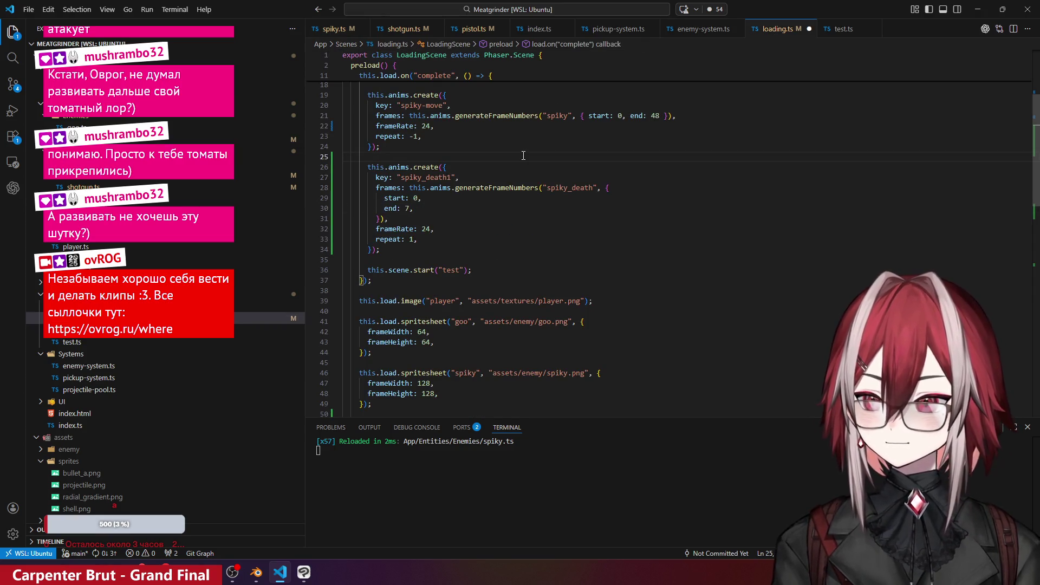
pyautogui.hotkey('ctrl', 's')
# - Review the pending diffs for spiky.ts, loading.ts, pistol.ts and shotgun.ts in Source Control
pyautogui.click(13, 84)
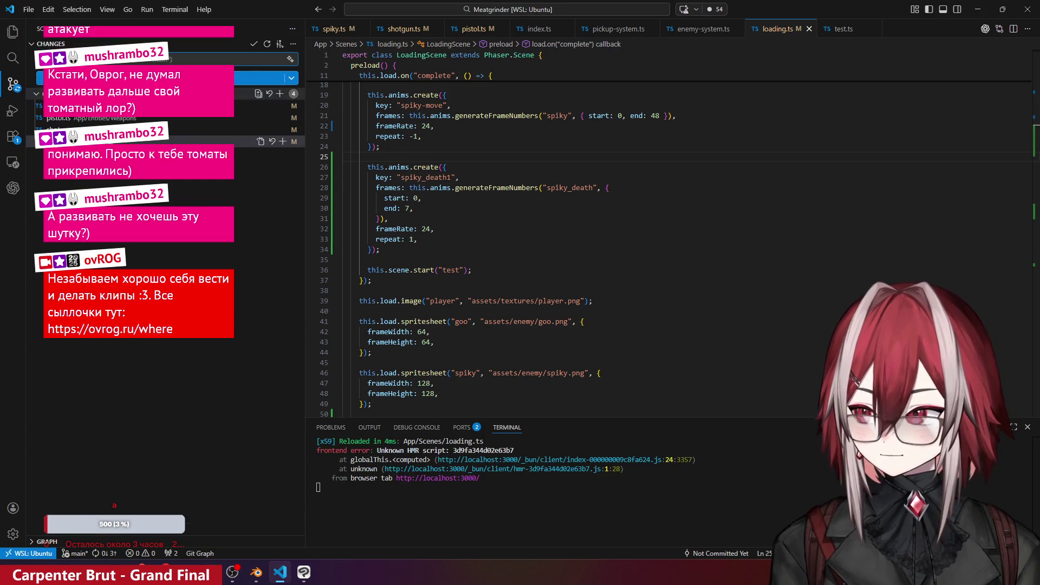
pyautogui.click(117, 106)
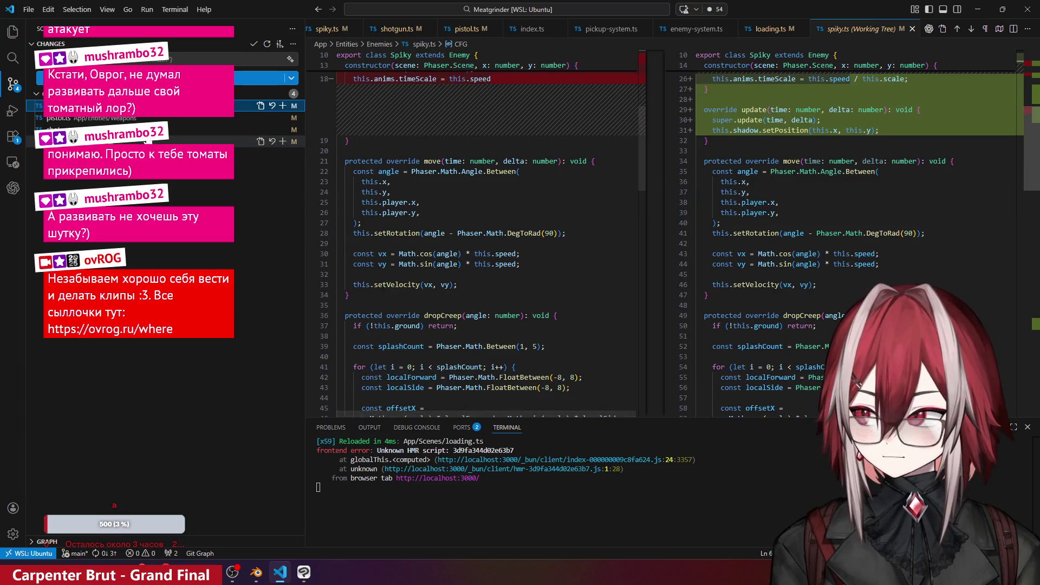
pyautogui.click(146, 142)
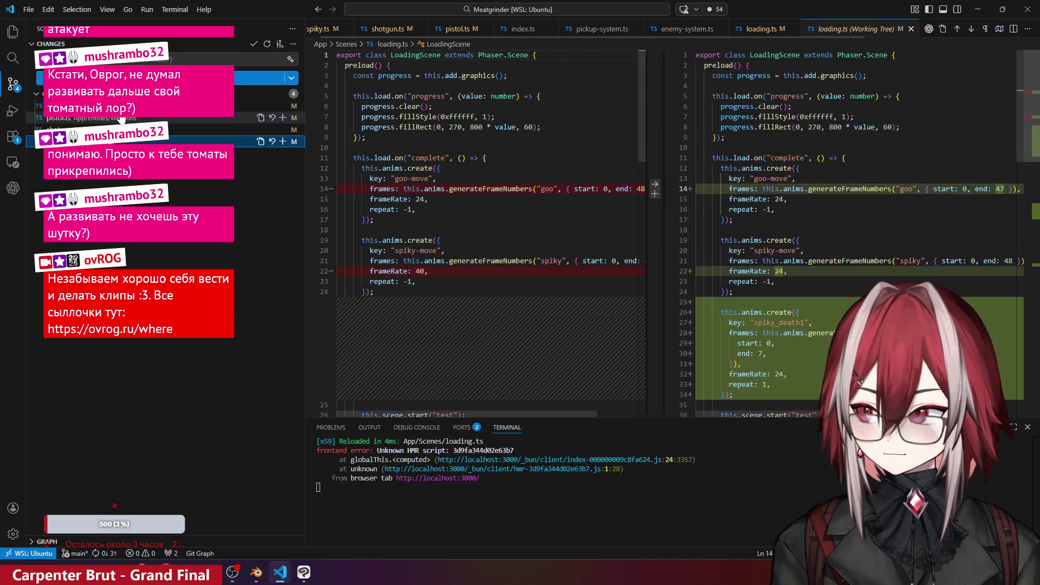
pyautogui.click(120, 118)
pyautogui.click(117, 129)
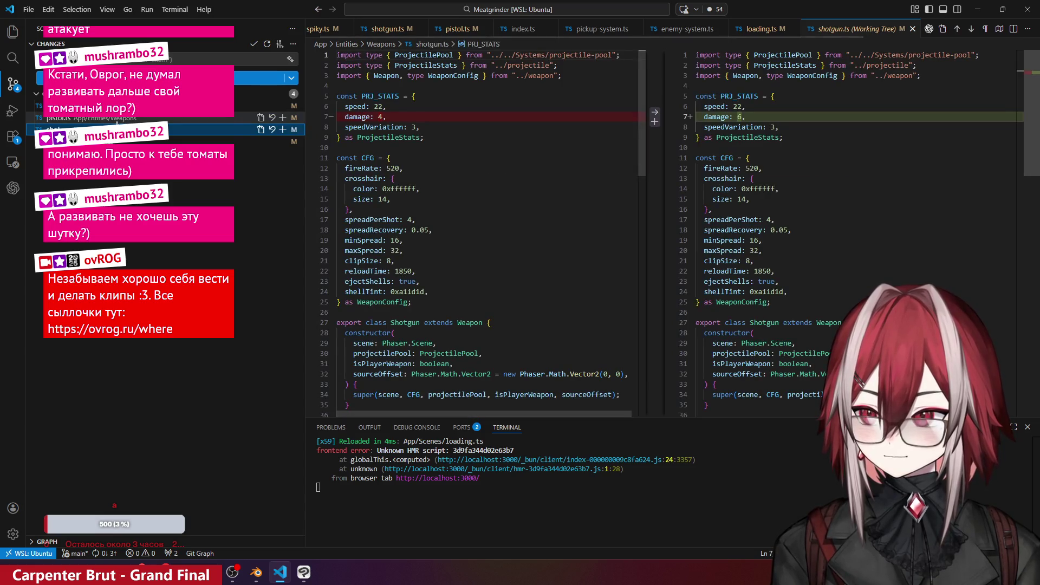
pyautogui.click(117, 117)
pyautogui.click(117, 105)
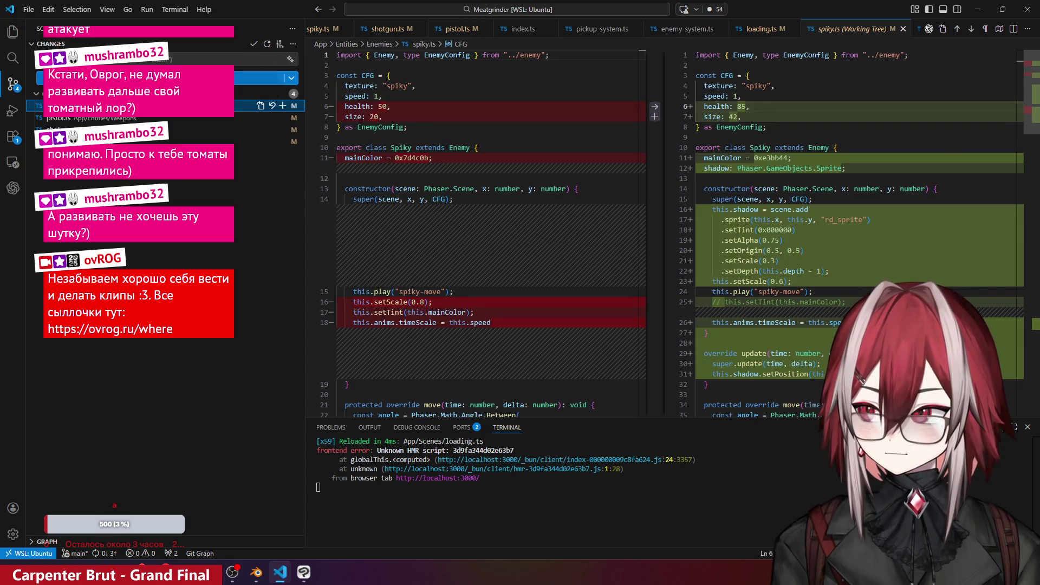
# - Stage all changes and amend them into the previous 'Spiky enemy' commit
pyautogui.click(279, 93)
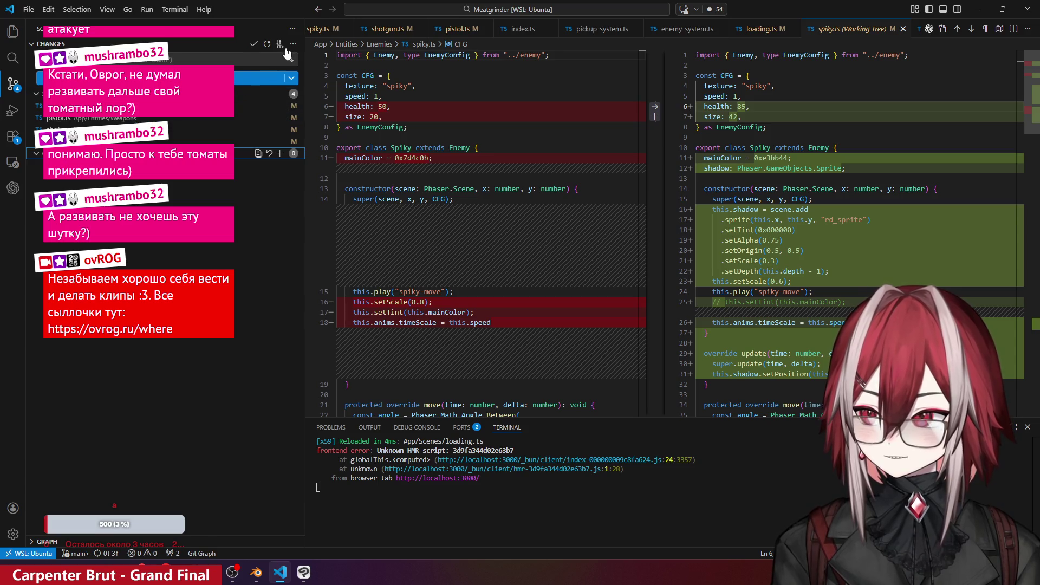
pyautogui.click(293, 44)
pyautogui.moveTo(325, 176)
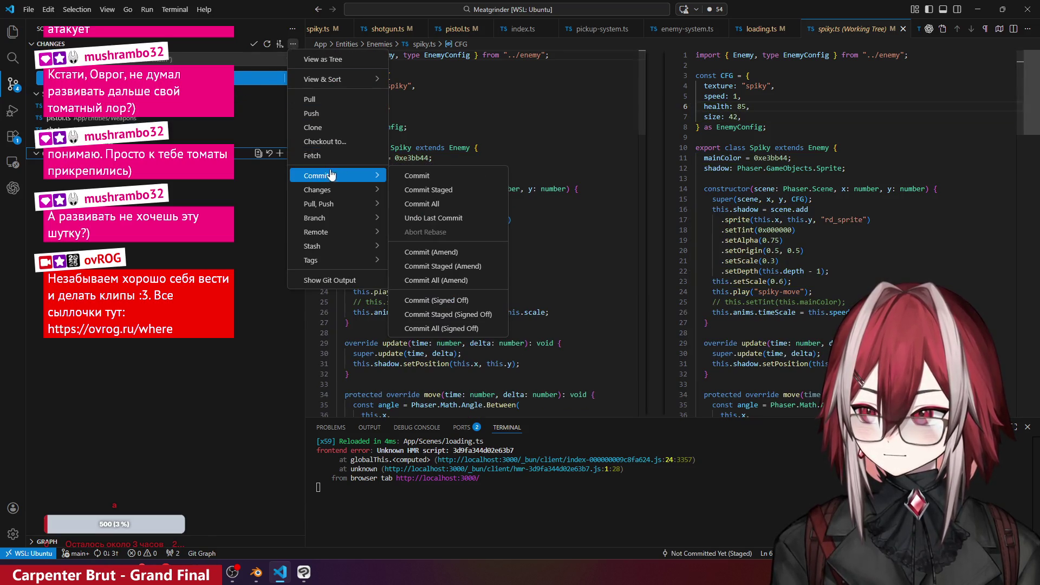
pyautogui.click(453, 254)
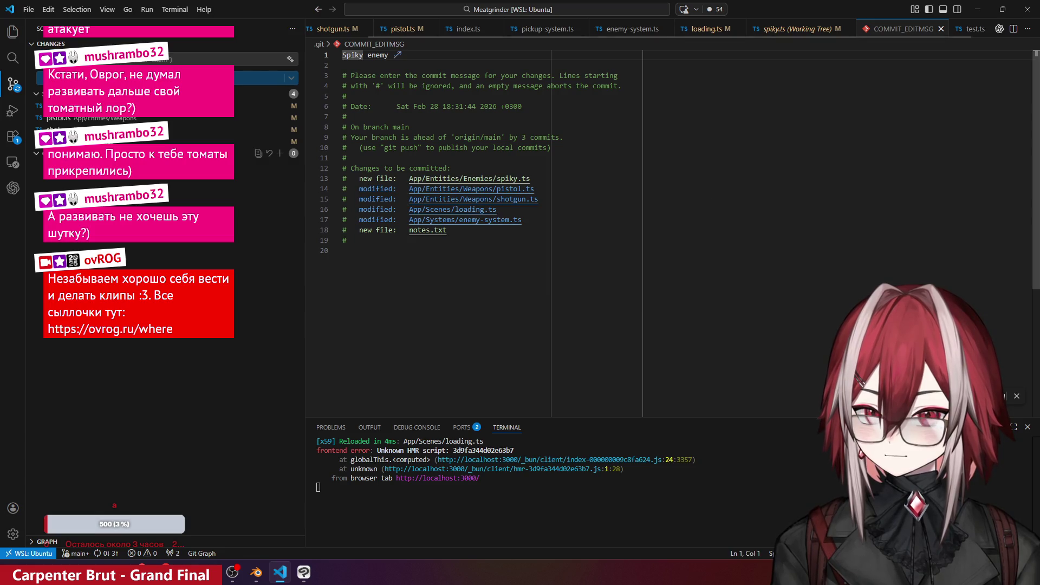
pyautogui.hotkey('ctrl', 'w')
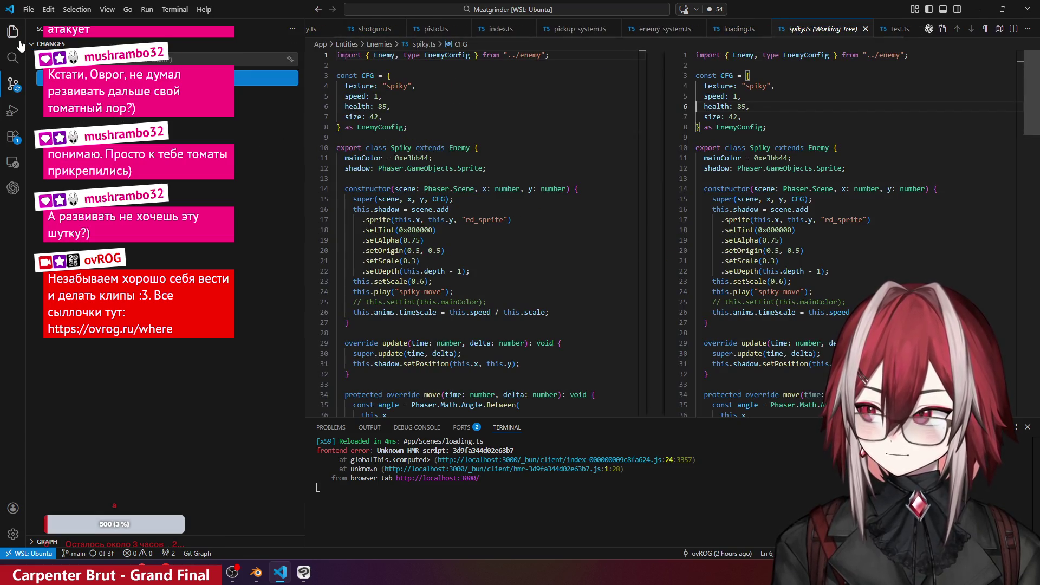
# - In the Codex chat, type 'add to Spiky death animation using spiky_death1 will keep last frame on ground'
pyautogui.click(15, 34)
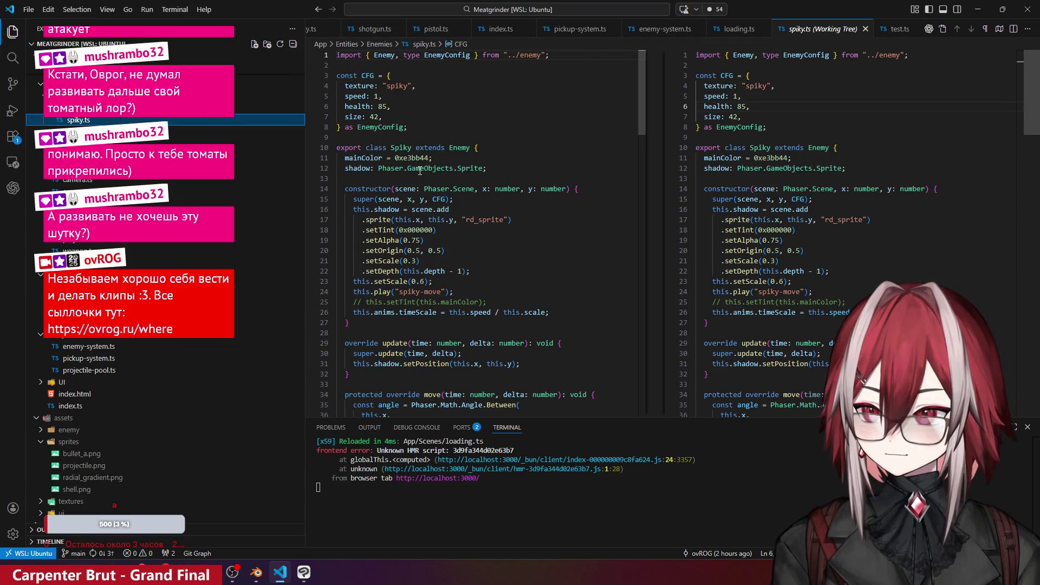
pyautogui.click(13, 188)
pyautogui.click(37, 46)
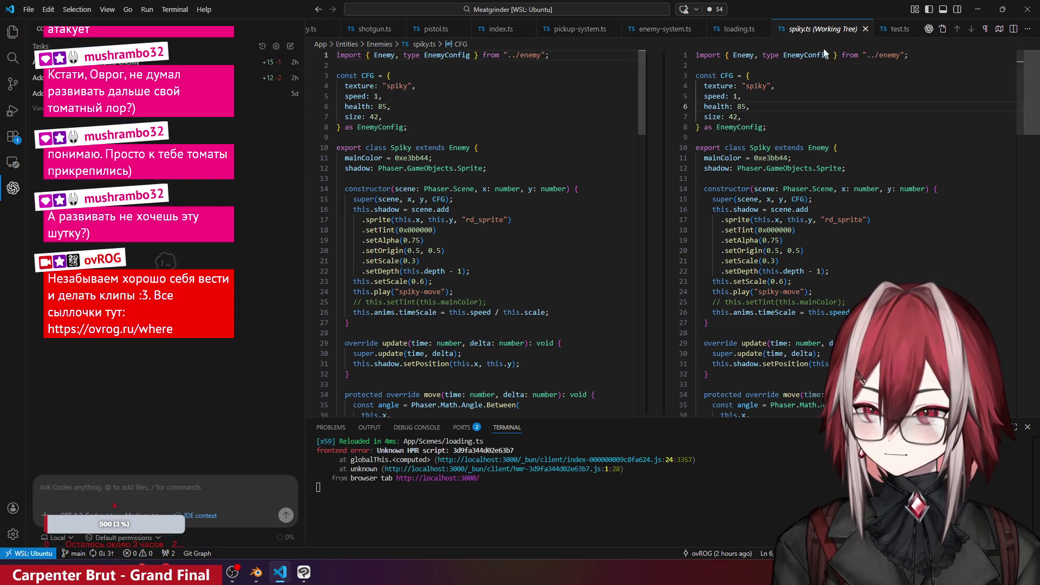
pyautogui.click(865, 29)
pyautogui.doubleClick(425, 177)
pyautogui.click(181, 487)
pyautogui.write('add to Spiky death animation using spiky_death1 with twee')
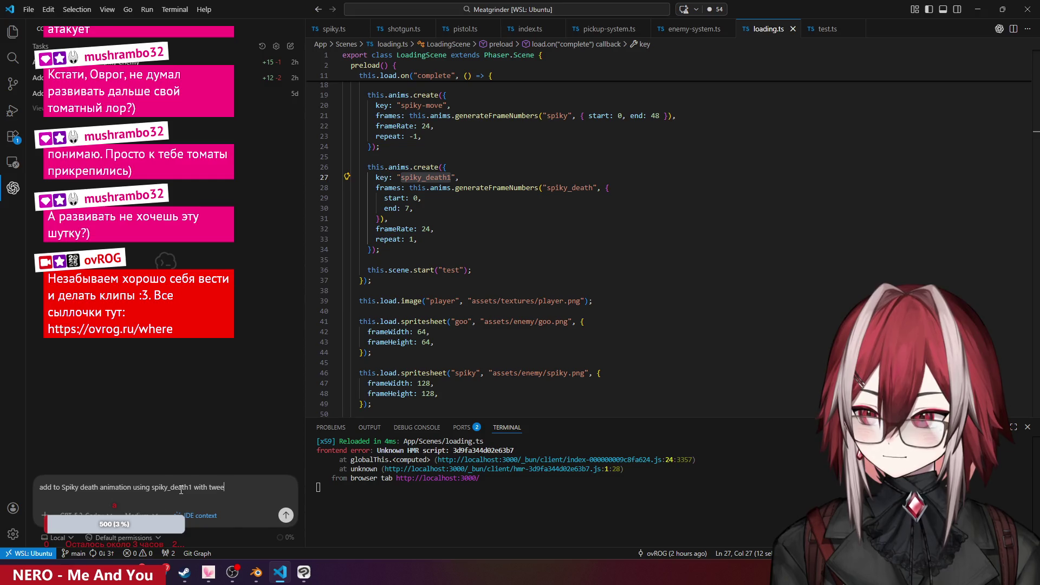
pyautogui.write('n that w')
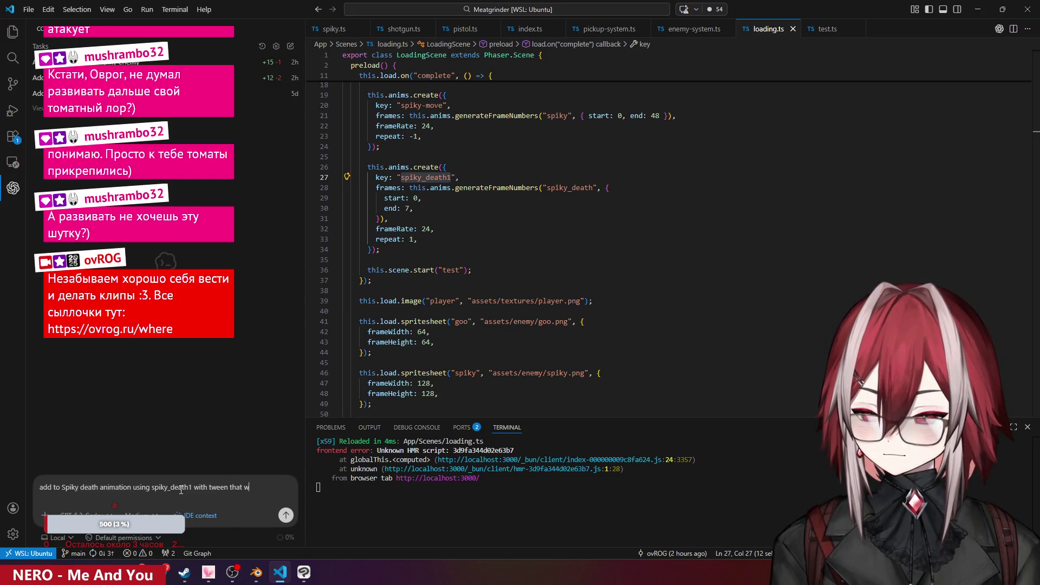
pyautogui.write('ill ke')
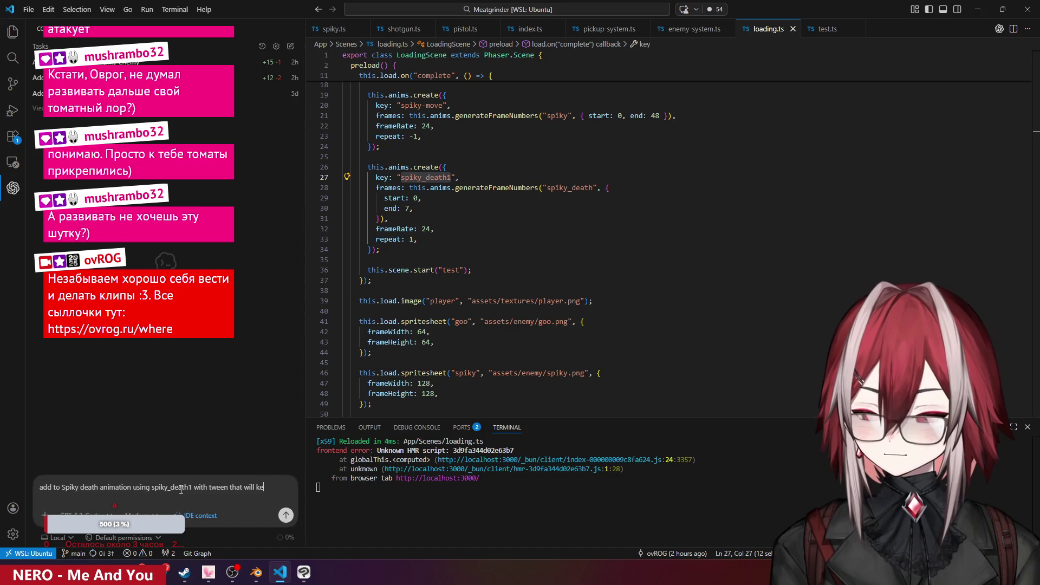
pyautogui.write('ep last ')
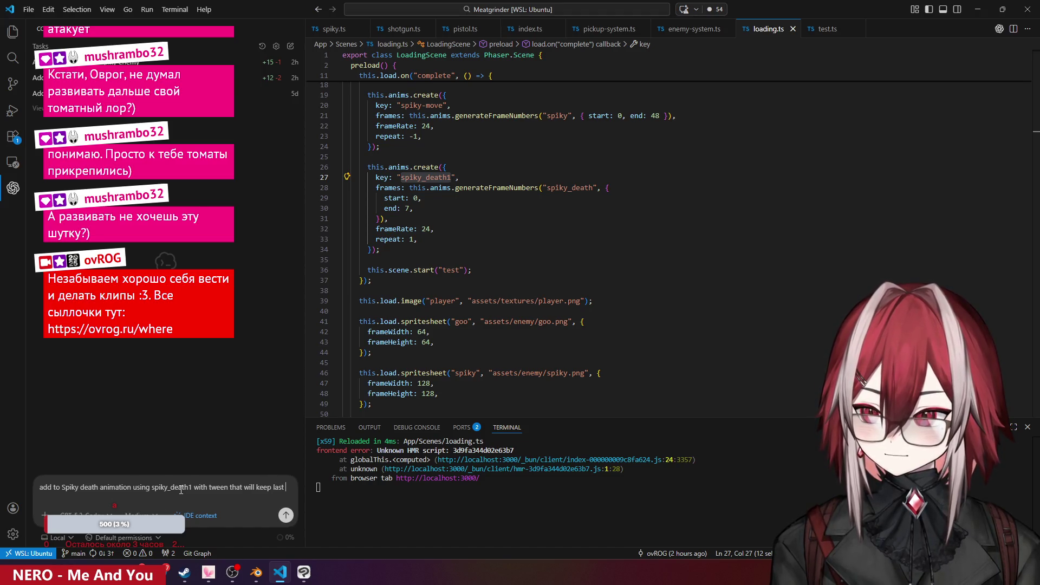
pyautogui.write('frame o')
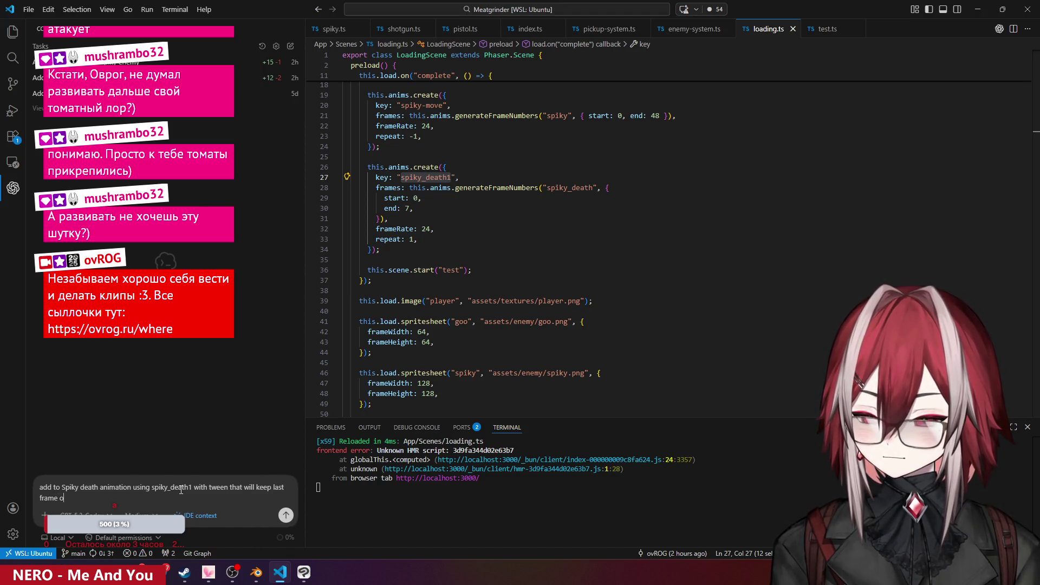
pyautogui.write('n ground')
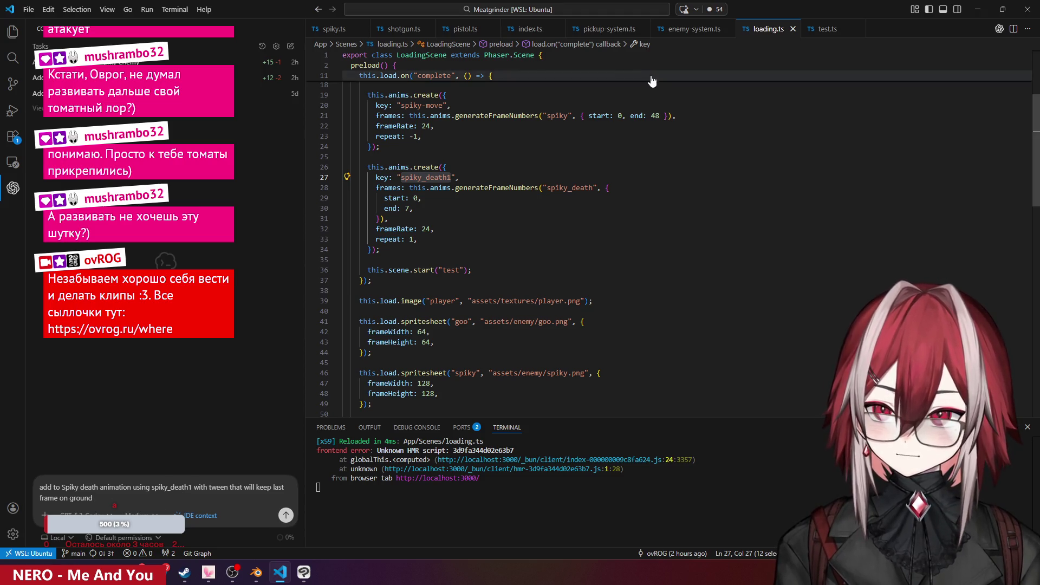
# - Review the splash code in Spiky's onDeath in spiky.ts, then send the request to Codex
pyautogui.click(347, 36)
pyautogui.scroll(-15, 473, 222)
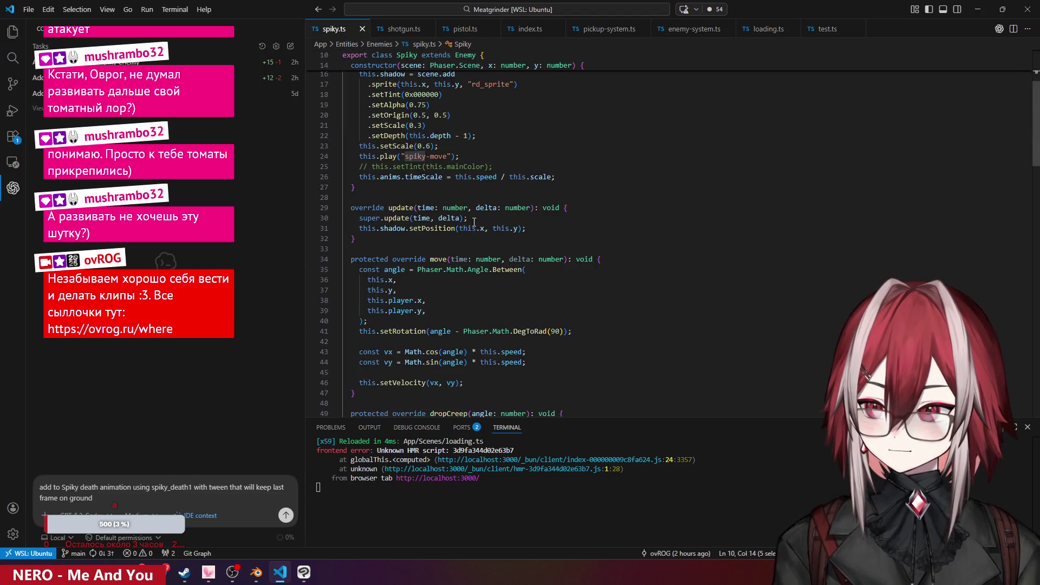
pyautogui.scroll(-9, 473, 222)
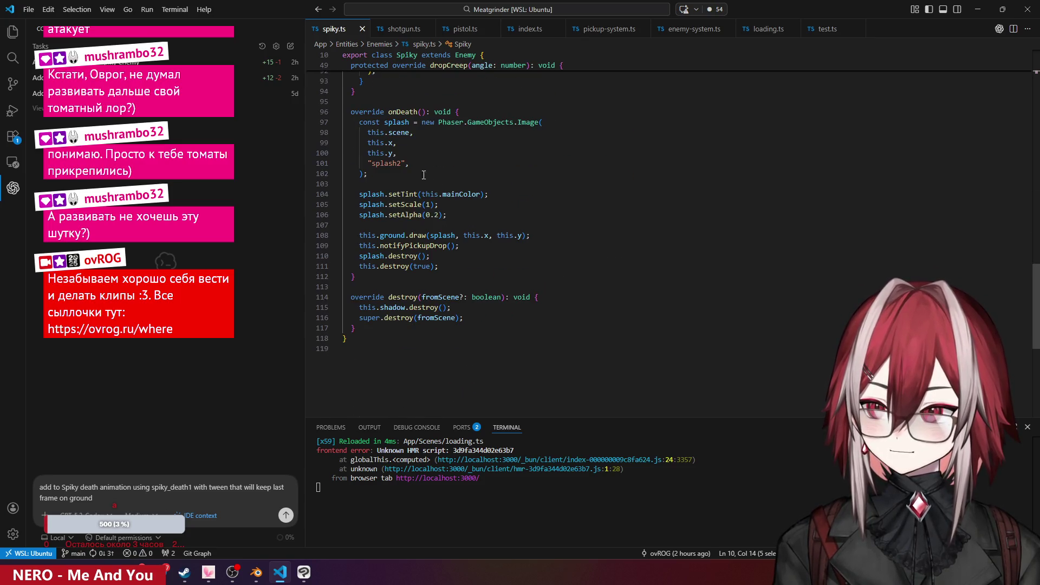
pyautogui.click(468, 122)
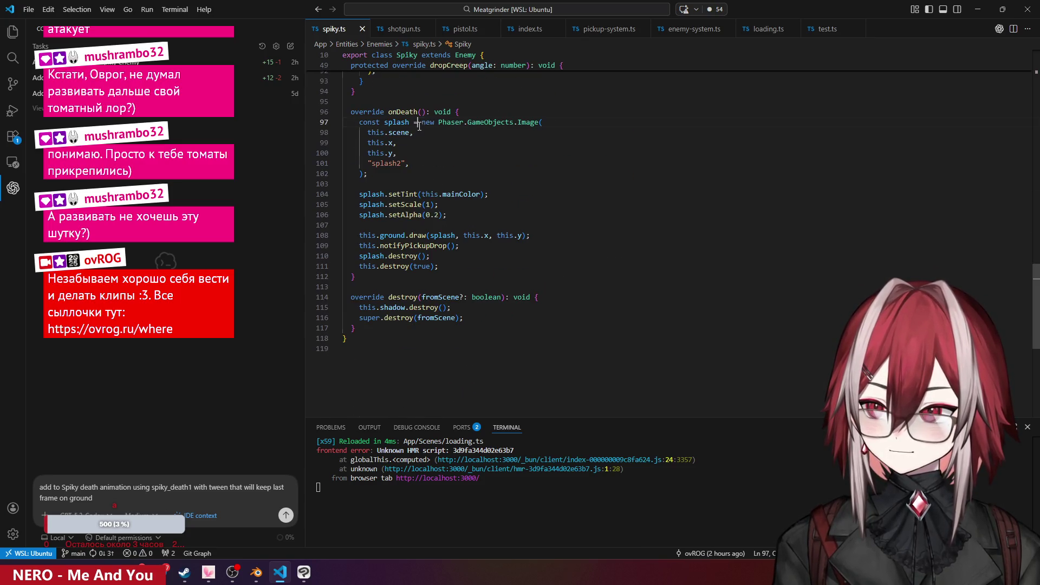
pyautogui.click(392, 235)
pyautogui.click(417, 235)
pyautogui.click(103, 498)
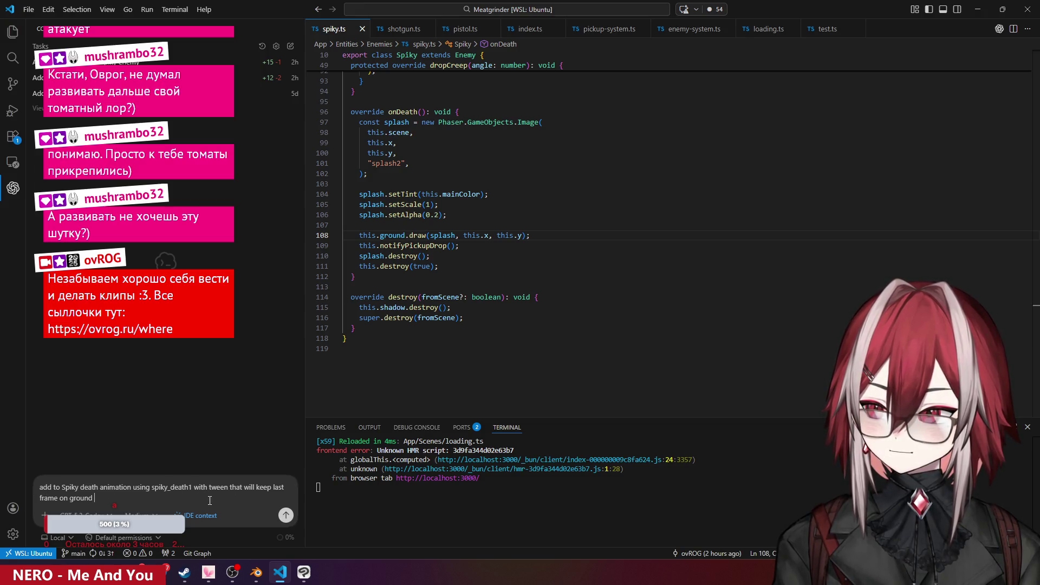
pyautogui.click(289, 519)
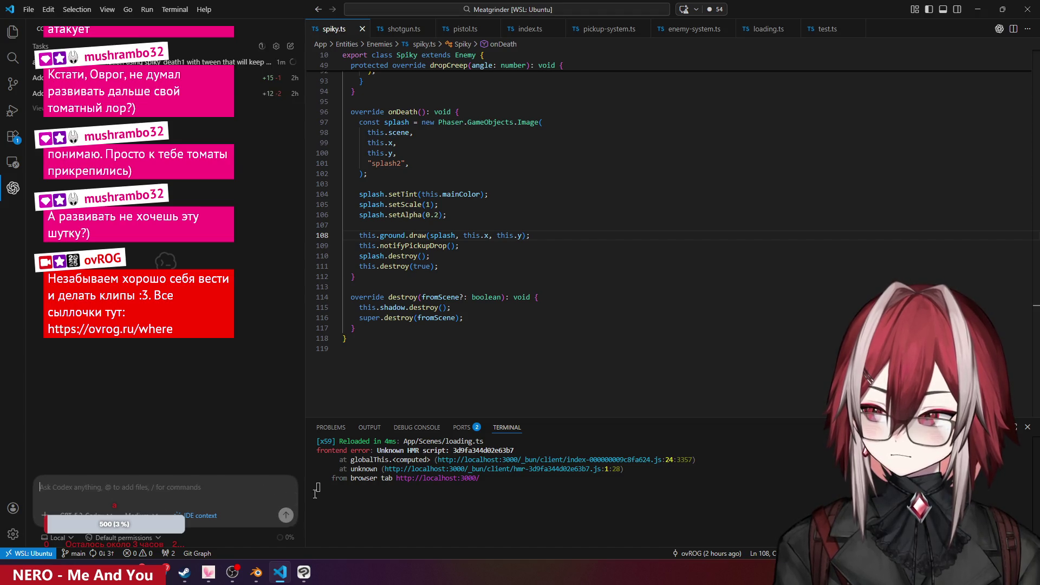
# - Let Codex apply its spiky_death1 edits, then inspect the new isDying guard in onDeath
pyautogui.click(497, 395)
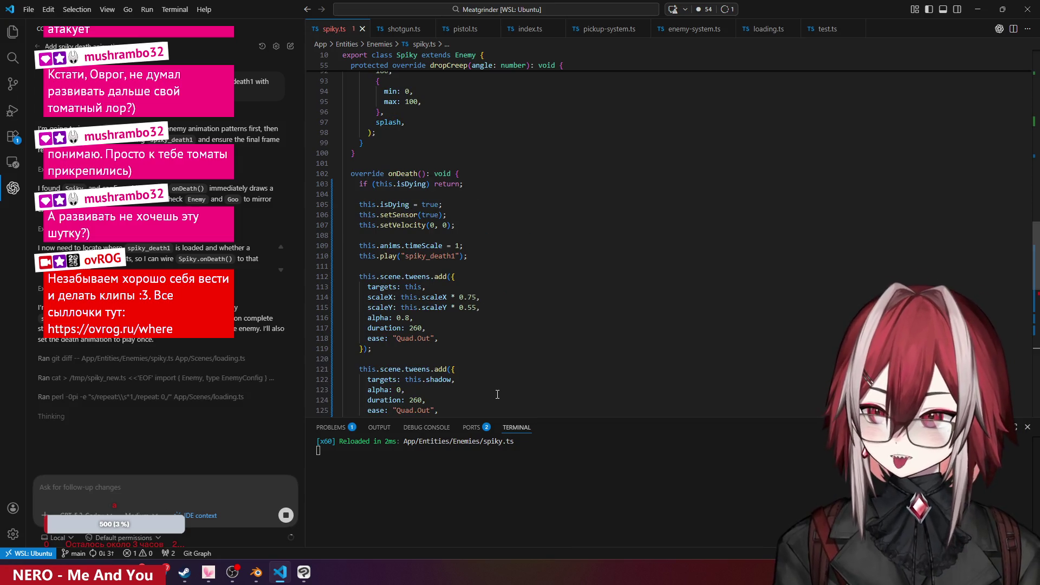
pyautogui.click(406, 184)
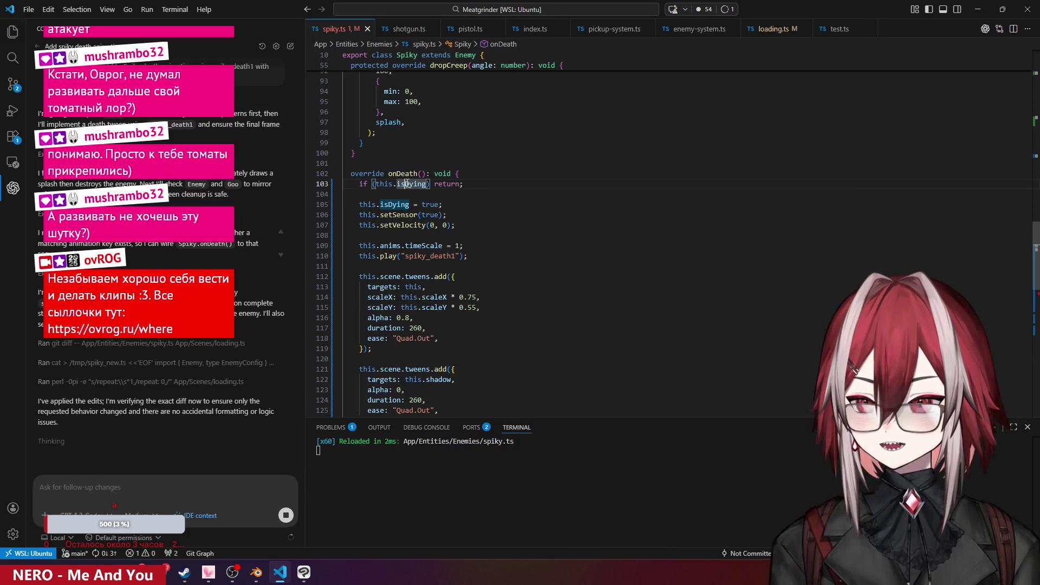
# - Review onDeath's isDying guard, velocity and timeScale resets, spiky_death1 playback, and tween alpha, duration and Quad.Out easing
pyautogui.click(402, 205)
pyautogui.click(404, 225)
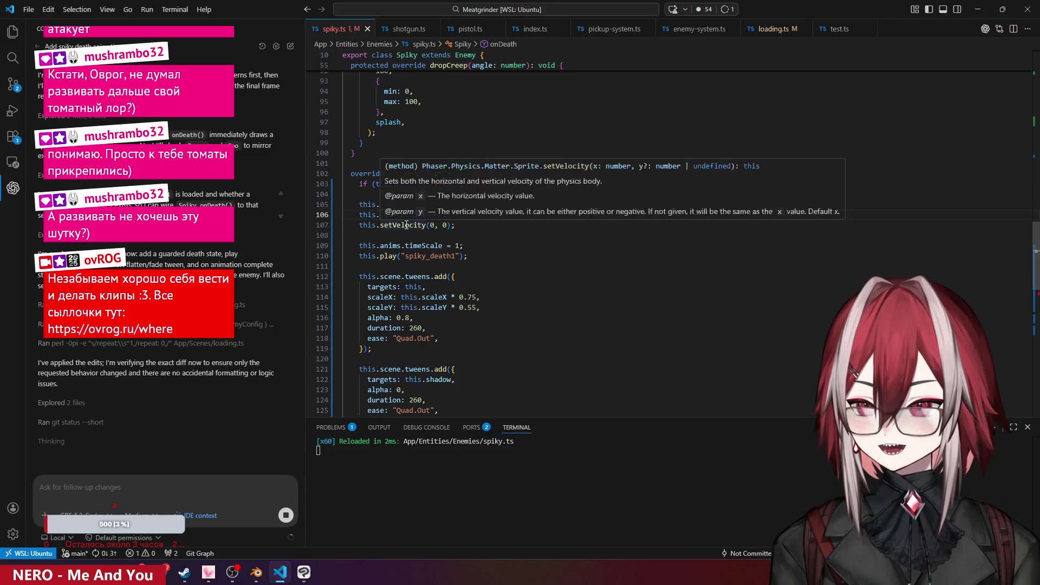
pyautogui.scroll(-1, 471, 217)
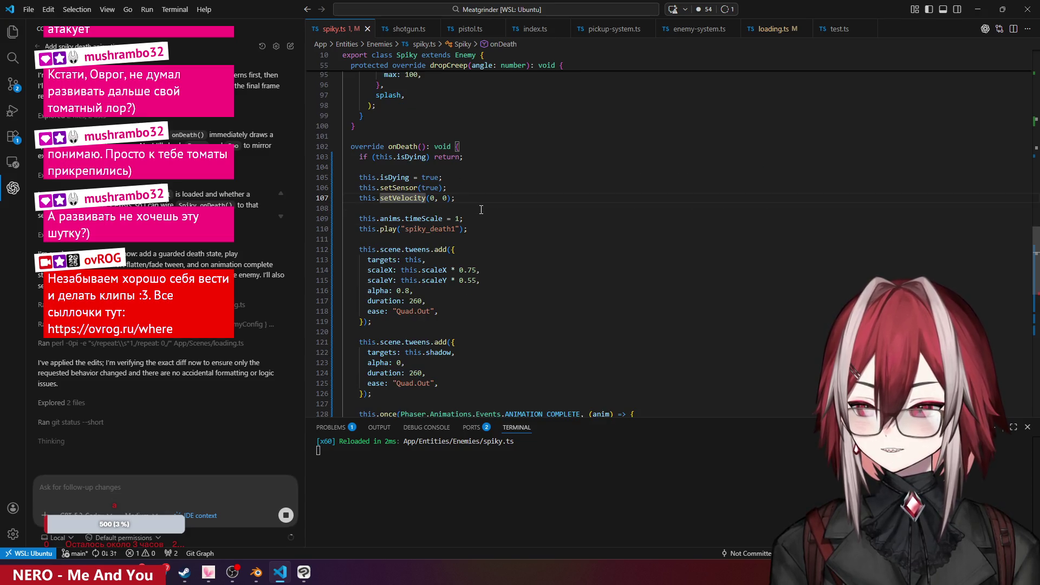
pyautogui.click(423, 218)
pyautogui.click(434, 229)
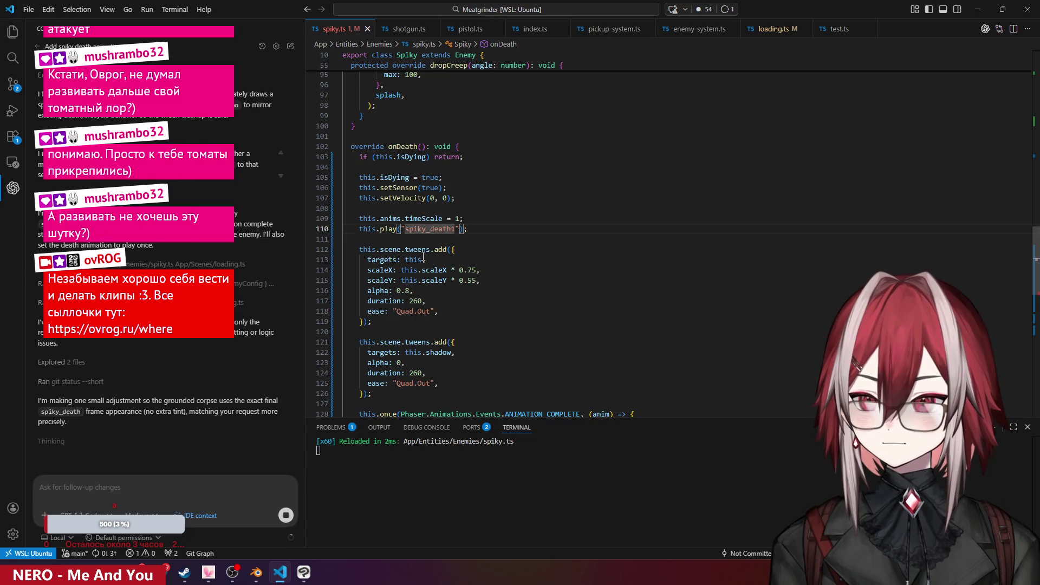
pyautogui.click(418, 249)
pyautogui.scroll(-1, 510, 254)
pyautogui.scroll(-1, 510, 255)
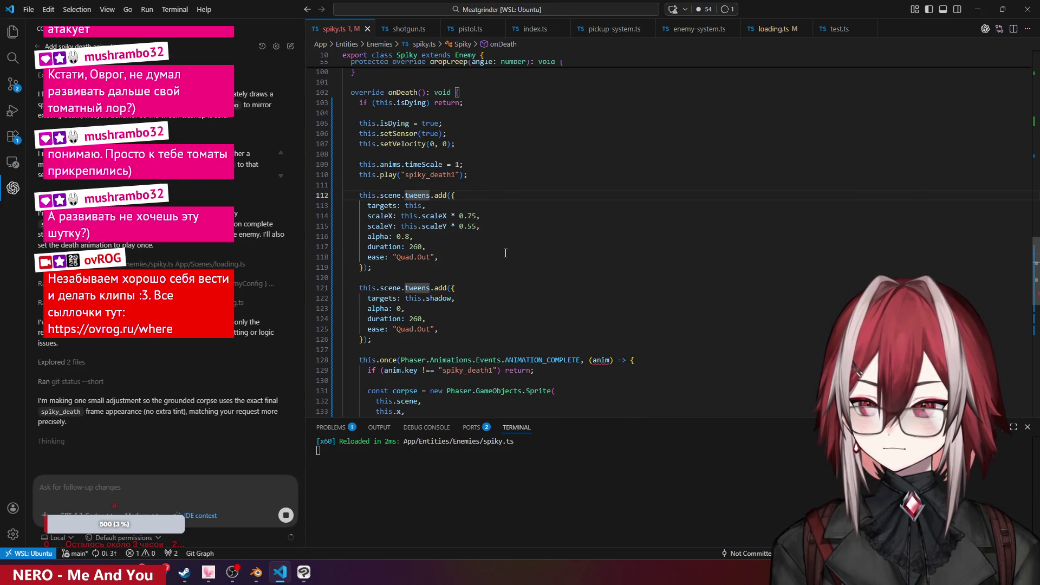
pyautogui.click(424, 256)
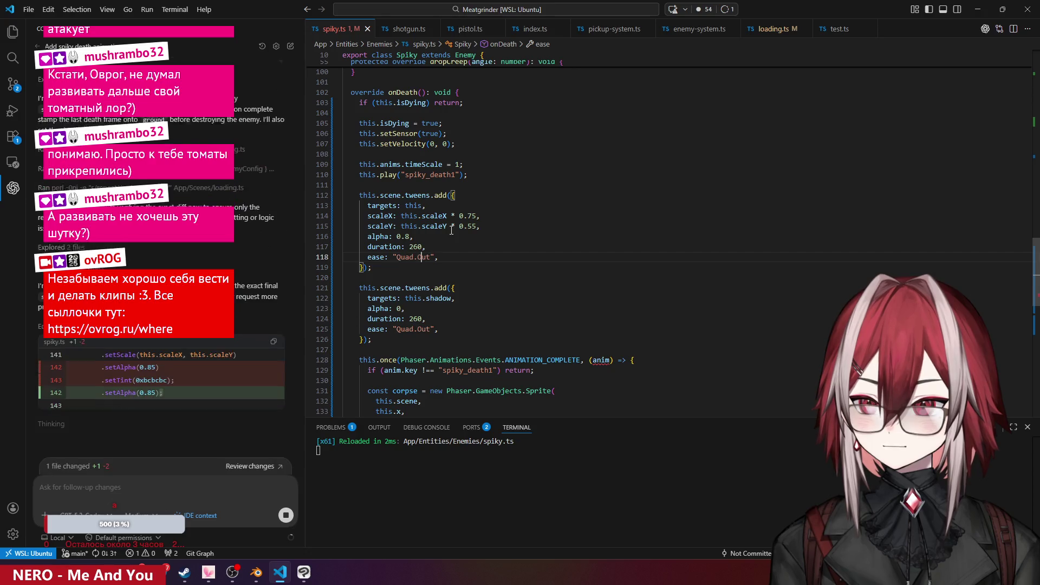
pyautogui.click(472, 257)
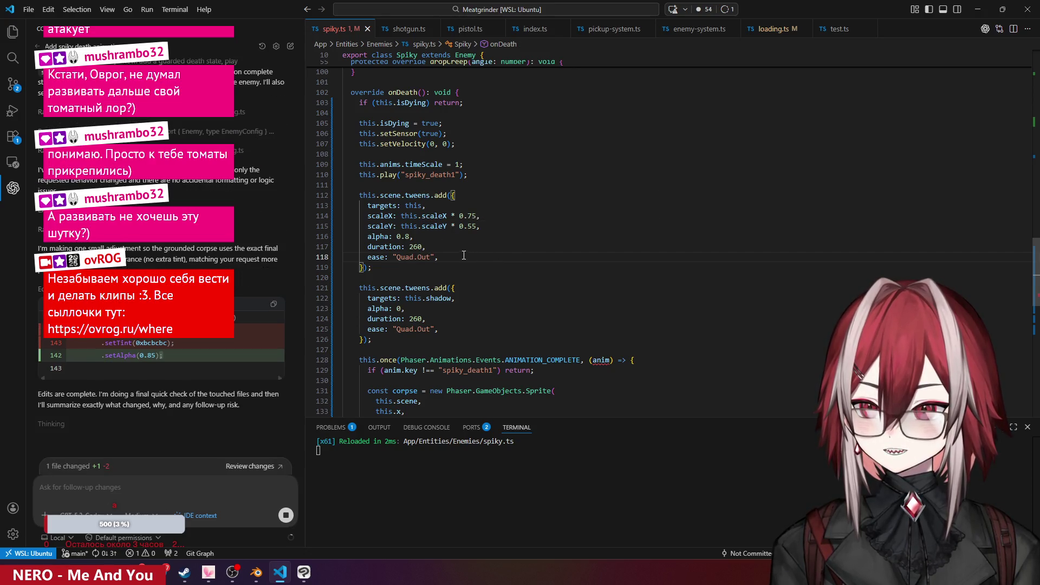
pyautogui.click(404, 236)
pyautogui.click(388, 246)
pyautogui.click(380, 257)
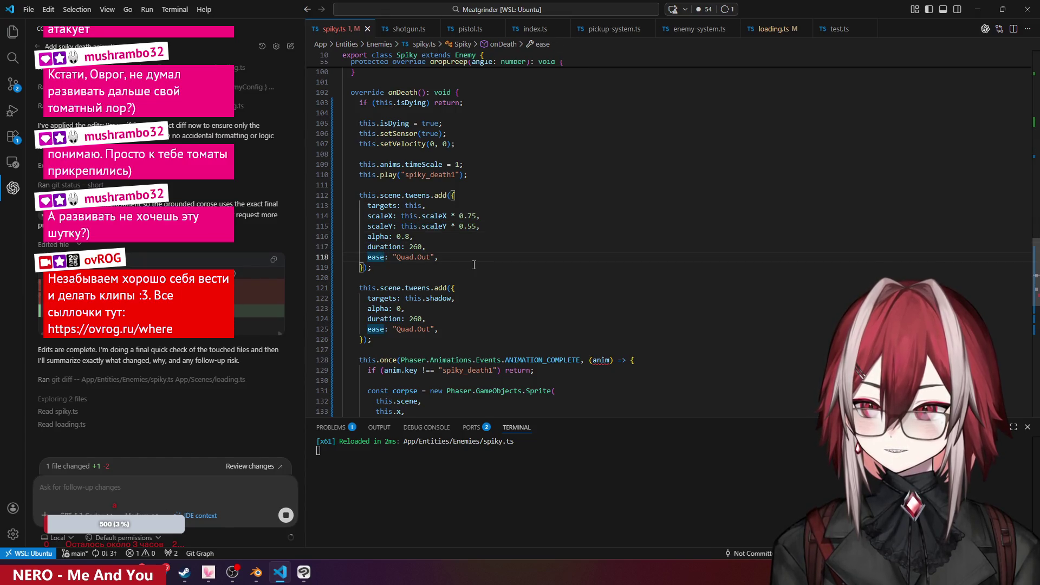
# - Review the body squash tween and the shadow fade tween in onDeath
pyautogui.click(405, 195)
pyautogui.press('Down')
pyautogui.press('Down')
pyautogui.press('Down')
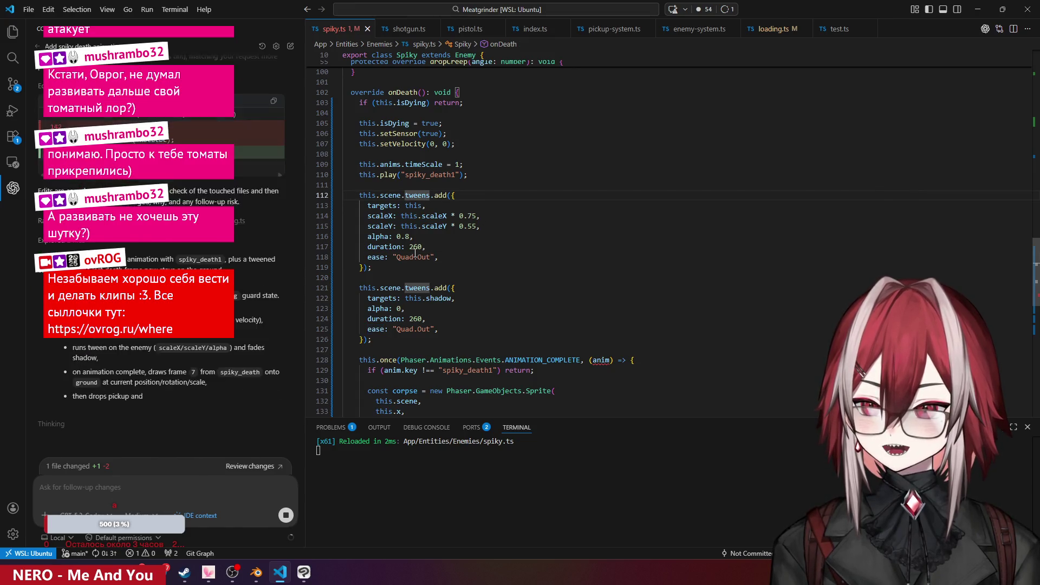
pyautogui.click(438, 195)
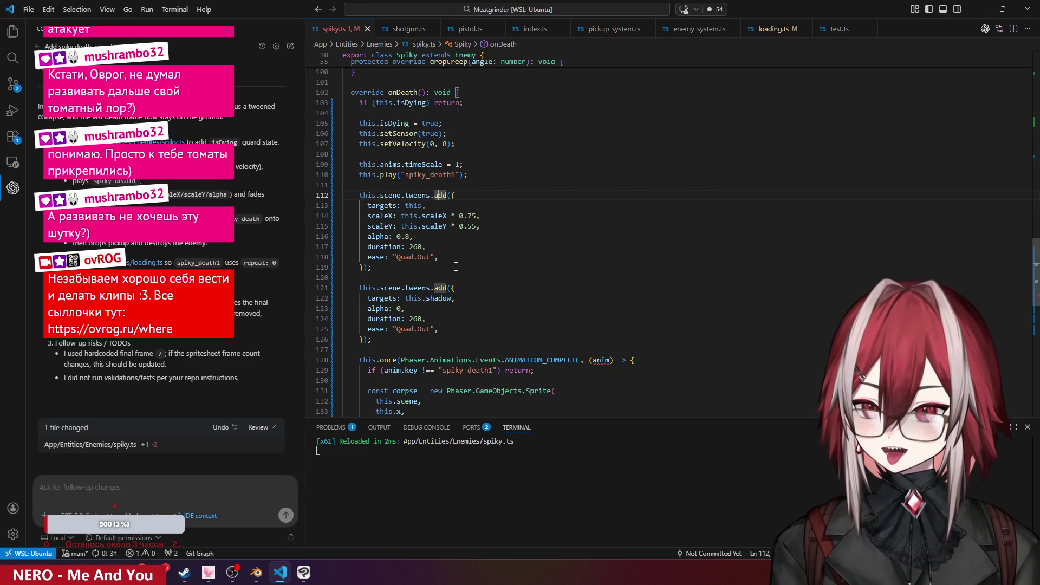
pyautogui.scroll(-2, 456, 267)
pyautogui.click(444, 245)
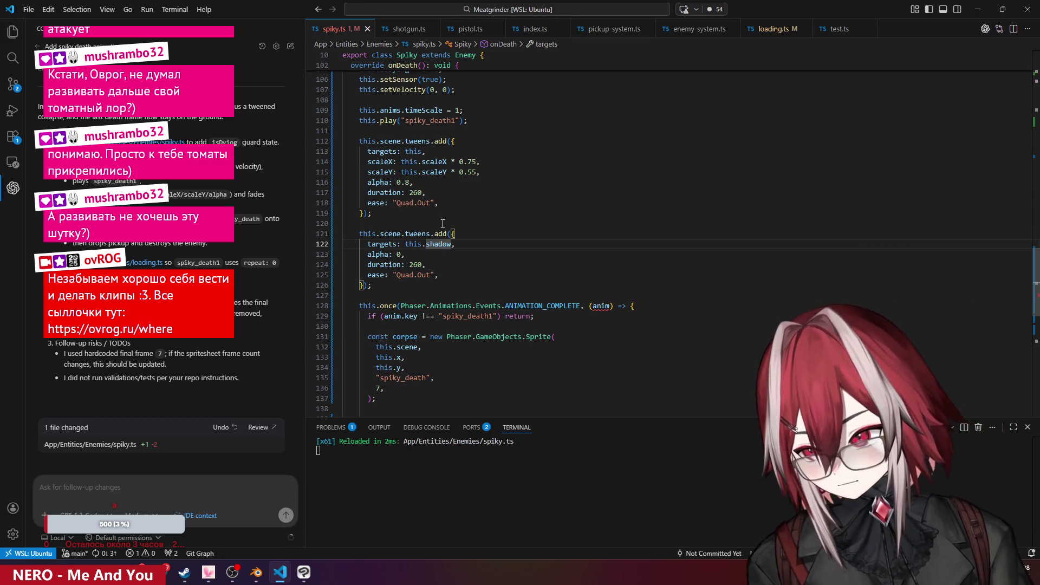
pyautogui.click(455, 213)
pyautogui.scroll(-2, 456, 227)
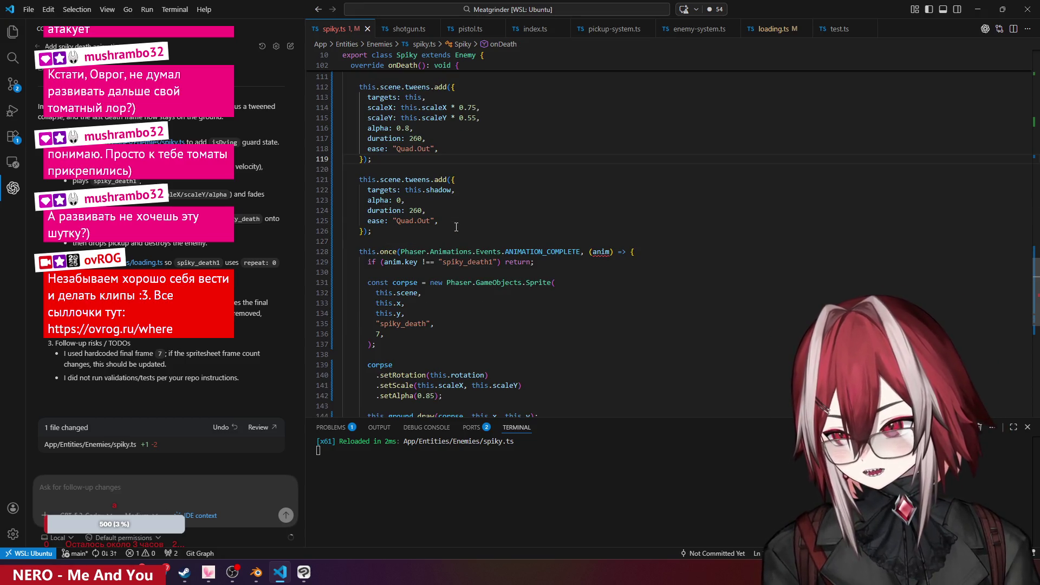
pyautogui.scroll(-2, 457, 227)
# - Check the ANIMATION_COMPLETE handler's spiky_death1 key check and the corpse code around it
pyautogui.click(393, 197)
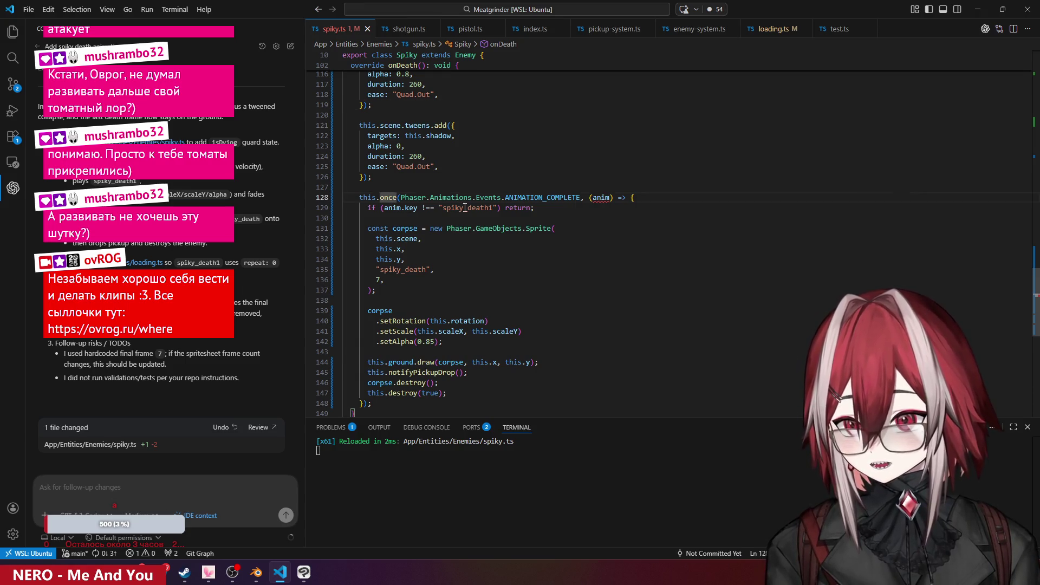
pyautogui.moveTo(567, 197)
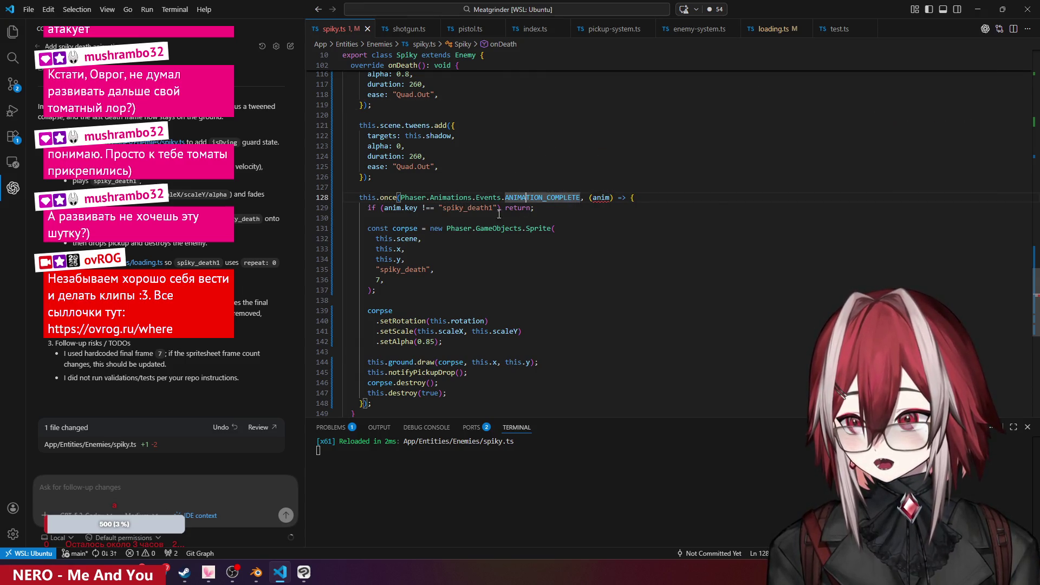
pyautogui.click(470, 207)
pyautogui.scroll(-2, 469, 258)
pyautogui.scroll(-2, 470, 258)
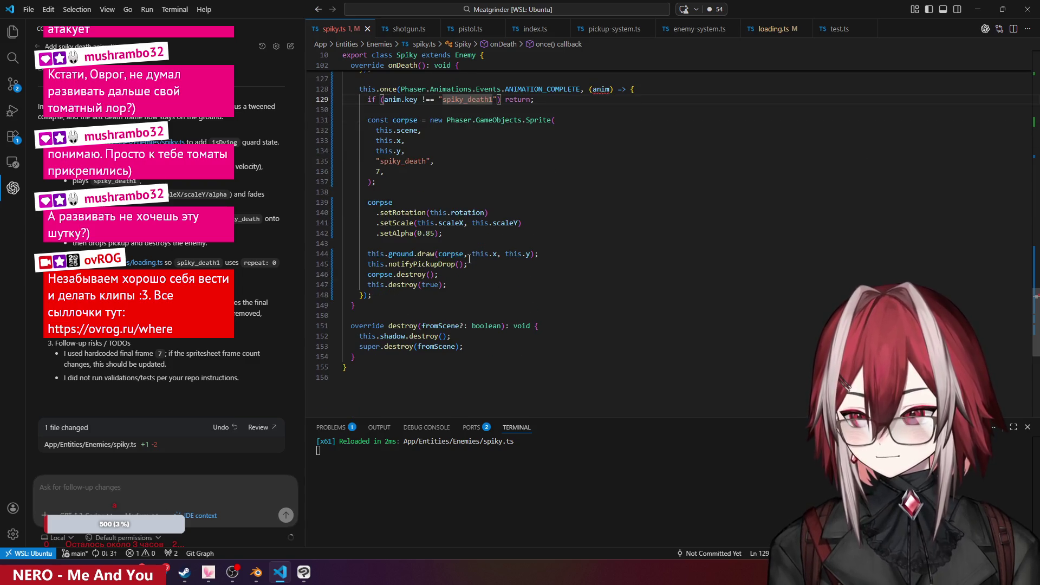
pyautogui.scroll(3, 141, 250)
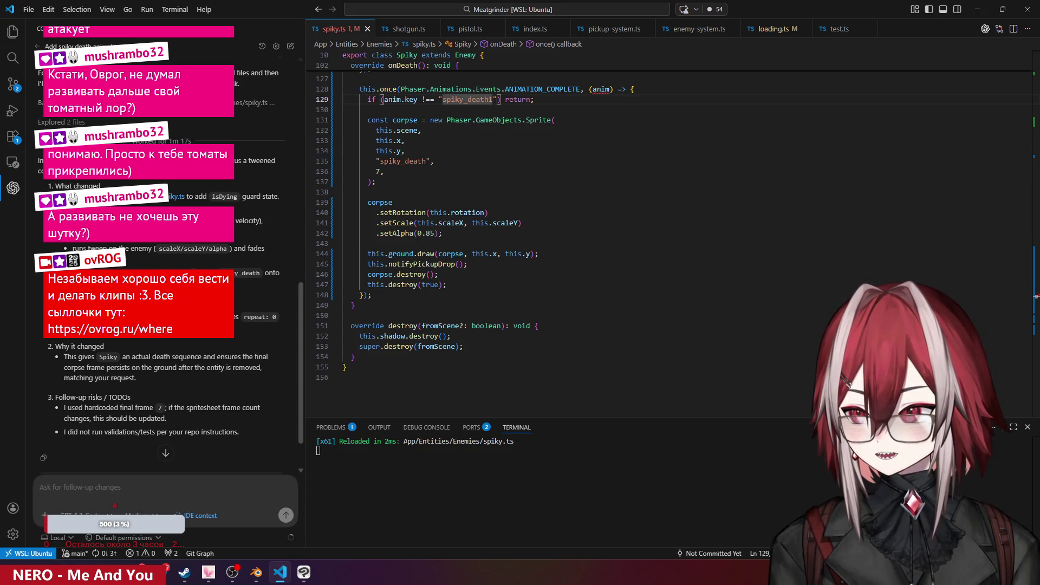
pyautogui.scroll(4, 542, 244)
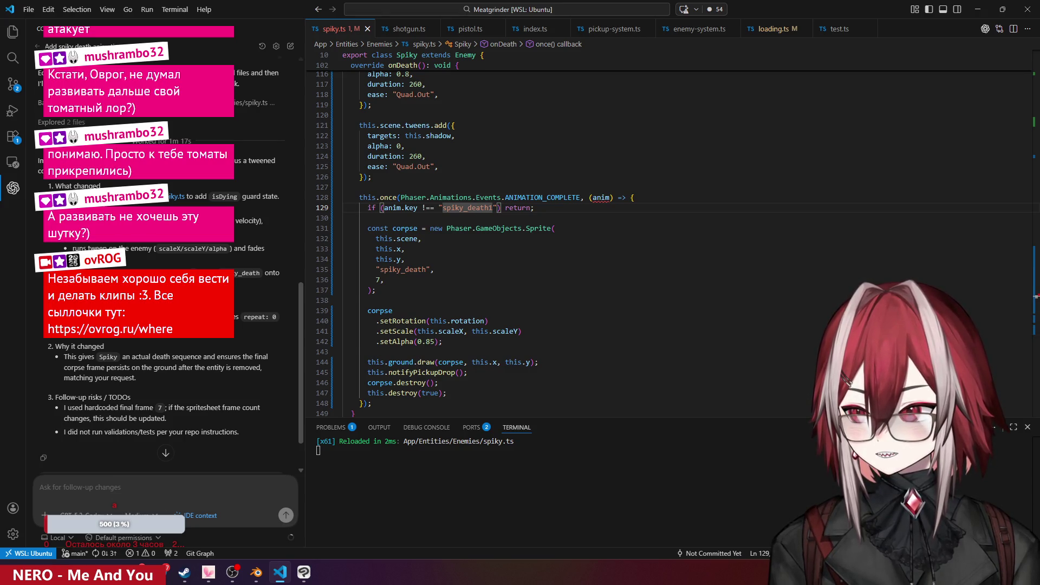
pyautogui.scroll(2, 480, 226)
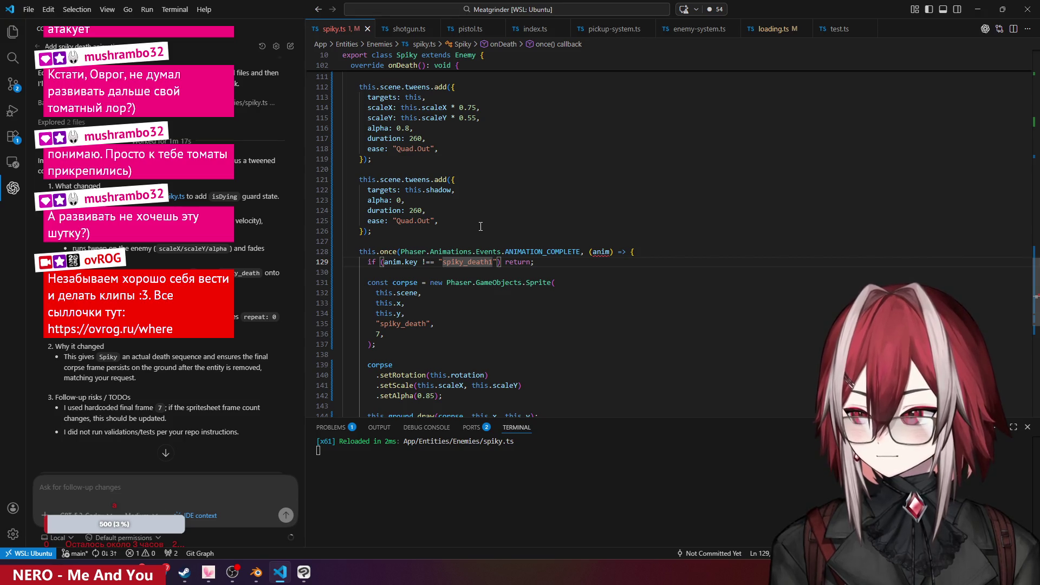
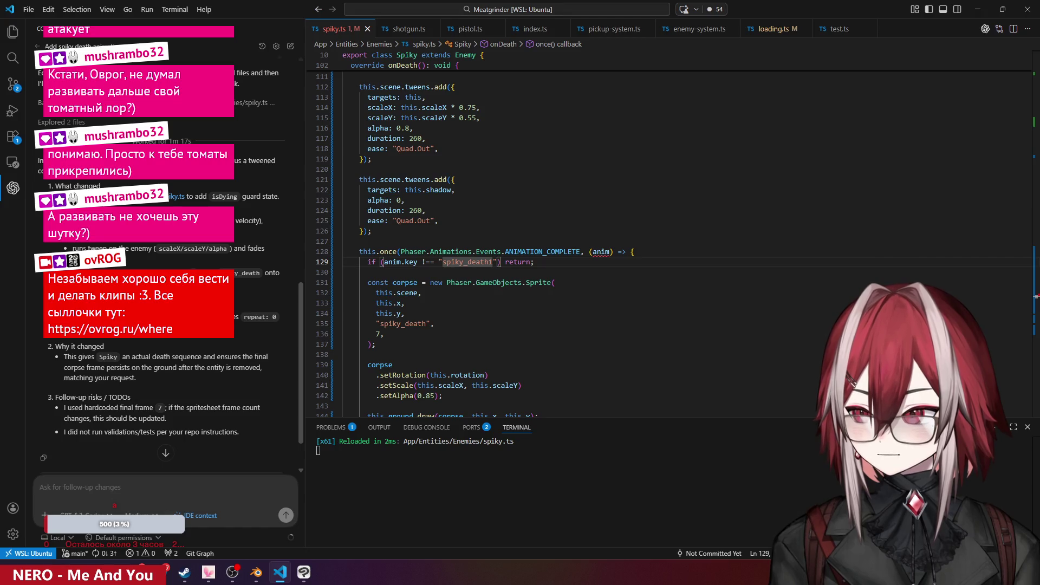
# - Review onDeath's spiky_death1 fade tween and frame-7 corpse sprite in spiky.ts, then bring up Chrome
pyautogui.scroll(-3, 486, 282)
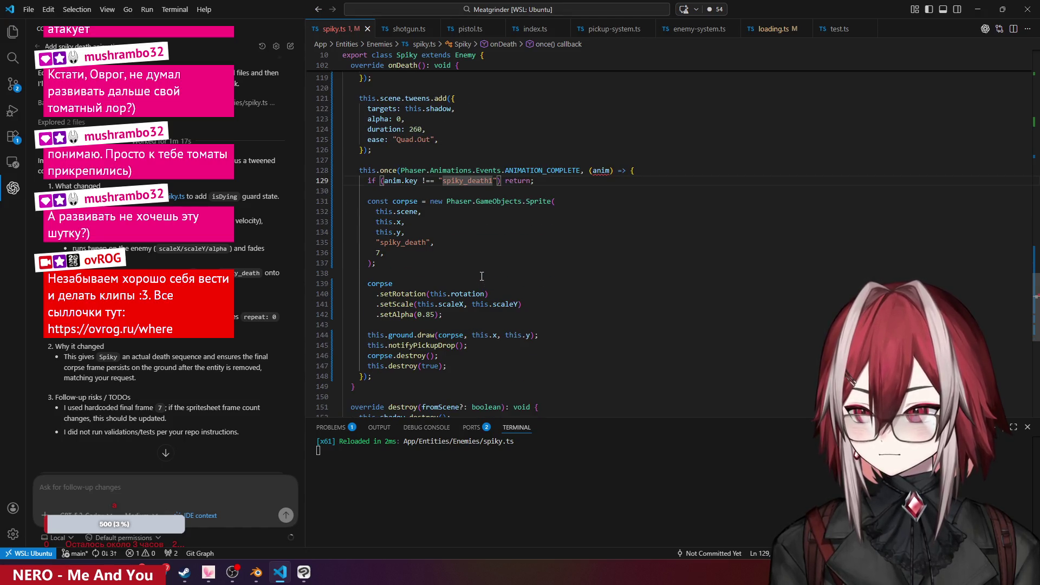
pyautogui.click(459, 201)
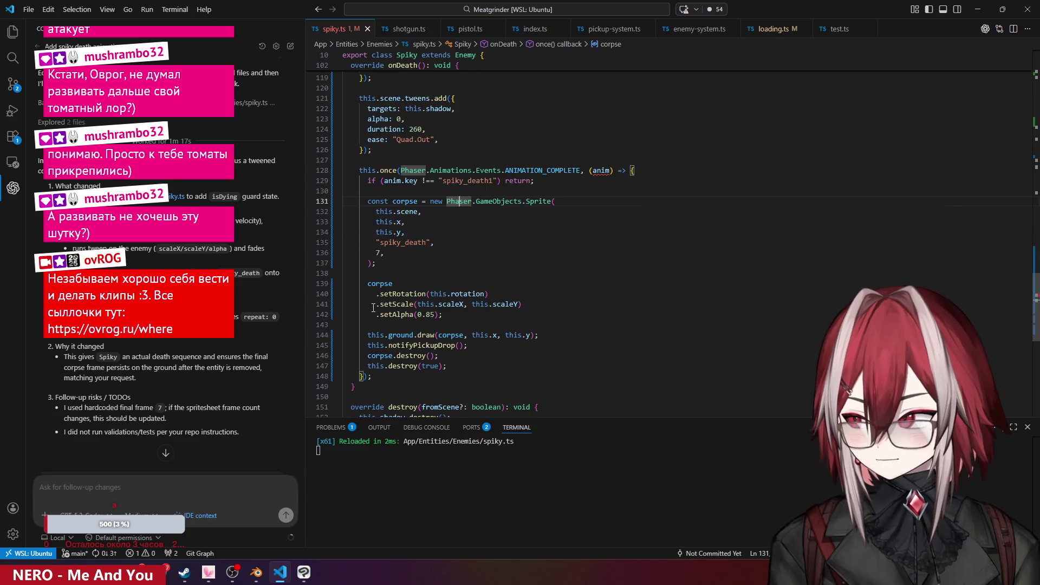
pyautogui.scroll(4, 423, 243)
pyautogui.moveTo(460, 142)
pyautogui.mouseDown()
pyautogui.moveTo(464, 214)
pyautogui.moveTo(441, 274)
pyautogui.mouseUp()
pyautogui.click(441, 275)
pyautogui.moveTo(233, 573)
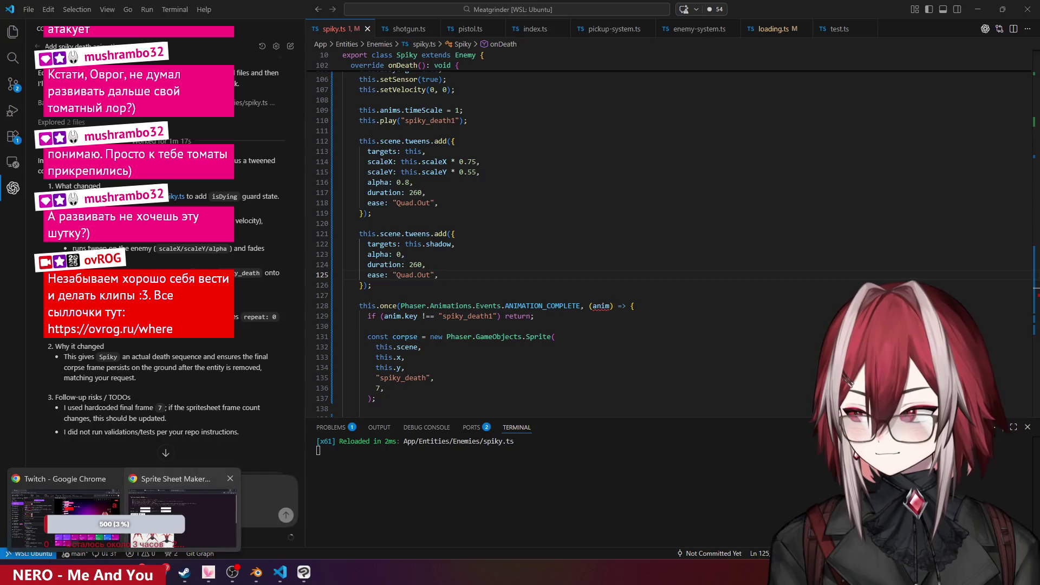
pyautogui.click(182, 514)
# - In the Meatgrinder tab, walk with WASD toward the enemies and shoot a nearby Spiky
pyautogui.click(82, 10)
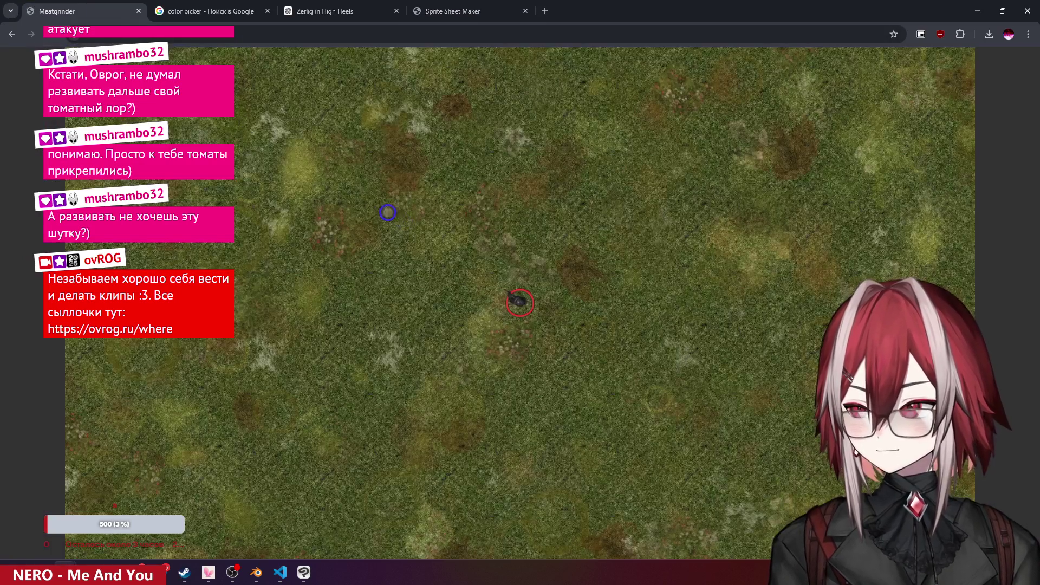
pyautogui.press('w')
pyautogui.press('a')
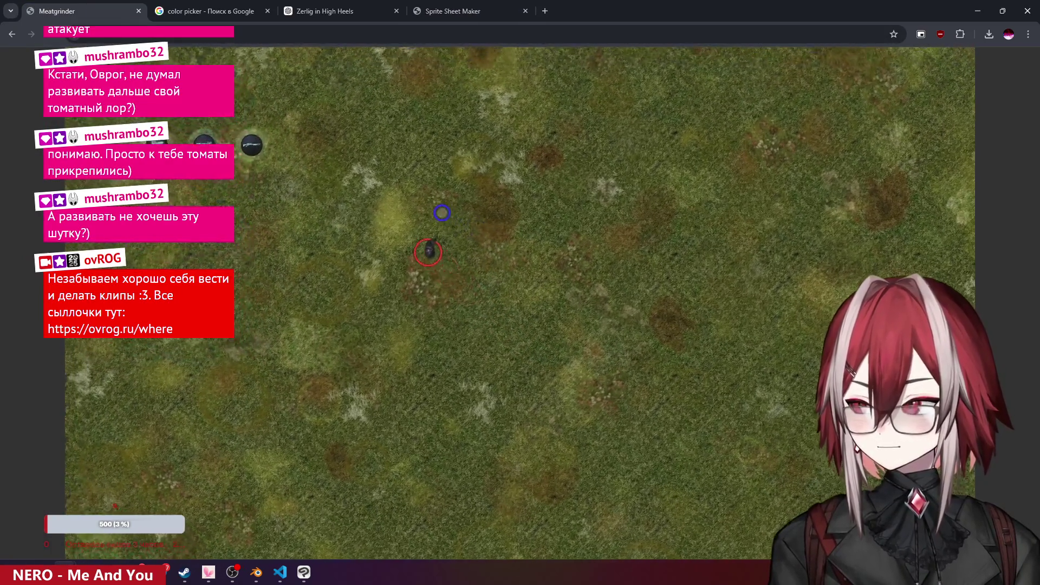
pyautogui.press('w')
pyautogui.press('a')
pyautogui.press('s')
pyautogui.press('a')
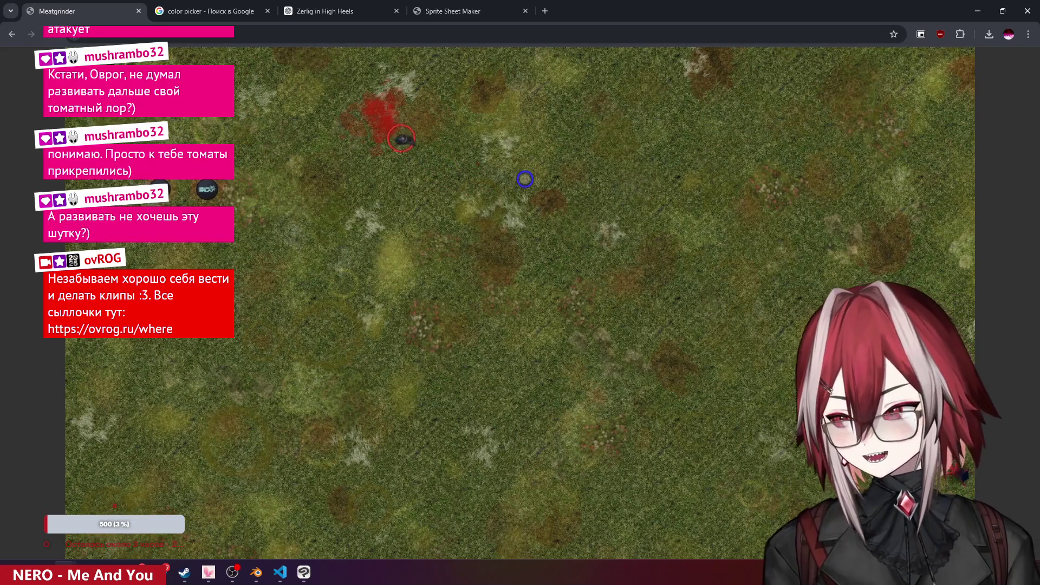
pyautogui.press('s')
pyautogui.press('d')
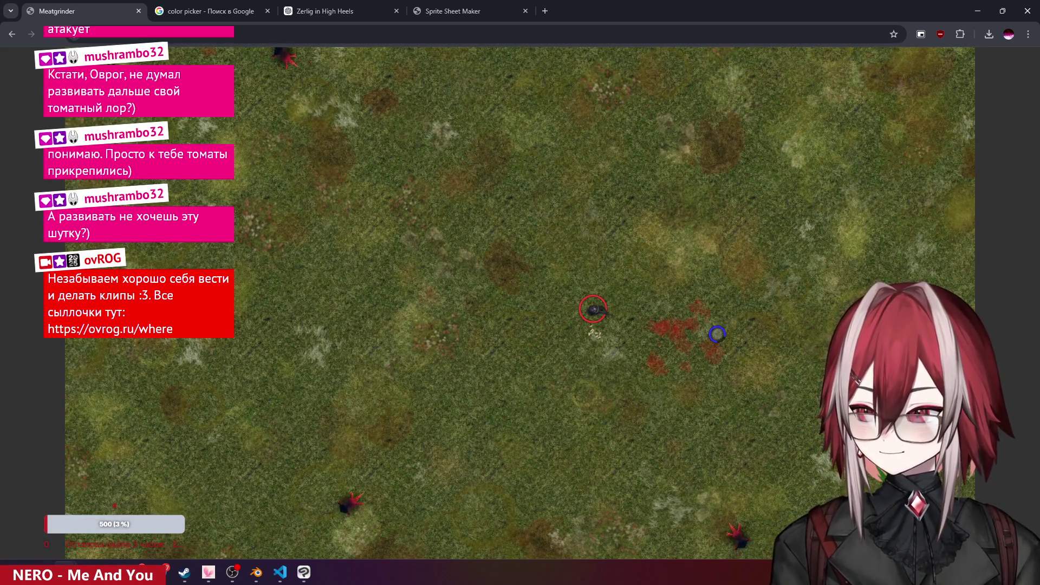
pyautogui.press('s')
pyautogui.press('a')
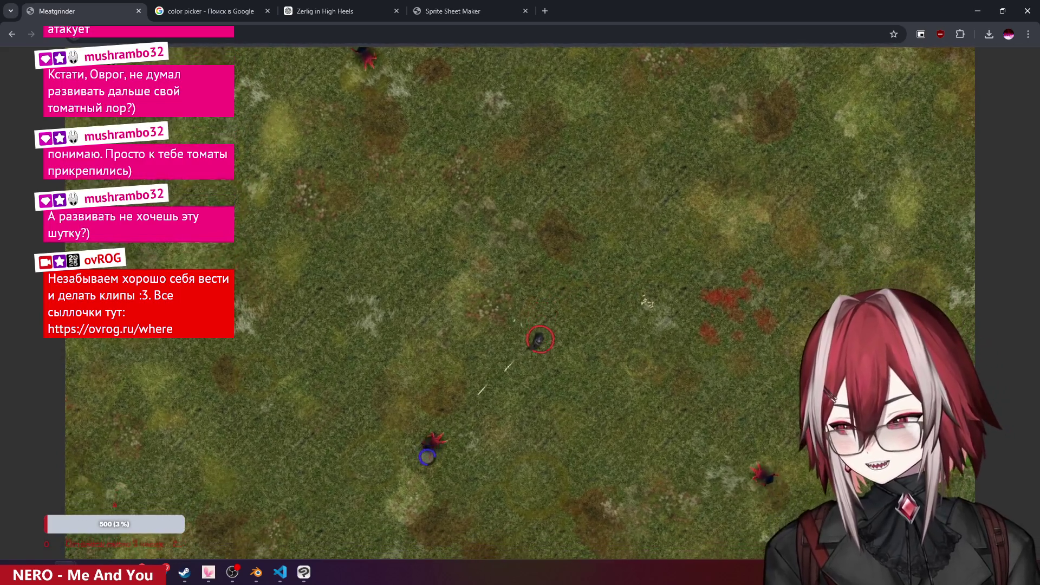
pyautogui.click(425, 419)
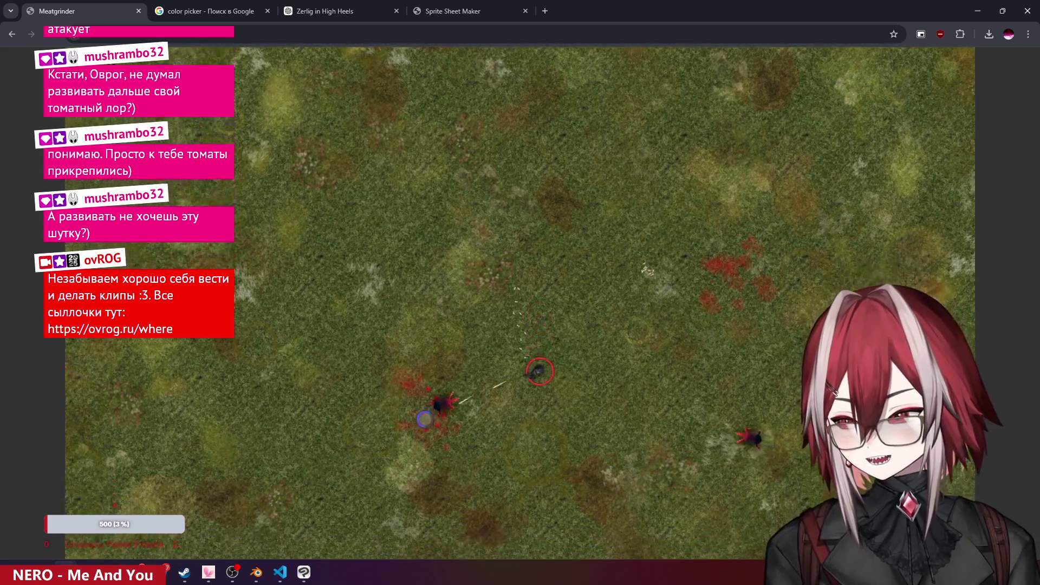
# - Keep moving around the map watching Spiky death animations and corpses, then return to spiky.ts
pyautogui.press('s')
pyautogui.press('w')
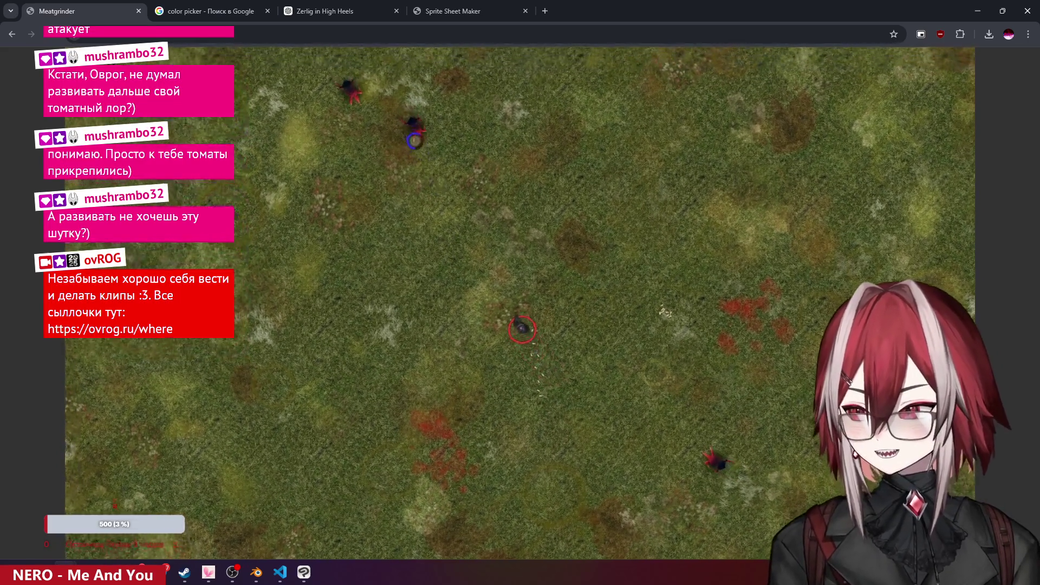
pyautogui.press('s')
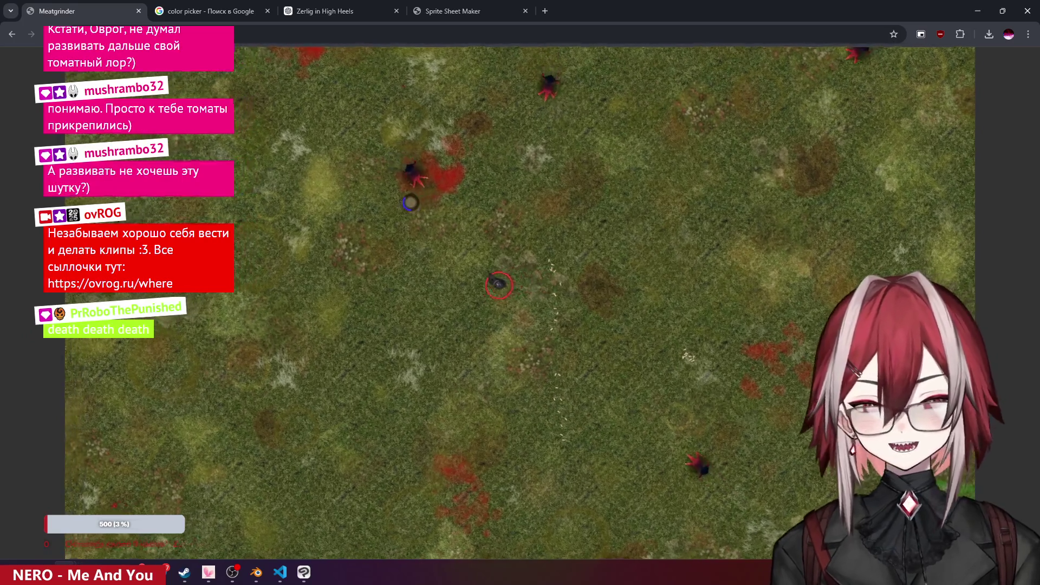
pyautogui.press('w')
pyautogui.press('a')
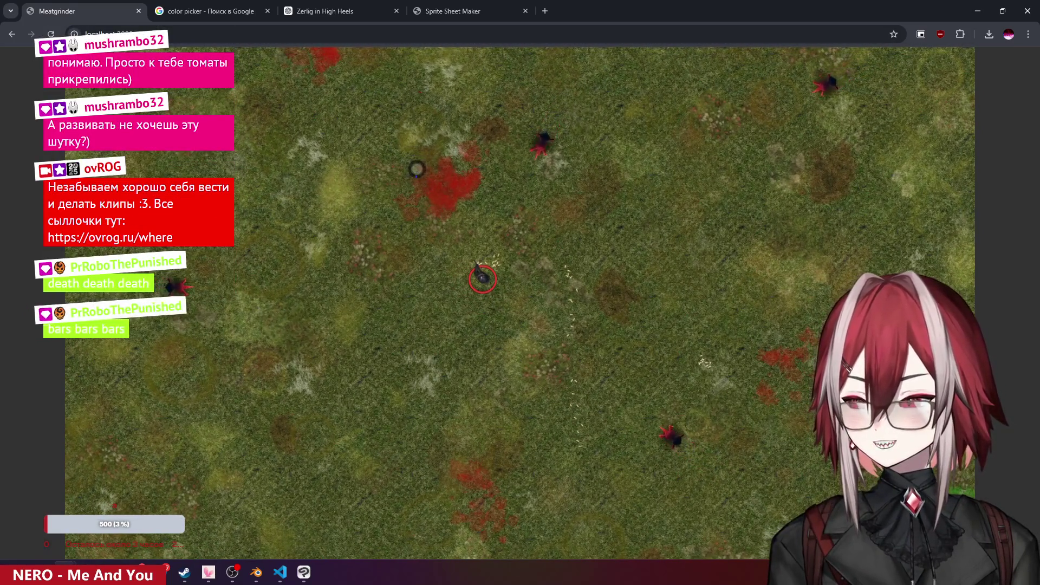
pyautogui.press('a')
pyautogui.press('s')
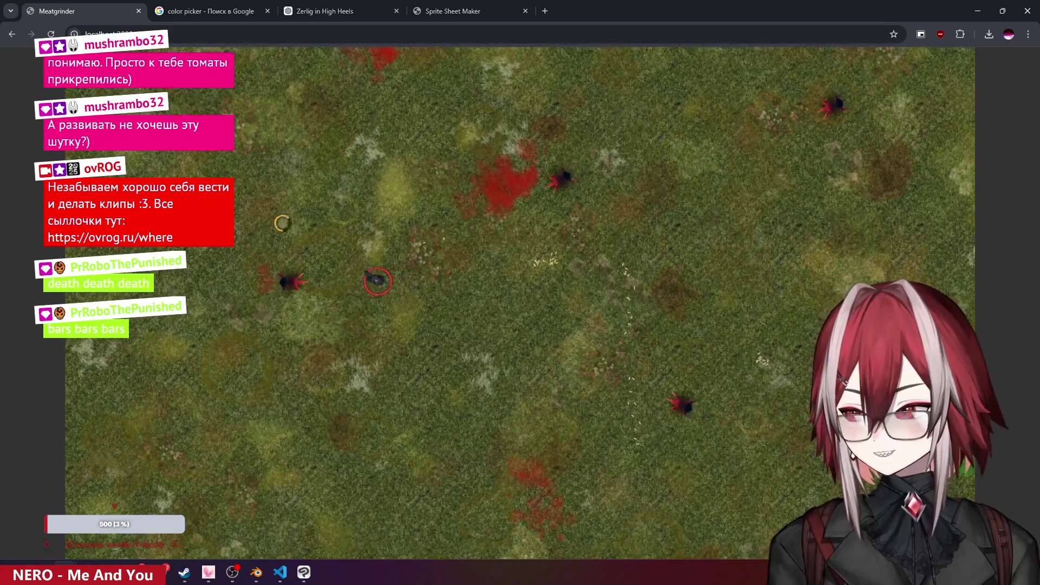
pyautogui.press('w')
pyautogui.press('d')
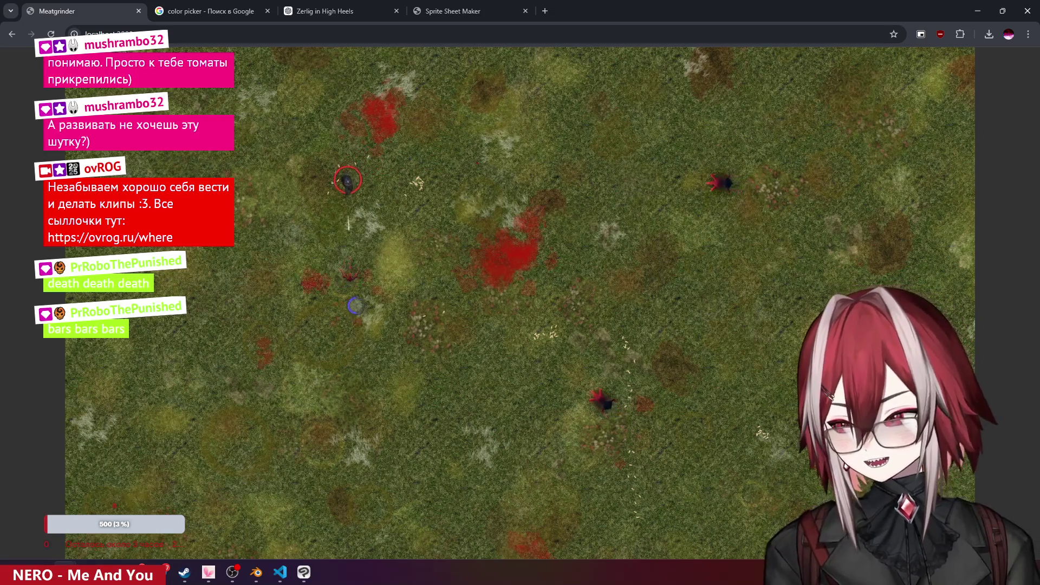
pyautogui.press('s')
pyautogui.press('d')
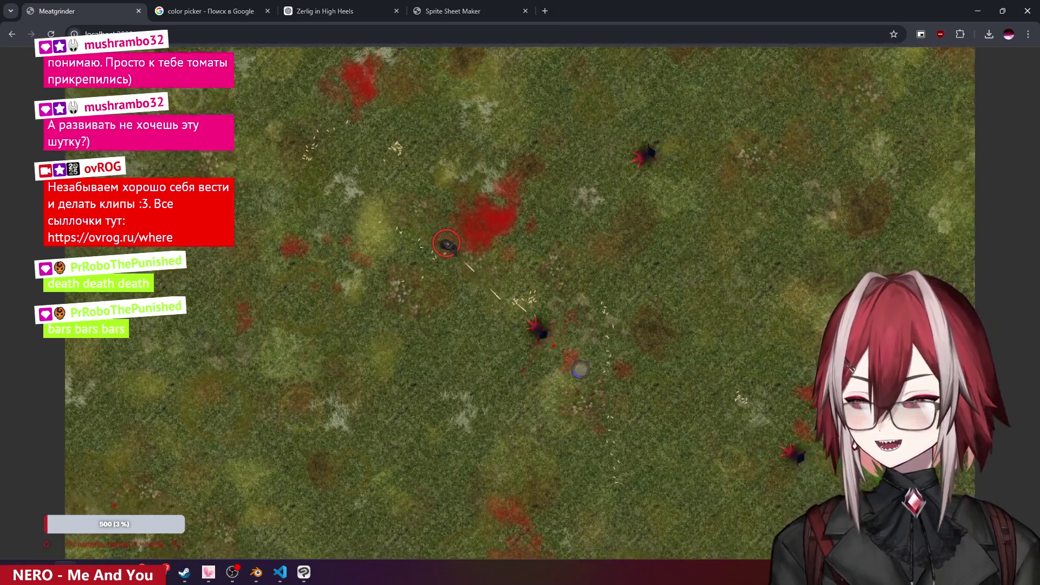
pyautogui.press('w')
pyautogui.press('d')
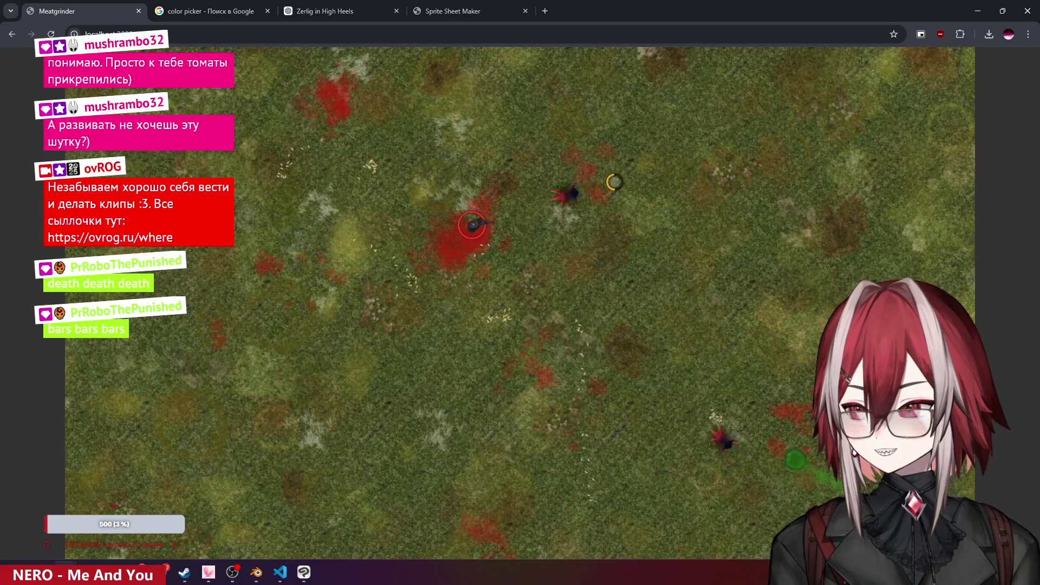
pyautogui.press('s')
pyautogui.press('d')
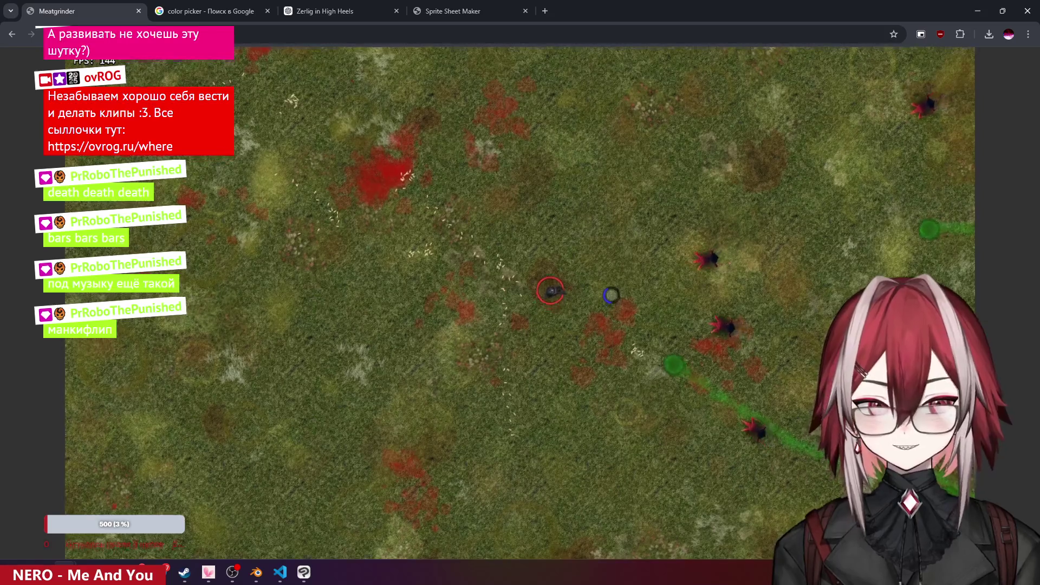
pyautogui.press('w')
pyautogui.press('d')
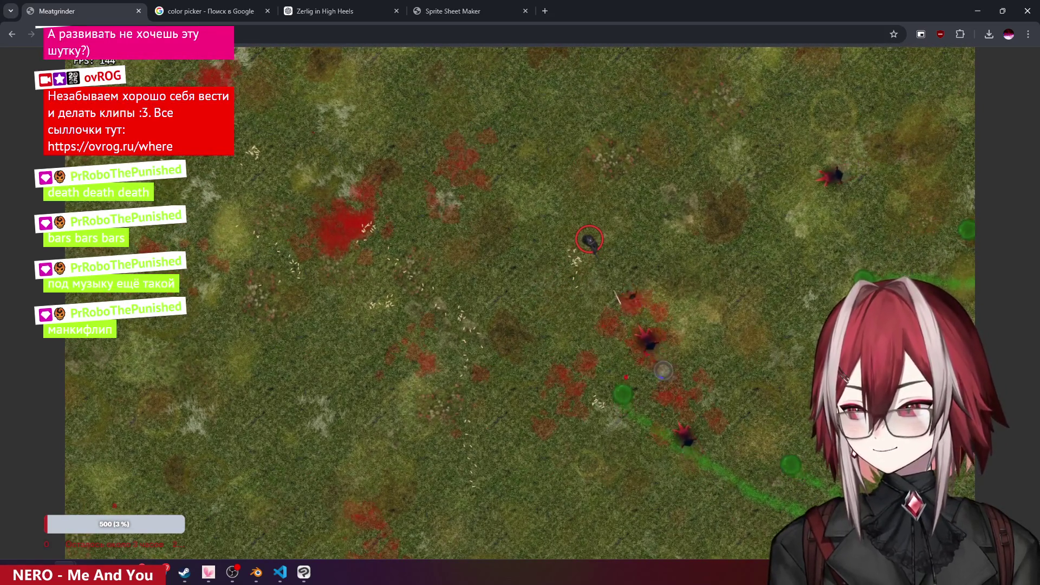
pyautogui.press('w')
pyautogui.press('s')
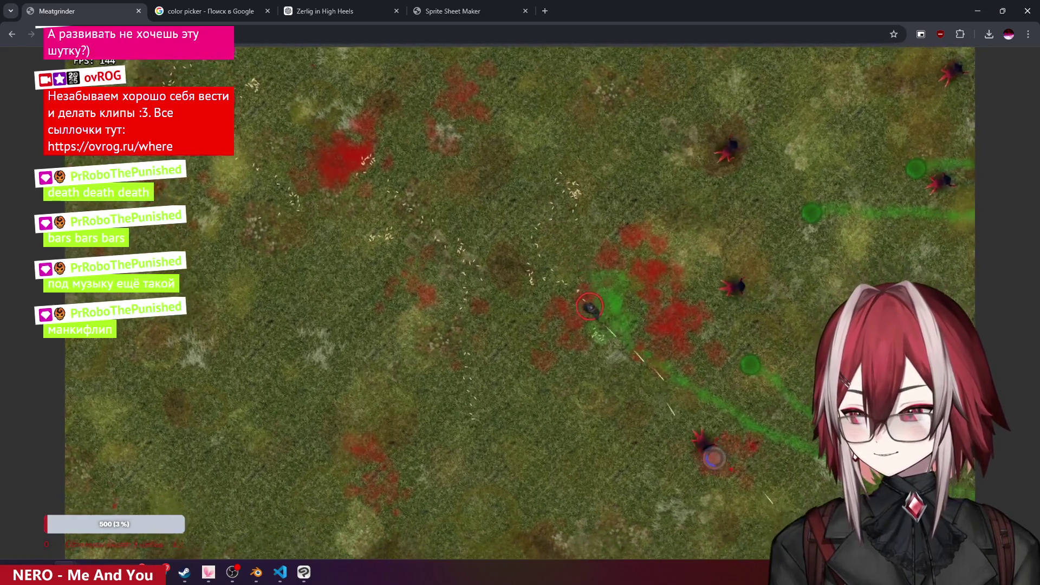
pyautogui.hotkey('alt', 'Tab')
pyautogui.scroll(4, 456, 255)
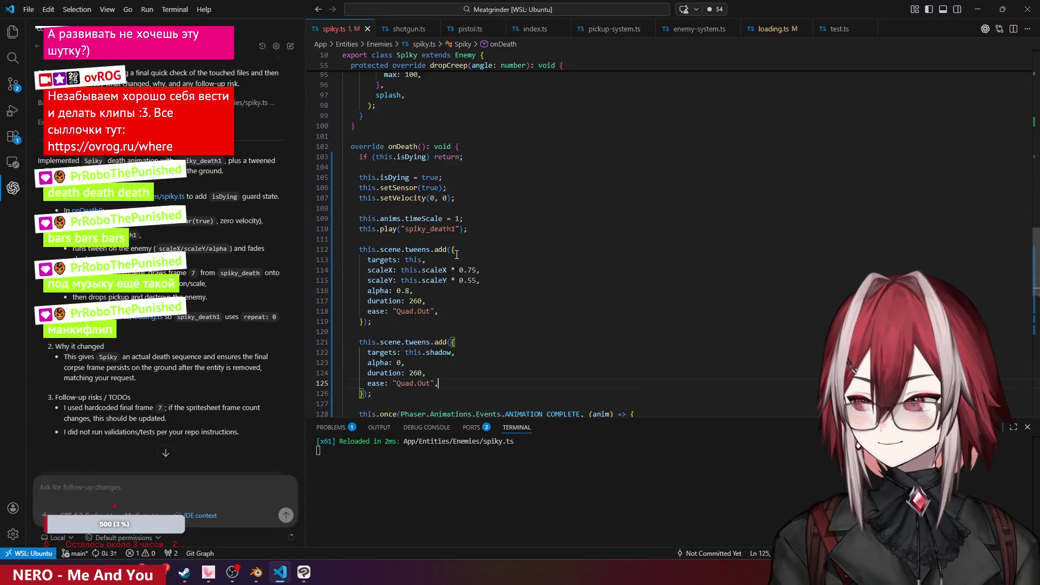
# - Inspect the corpse variable's uses and the ANIMATION_COMPLETE event documentation in spiky.ts
pyautogui.scroll(-7, 466, 255)
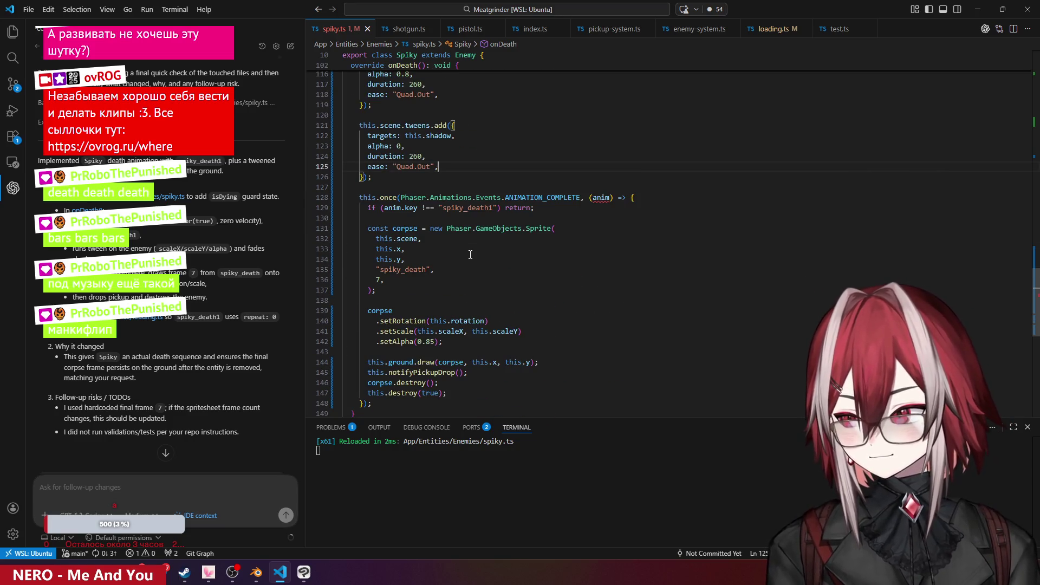
pyautogui.click(413, 228)
pyautogui.scroll(-2, 477, 236)
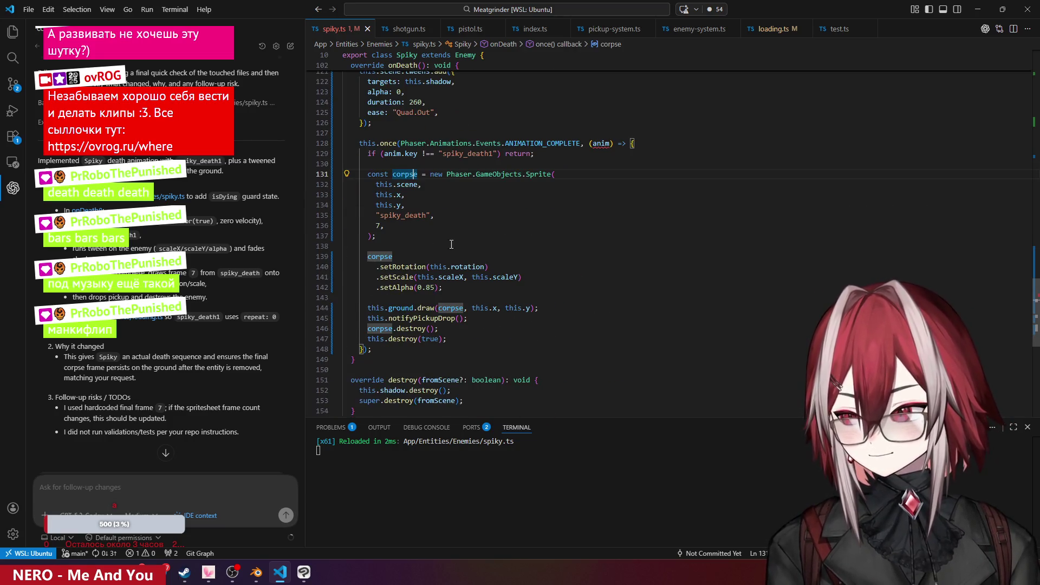
pyautogui.click(426, 308)
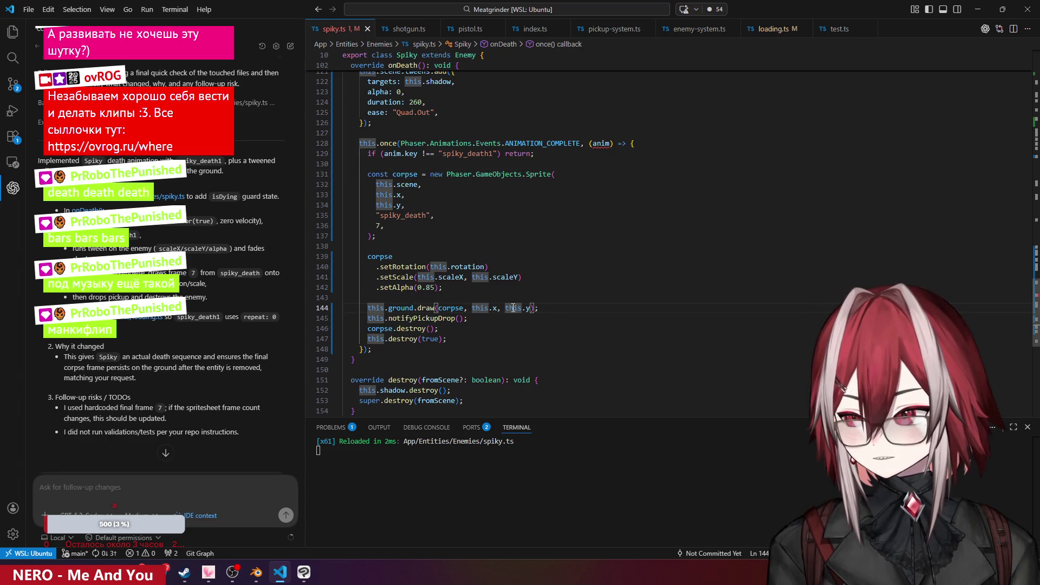
pyautogui.click(453, 307)
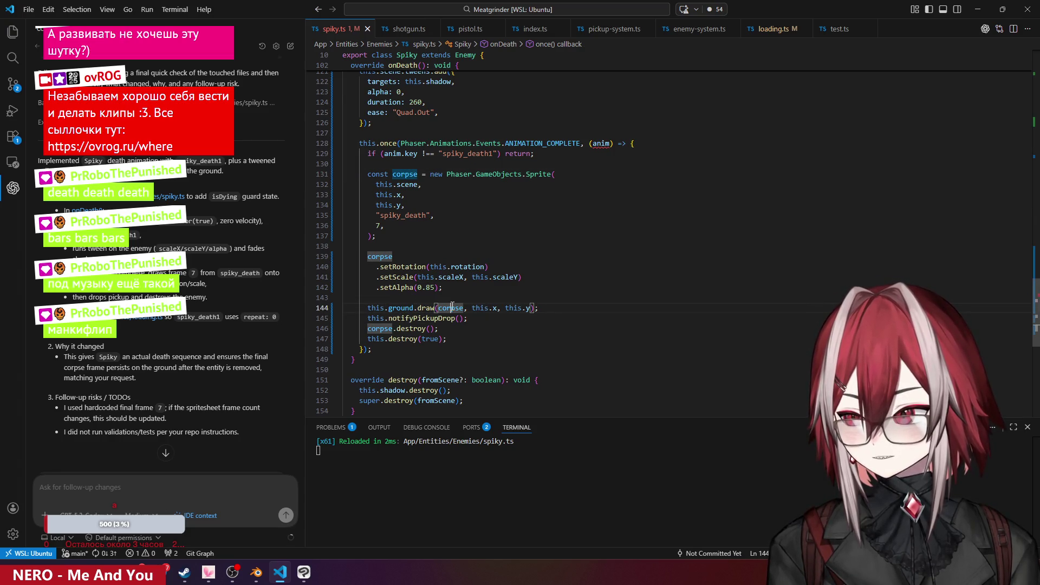
pyautogui.click(417, 174)
pyautogui.press('Down')
pyautogui.press('Down')
pyautogui.press('Down')
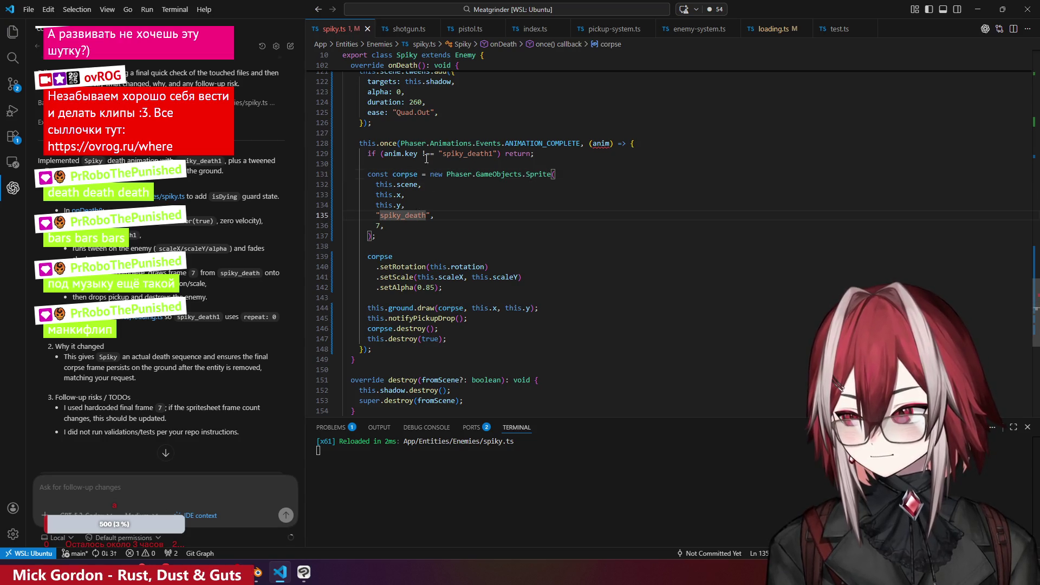
pyautogui.click(454, 143)
pyautogui.click(520, 143)
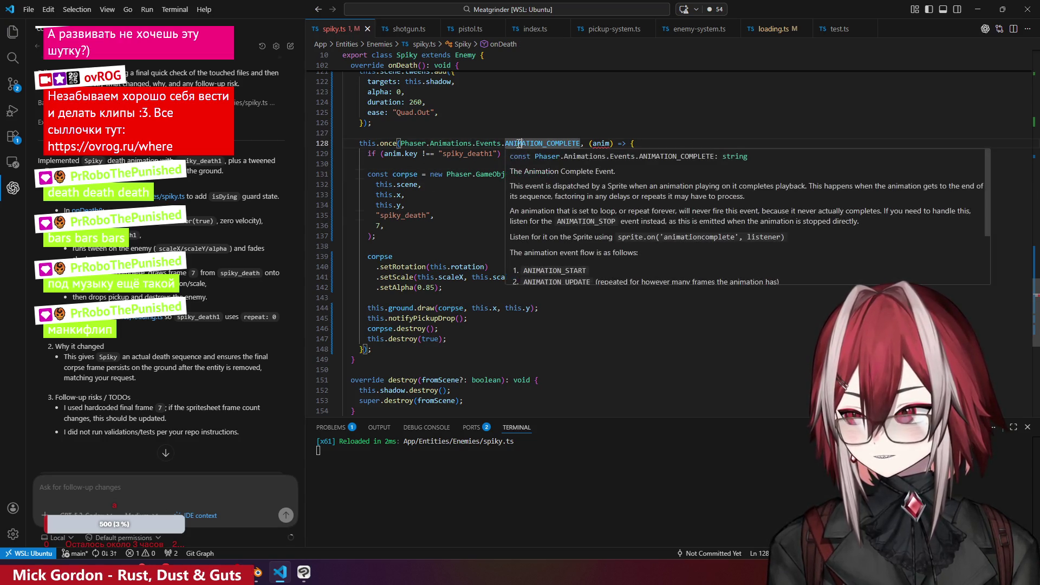
pyautogui.moveTo(397, 141)
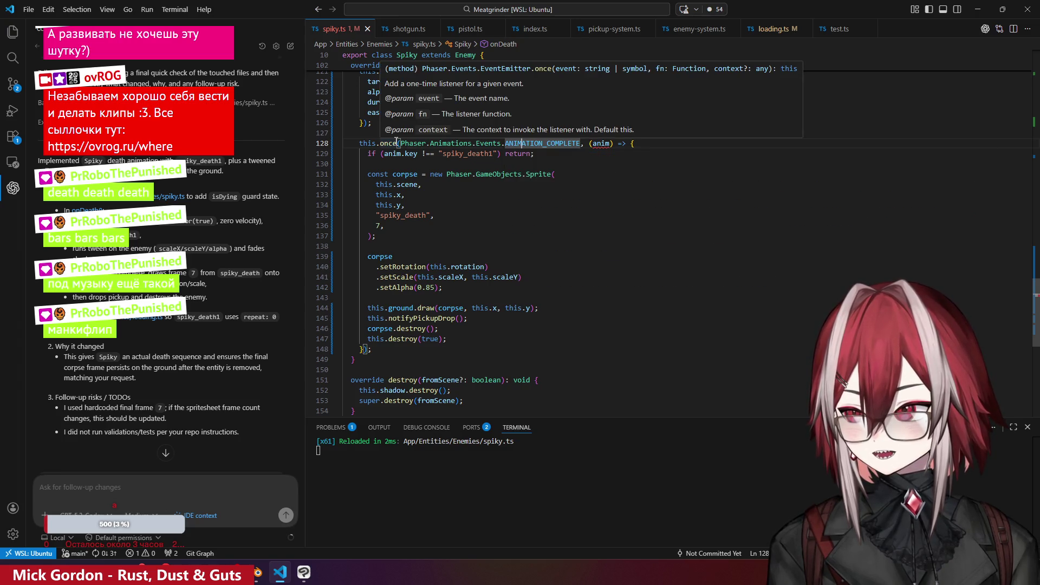
pyautogui.click(543, 143)
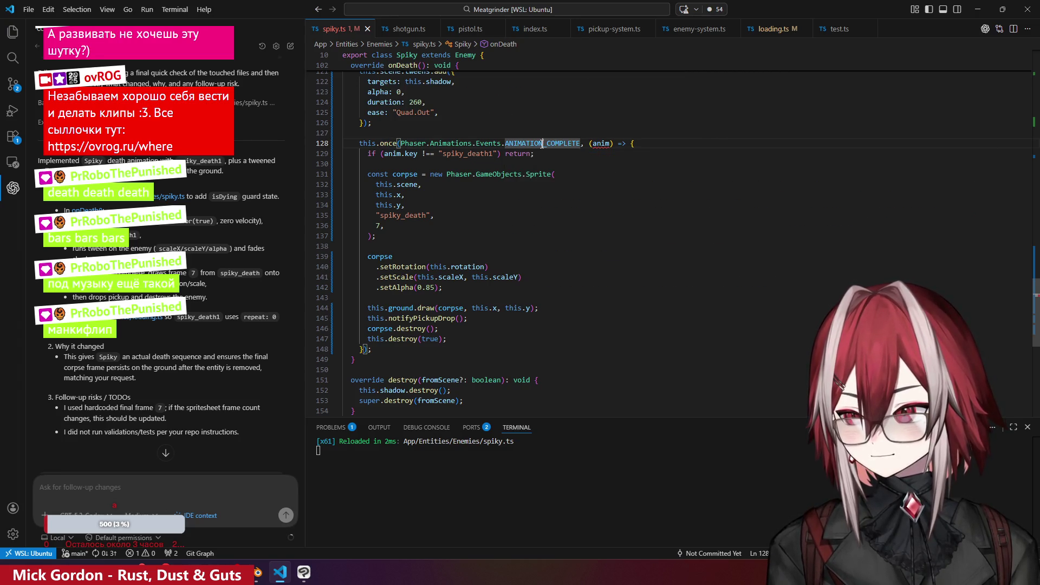
pyautogui.scroll(4, 568, 207)
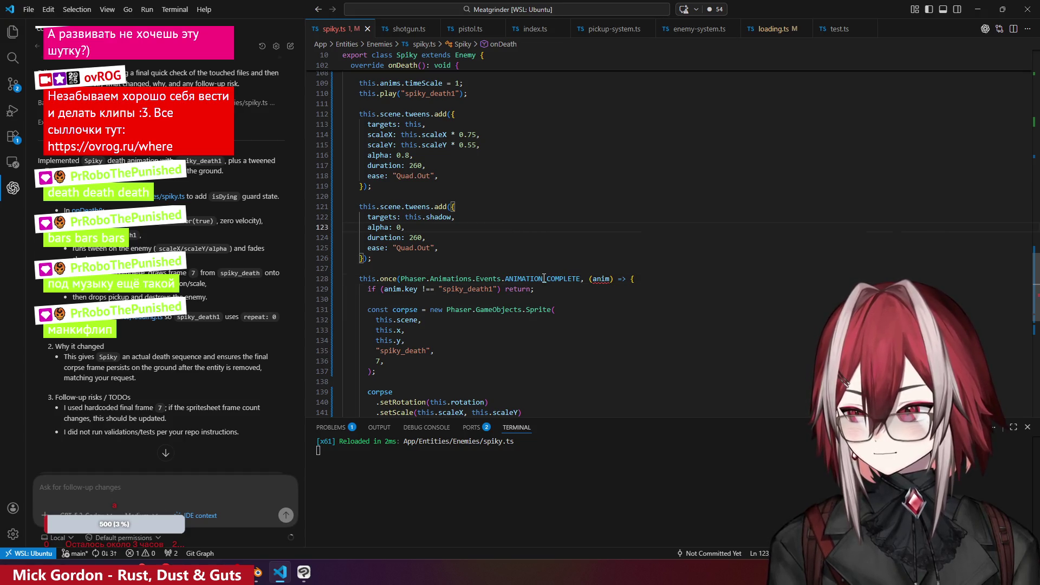
pyautogui.click(606, 279)
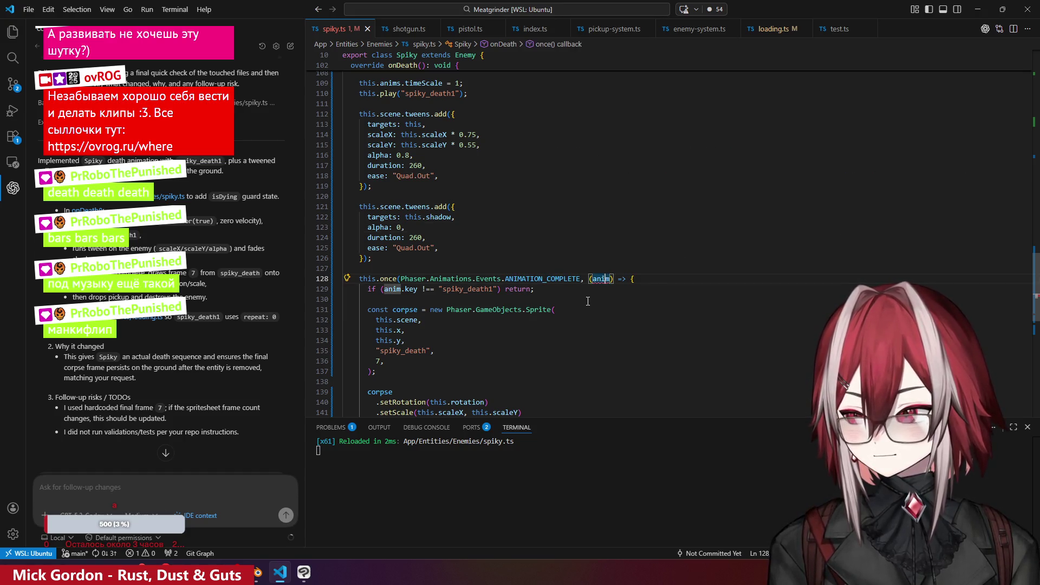
# - Add a console.log("asdasd") line atop the animation-complete callback, reformat, and return to the game
pyautogui.press('Return')
pyautogui.press('Return')
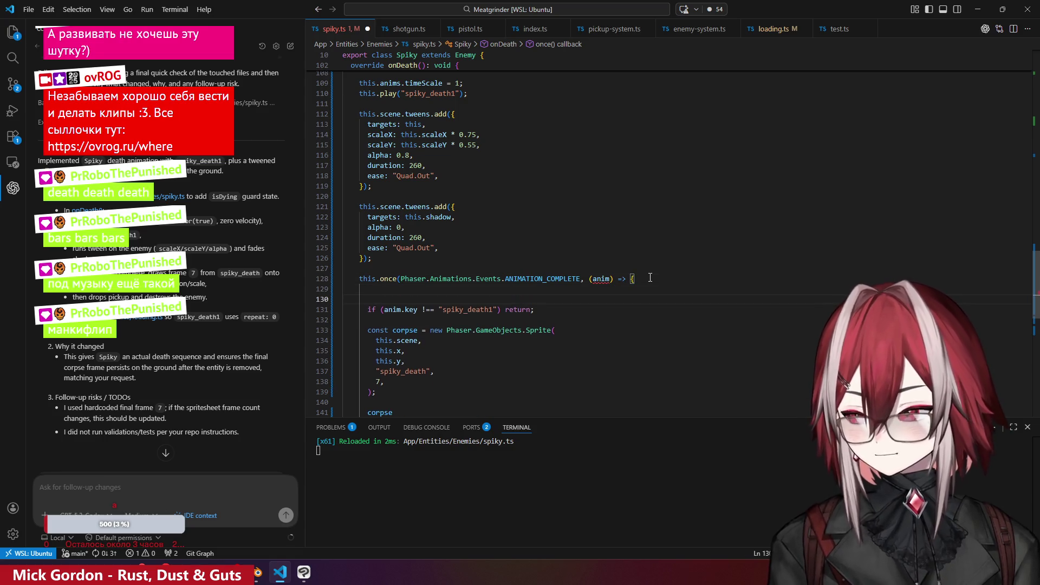
pyautogui.write('console.log(')
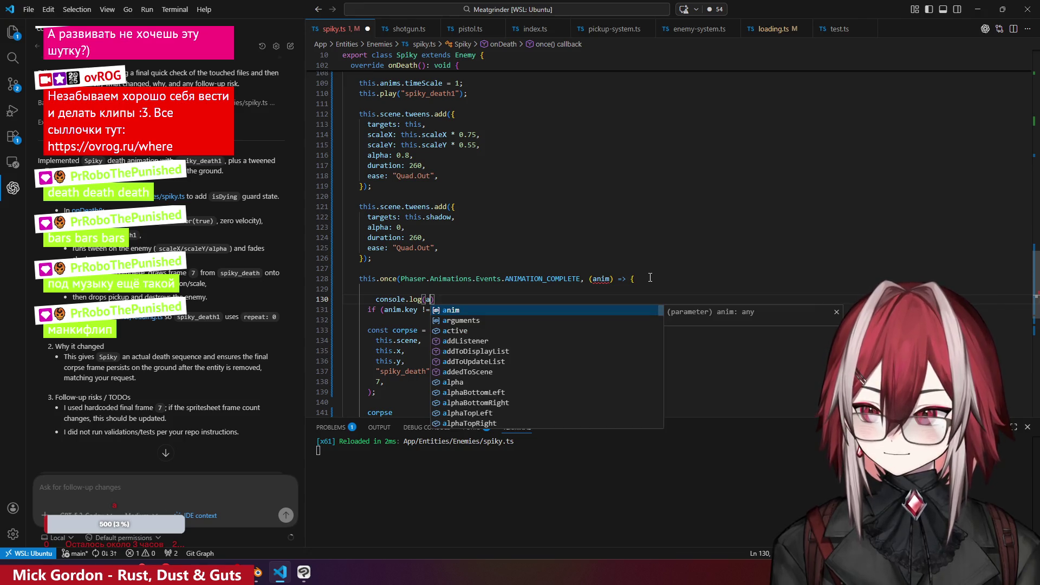
pyautogui.write('"asdasd')
pyautogui.hotkey('shift', 'alt', 'f')
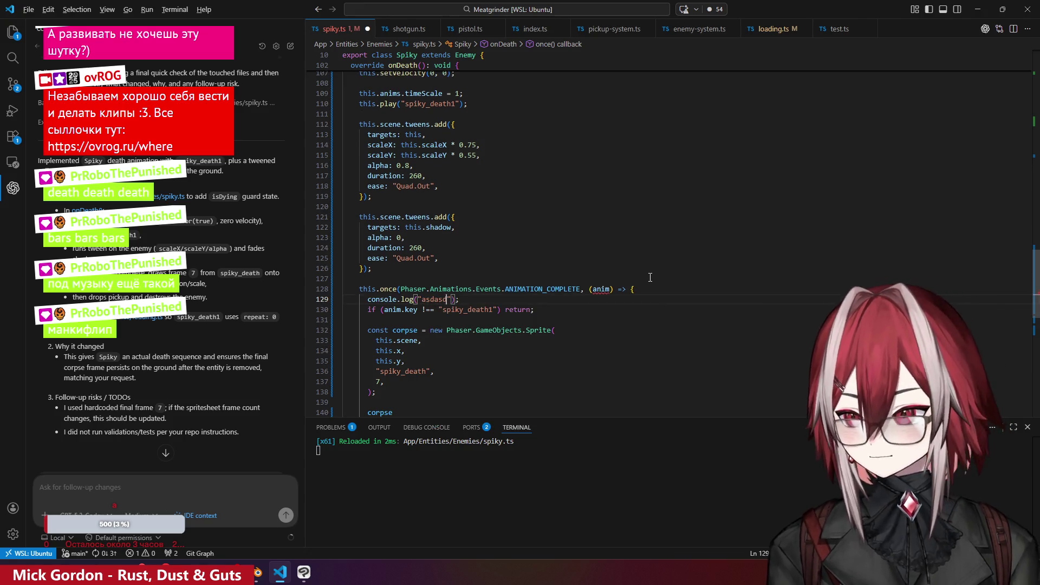
pyautogui.hotkey('alt', 'Tab')
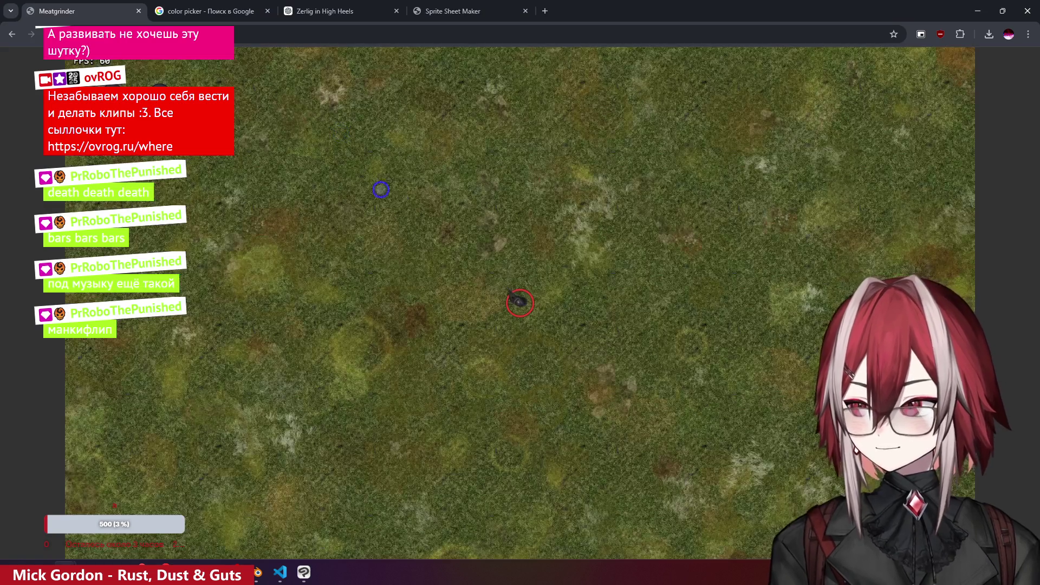
# - Open DevTools in Meatgrinder and play with WASD until an enemy dies and asdasd logs
pyautogui.press('F12')
pyautogui.write('aaa')
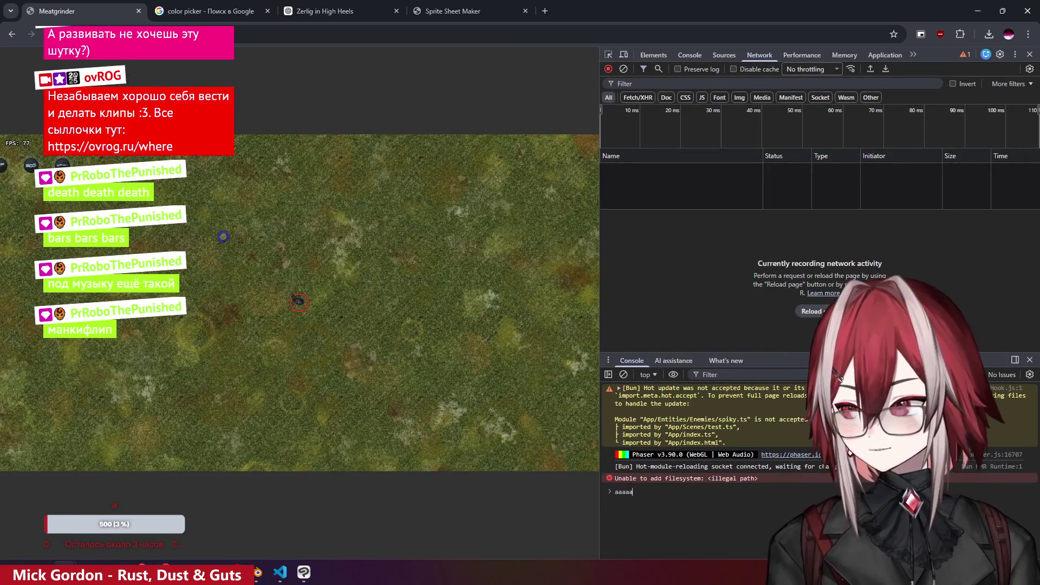
pyautogui.write('a')
pyautogui.click(384, 214)
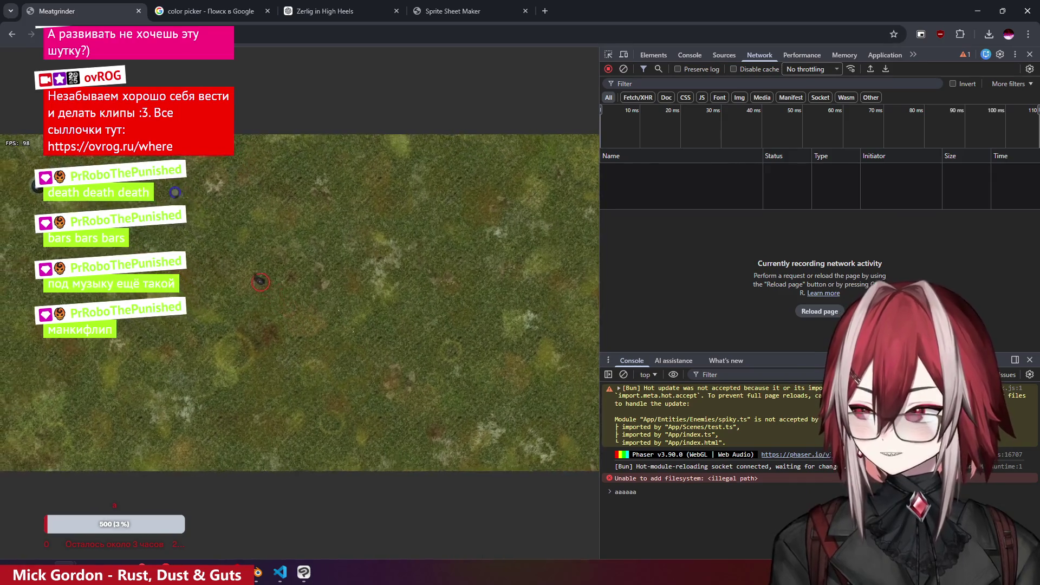
pyautogui.press('a')
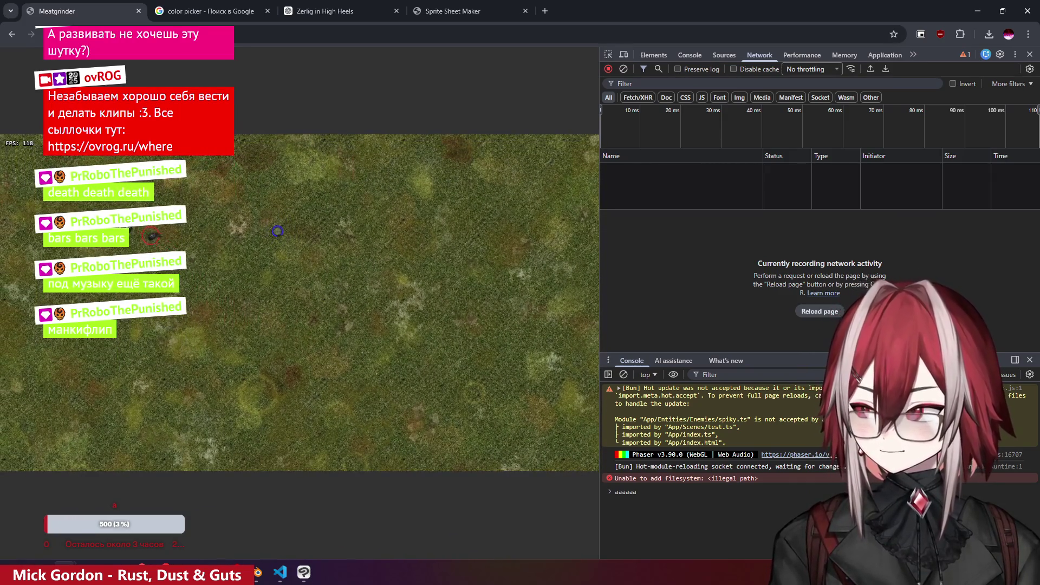
pyautogui.press('s')
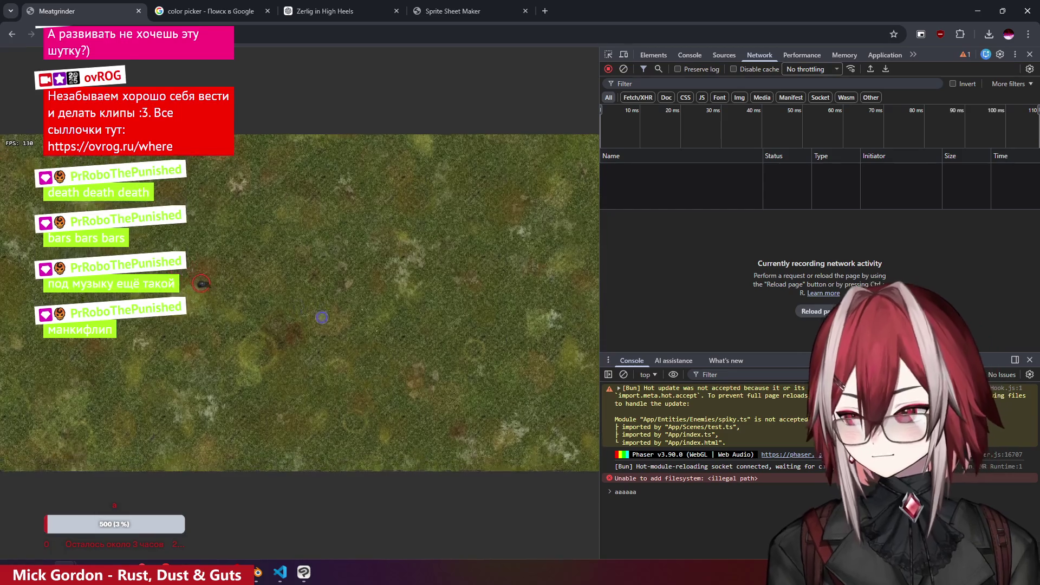
pyautogui.press('d')
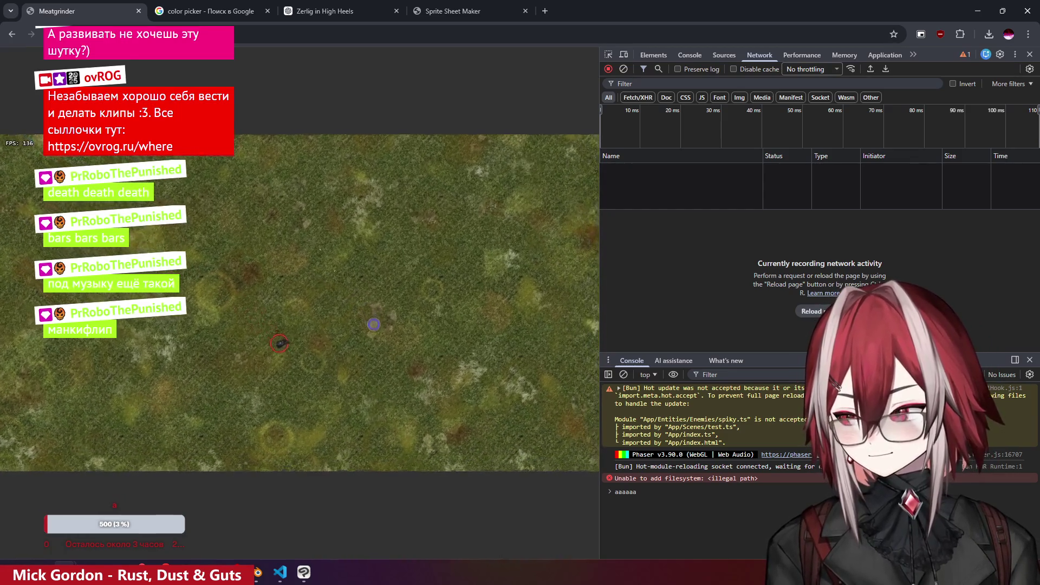
pyautogui.press('d')
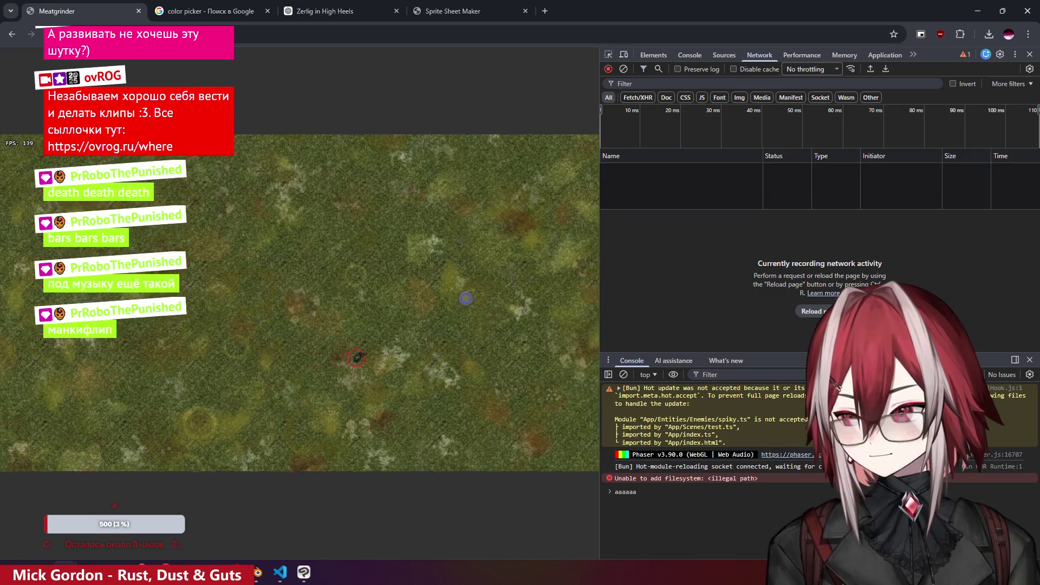
pyautogui.press('w')
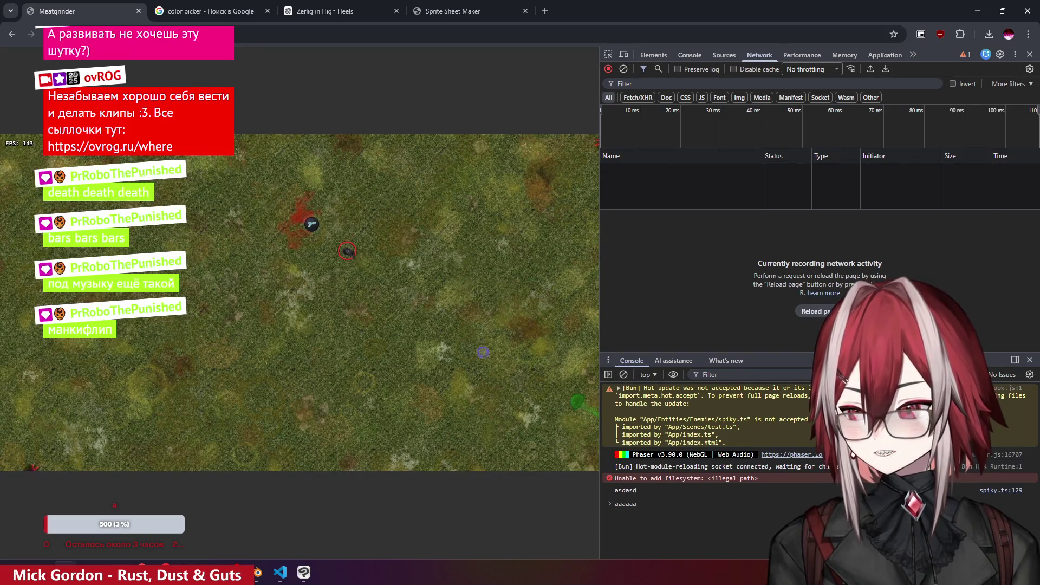
pyautogui.press('s')
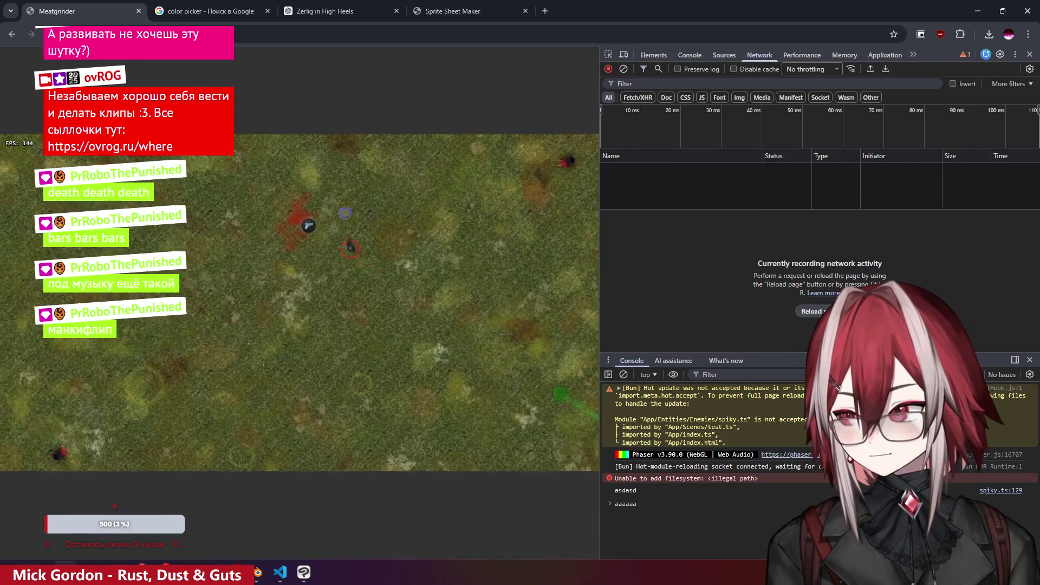
pyautogui.press('d')
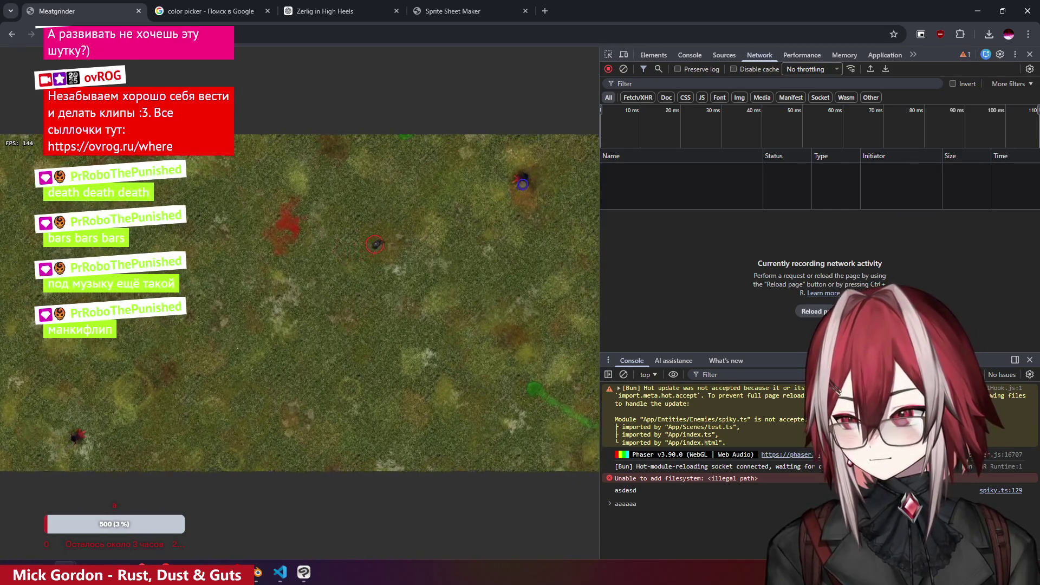
pyautogui.press('d')
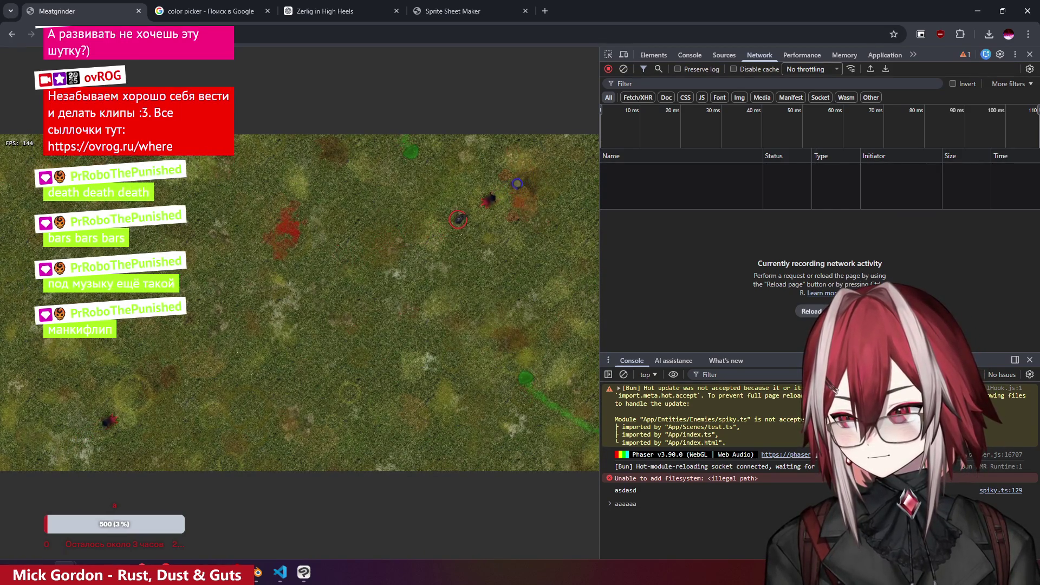
pyautogui.press('s')
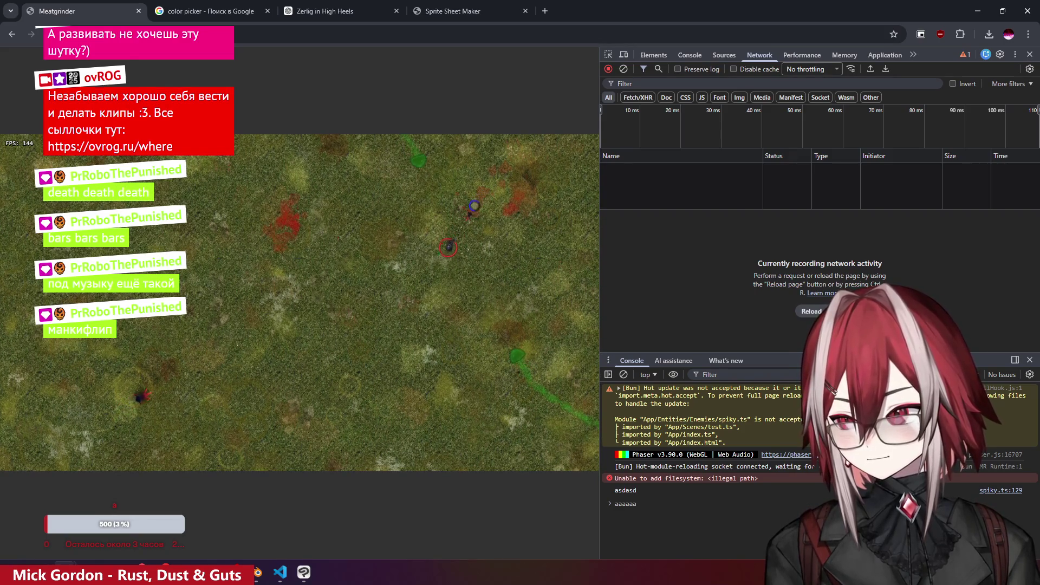
# - Change the callback's log to print anim.key, save spiky.ts, and reload the game
pyautogui.hotkey('alt', 'Tab')
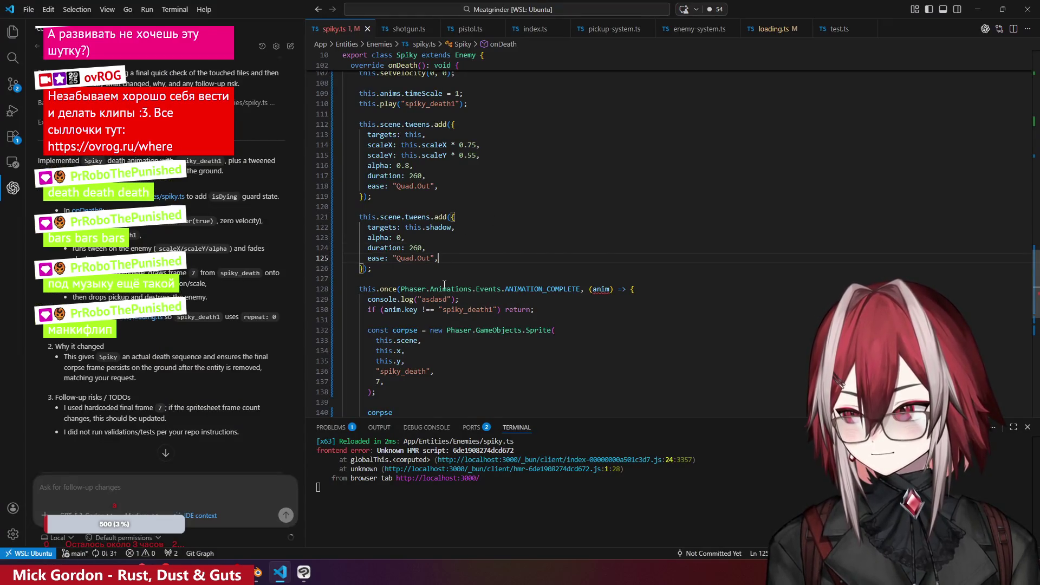
pyautogui.scroll(-1, 400, 282)
pyautogui.write('nim.key')
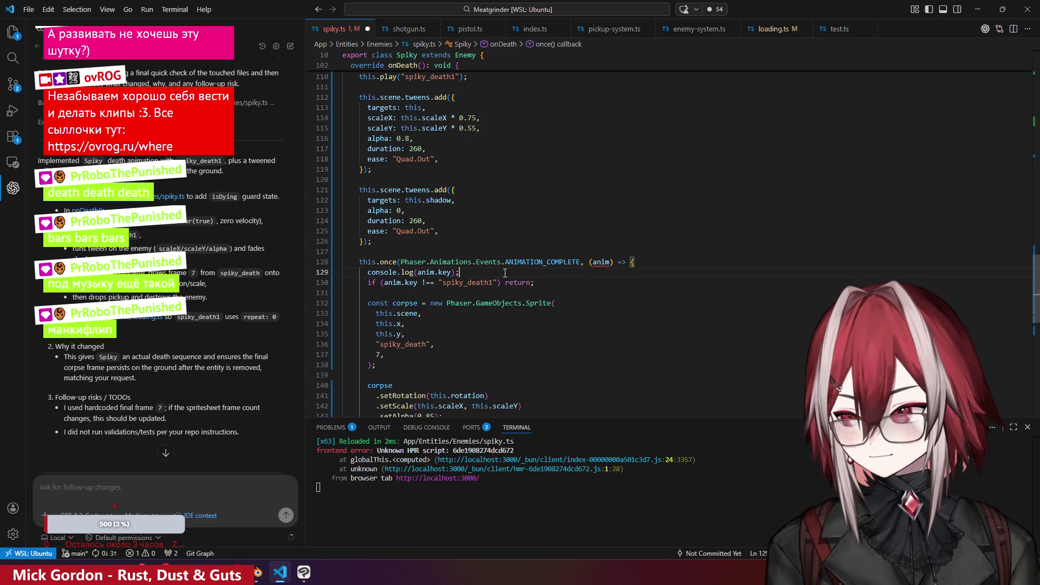
pyautogui.hotkey('ctrl', 's')
pyautogui.hotkey('alt', 'Tab')
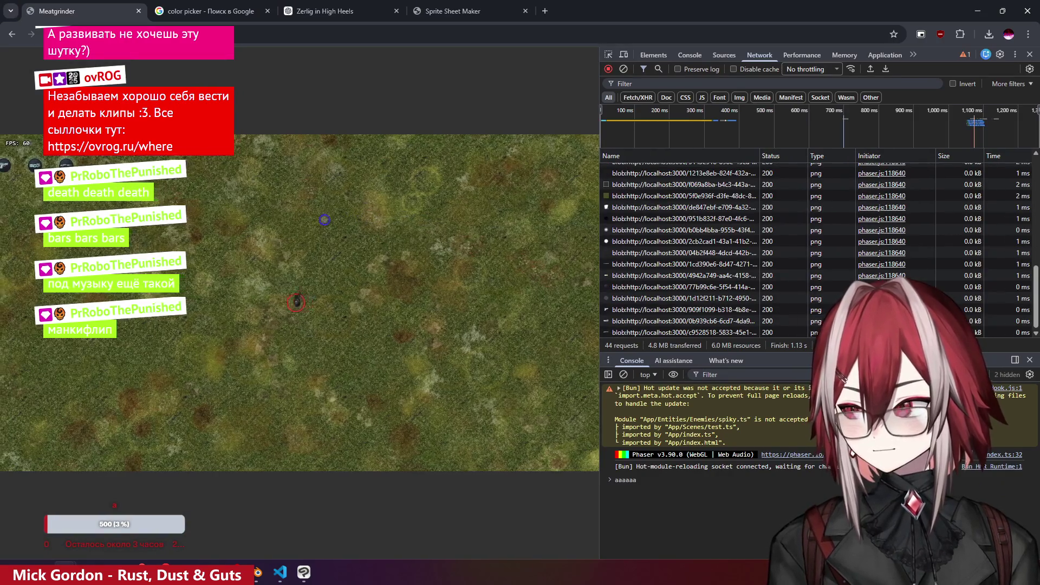
# - Kill a Spiky so the console prints spiky_death1, then select spiky_death1 in spiky.ts's check
pyautogui.press('a')
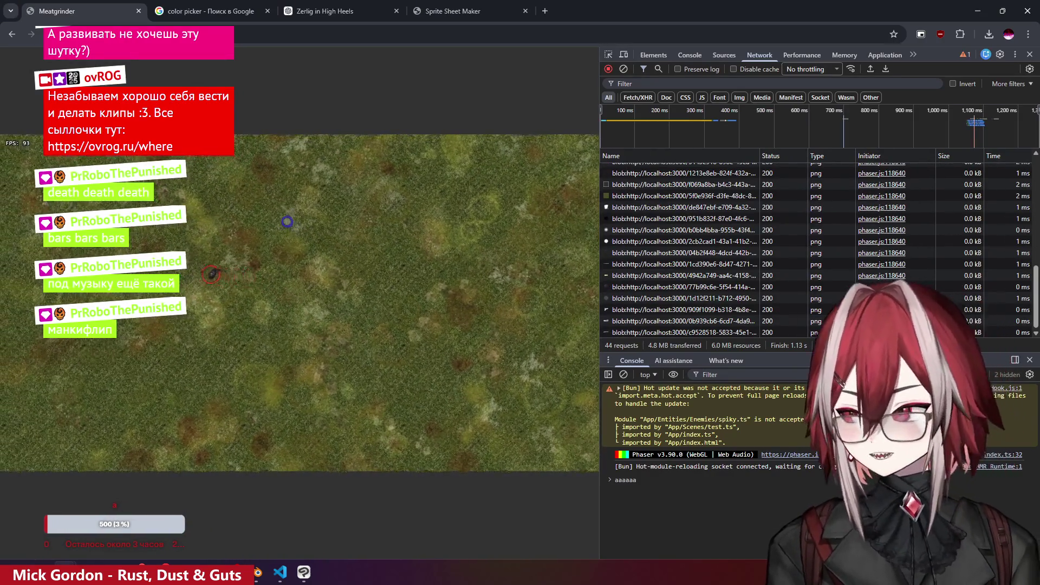
pyautogui.press('w')
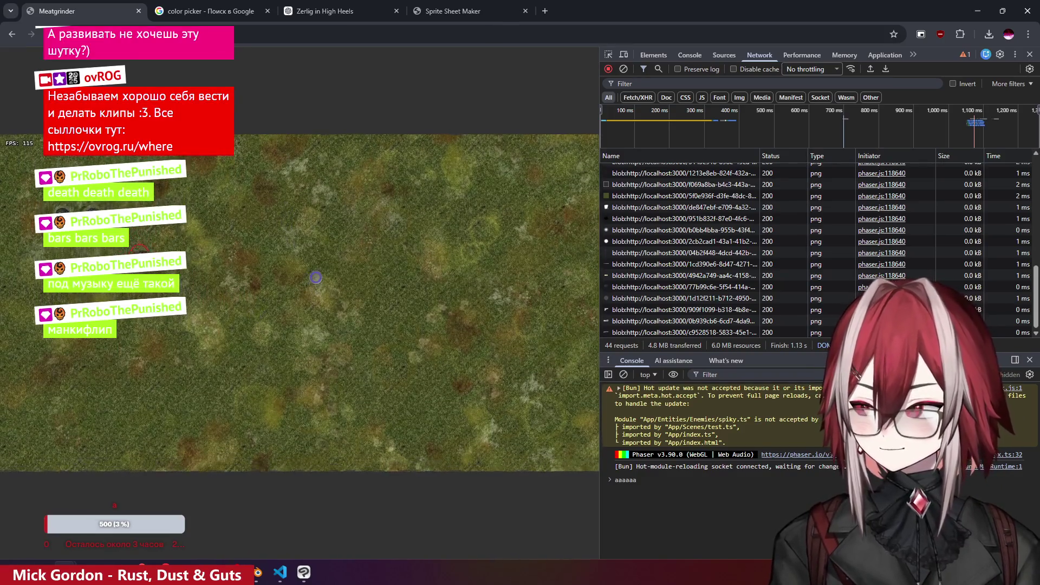
pyautogui.press('s')
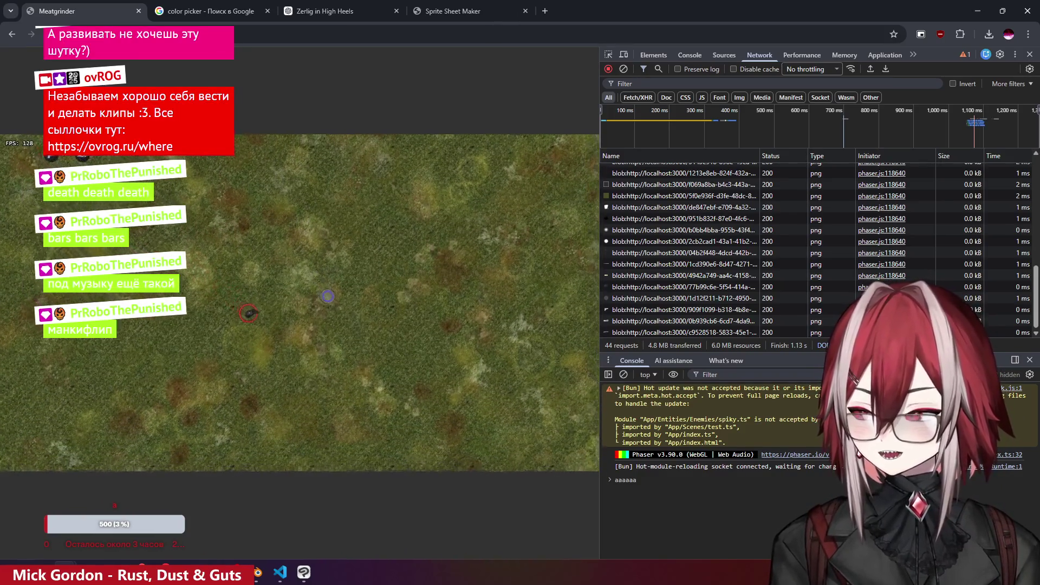
pyautogui.press('d')
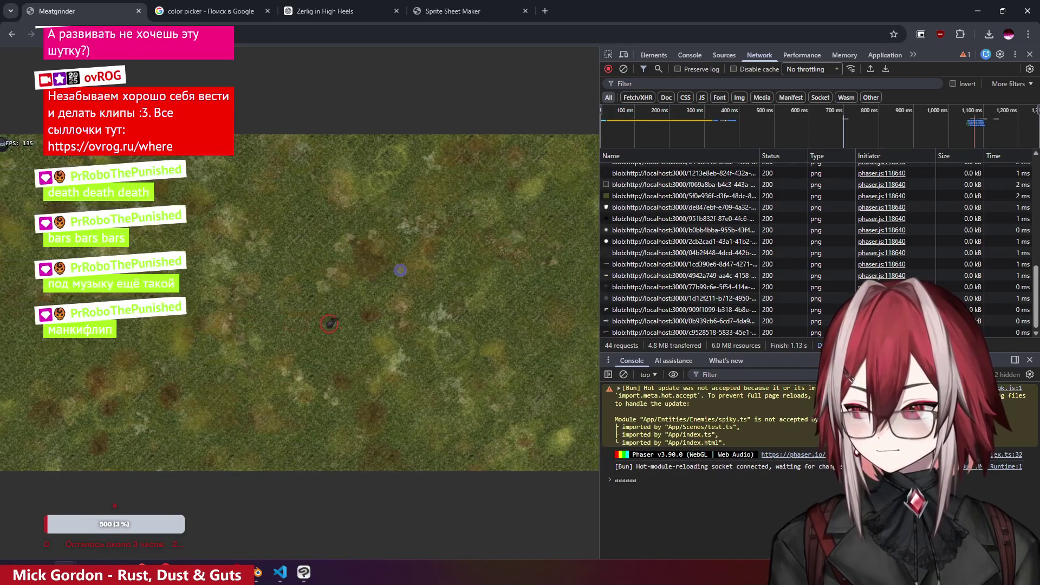
pyautogui.press('d')
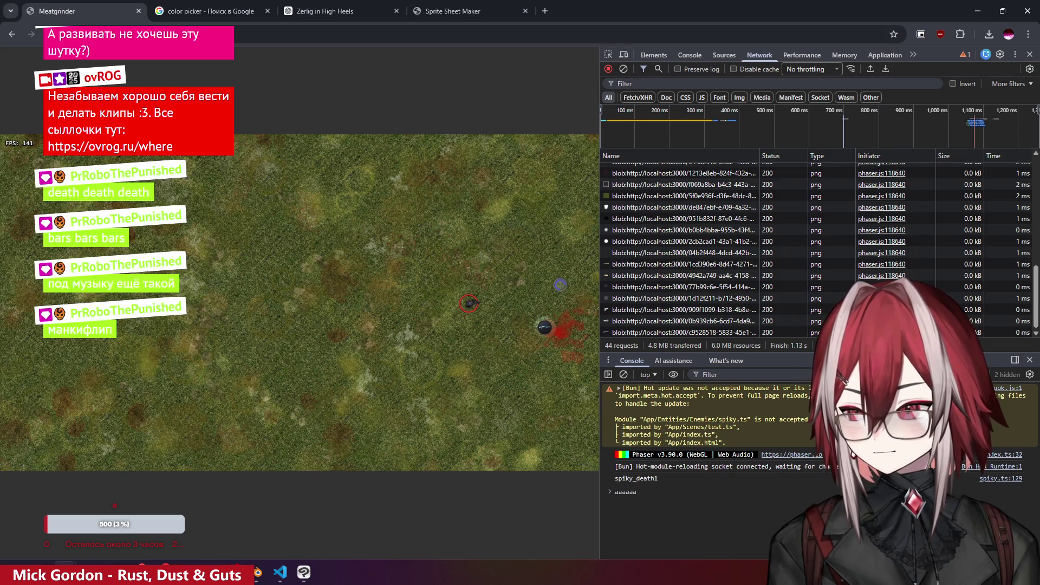
pyautogui.hotkey('alt', 'Tab')
pyautogui.doubleClick(459, 282)
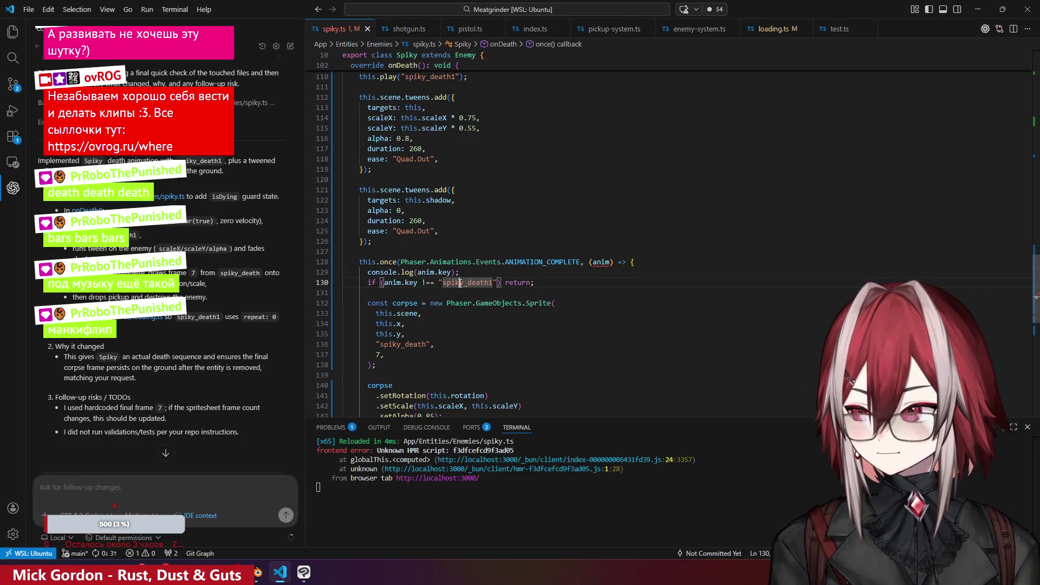
# - Move the console.log(anim.key) line to just below the spiky_death1 animation-key check
pyautogui.click(426, 284)
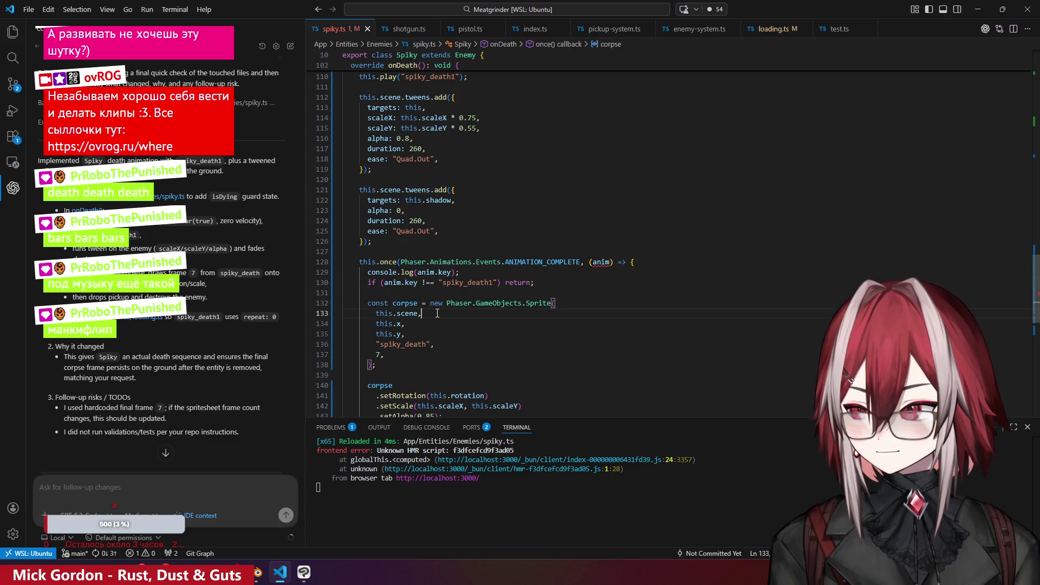
pyautogui.scroll(-1, 437, 313)
pyautogui.moveTo(462, 248); pyautogui.dragTo(355, 250)
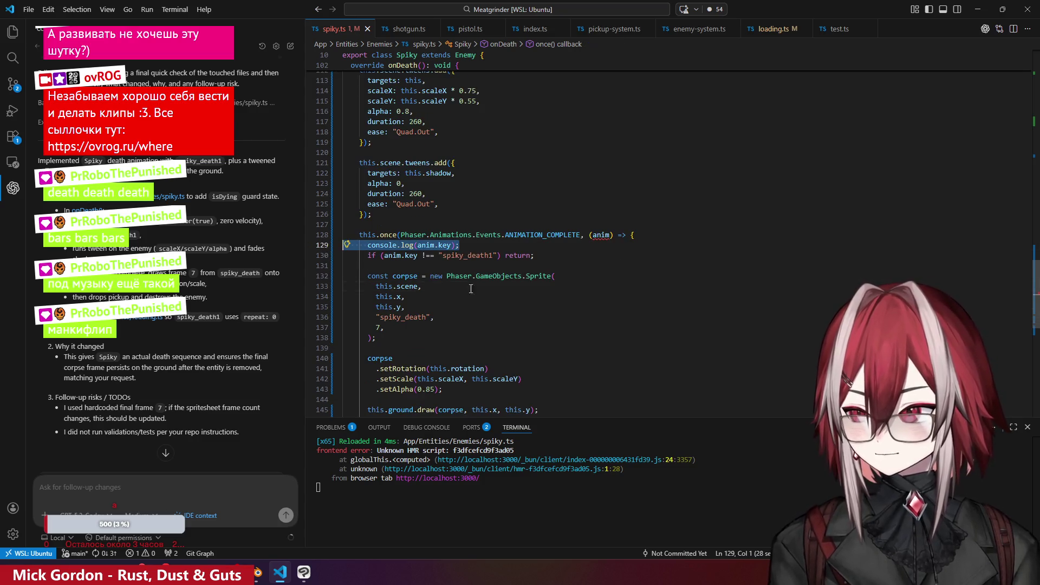
pyautogui.press('BackSpace')
pyautogui.press('Delete')
pyautogui.click(553, 245)
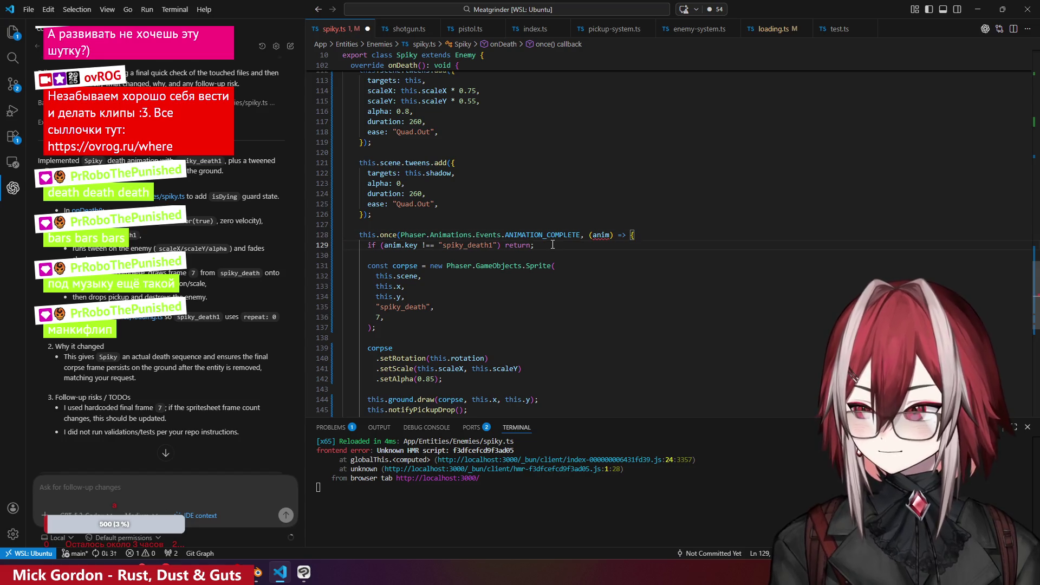
pyautogui.press('Return')
pyautogui.press('Return')
pyautogui.write('console.log(anim.key);')
# - Check the spiky_death animation's last frame in loading.ts and return to the corpse sprite code
pyautogui.click(411, 289)
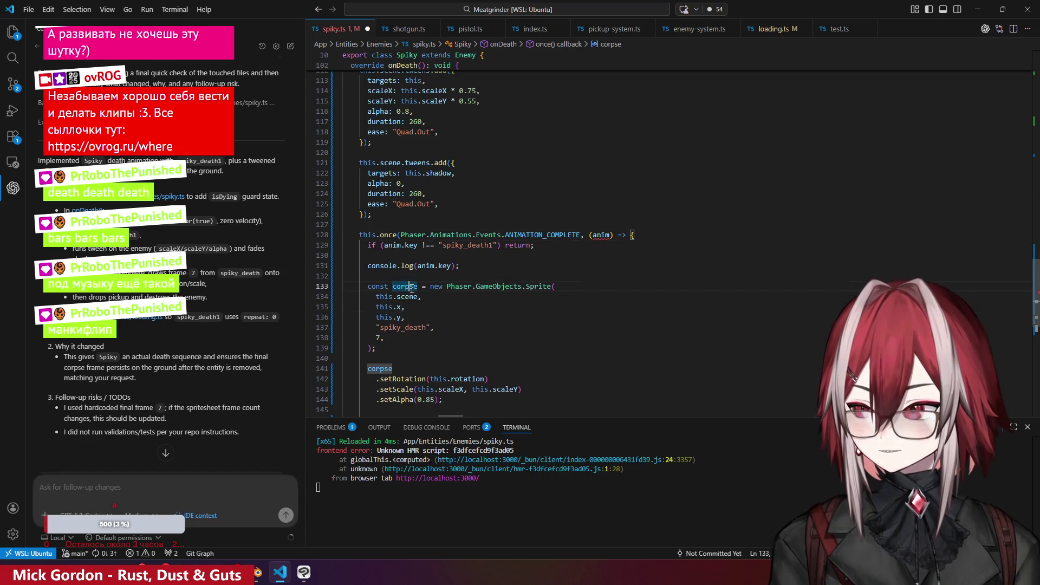
pyautogui.click(393, 307)
pyautogui.click(401, 327)
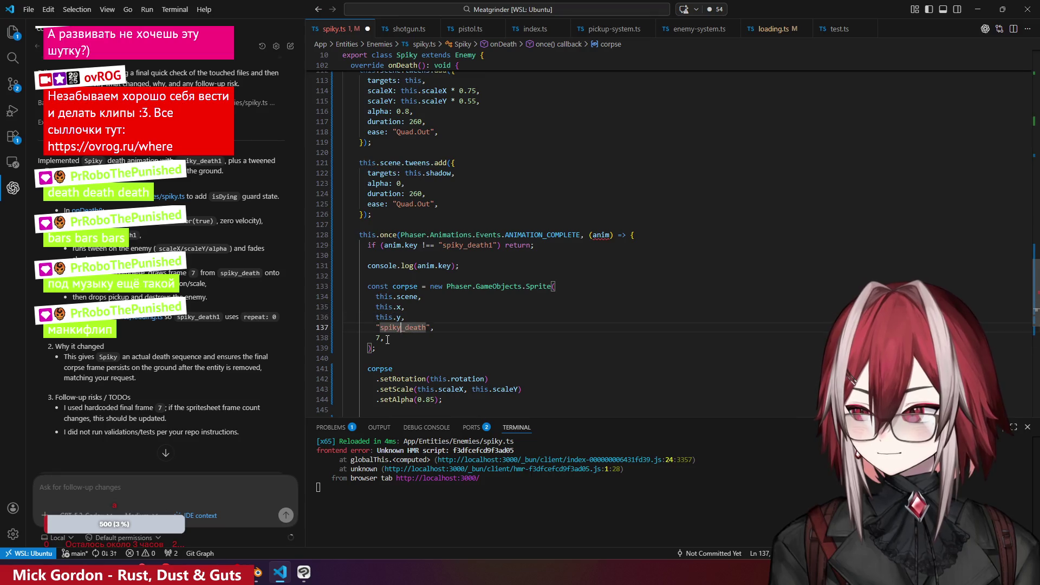
pyautogui.scroll(-1, 431, 344)
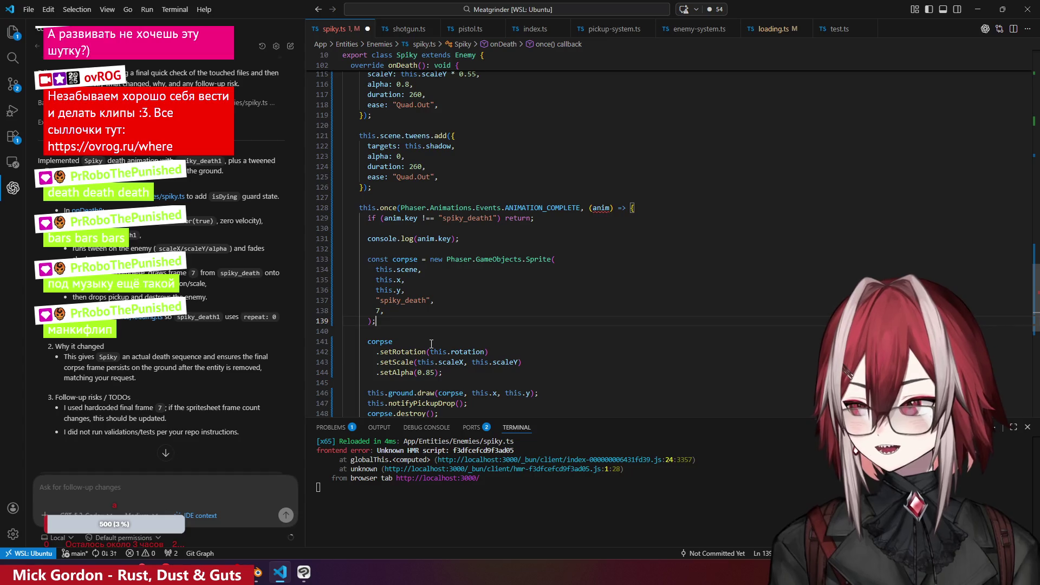
pyautogui.click(772, 29)
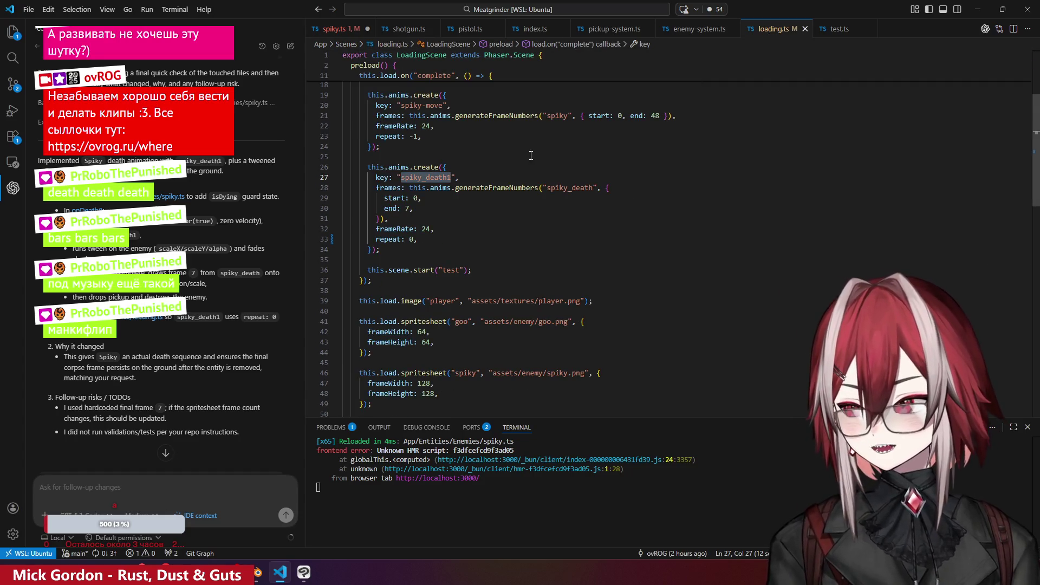
pyautogui.click(422, 213)
pyautogui.click(336, 28)
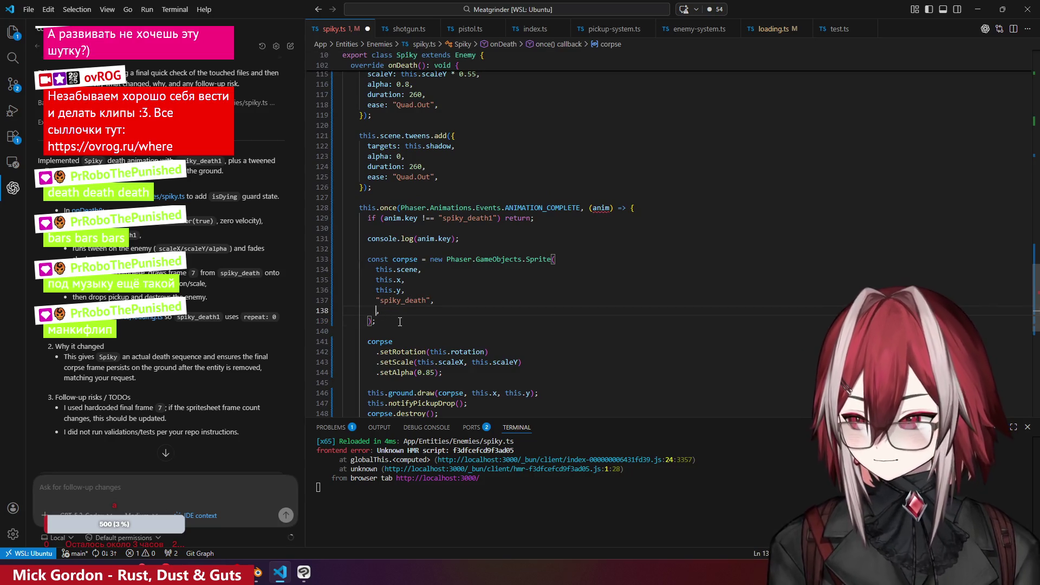
# - Set the corpse sprite's frame argument to 6, save spiky.ts, and resume playing the game
pyautogui.write('6')
pyautogui.hotkey('ctrl', 's')
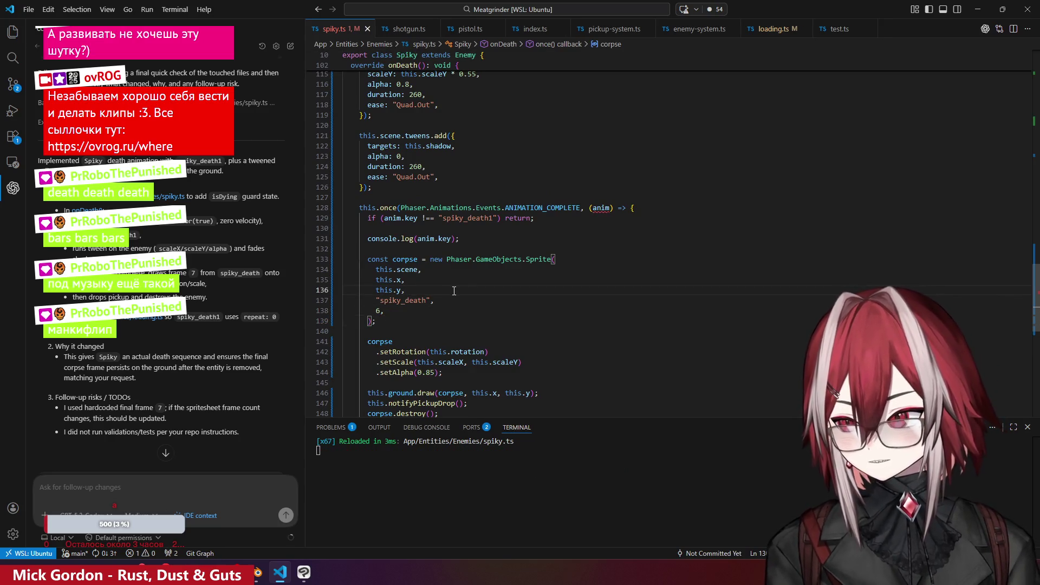
pyautogui.hotkey('alt', 'Tab')
pyautogui.hotkey('w', 'a')
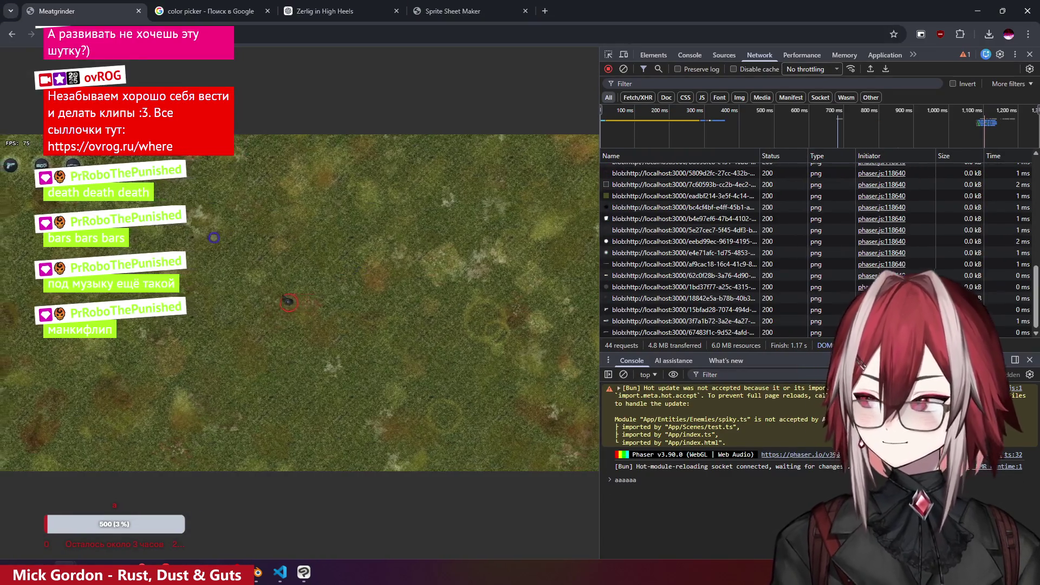
# - Walk around while narrowing the DevTools pane and showing the Console panel
pyautogui.press('w')
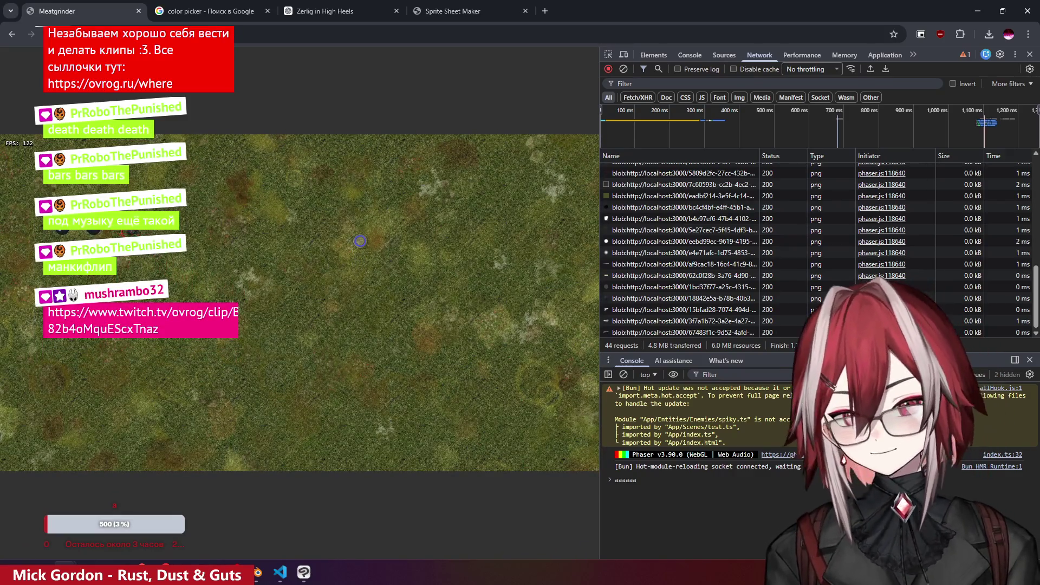
pyautogui.press('s')
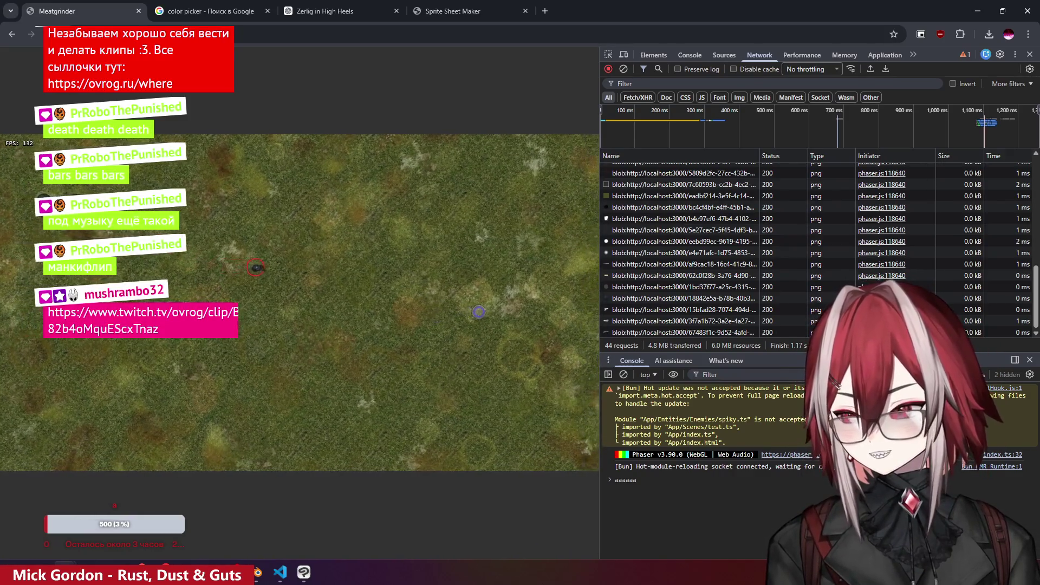
pyautogui.hotkey('s', 'd')
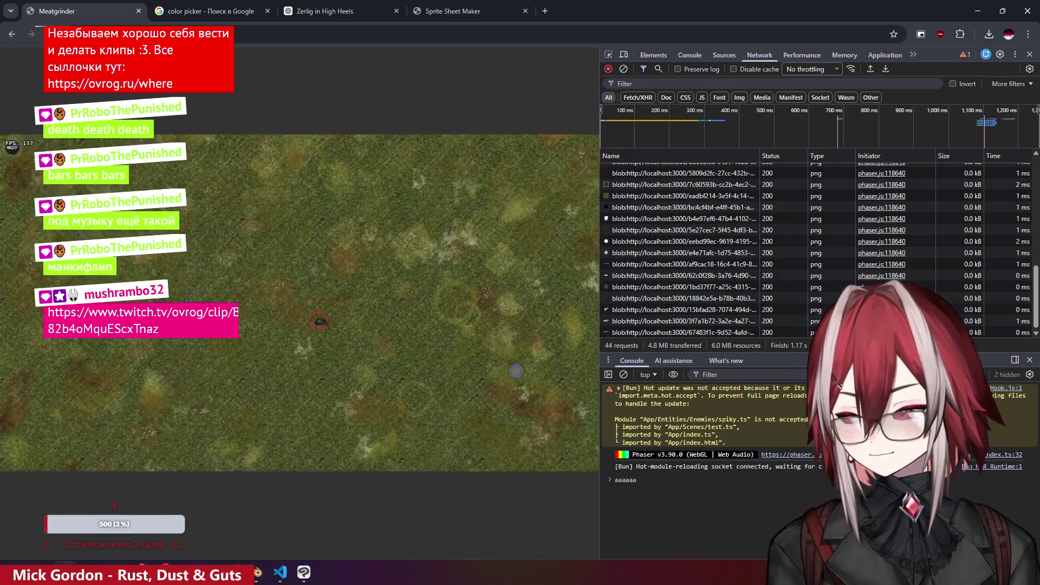
pyautogui.hotkey('s', 'd')
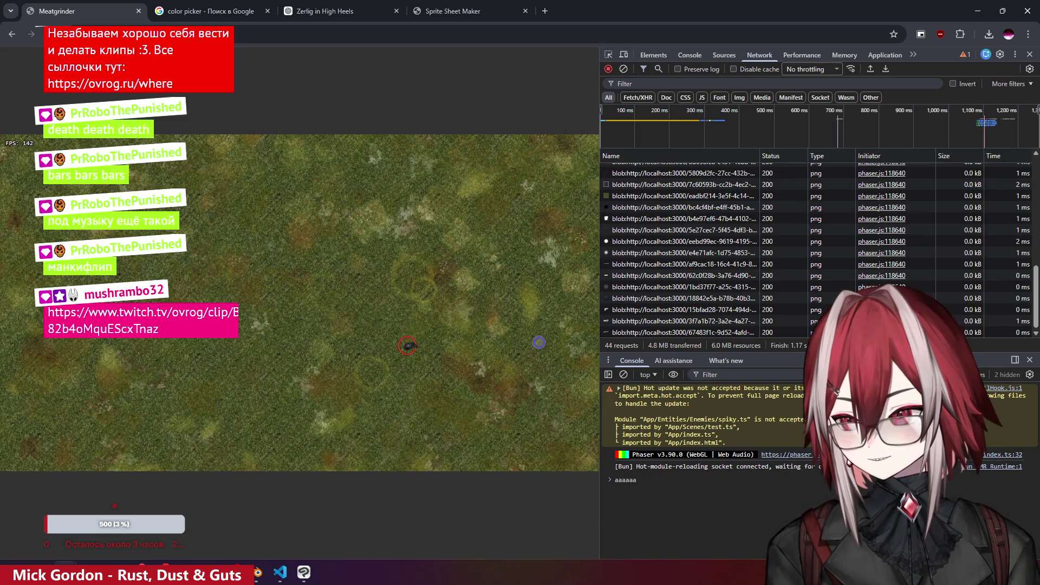
pyautogui.moveTo(600, 65); pyautogui.dragTo(701, 65)
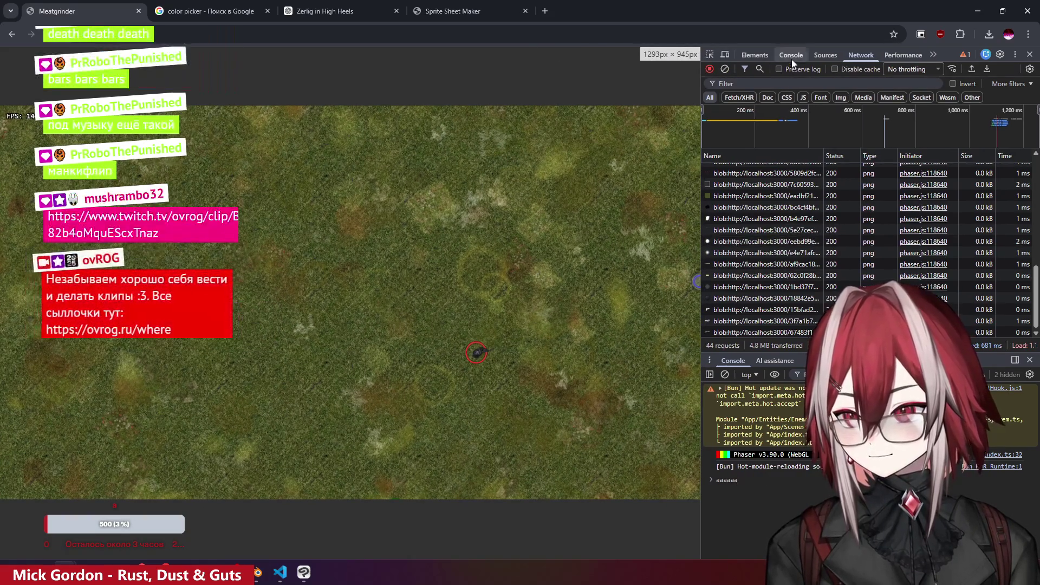
pyautogui.click(791, 56)
pyautogui.moveTo(701, 257); pyautogui.dragTo(719, 258)
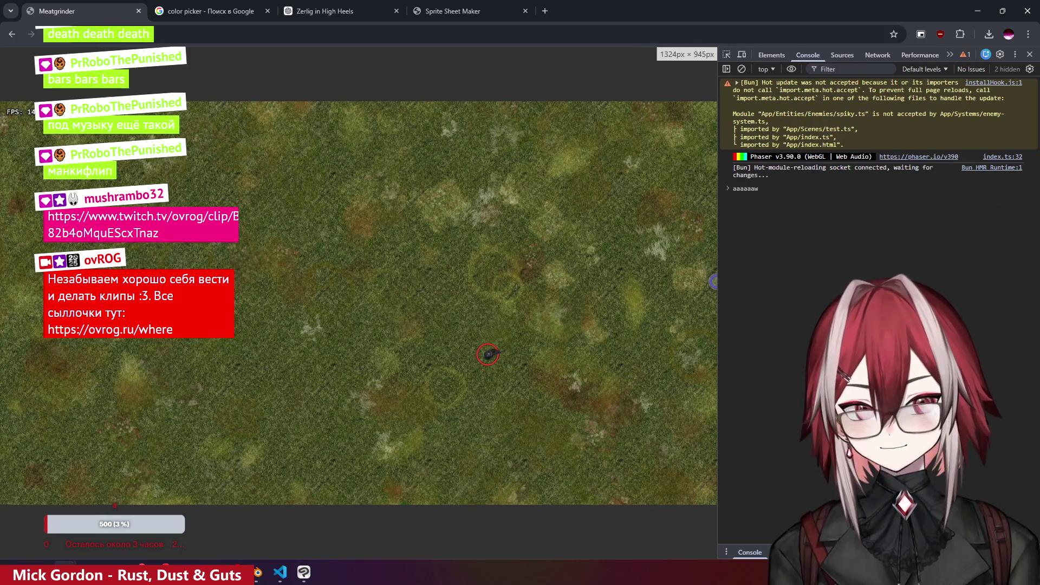
# - Shoot Spiky enemies until spiky_death1 logs again, then close DevTools
pyautogui.rightClick(455, 246)
pyautogui.click(548, 343)
pyautogui.press('s')
pyautogui.press('a')
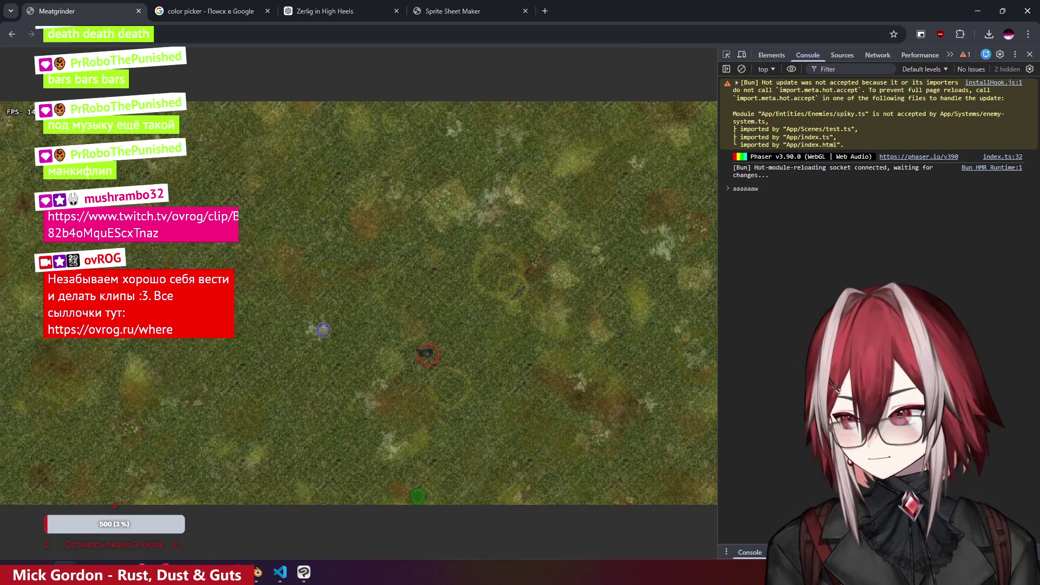
pyautogui.press('a')
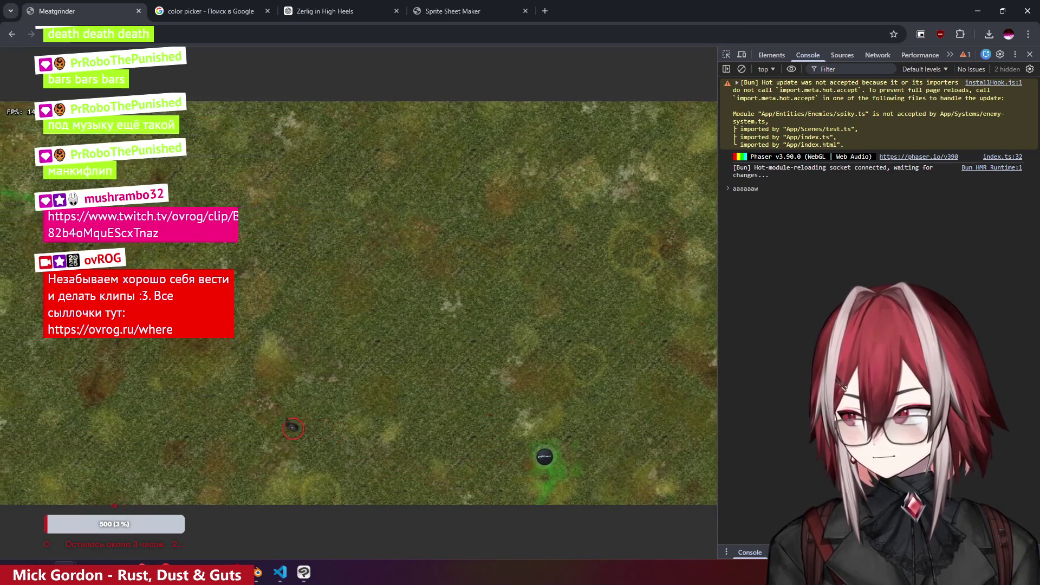
pyautogui.press('s')
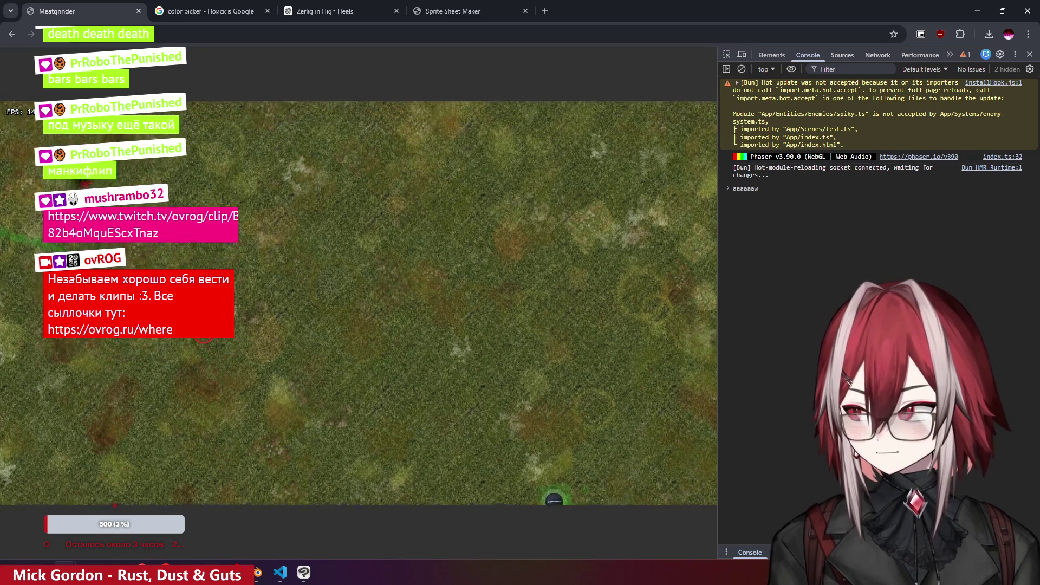
pyautogui.press('w')
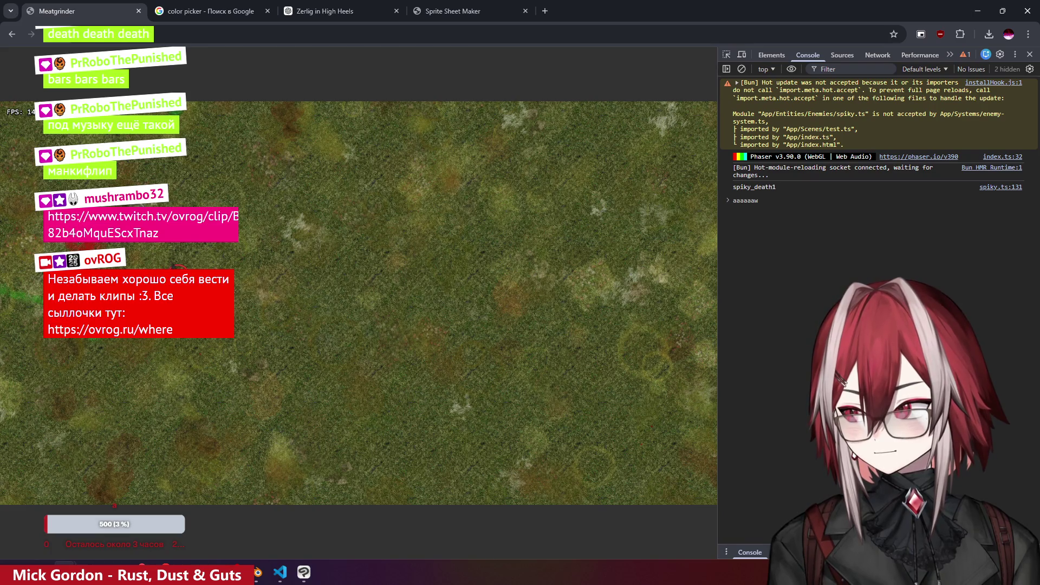
pyautogui.press('a')
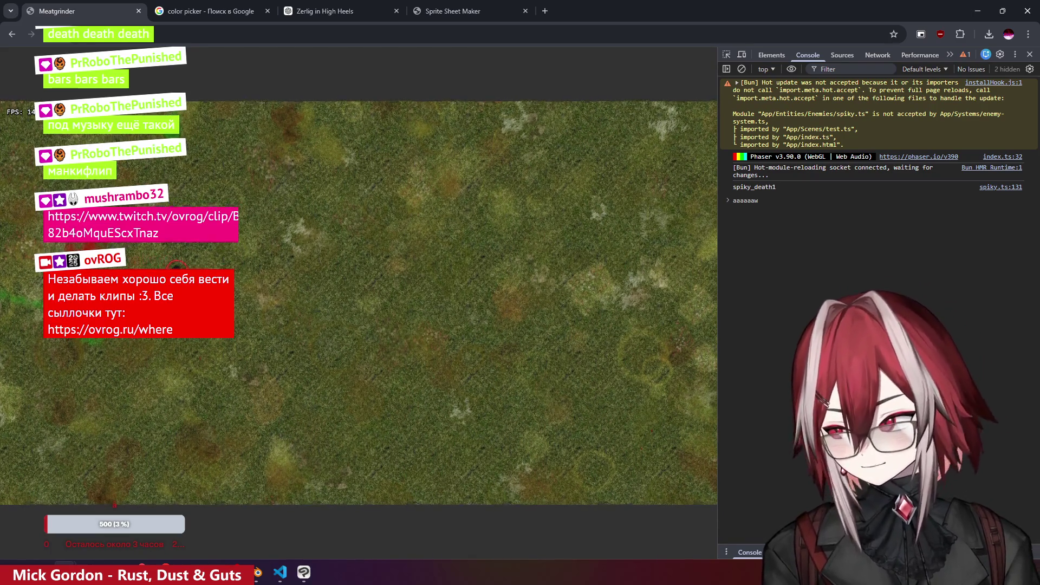
pyautogui.press('w')
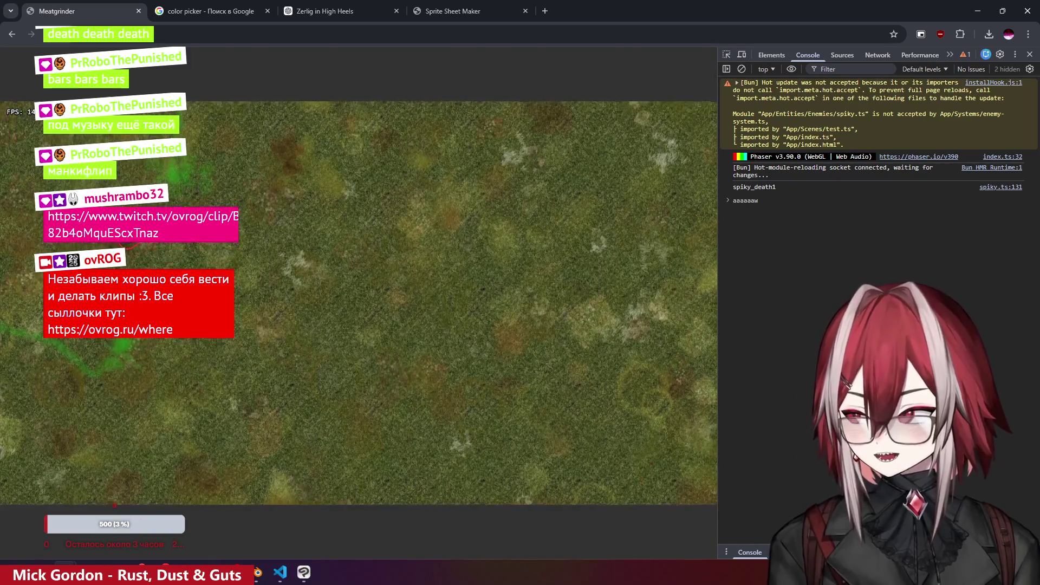
pyautogui.click(1030, 54)
# - Walk around shooting two Spiky enemies, watching their corpses stay on the grass, then return to VS Code
pyautogui.press('d')
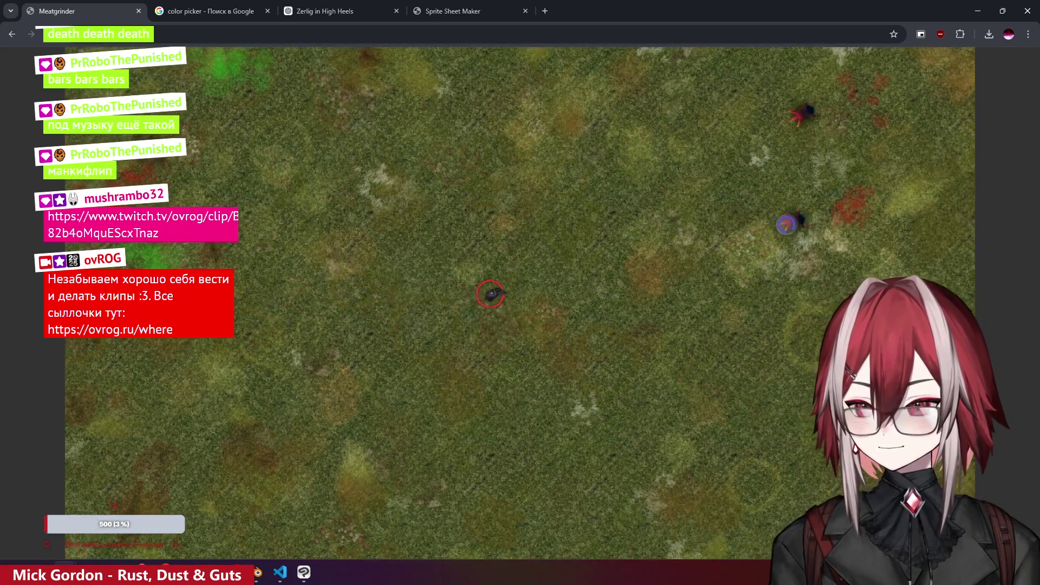
pyautogui.press('d')
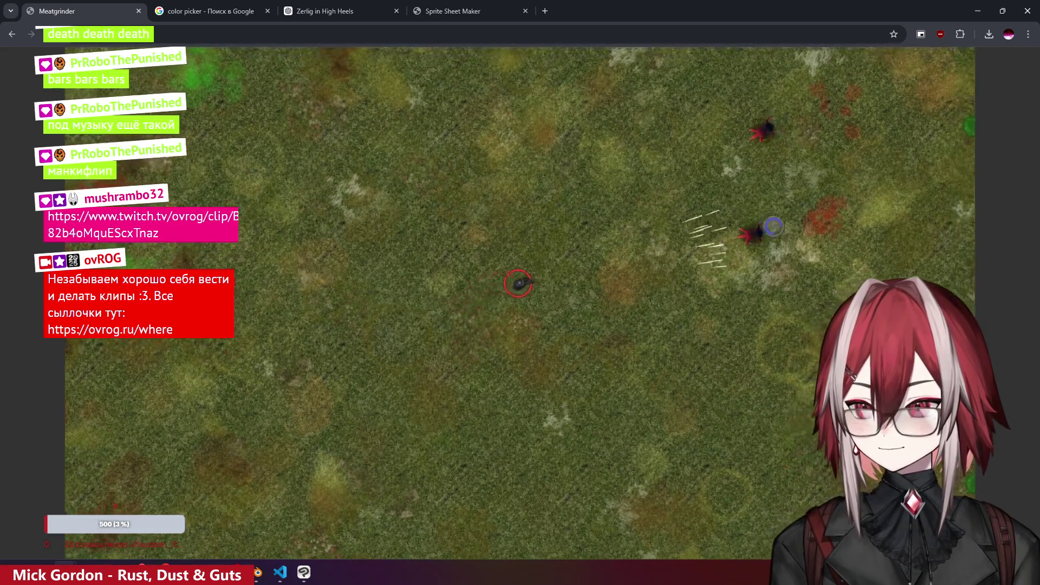
pyautogui.click(758, 225)
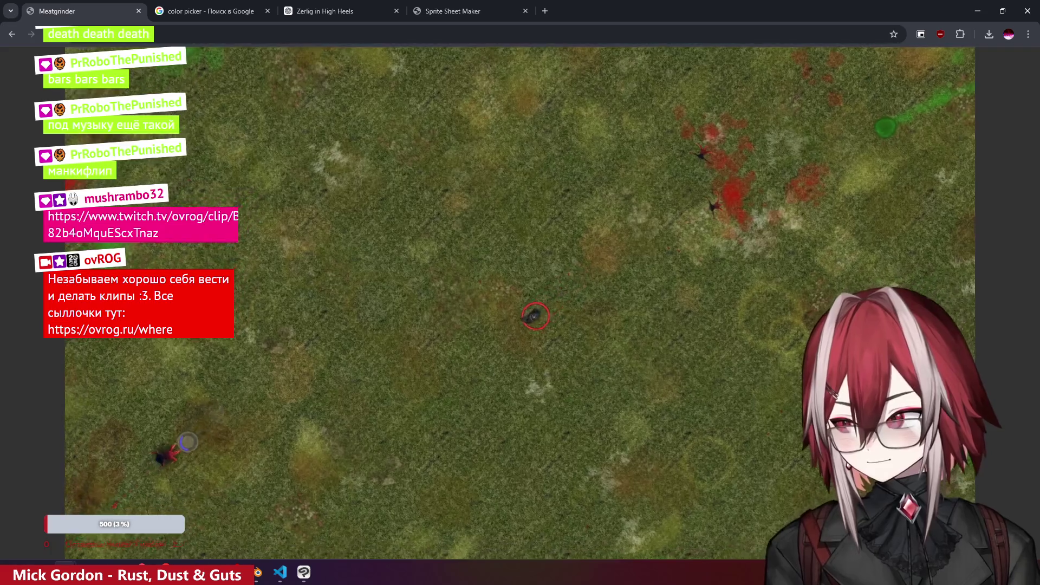
pyautogui.press('a')
pyautogui.press('s')
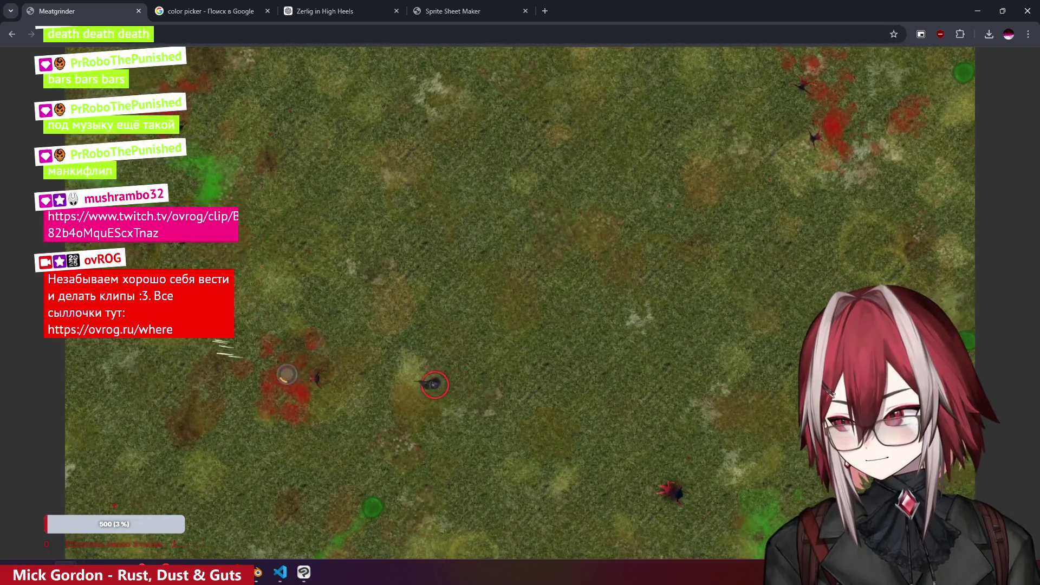
pyautogui.press('a')
pyautogui.press('d')
pyautogui.press('s')
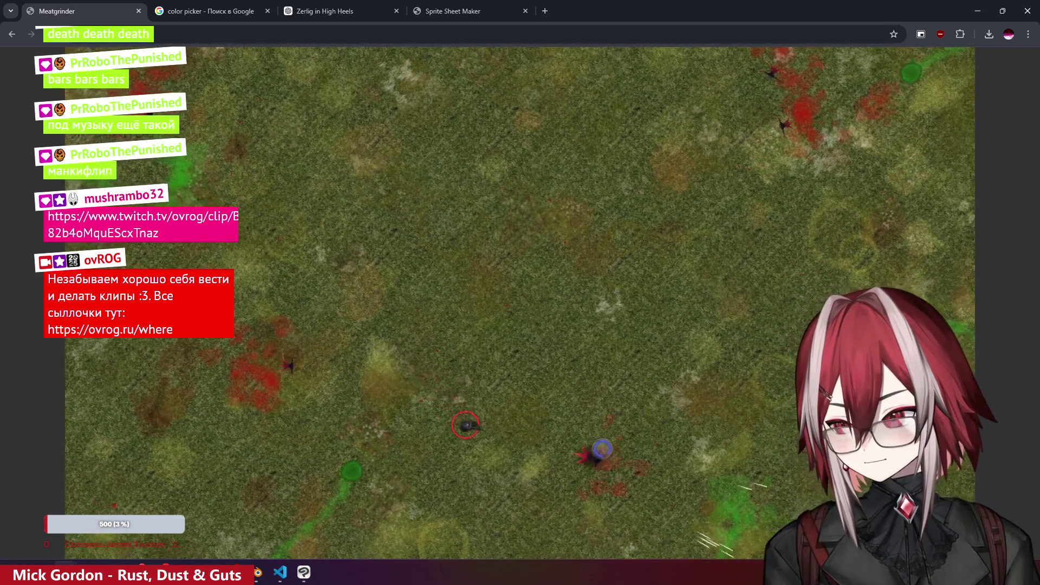
pyautogui.press('d')
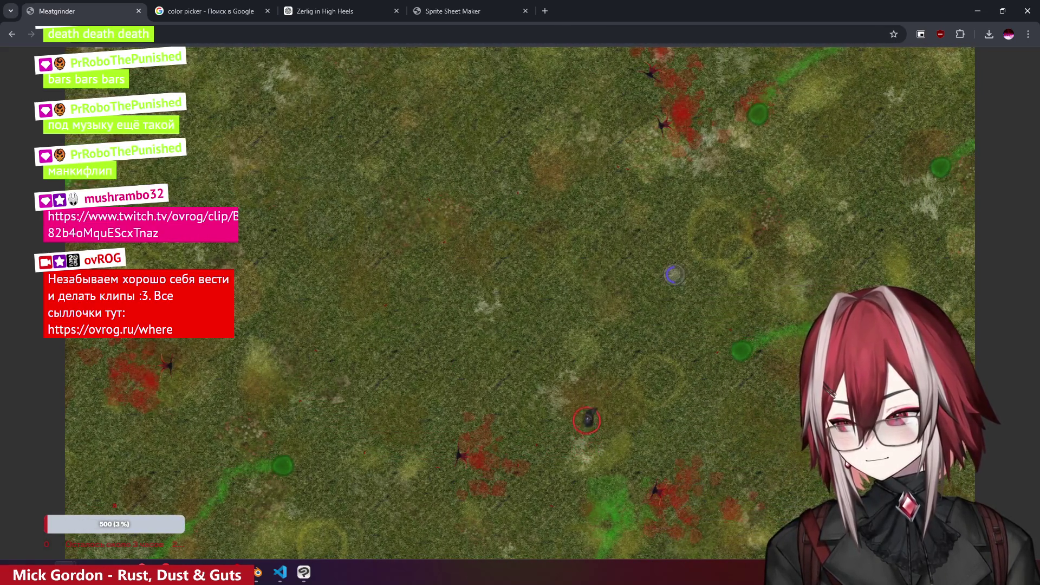
pyautogui.press('w')
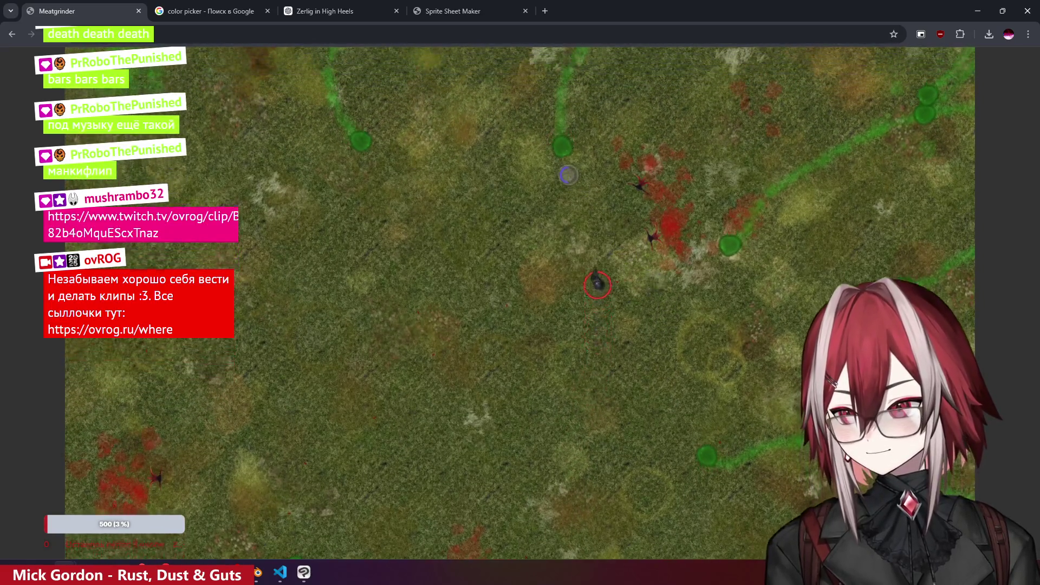
pyautogui.click(726, 279)
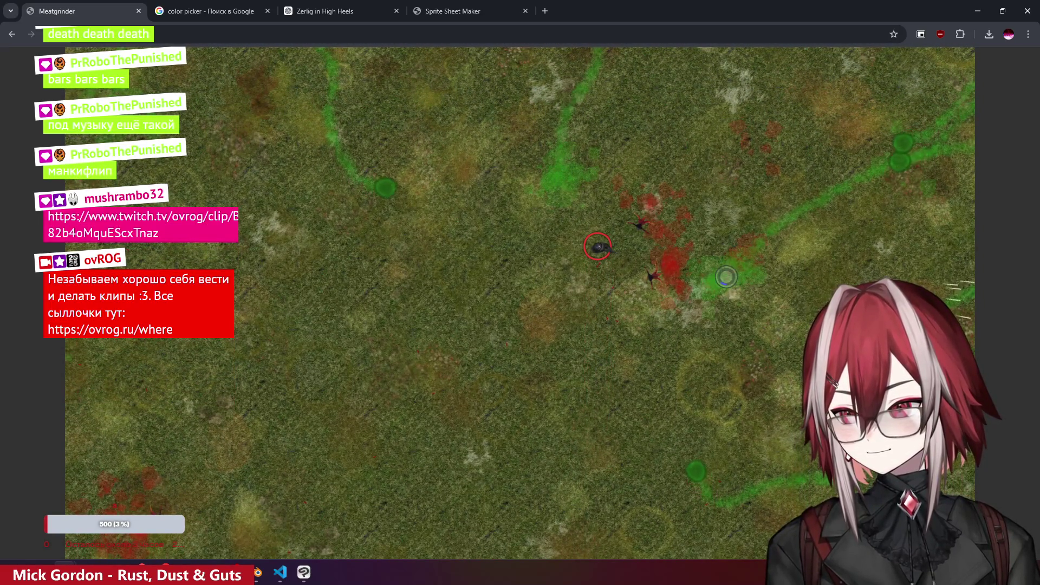
pyautogui.hotkey('alt', 'Tab')
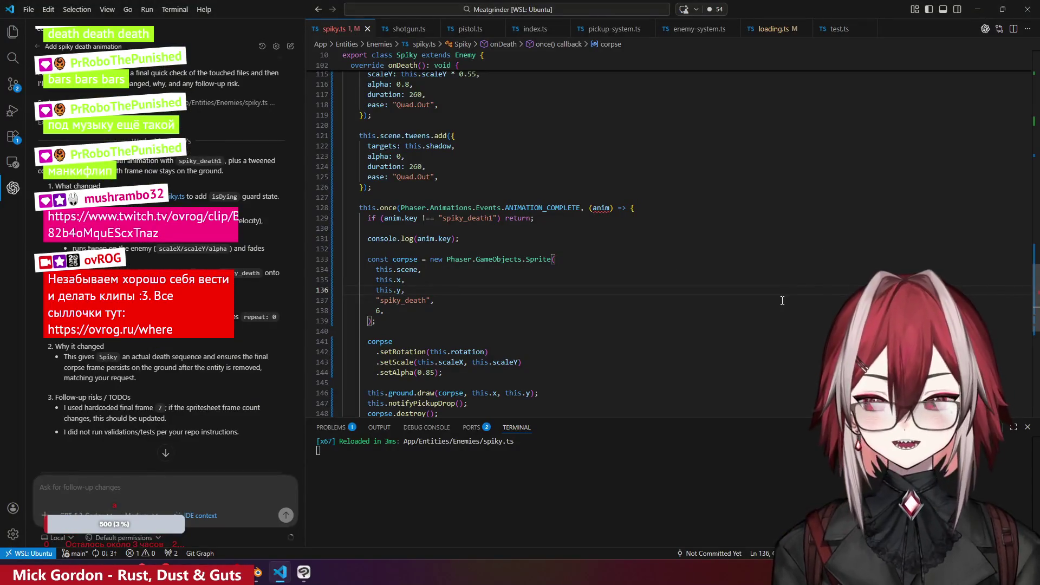
# - Switch to Chrome's Twitch clip "Счастье программиста" showing Meatgrinder gameplay
pyautogui.hotkey('alt', 'Tab')
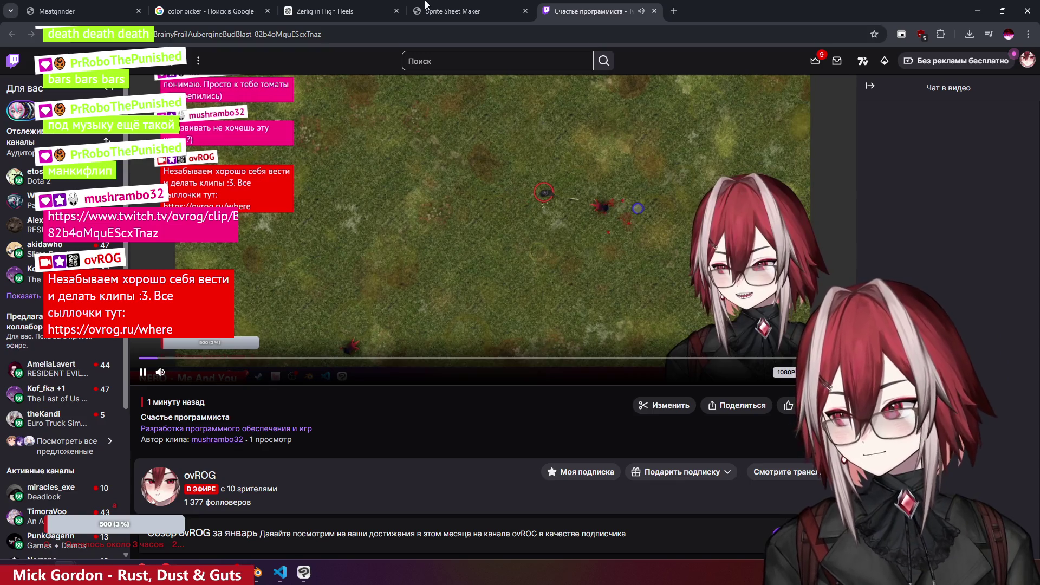
# - Glance at Sprite Sheet Maker, rewind the Twitch clip to replay it, then close the Twitch tab
pyautogui.moveTo(162, 572)
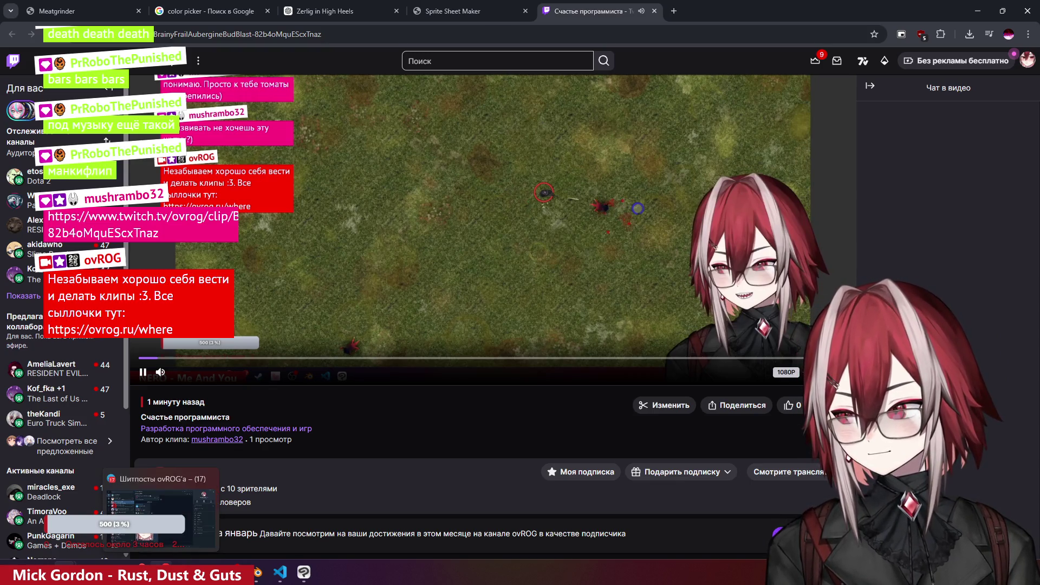
pyautogui.click(303, 572)
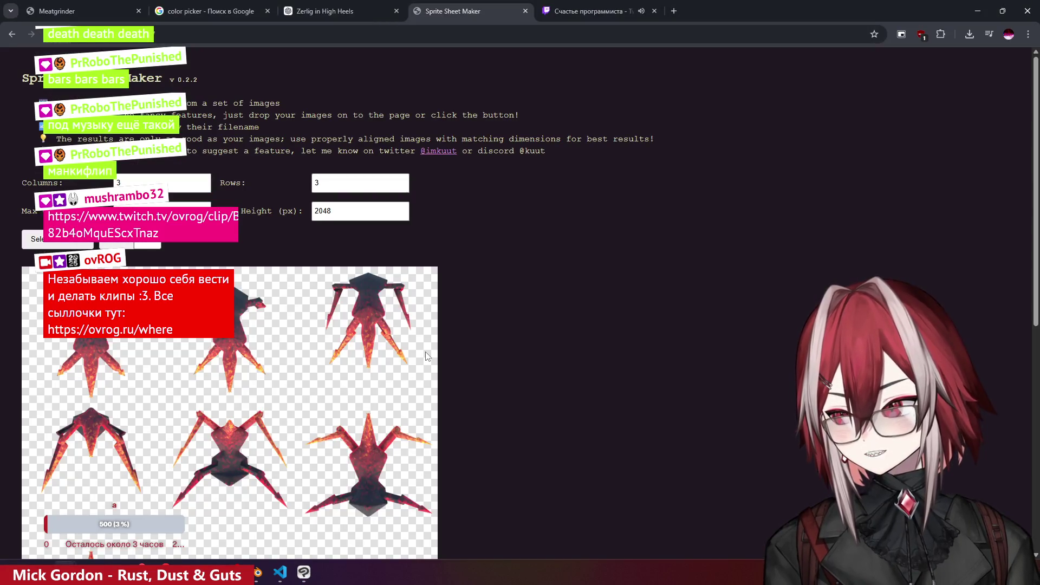
pyautogui.click(588, 11)
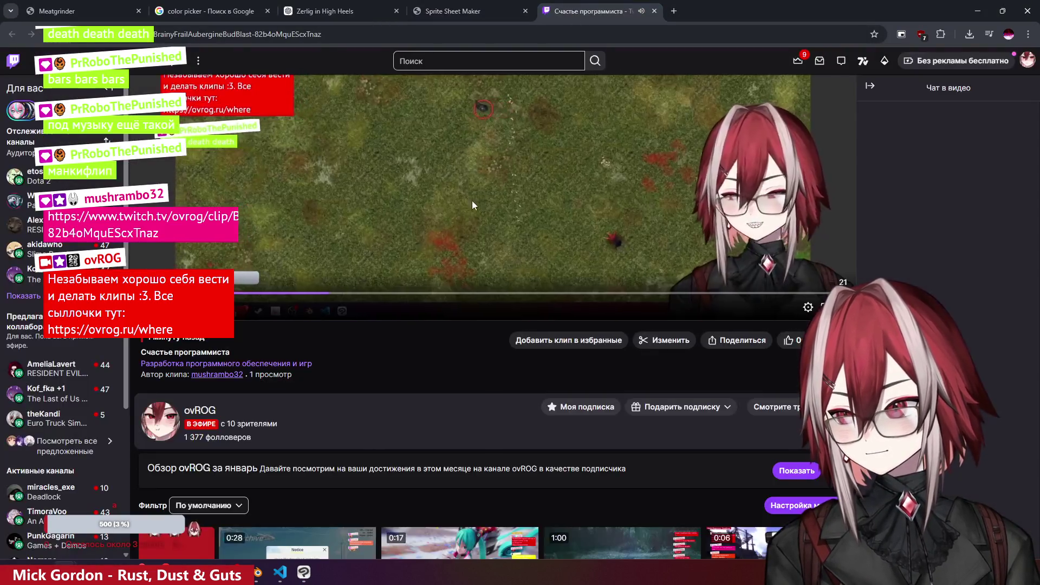
pyautogui.click(153, 459)
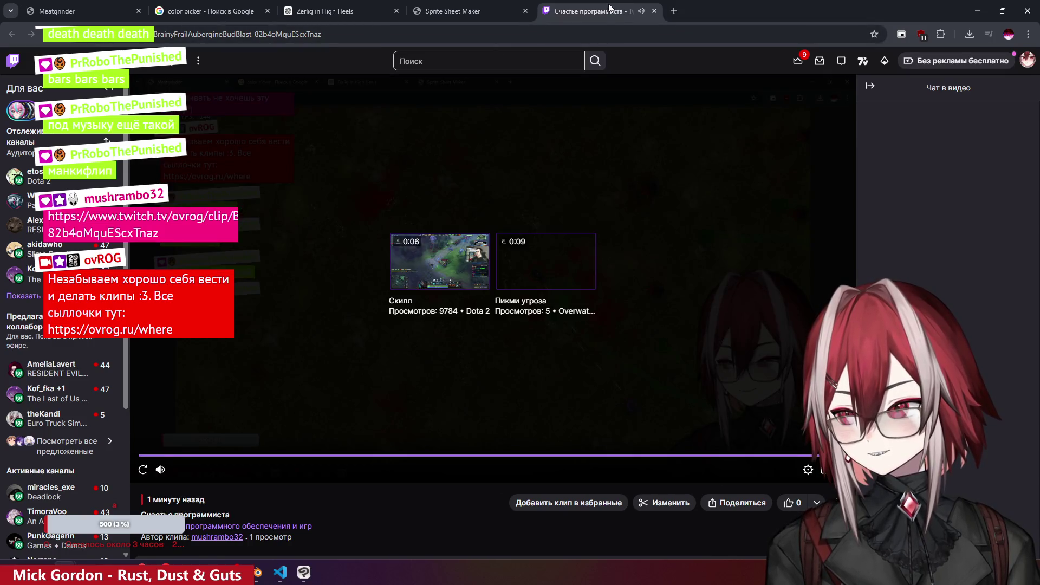
pyautogui.middleClick(609, 3)
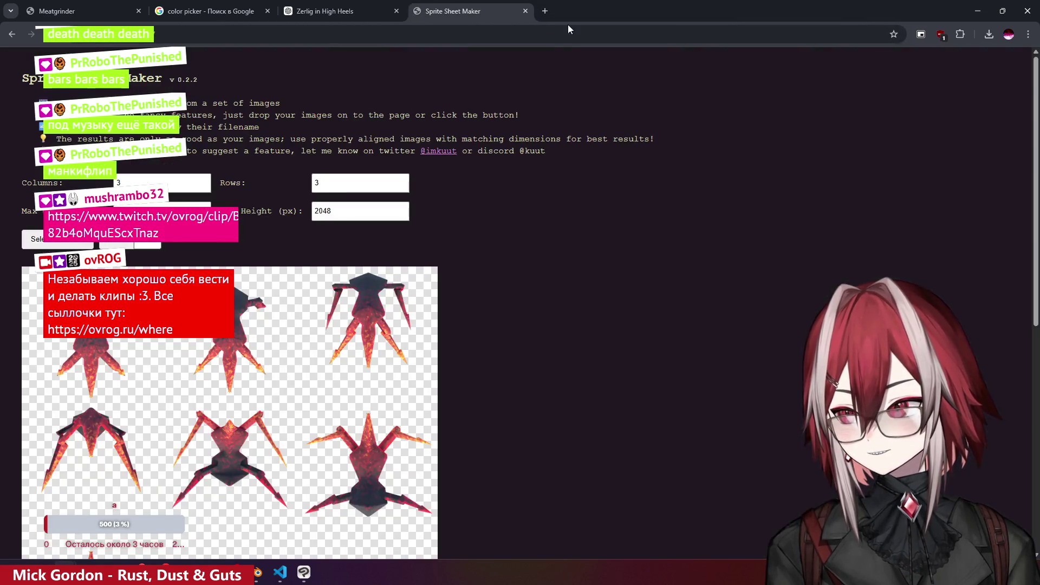
# - Close the Twitch tab, check the Meatgrinder game, then return to empty line 132 in spiky.ts
pyautogui.click(325, 11)
pyautogui.click(211, 11)
pyautogui.click(107, 5)
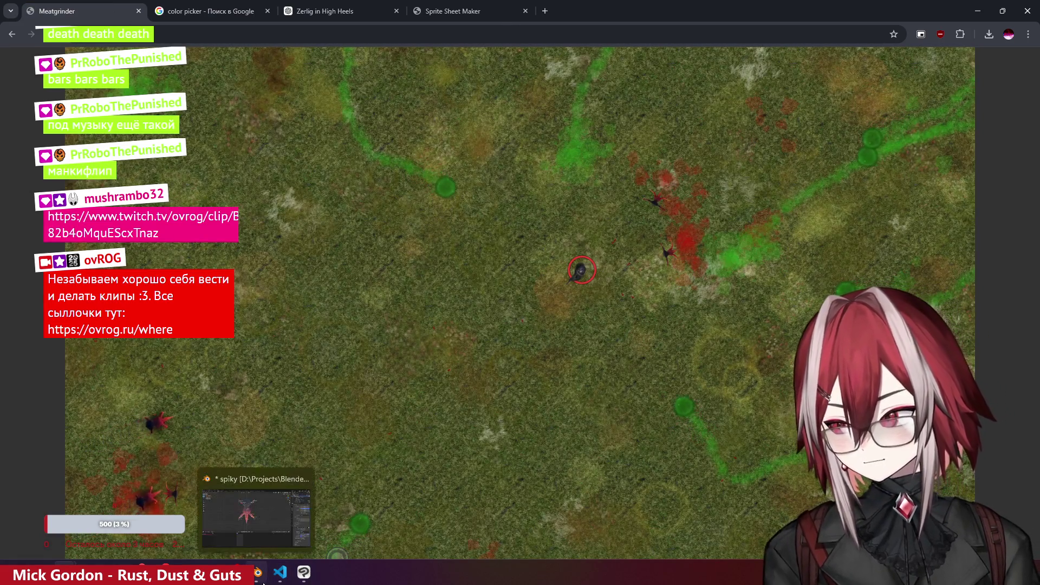
pyautogui.click(280, 573)
pyautogui.click(698, 248)
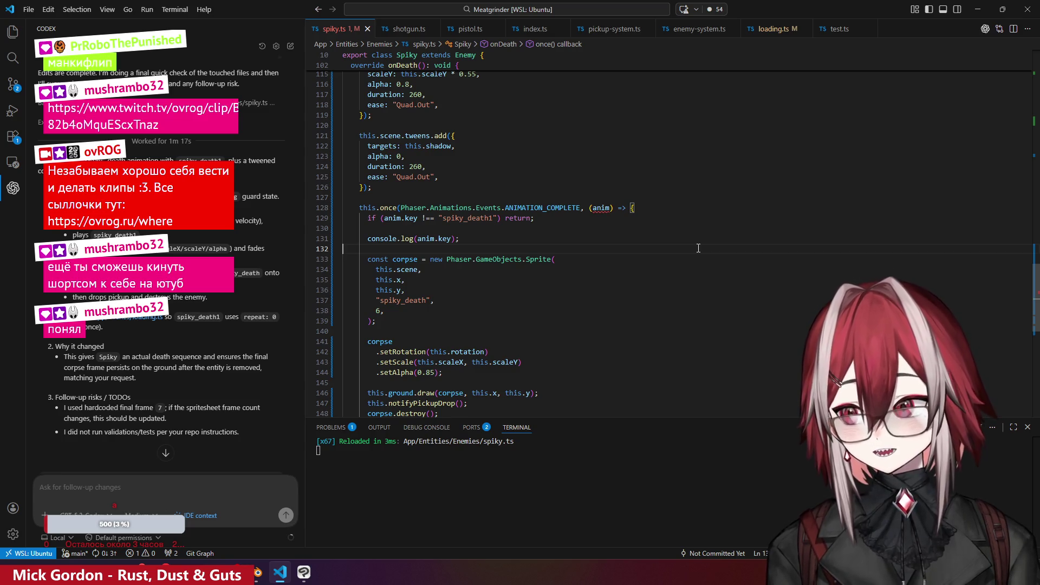
# - Review the corpse sprite creation on line 133 and the notifyPickupDrop call on line 147
pyautogui.scroll(5, 699, 248)
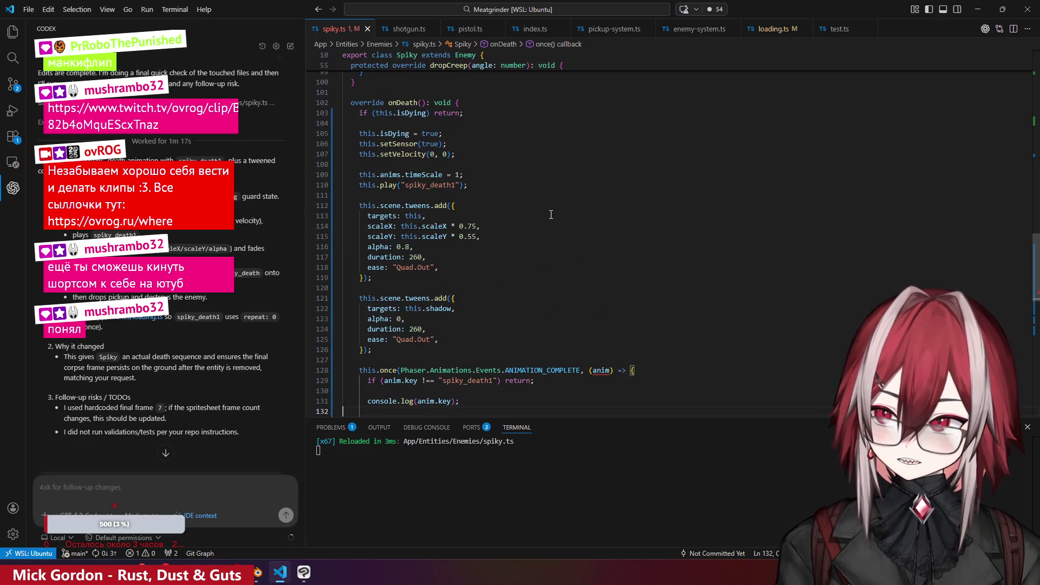
pyautogui.scroll(-5, 492, 240)
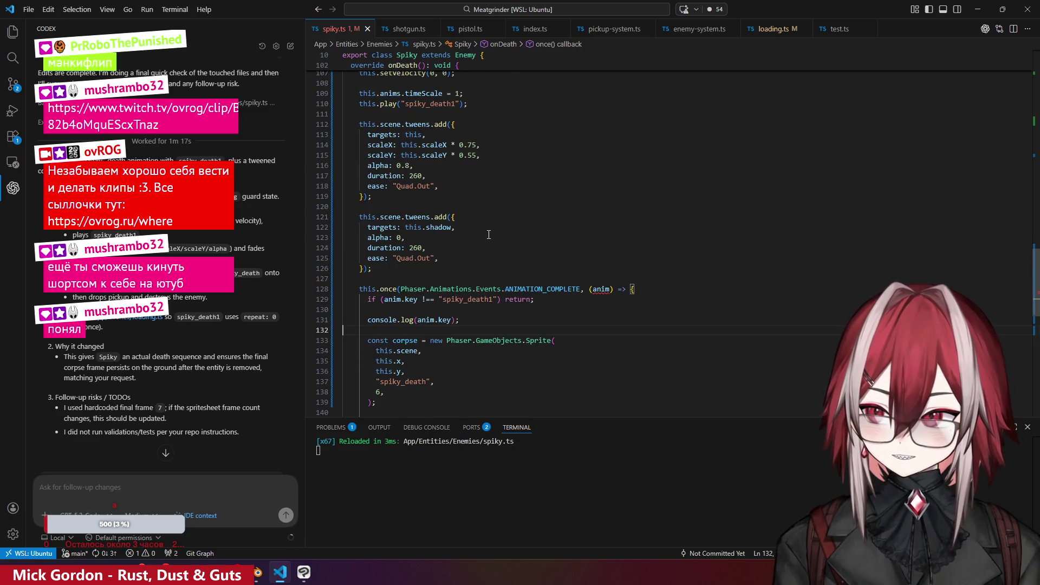
pyautogui.click(488, 259)
pyautogui.scroll(-2, 461, 272)
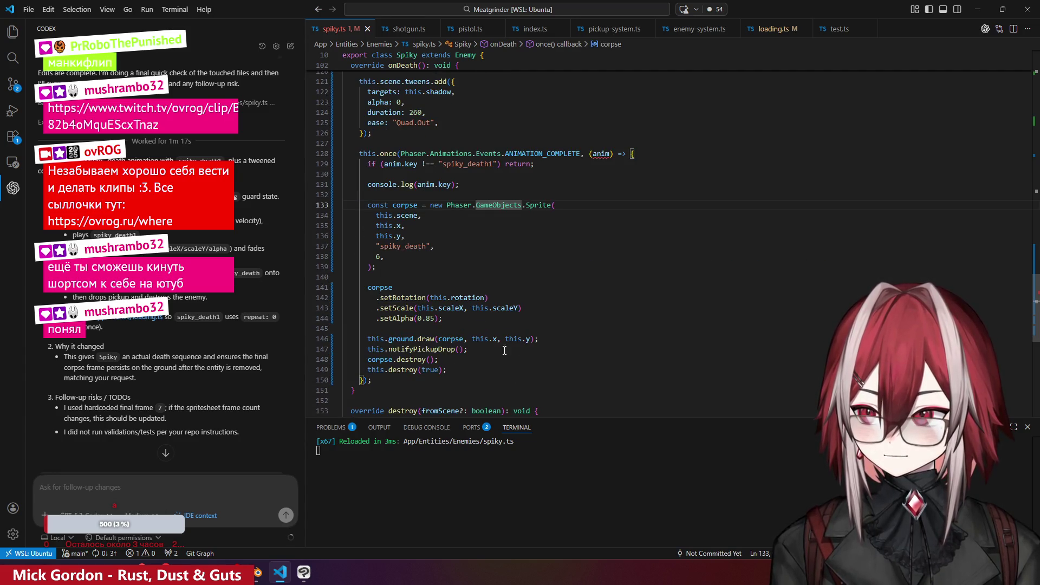
pyautogui.click(442, 349)
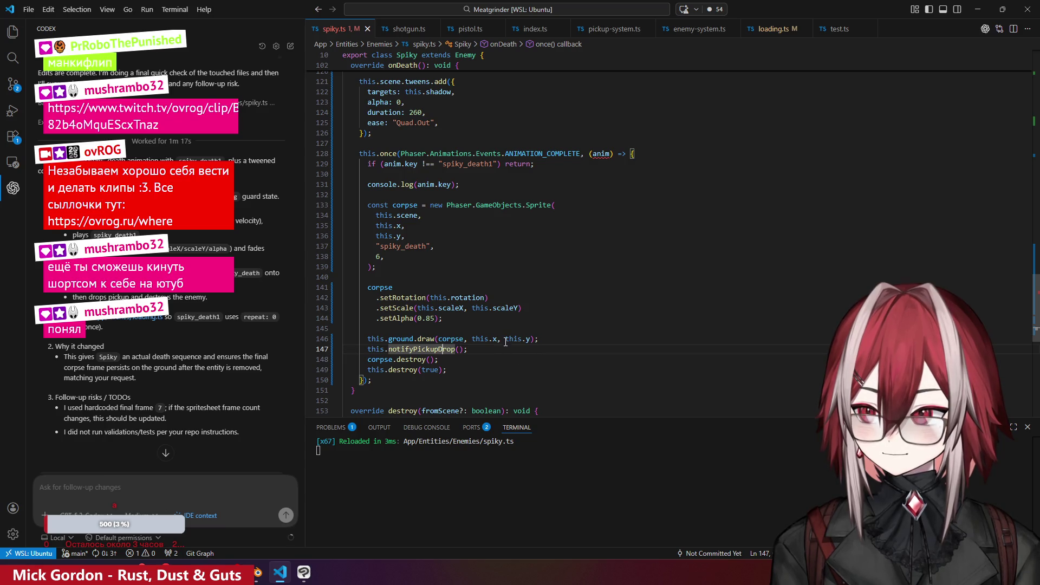
# - Check onDeath's isDying guard, setSensor, setVelocity, timeScale and the spiky_death1 animation play call
pyautogui.scroll(7, 505, 342)
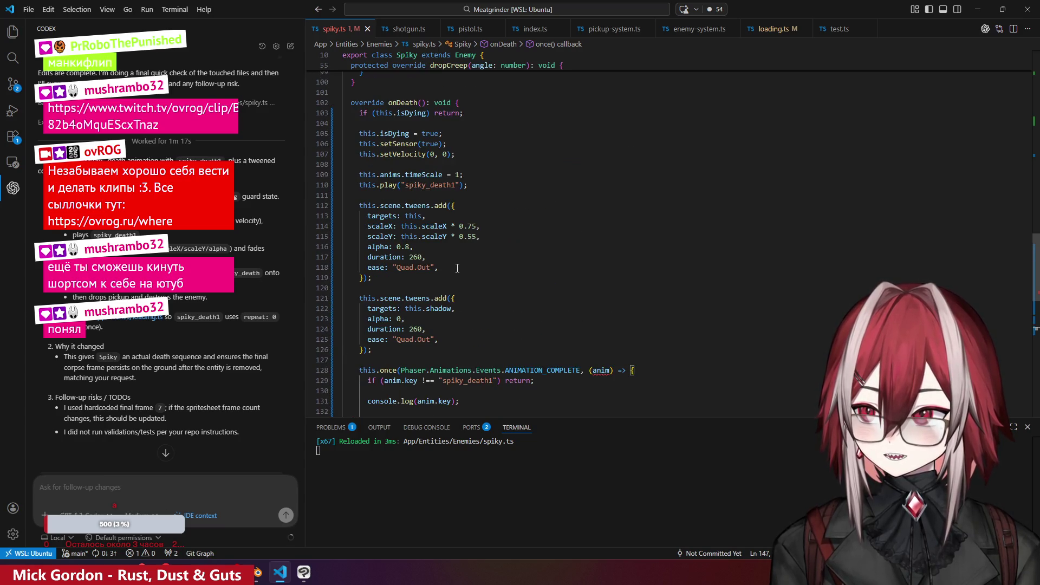
pyautogui.click(455, 206)
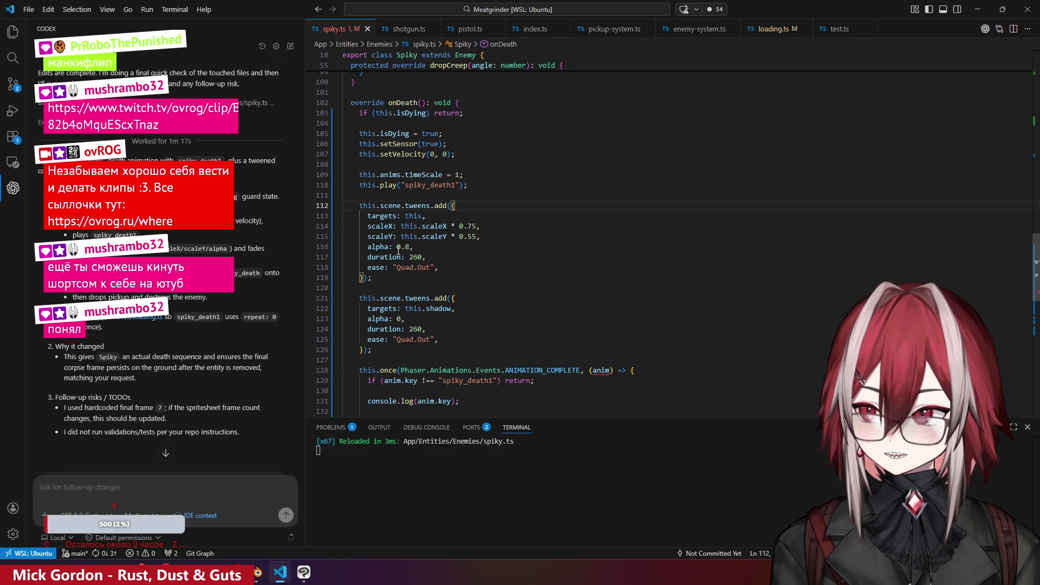
pyautogui.press('Down')
pyautogui.press('Down')
pyautogui.press('Down')
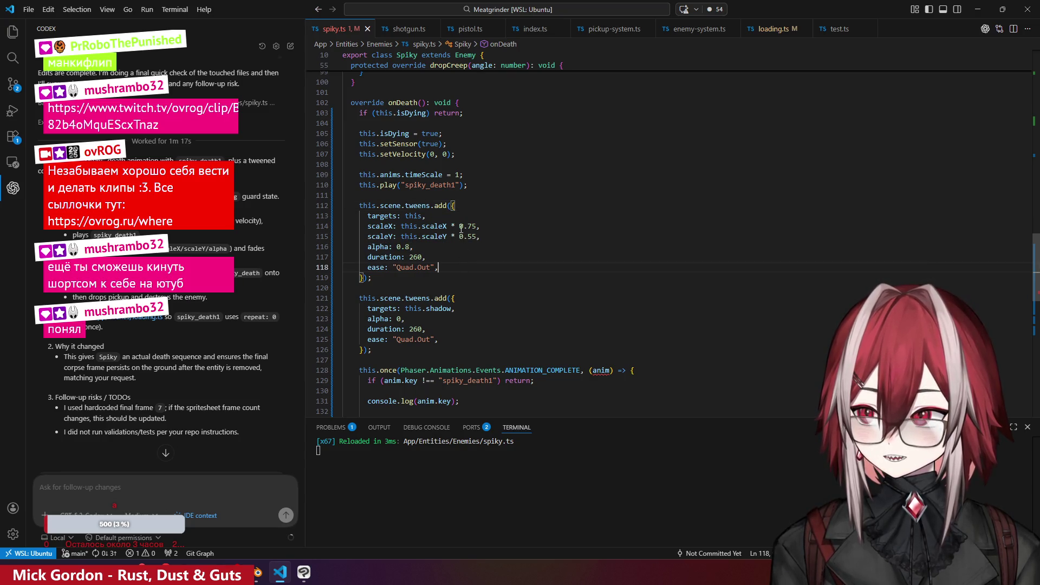
pyautogui.click(397, 113)
pyautogui.click(416, 144)
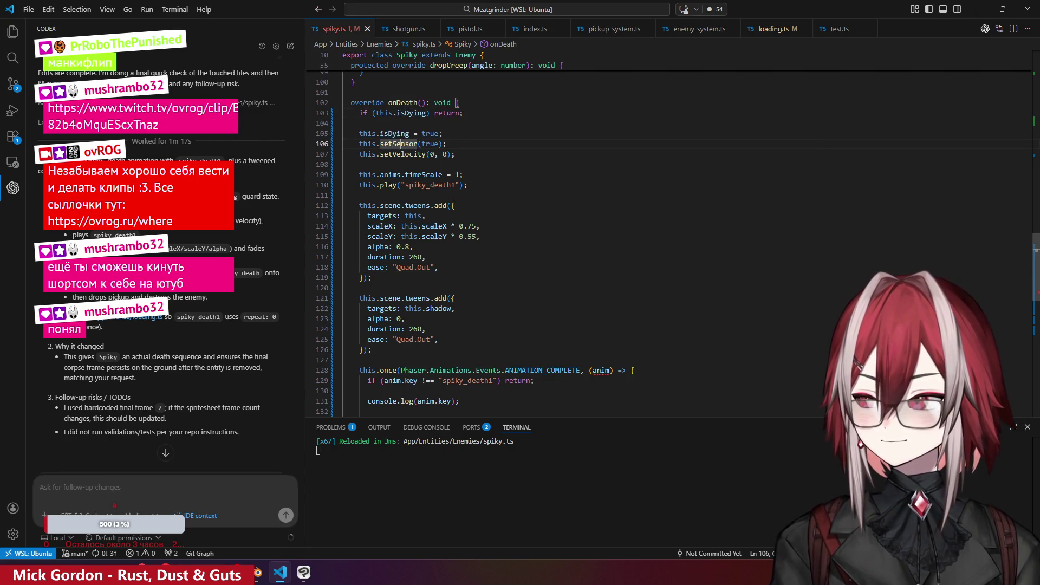
pyautogui.click(401, 154)
pyautogui.click(416, 174)
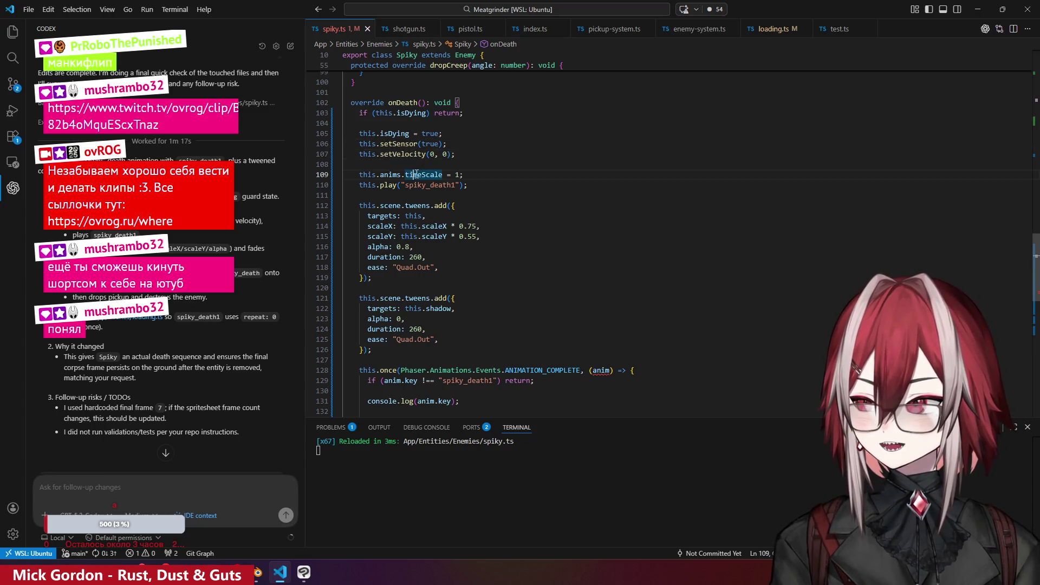
pyautogui.click(401, 185)
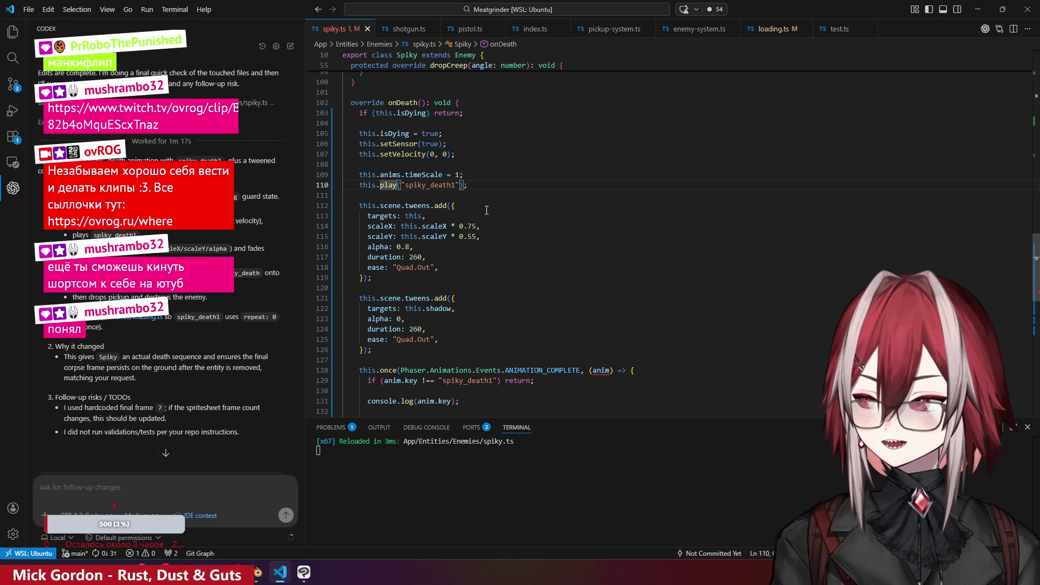
pyautogui.doubleClick(446, 186)
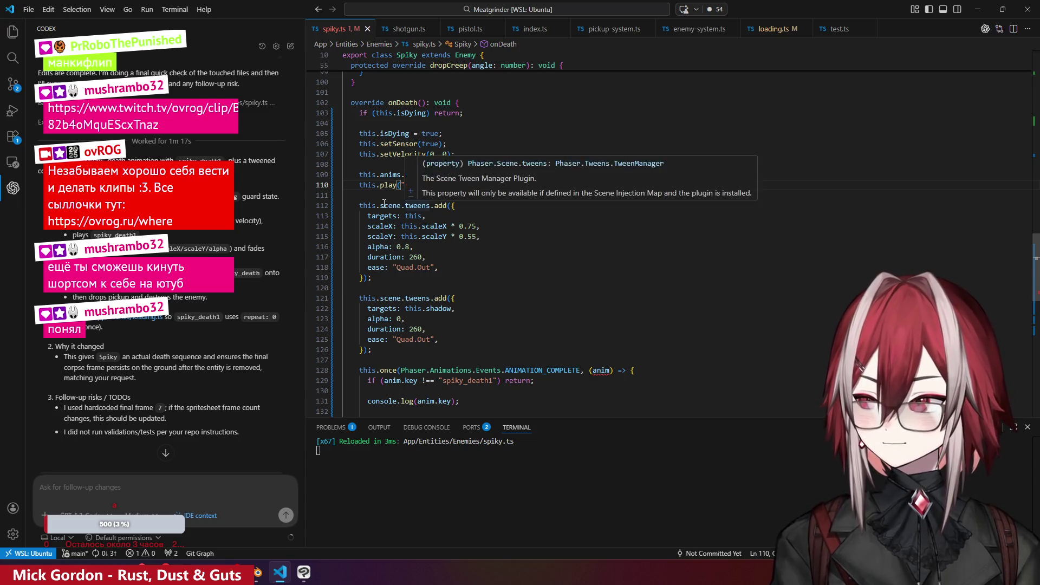
# - Inspect the onDeath tweens' targets, alpha, duration and ease, through the end of the shadow tween
pyautogui.click(440, 203)
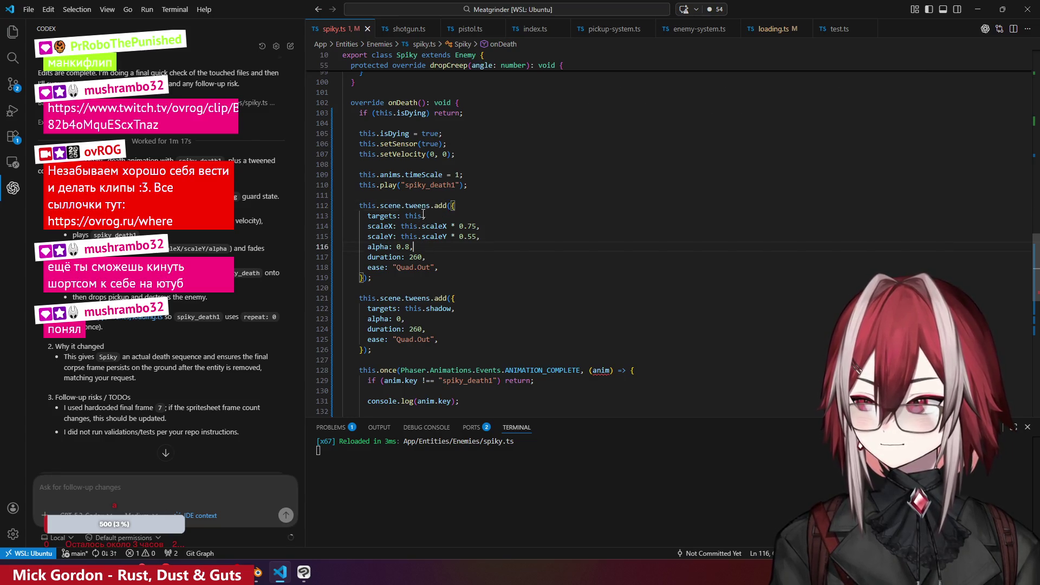
pyautogui.click(422, 206)
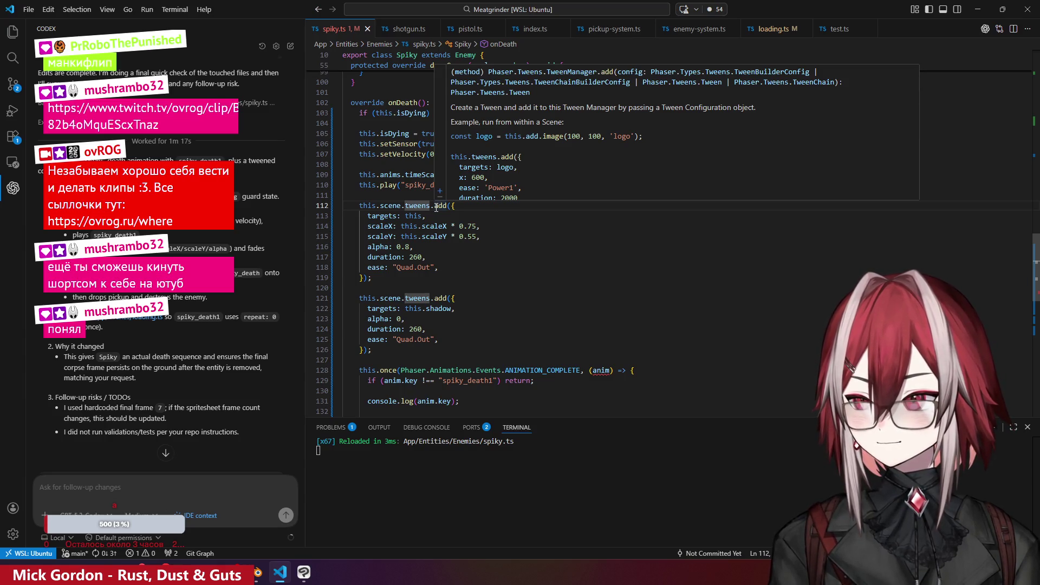
pyautogui.click(390, 215)
pyautogui.click(385, 226)
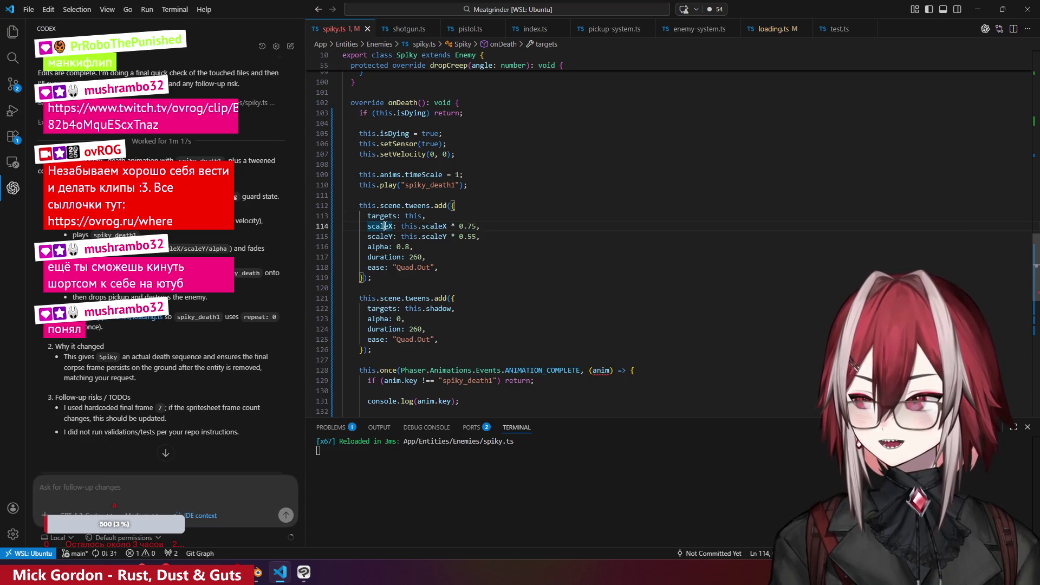
pyautogui.click(383, 247)
pyautogui.click(382, 257)
pyautogui.click(381, 267)
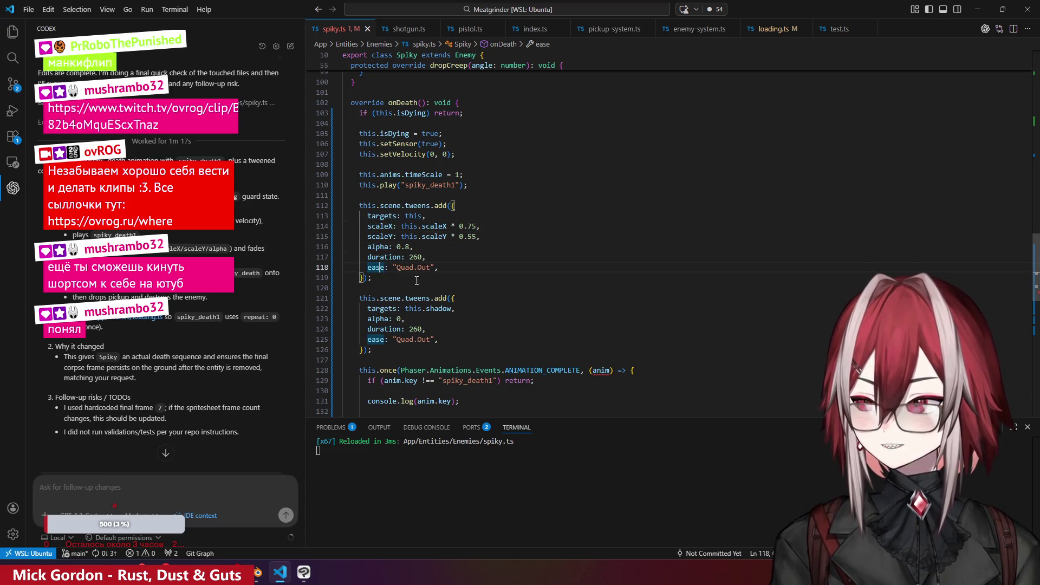
pyautogui.scroll(-2, 458, 273)
pyautogui.click(403, 249)
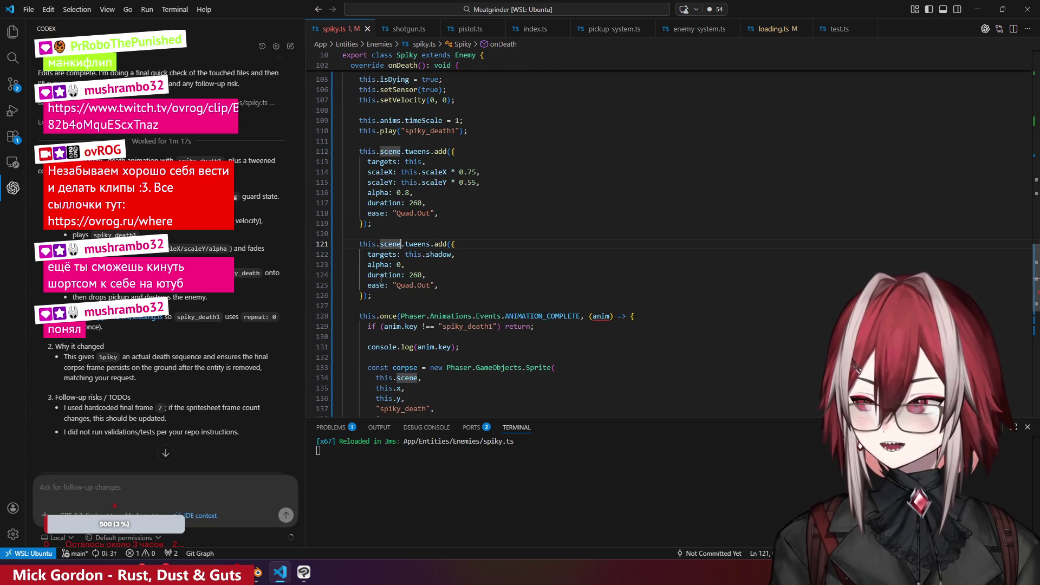
pyautogui.click(364, 295)
# - Reselect the spiky_death1 key, then show Source Control with 2 changed files on main
pyautogui.scroll(-1, 447, 282)
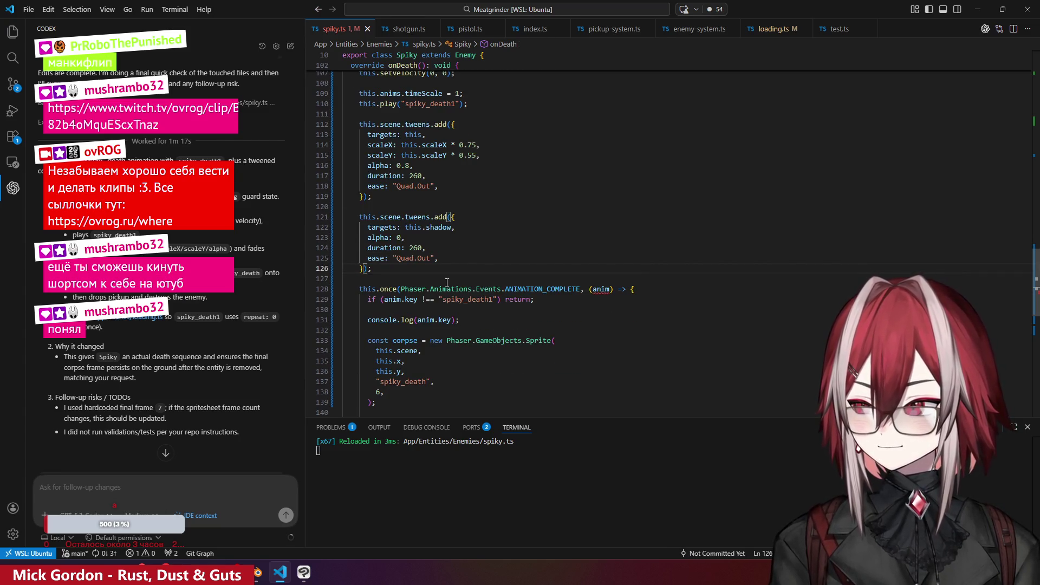
pyautogui.scroll(3, 447, 282)
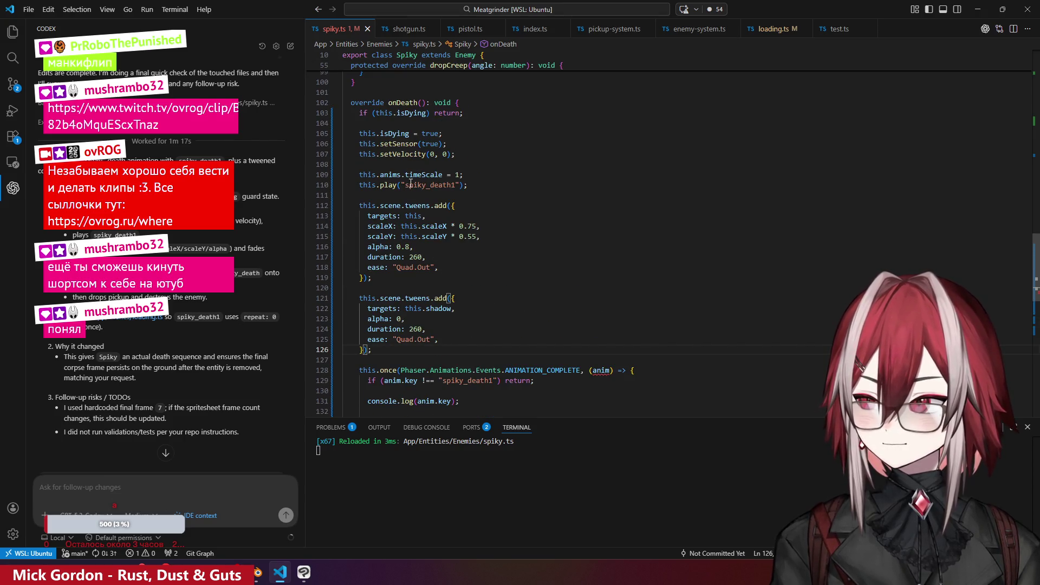
pyautogui.doubleClick(410, 185)
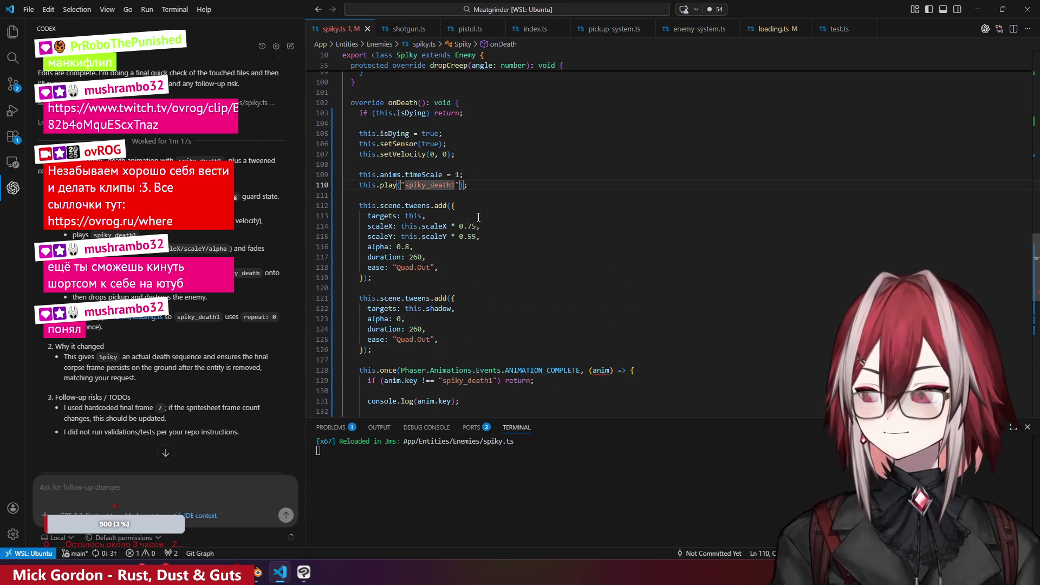
pyautogui.scroll(-5, 478, 217)
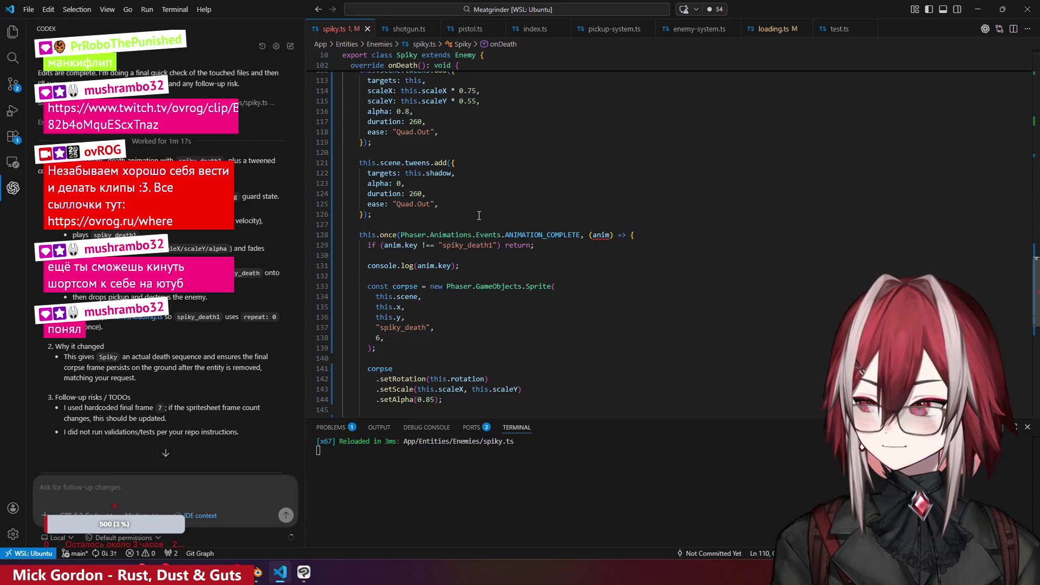
pyautogui.scroll(-6, 479, 215)
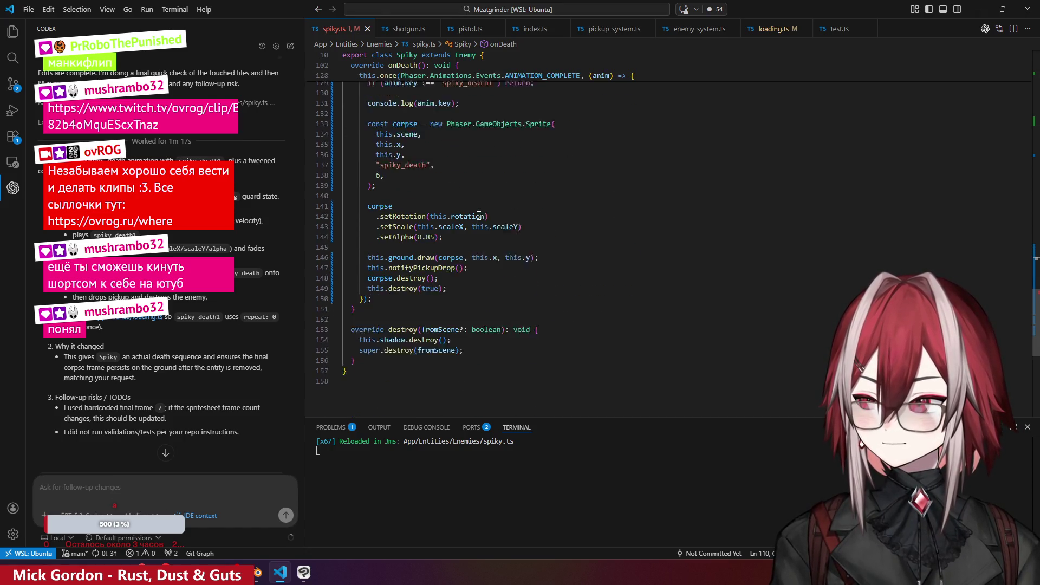
pyautogui.click(13, 84)
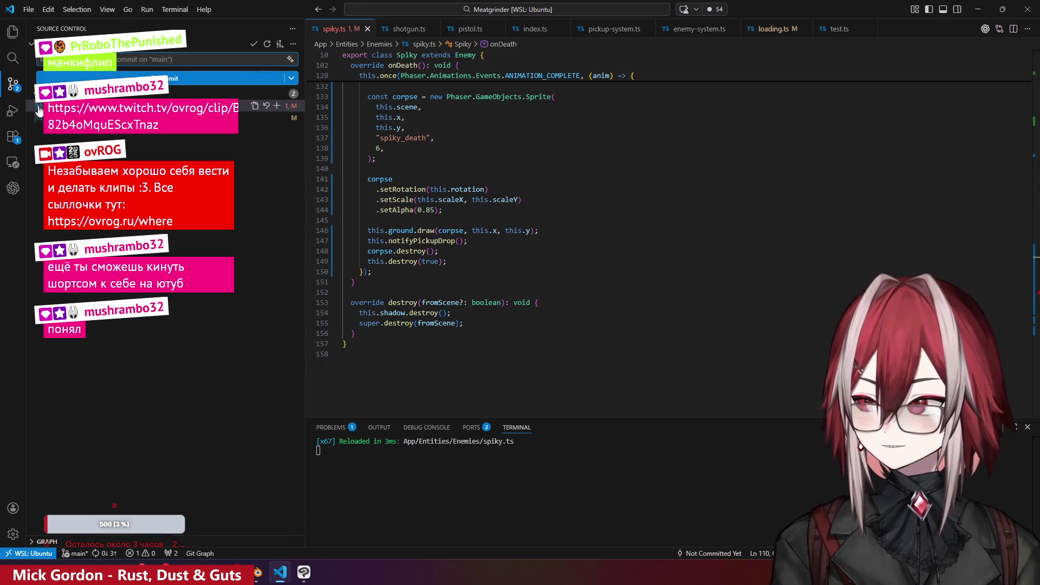
# - Open loading.ts and locate the spiky_death1 animation's end frame of 7
pyautogui.click(13, 31)
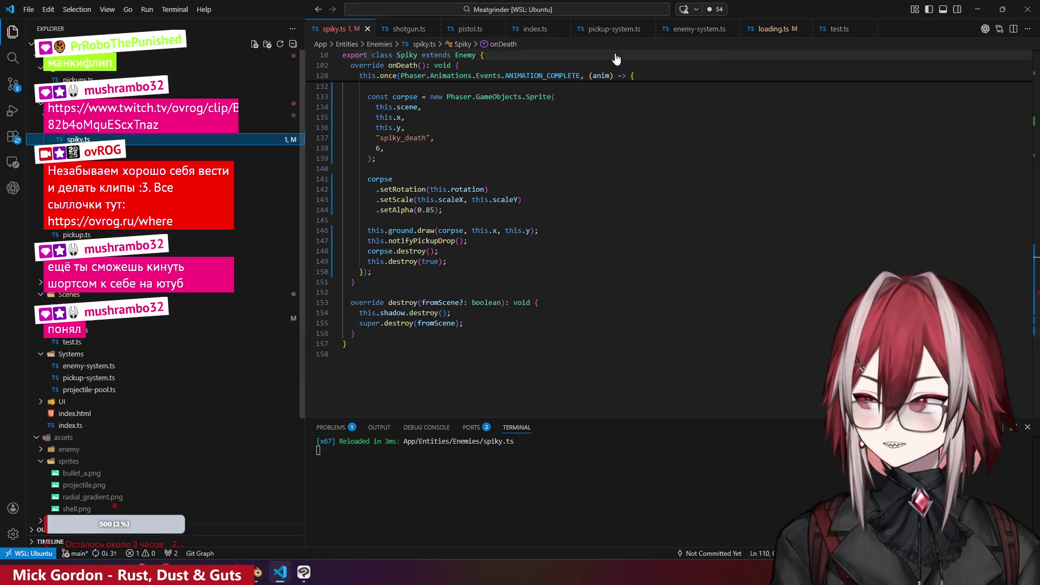
pyautogui.click(755, 29)
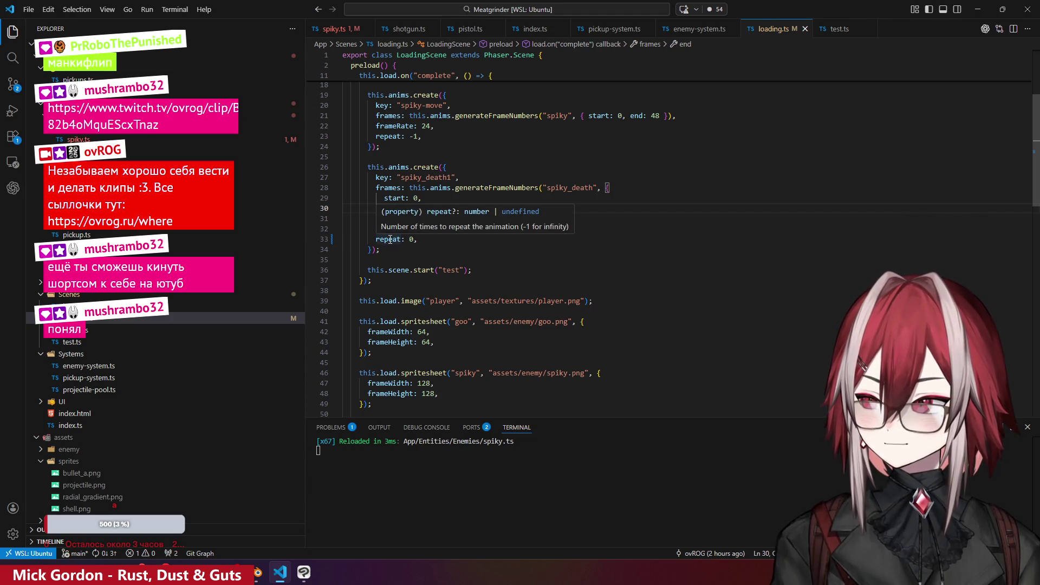
pyautogui.press('Down')
pyautogui.press('Down')
pyautogui.press('Down')
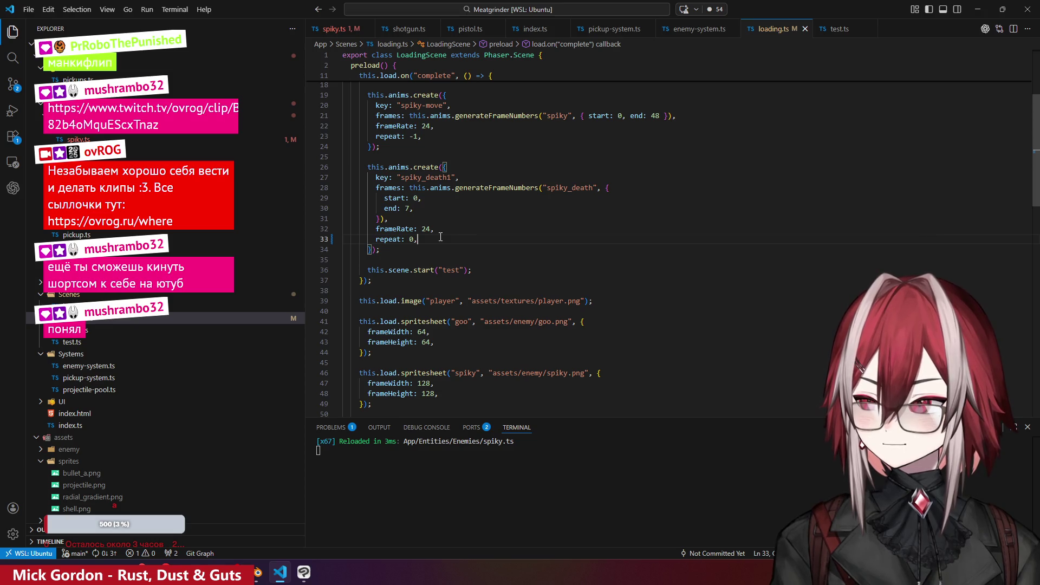
pyautogui.click(407, 210)
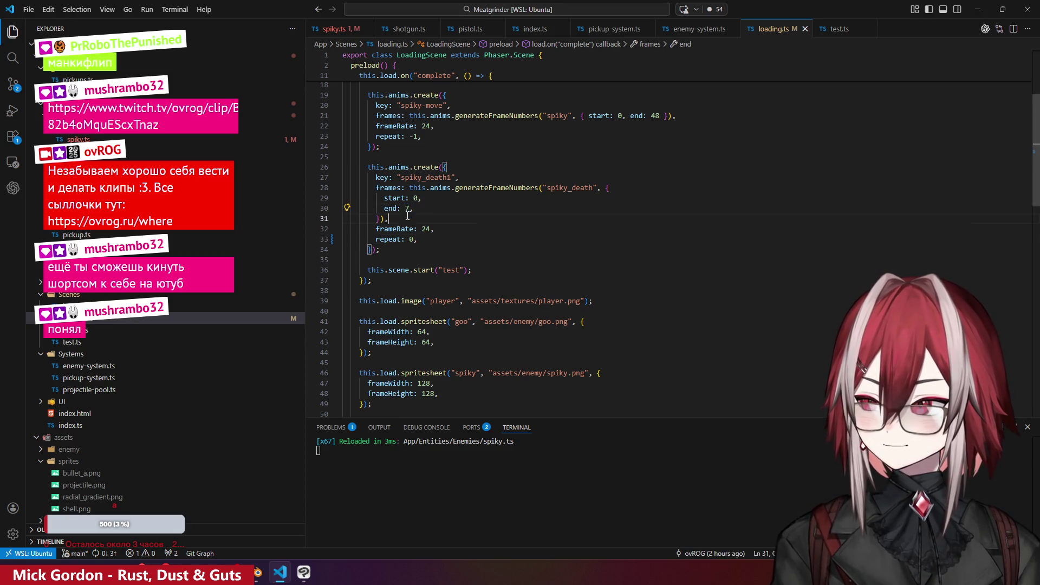
pyautogui.press('Down')
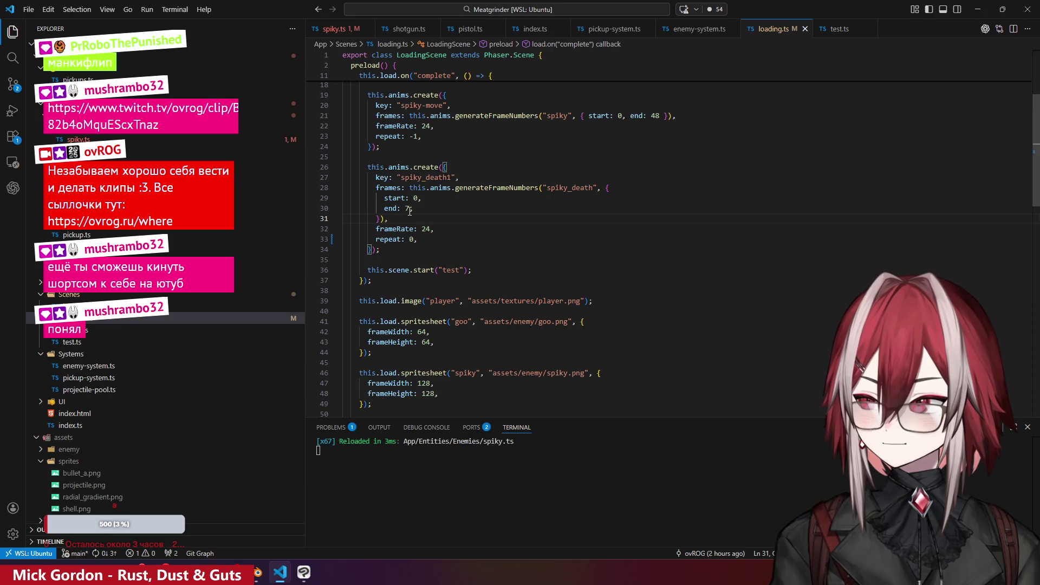
# - Change the spiky_death1 end frame to 6, save loading.ts, and go back to the game
pyautogui.doubleClick(408, 210)
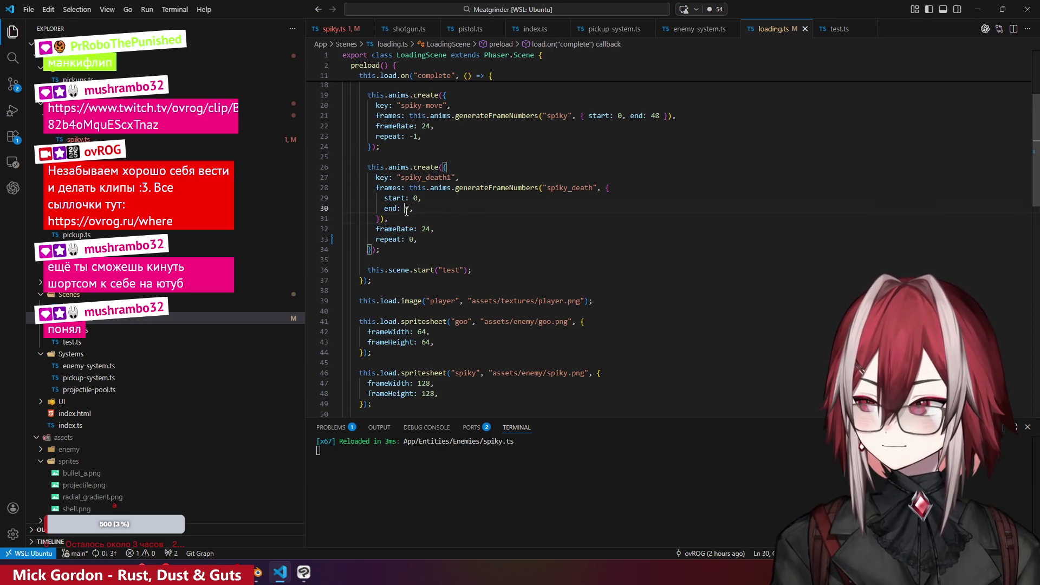
pyautogui.write('6')
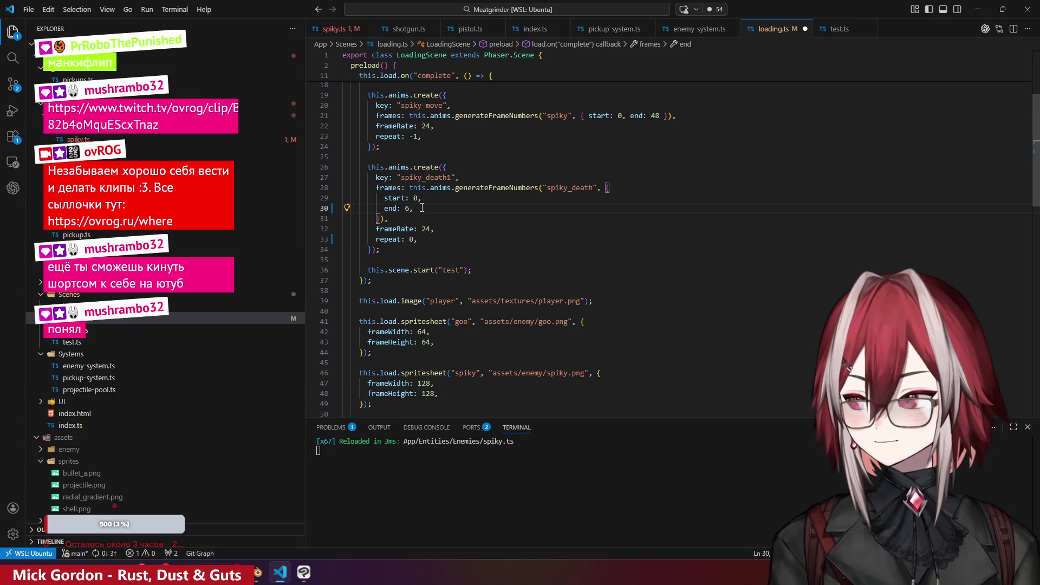
pyautogui.hotkey('ctrl', 's')
pyautogui.hotkey('alt', 'Tab')
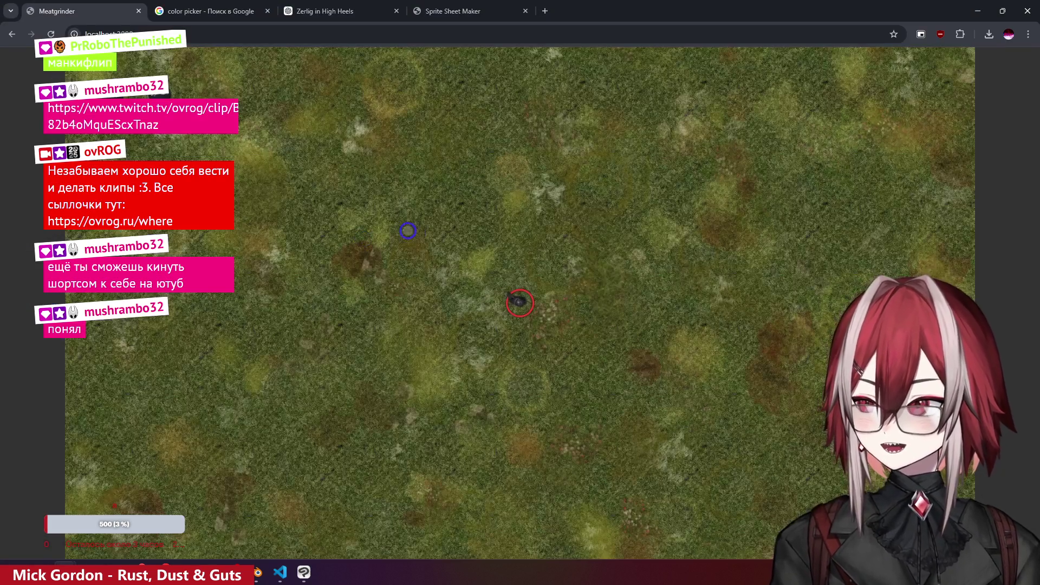
# - Walk the player with WASD across the blood-splattered field toward the spiky enemies
pyautogui.press('w')
pyautogui.press('a')
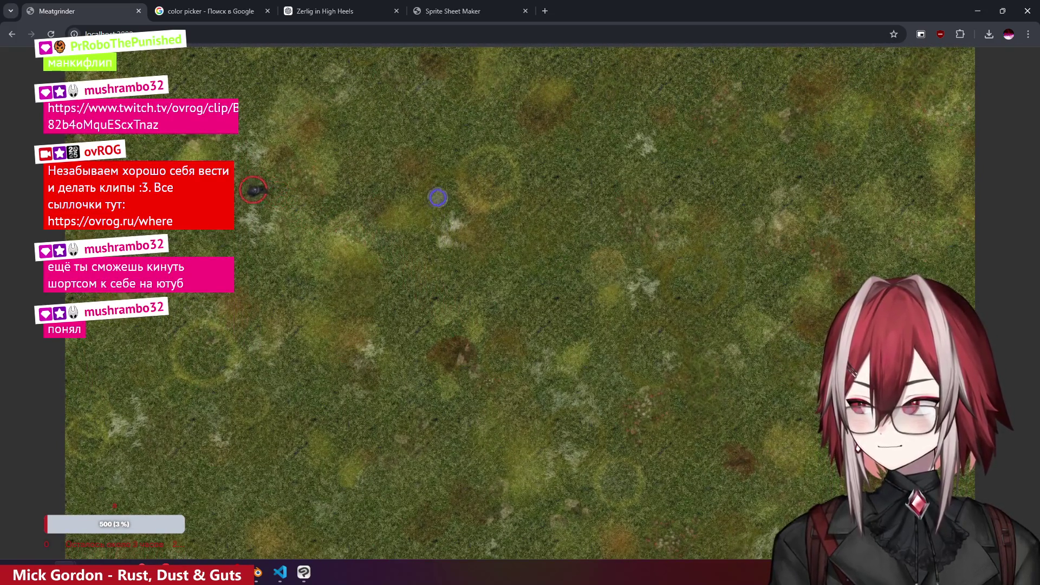
pyautogui.press('s')
pyautogui.press('d')
pyautogui.press('s')
pyautogui.press('d')
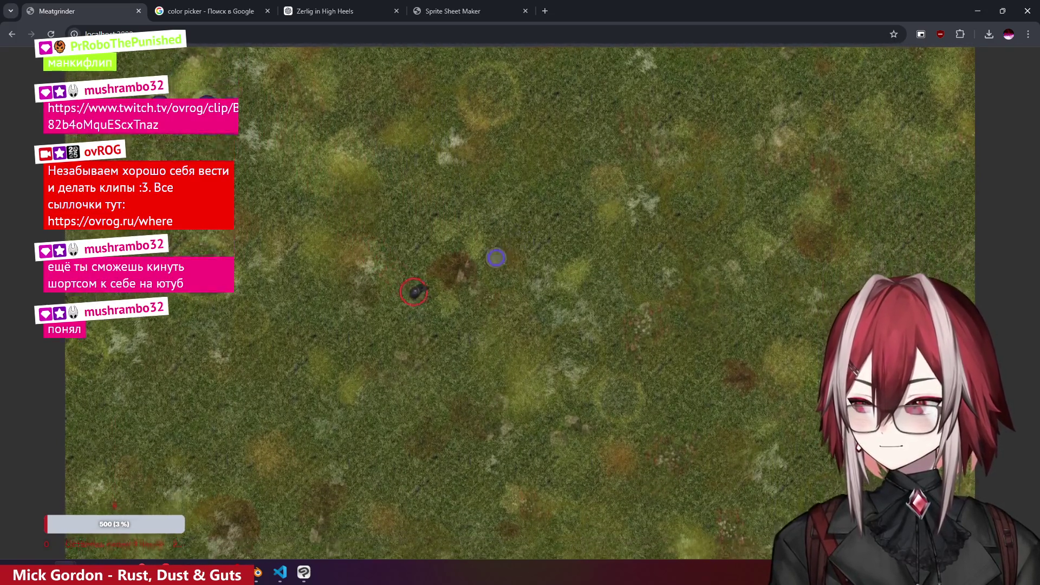
pyautogui.press('s')
pyautogui.press('d')
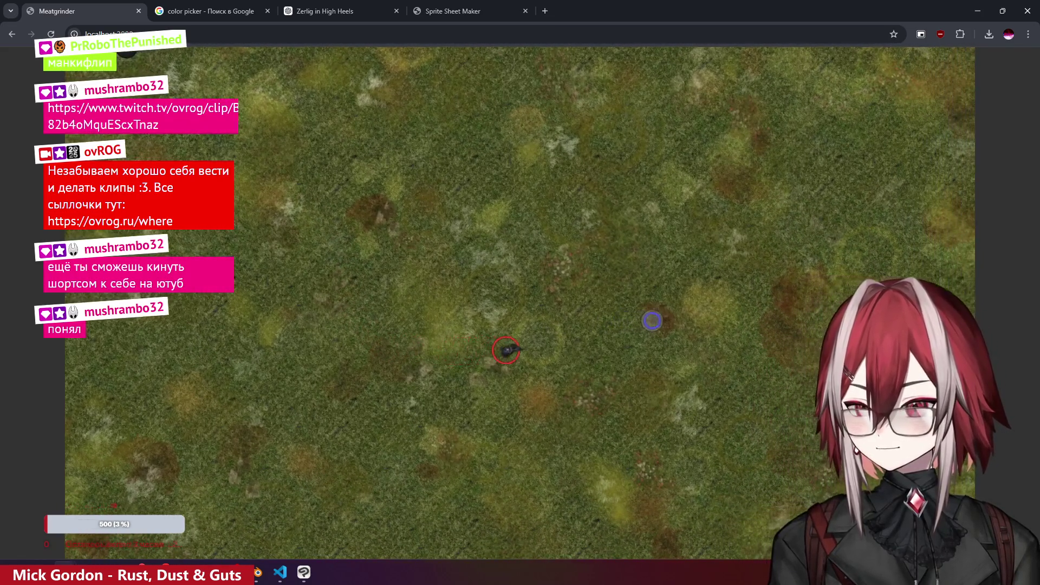
pyautogui.press('w')
pyautogui.press('a')
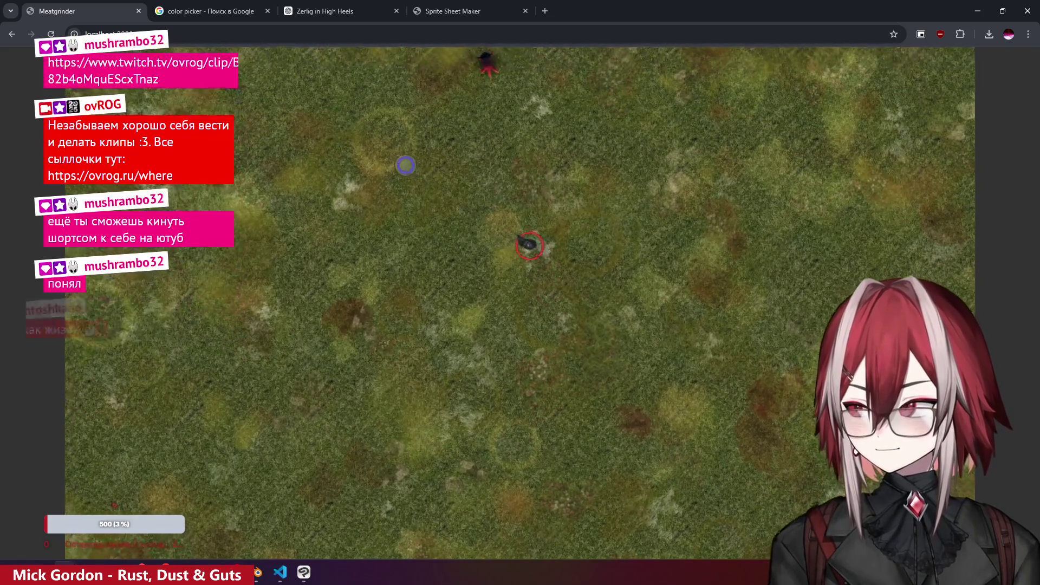
pyautogui.press('a')
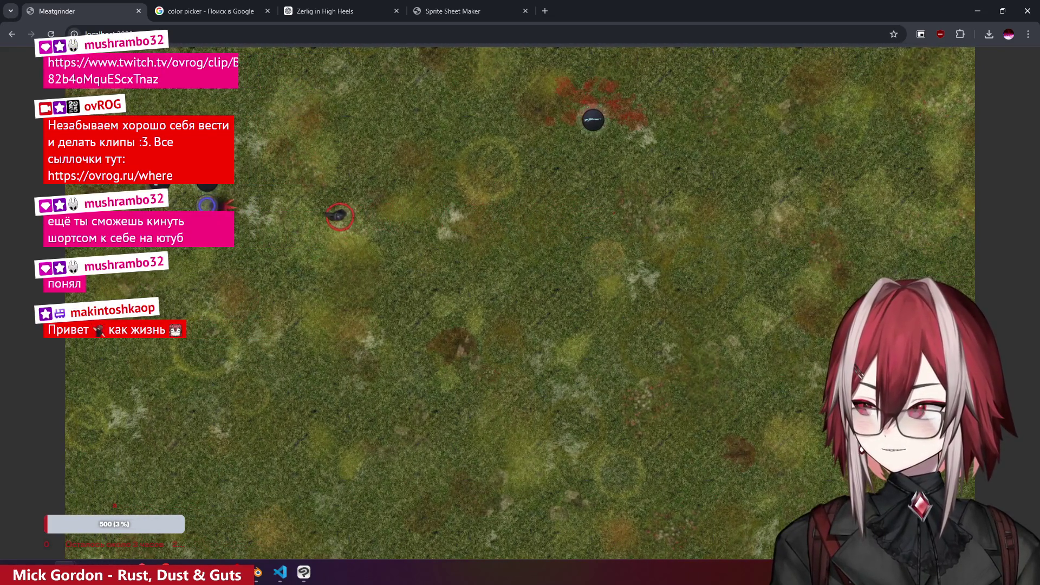
pyautogui.press('s')
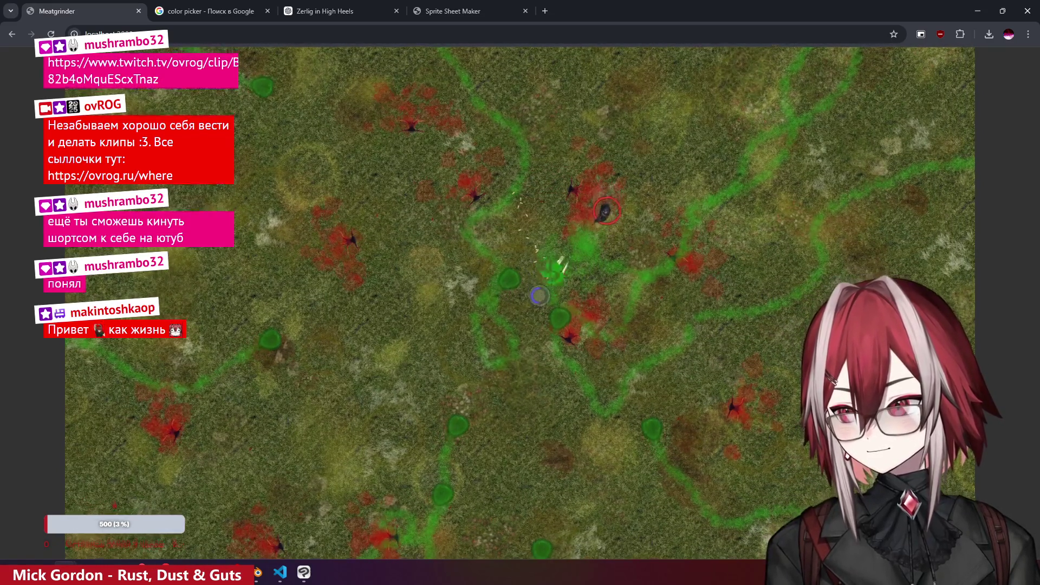
# - Keep maneuvering among the spiky enemies while shooting to test their deaths
pyautogui.press('a')
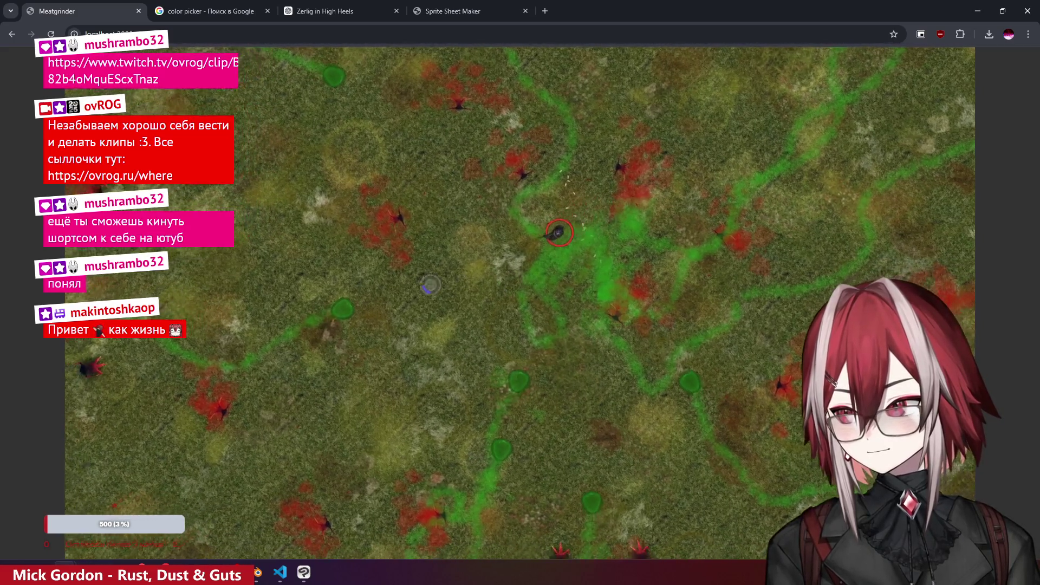
pyautogui.press('w')
pyautogui.press('a')
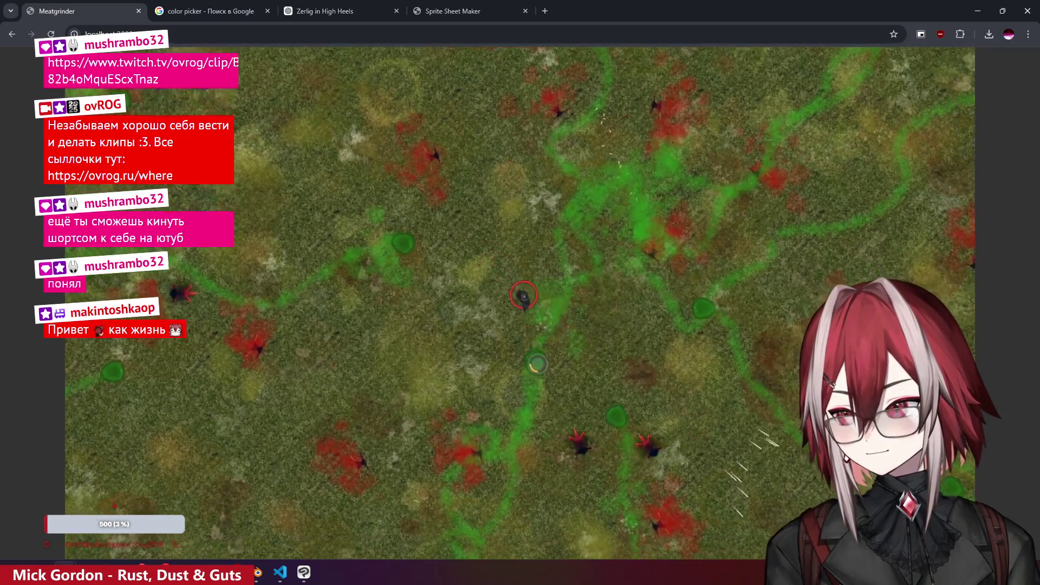
pyautogui.press('s')
pyautogui.press('a')
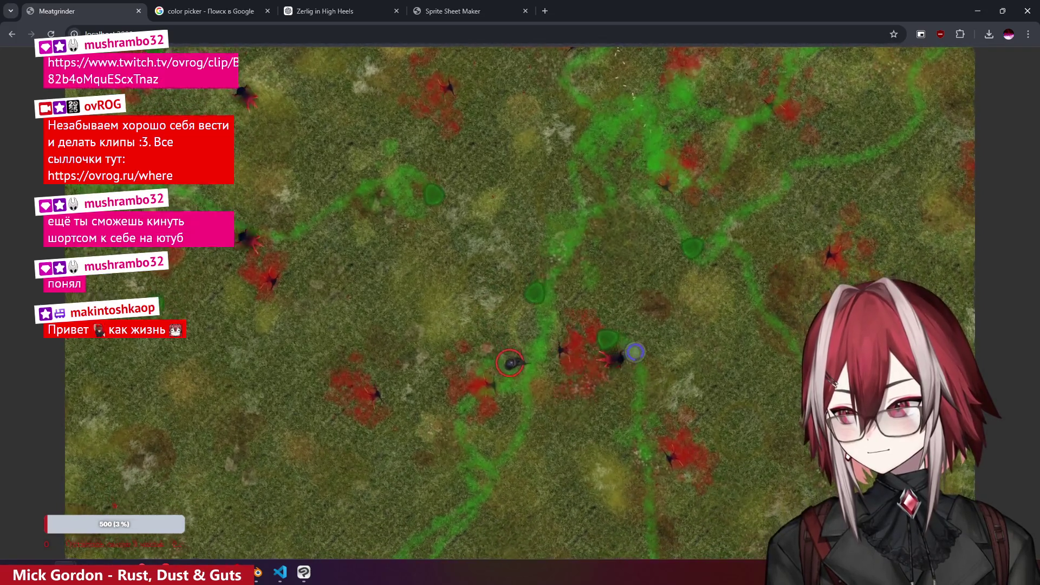
pyautogui.press('s')
pyautogui.press('d')
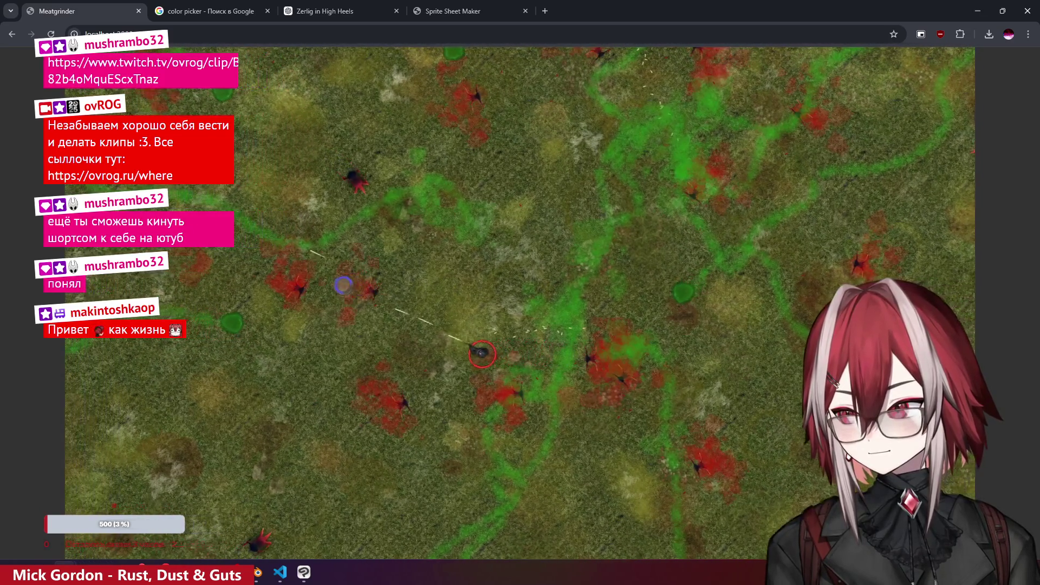
pyautogui.press('w')
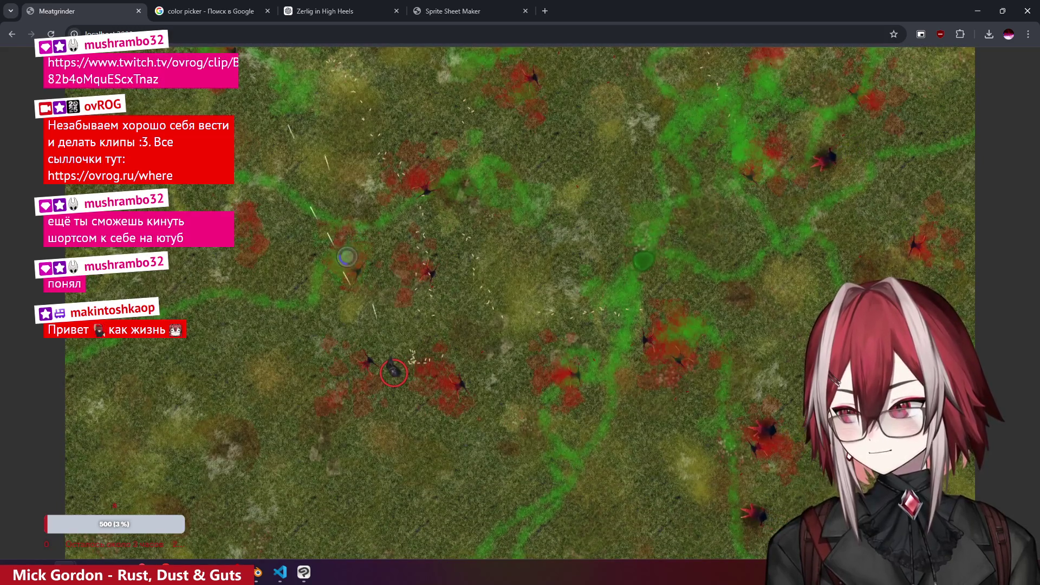
pyautogui.press('d')
pyautogui.press('s')
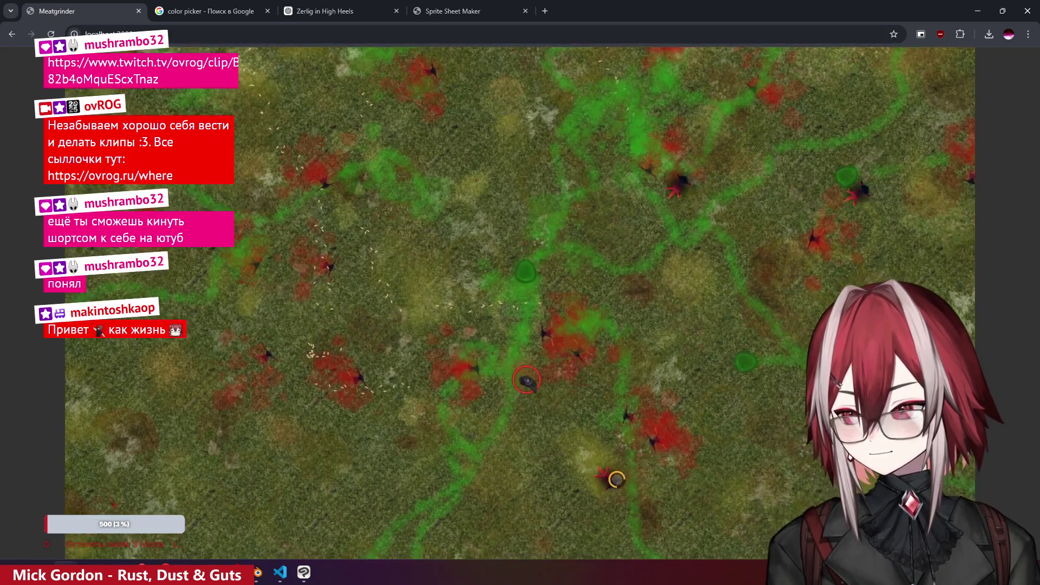
pyautogui.press('w')
pyautogui.press('d')
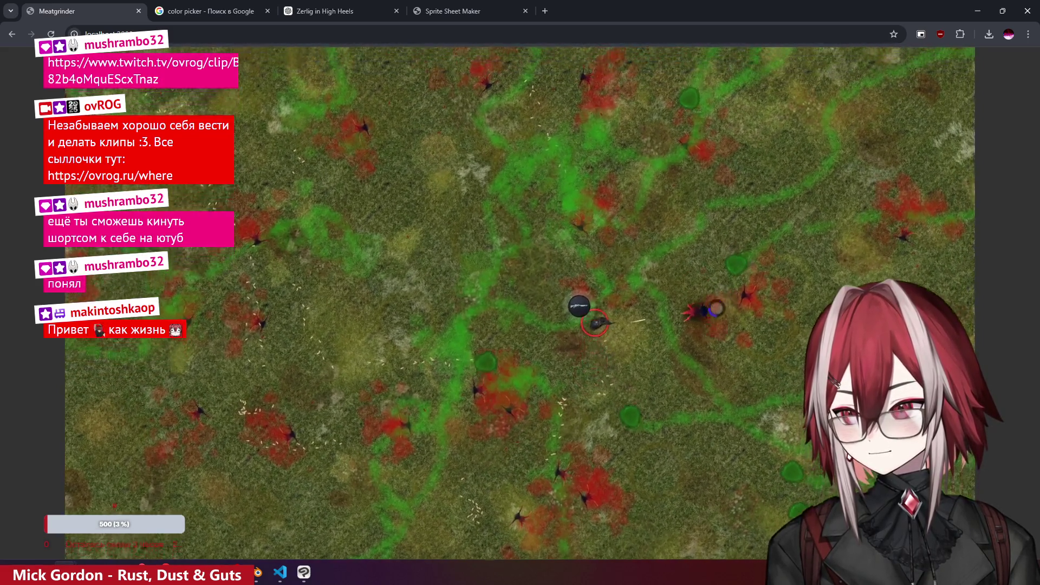
pyautogui.press('d')
pyautogui.press('s')
pyautogui.press('s')
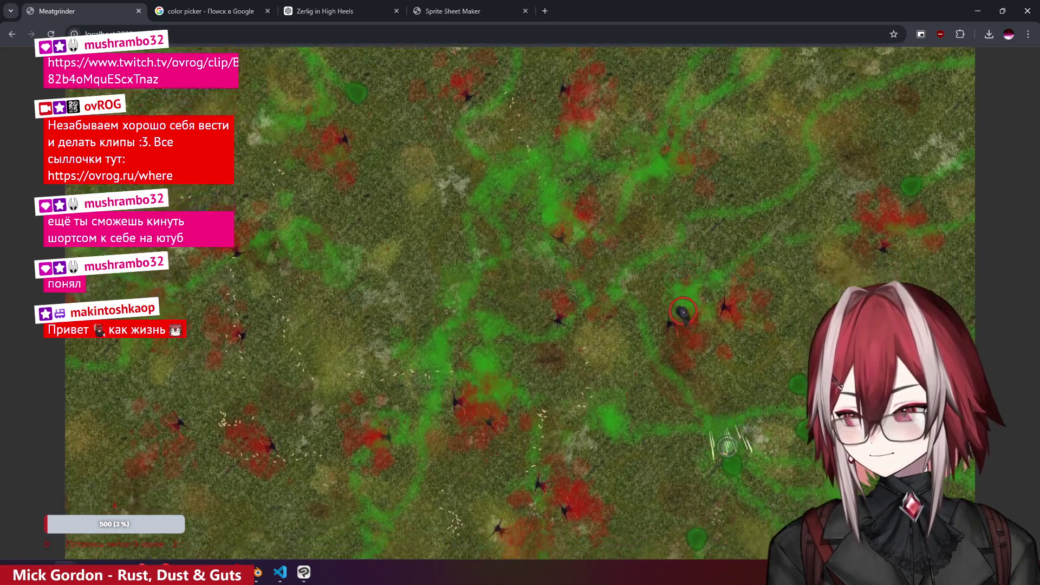
pyautogui.press('s')
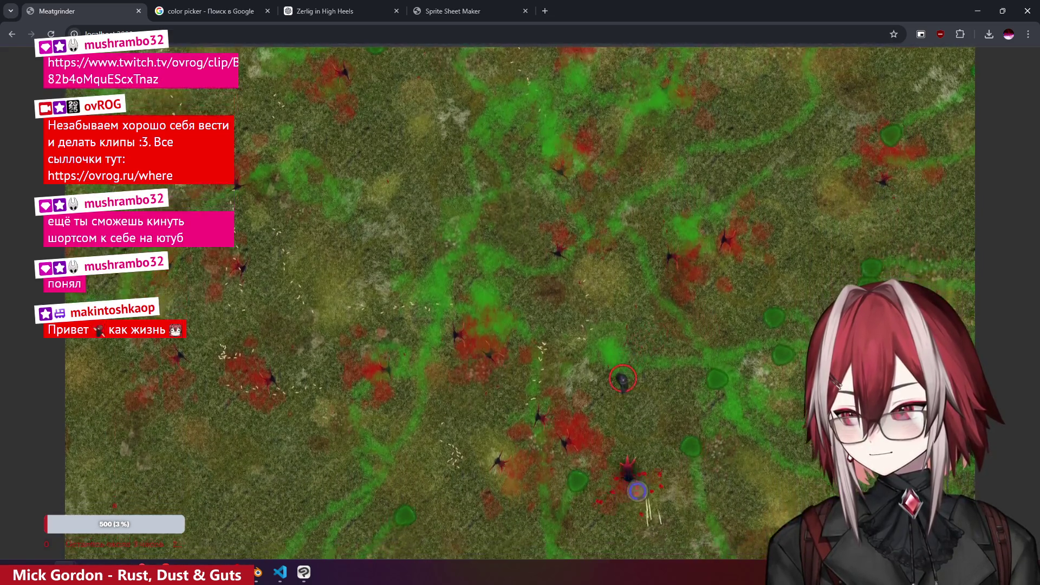
pyautogui.press('a')
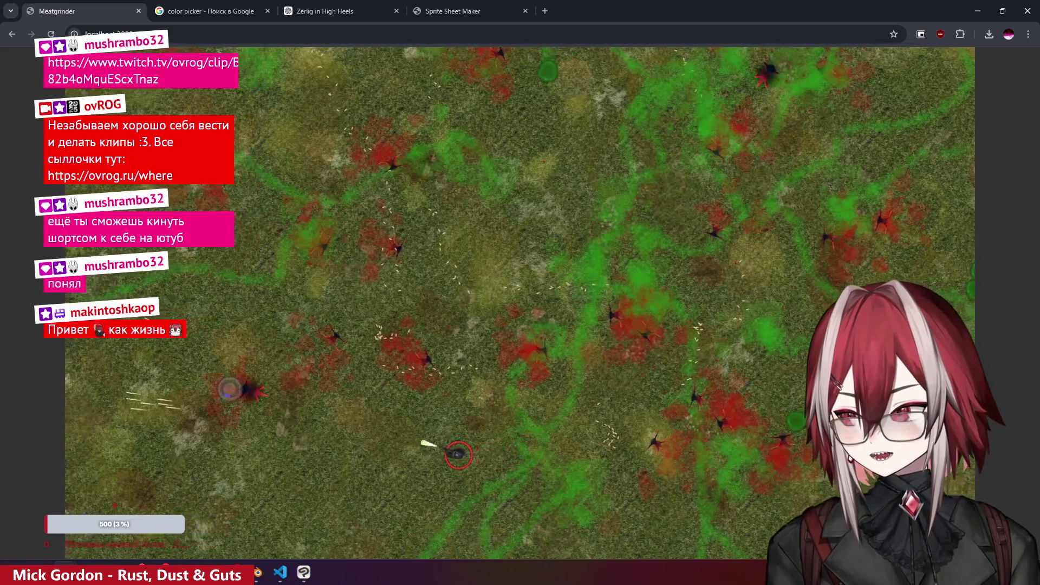
pyautogui.press('w')
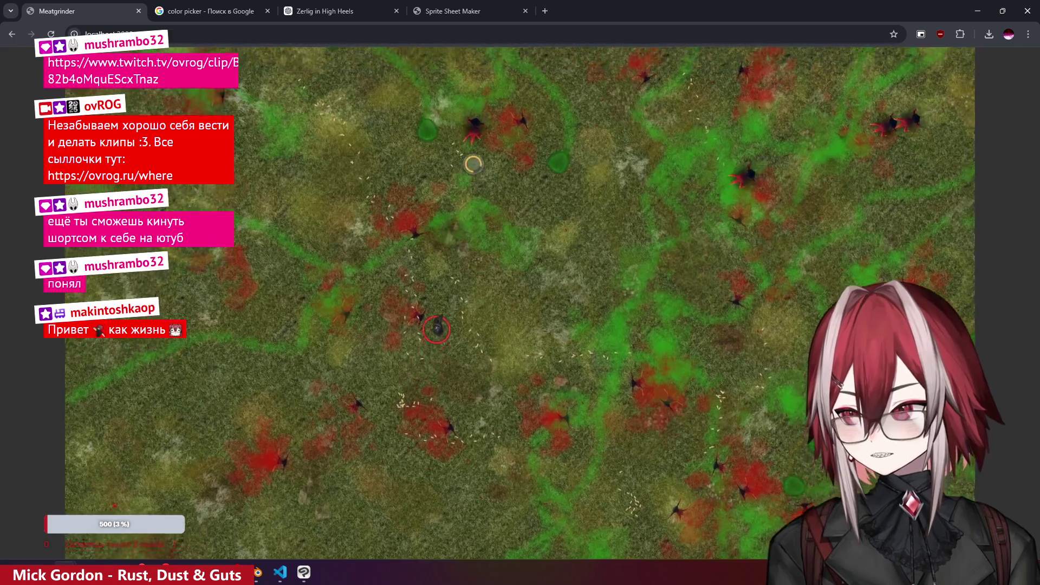
pyautogui.press('w')
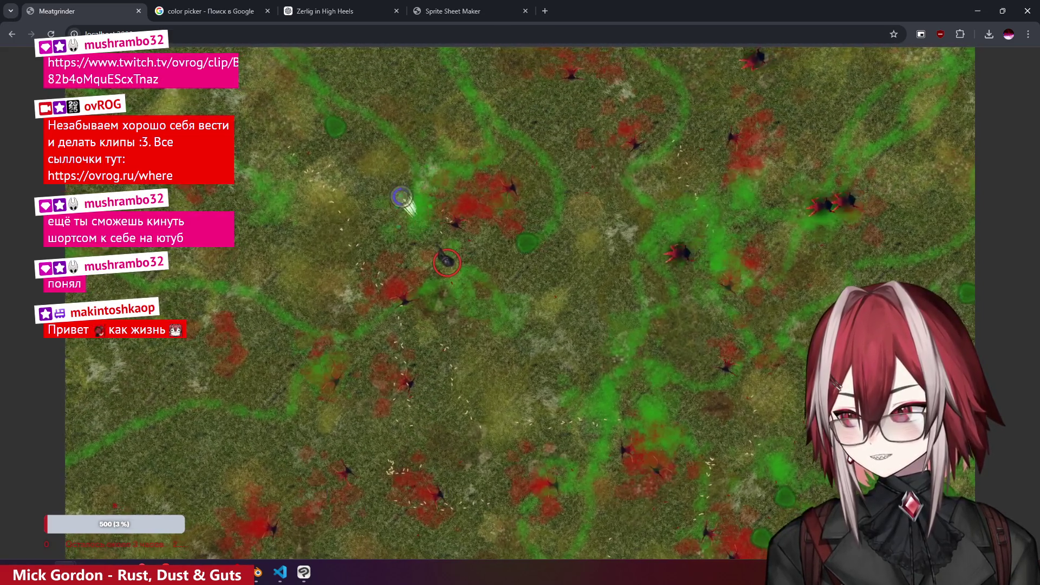
pyautogui.press('w')
pyautogui.press('s')
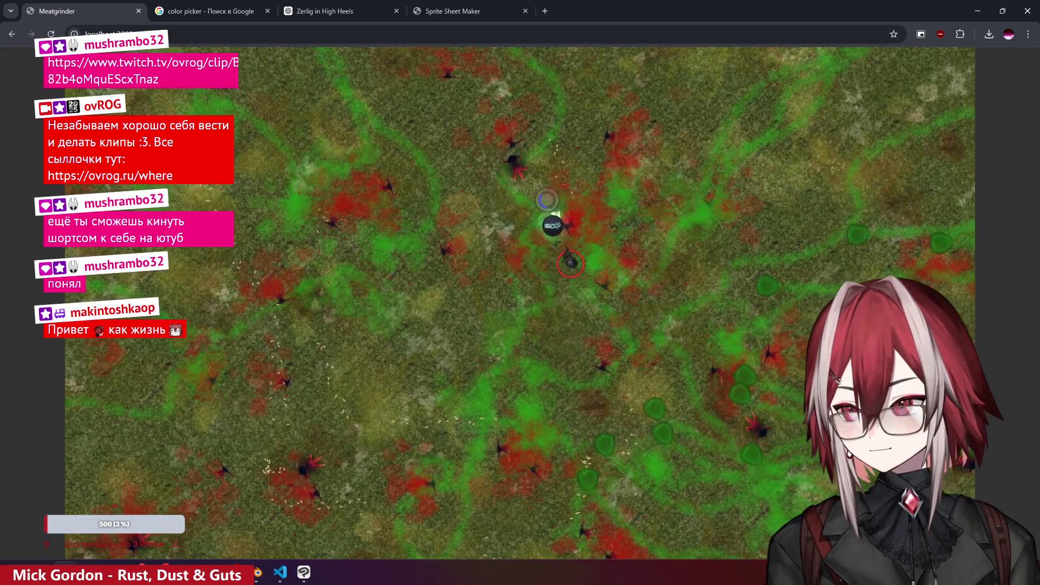
pyautogui.press('s')
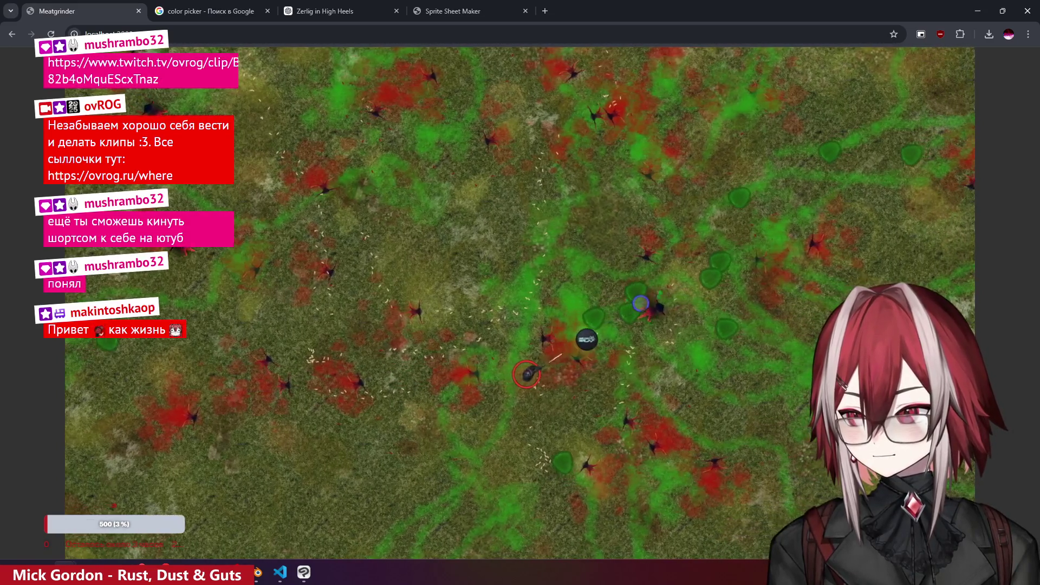
pyautogui.press('d')
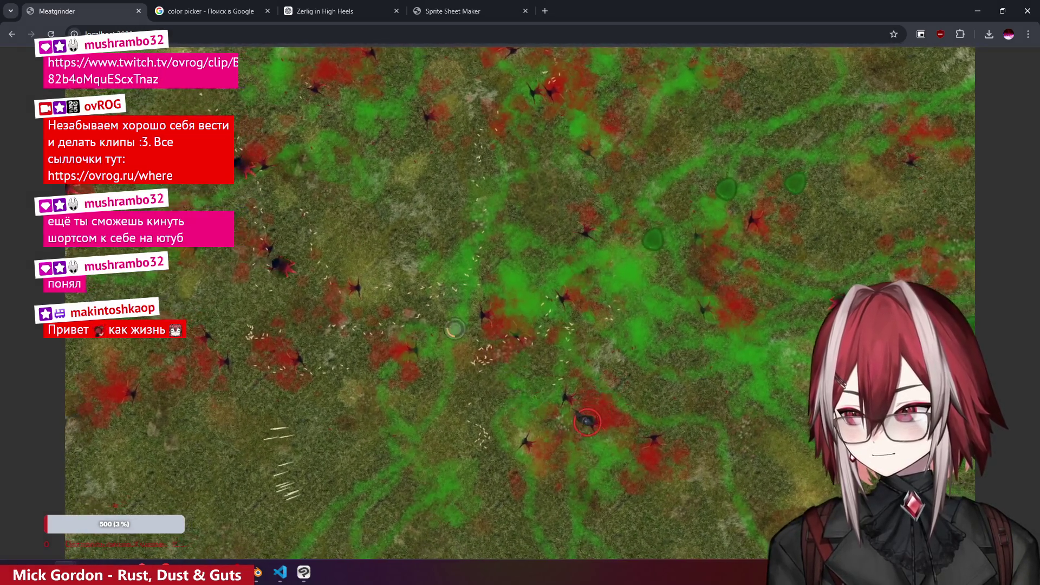
pyautogui.press('w')
pyautogui.press('a')
# - Shoot enemies near the aim ring and dash around, then return to loading.ts in VS Code
pyautogui.click(359, 268)
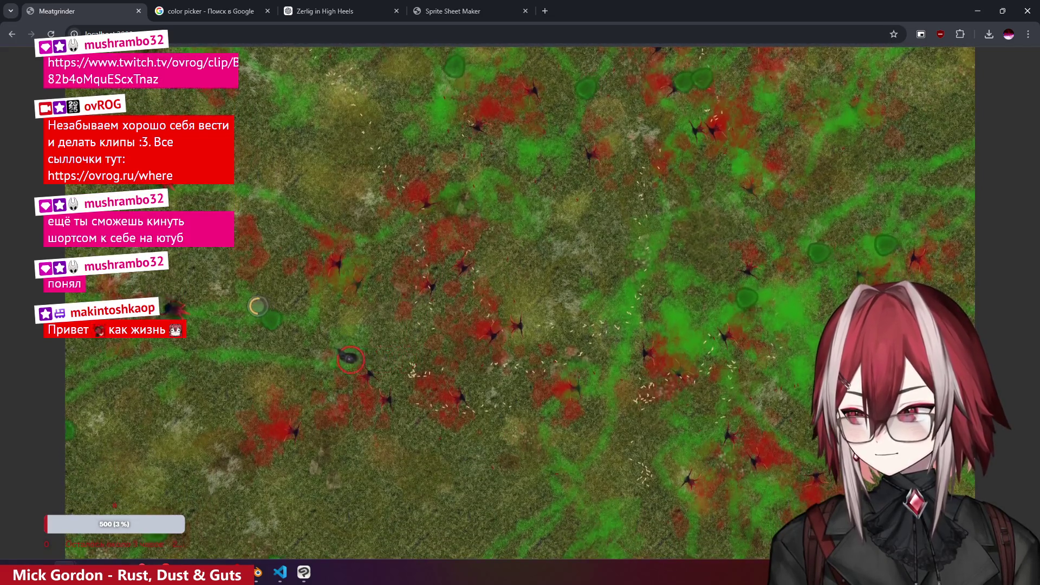
pyautogui.press('w')
pyautogui.press('d')
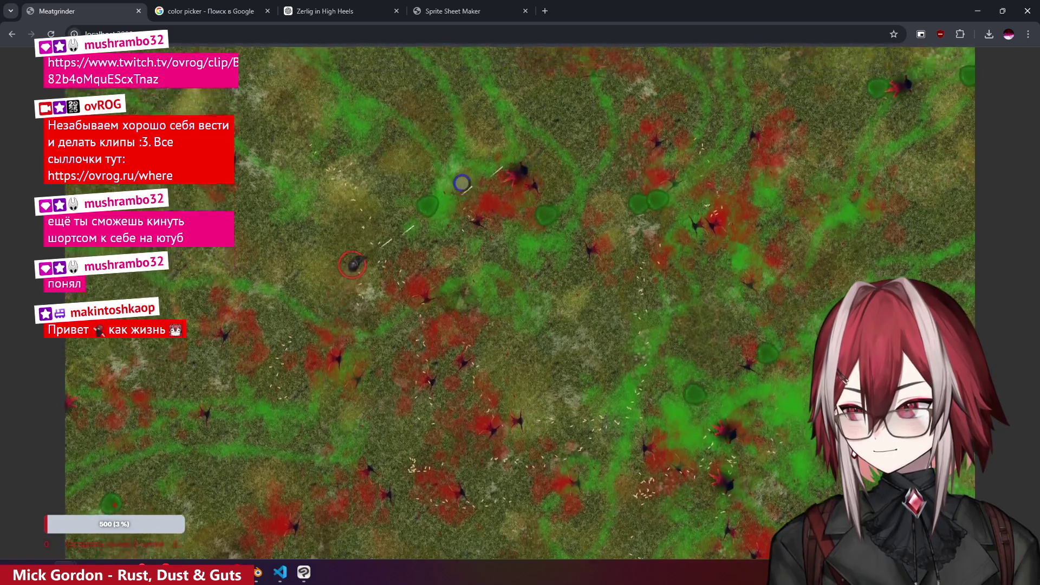
pyautogui.press('w')
pyautogui.press('d')
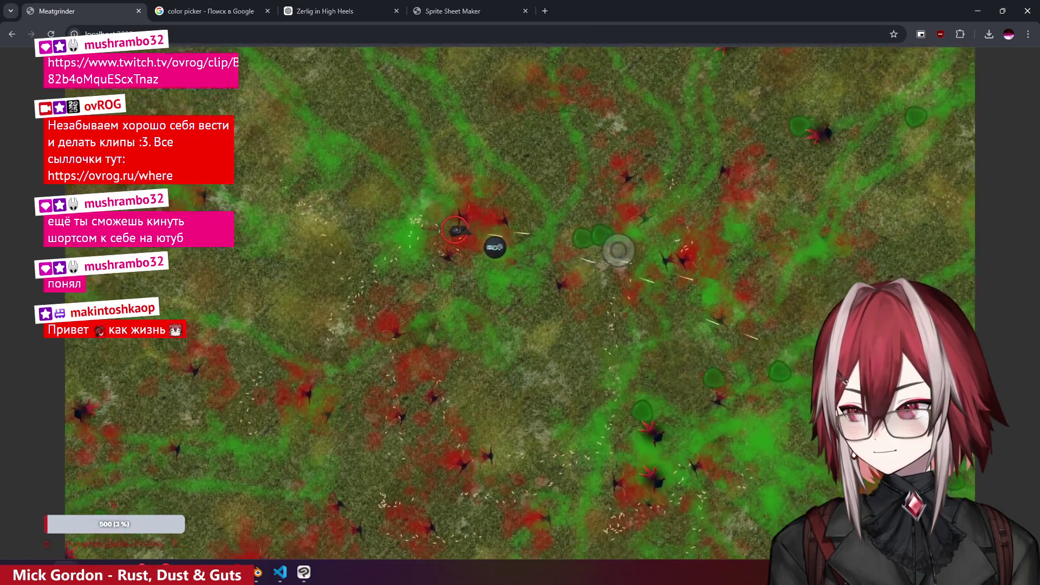
pyautogui.press('d')
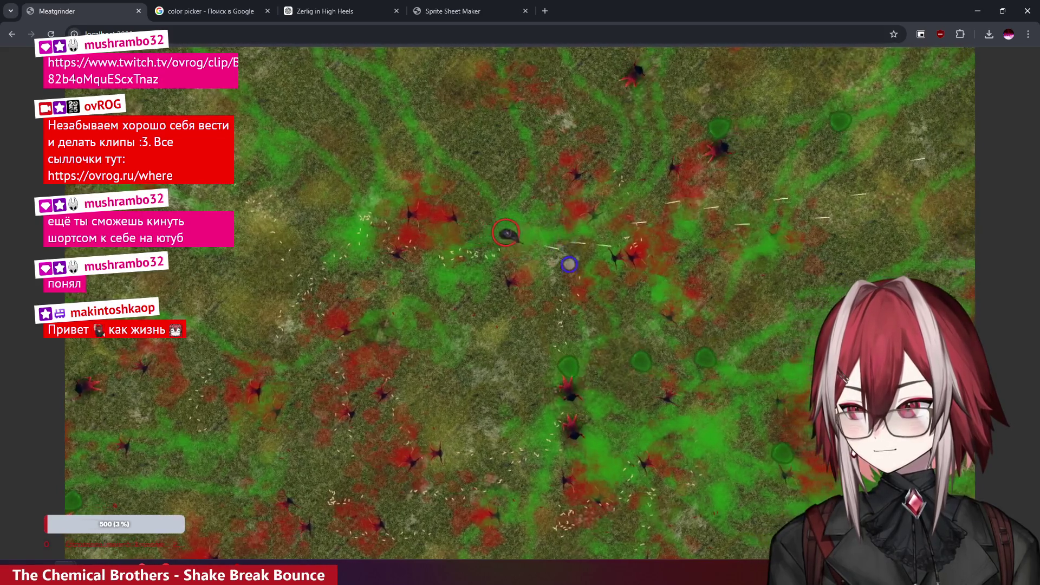
pyautogui.press('s')
pyautogui.press('d')
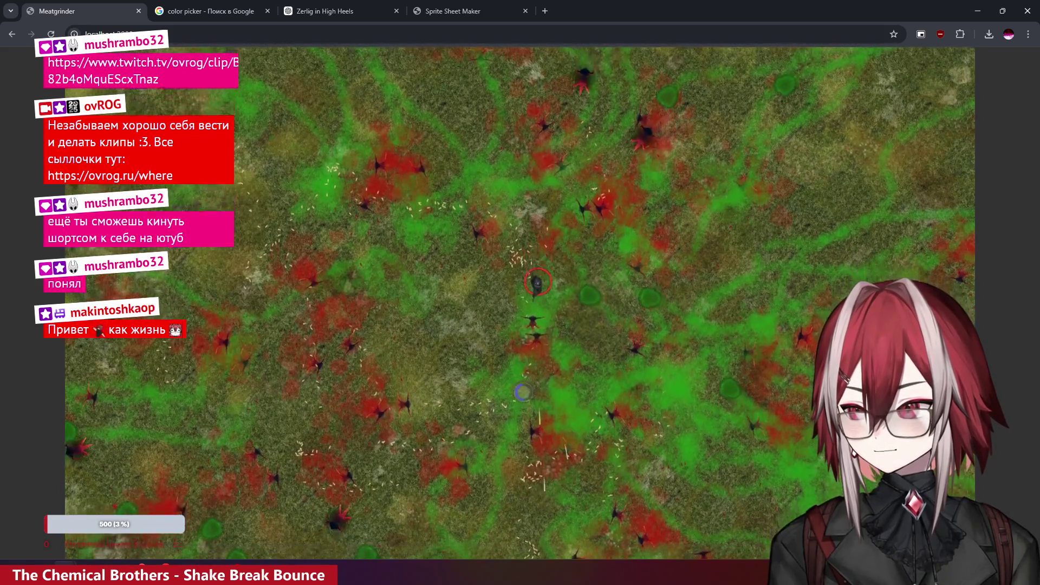
pyautogui.press('s')
pyautogui.press('a')
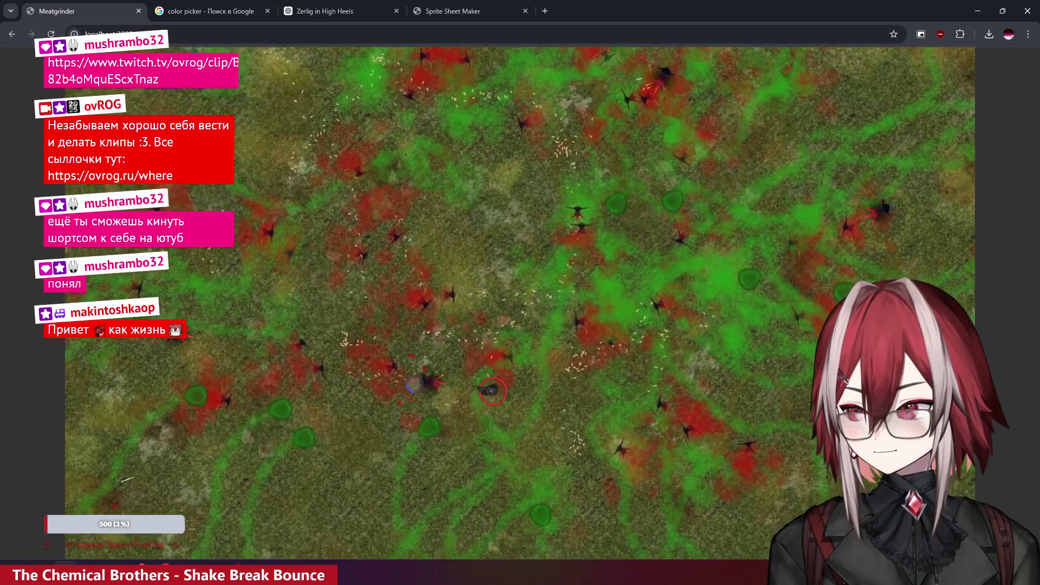
pyautogui.press('s')
pyautogui.press('a')
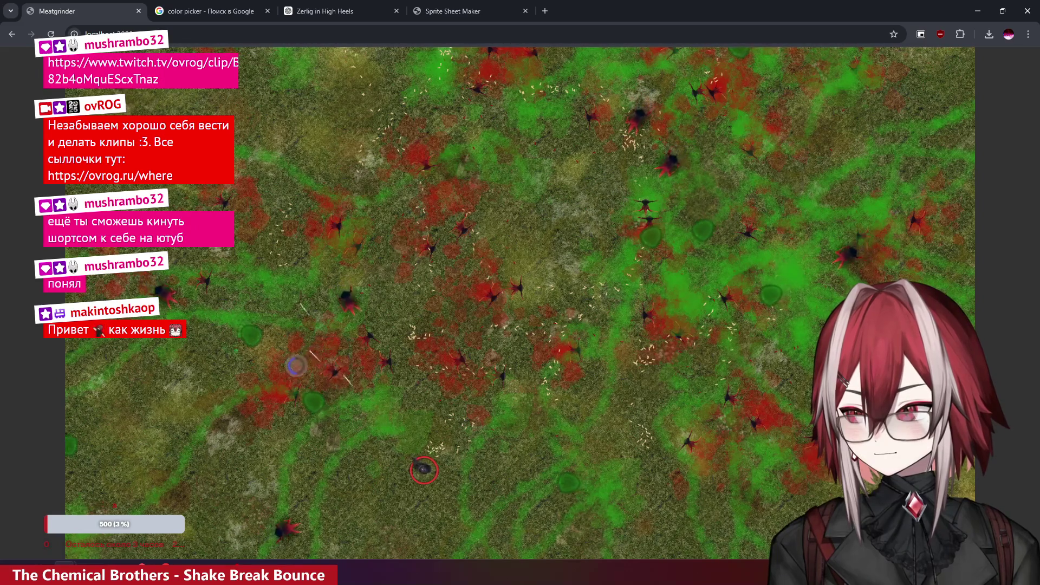
pyautogui.press('d')
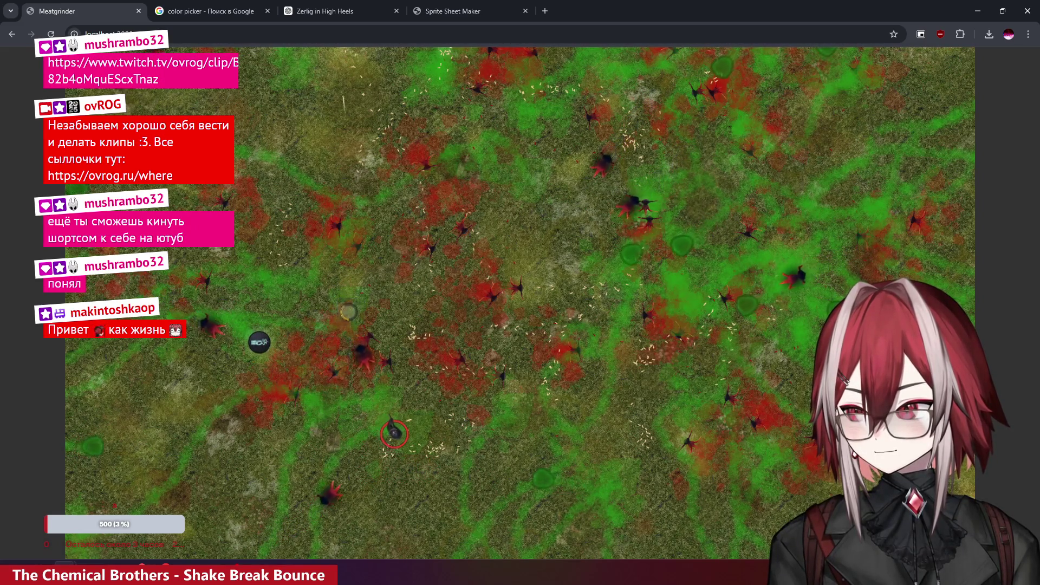
pyautogui.press('w')
pyautogui.press('d')
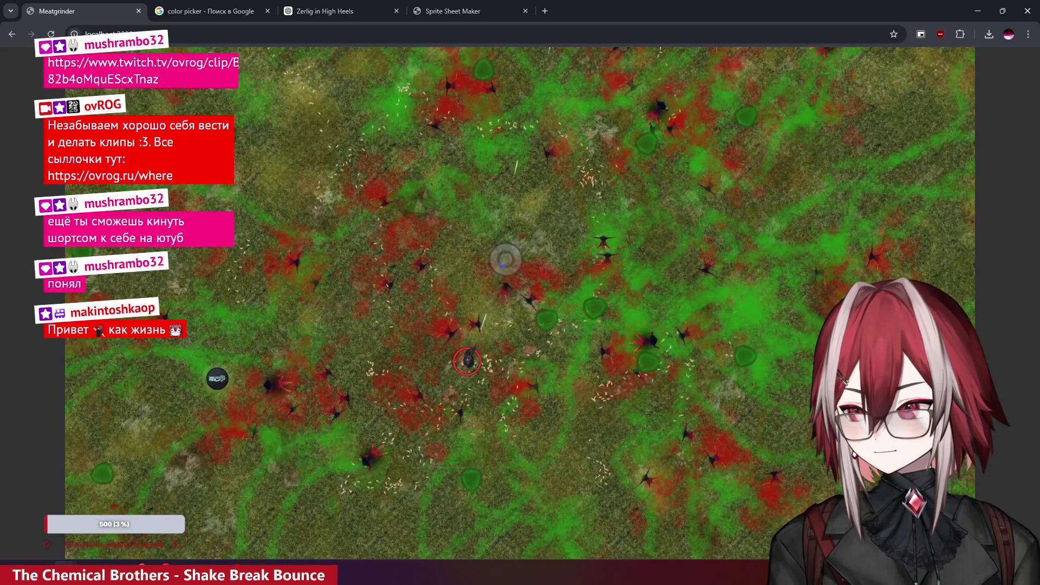
pyautogui.press('w')
pyautogui.press('s')
pyautogui.press('d')
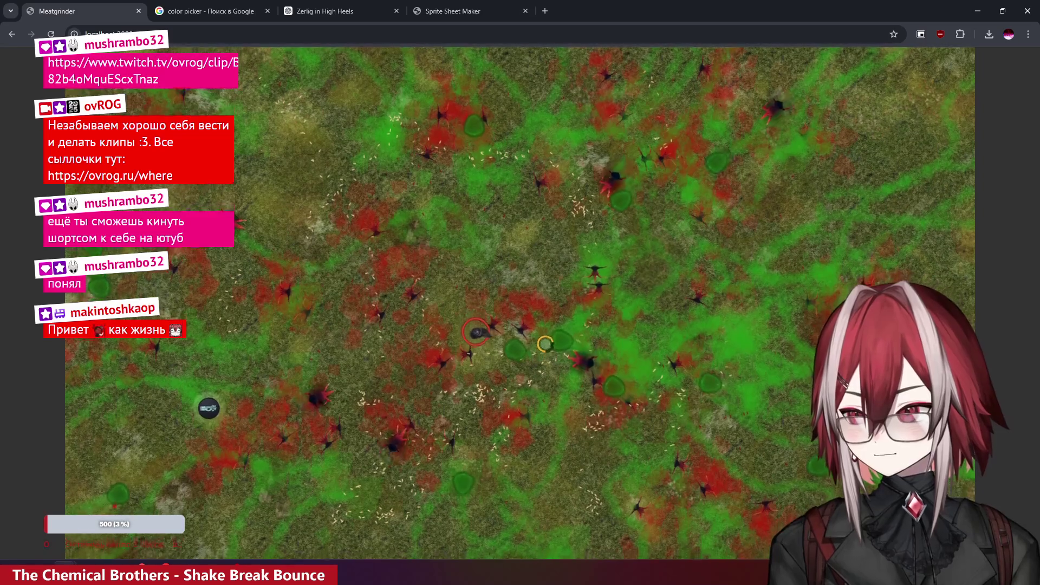
pyautogui.press('w')
pyautogui.press('a')
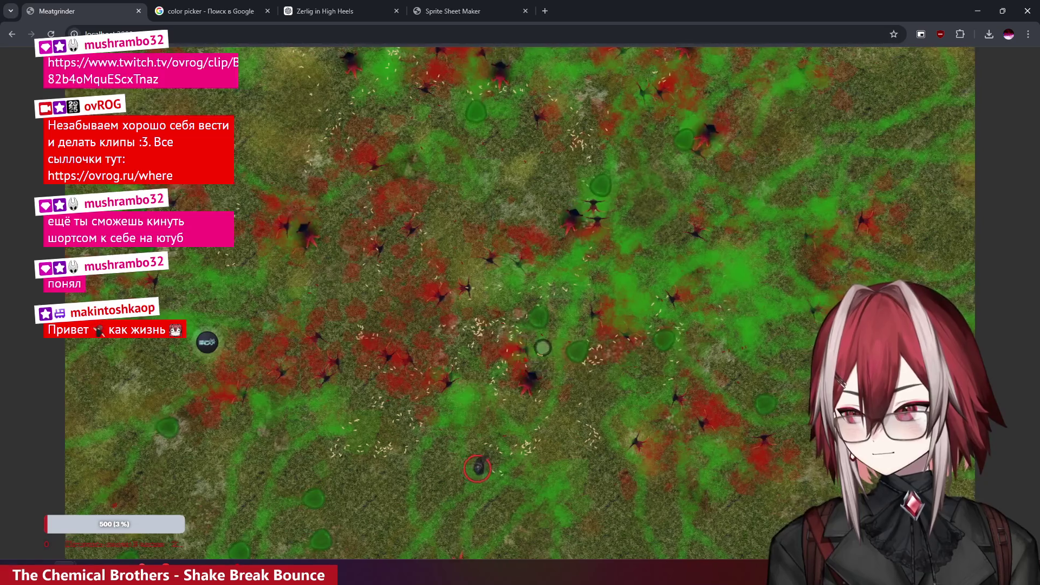
pyautogui.hotkey('alt', 'Tab')
pyautogui.scroll(6, 434, 275)
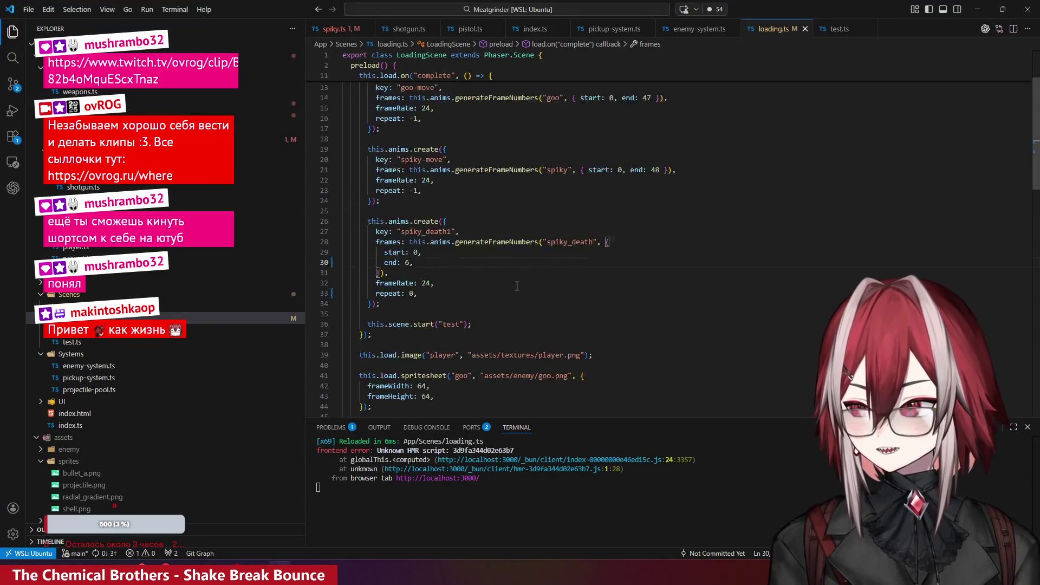
# - Delete the squash and shadow-fade tween blocks from spiky.ts onDeath, save, and return to the game
pyautogui.click(334, 29)
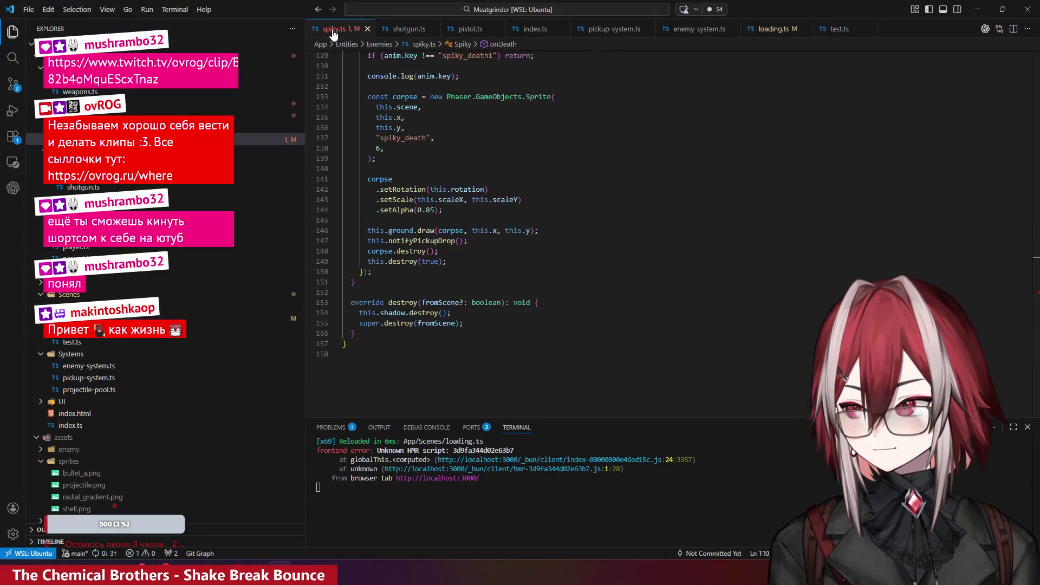
pyautogui.scroll(5, 430, 204)
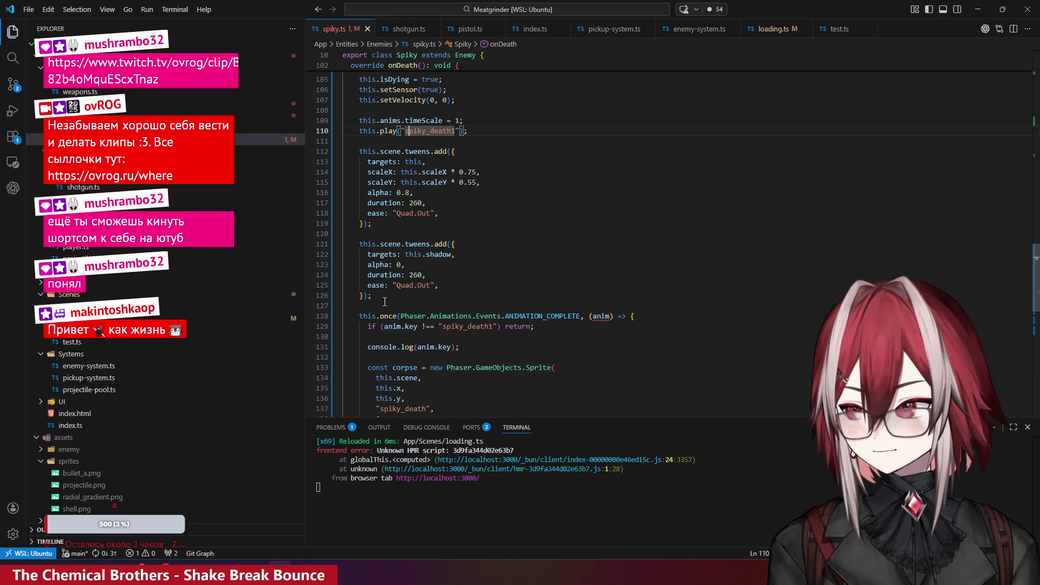
pyautogui.scroll(2, 546, 205)
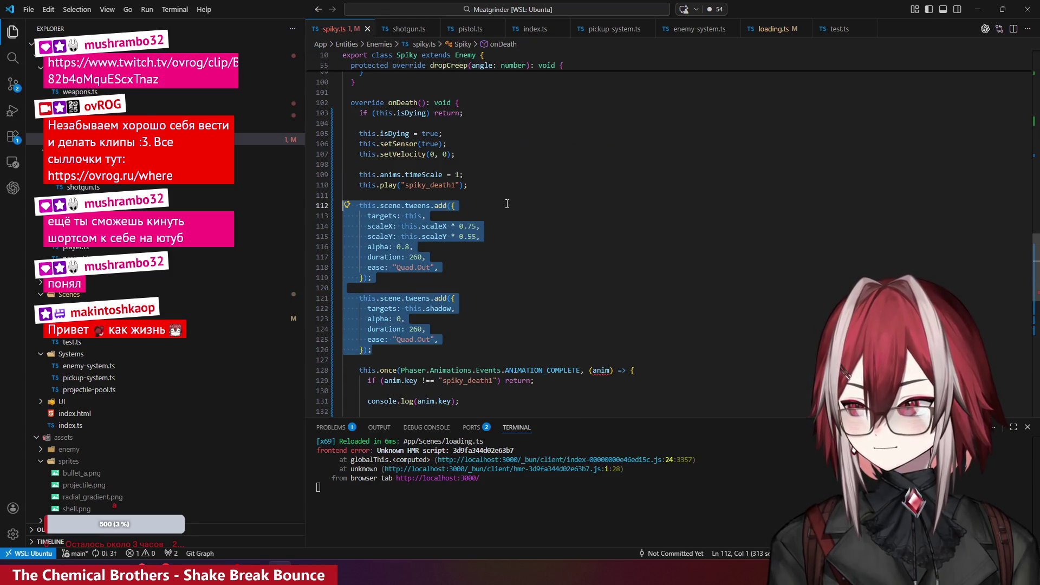
pyautogui.press('BackSpace')
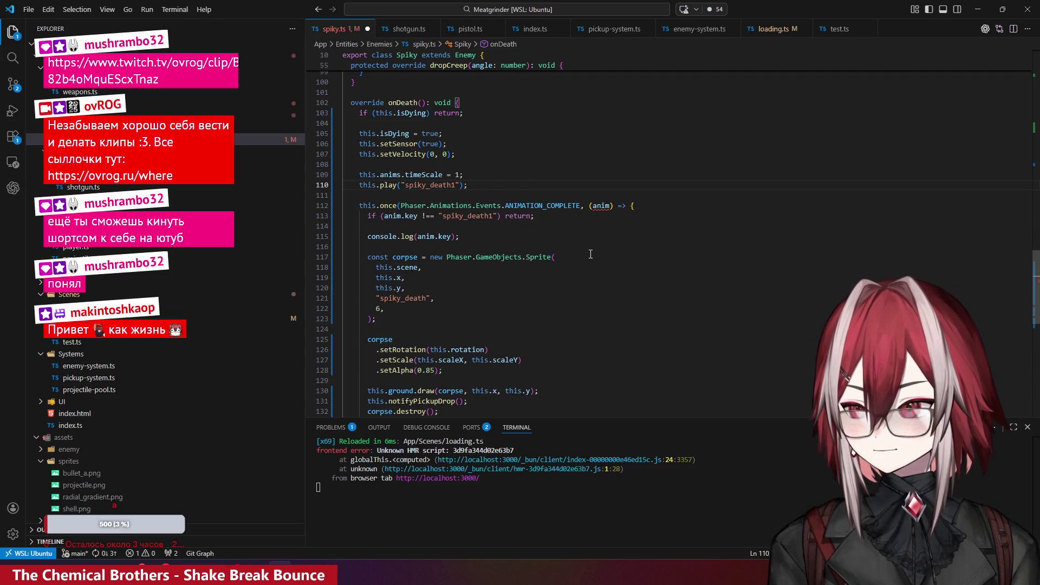
pyautogui.hotkey('ctrl', 's')
pyautogui.hotkey('alt', 'Tab')
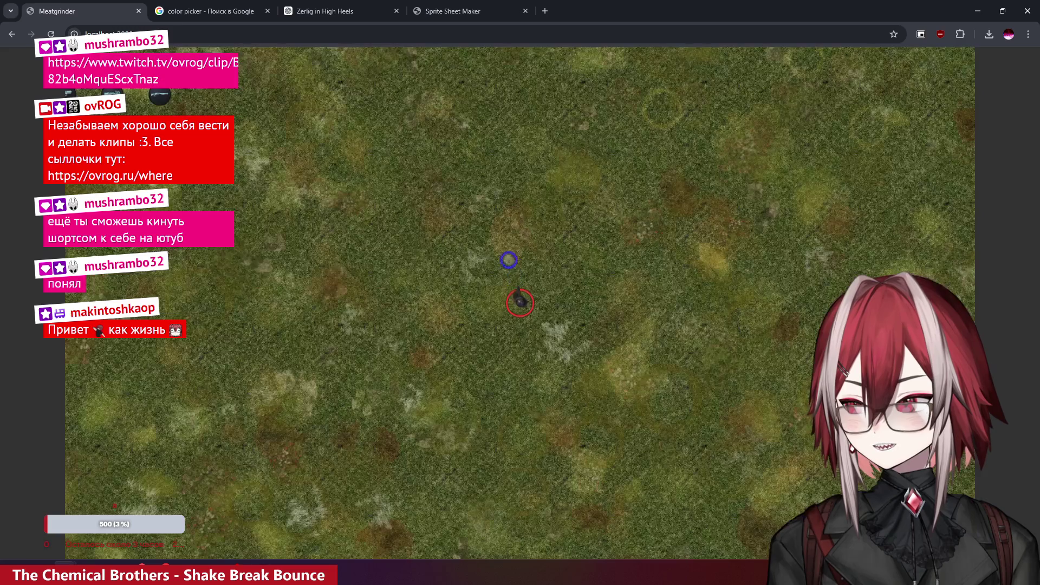
# - Walk the player with WASD through the Spiky enemies, shooting several to trigger their death animation
pyautogui.press('w')
pyautogui.press('a')
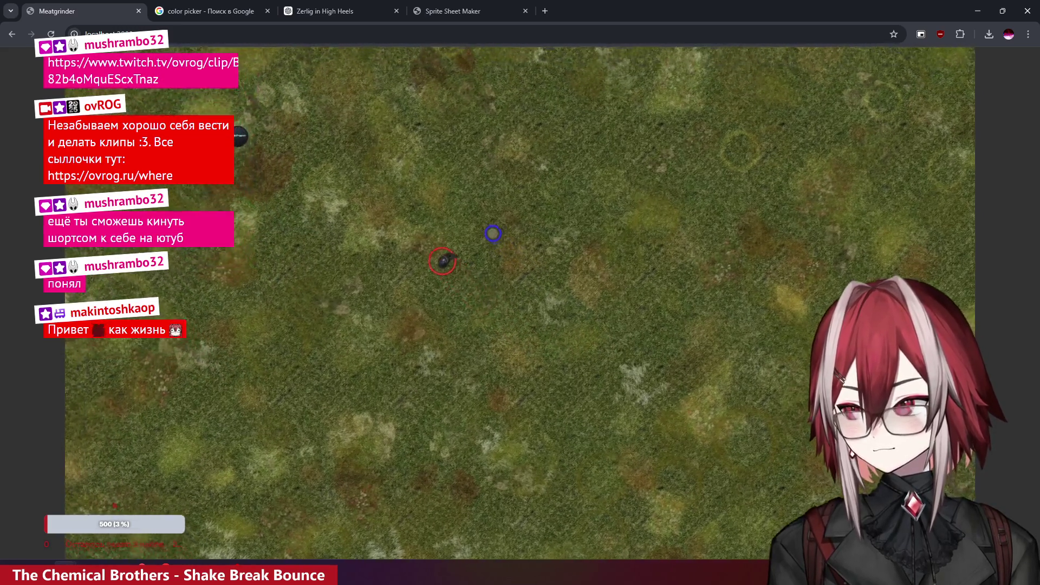
pyautogui.press('w')
pyautogui.press('a')
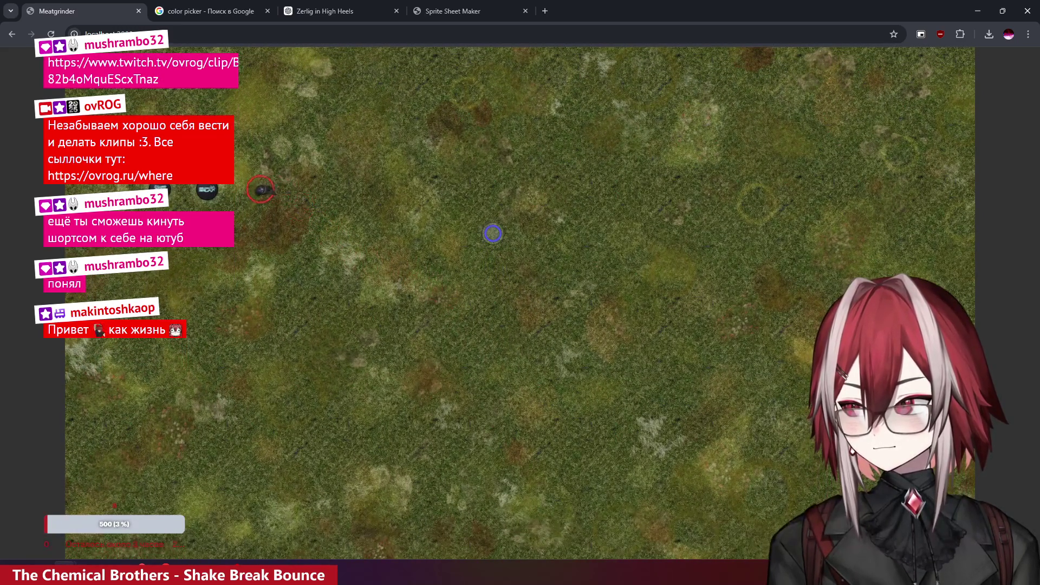
pyautogui.press('s')
pyautogui.press('d')
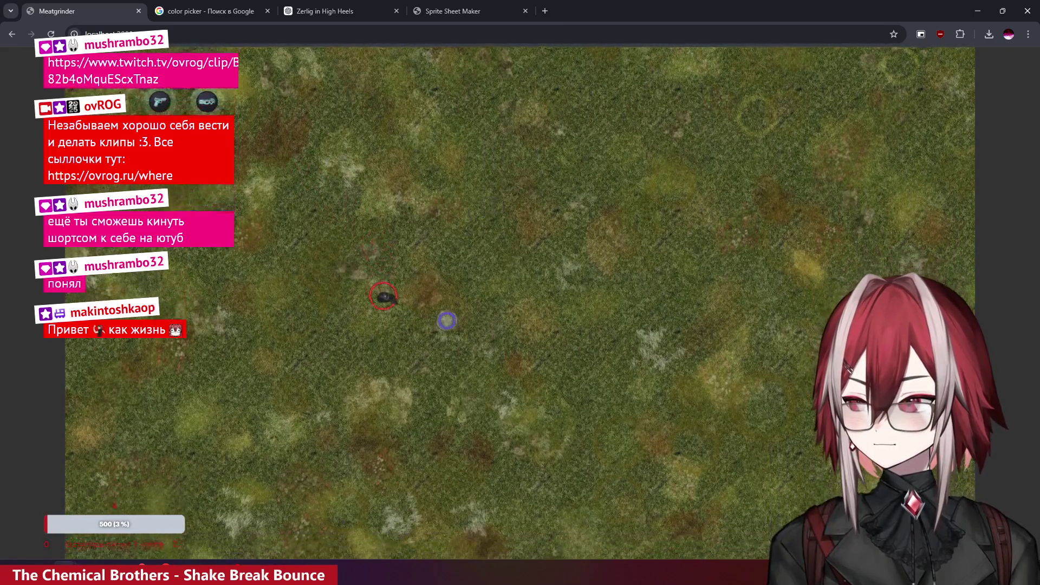
pyautogui.press('s')
pyautogui.press('d')
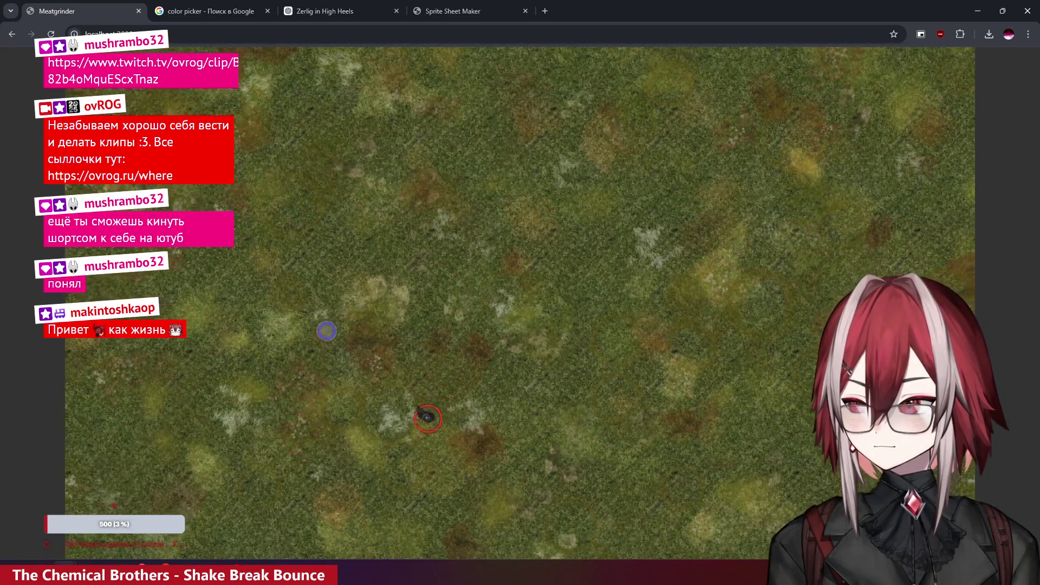
pyautogui.press('s')
pyautogui.press('a')
pyautogui.press('w')
pyautogui.press('a')
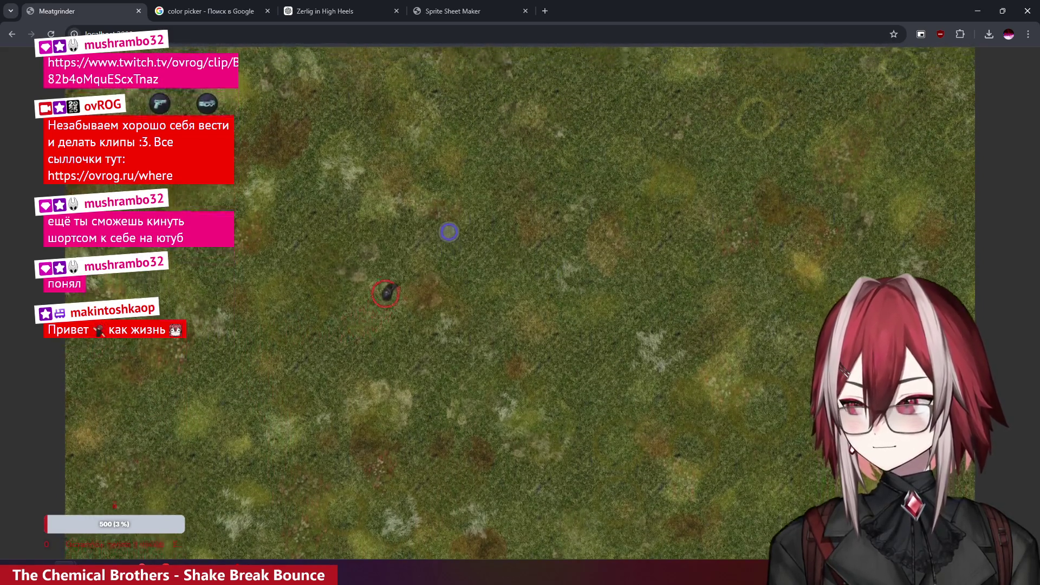
pyautogui.press('d')
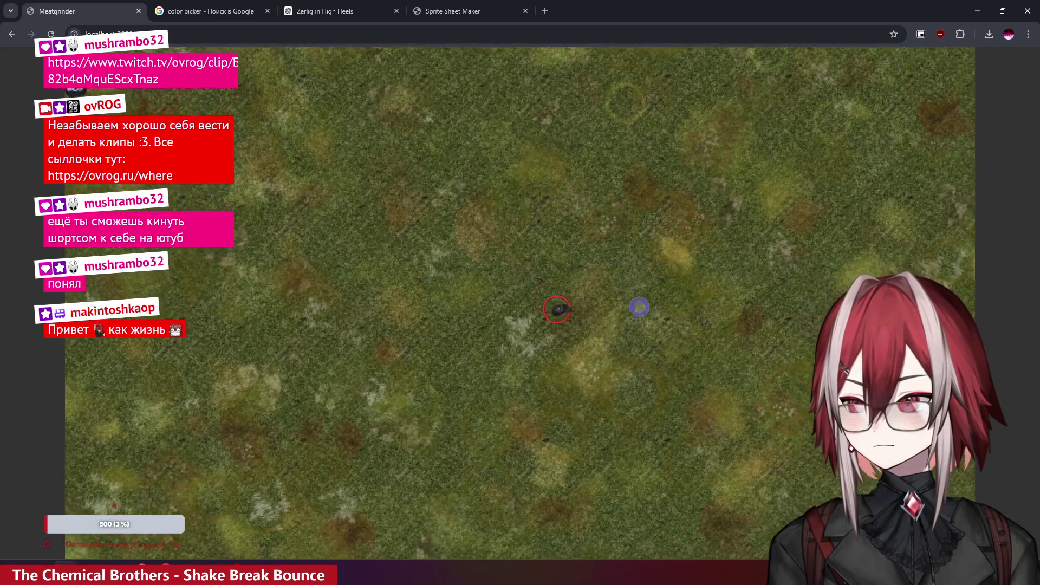
pyautogui.press('s')
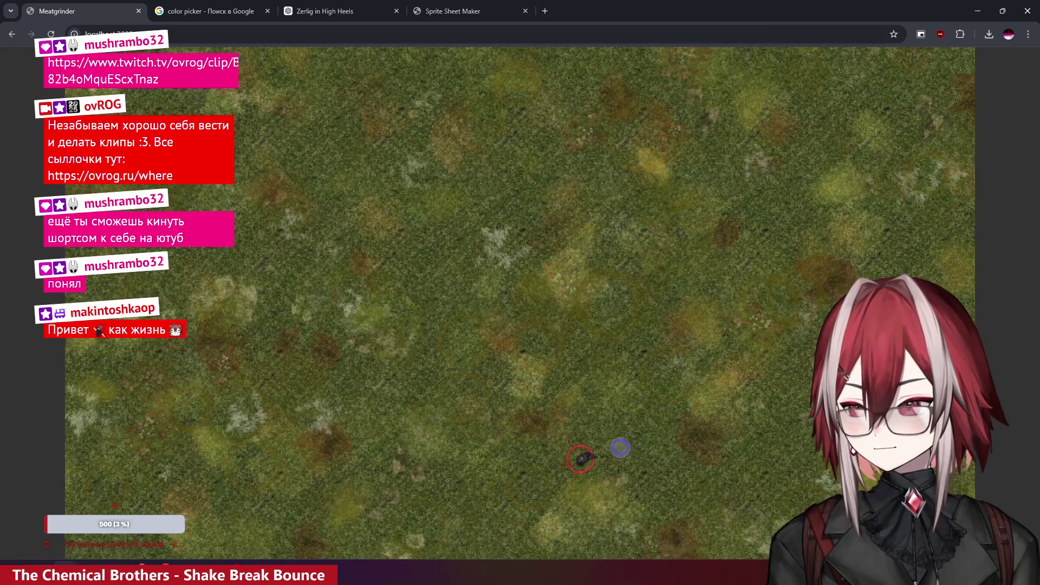
pyautogui.press('a')
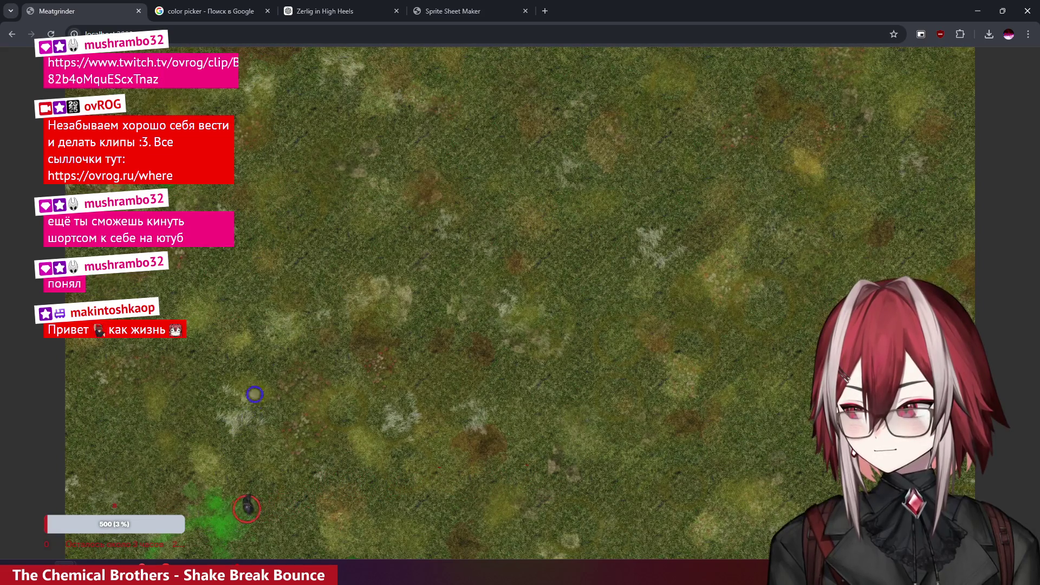
pyautogui.press('w')
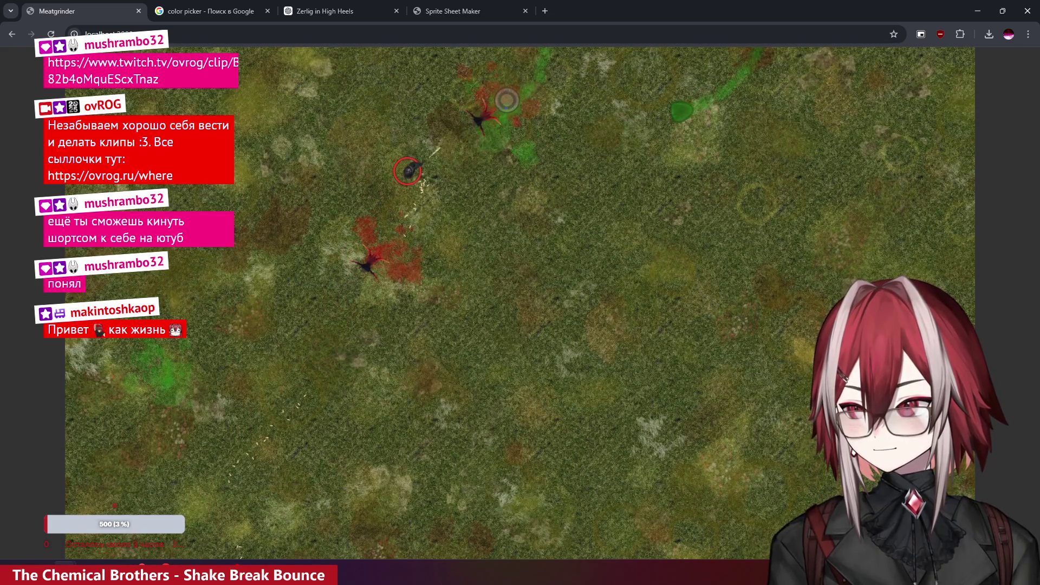
pyautogui.press('d')
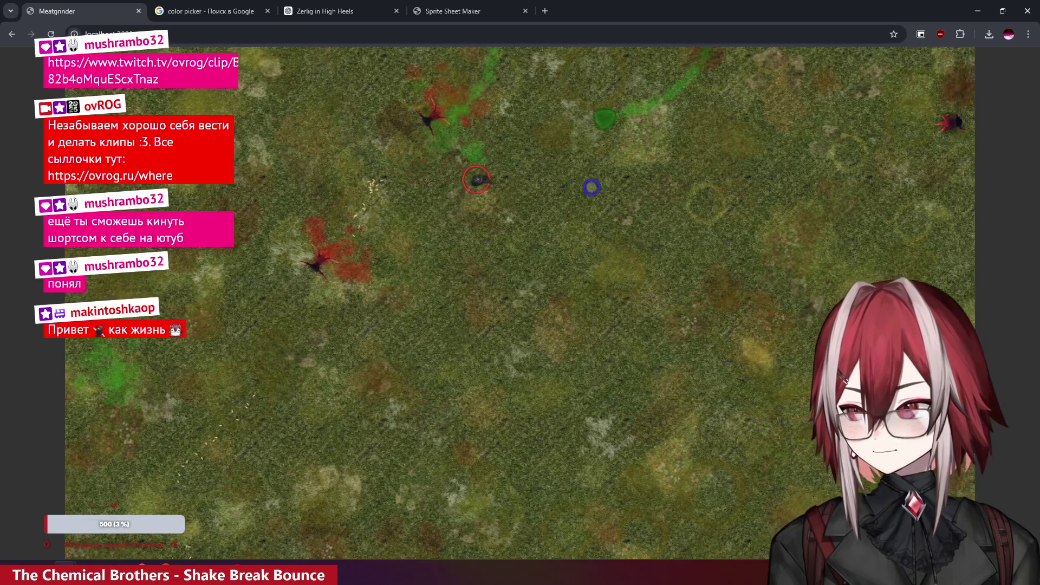
pyautogui.press('d')
pyautogui.press('w')
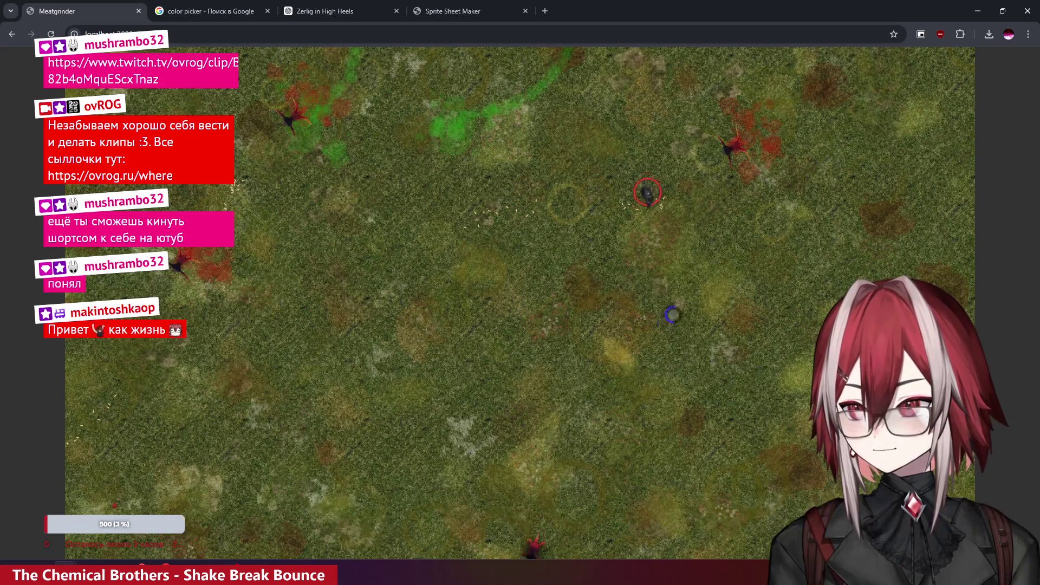
pyautogui.press('s')
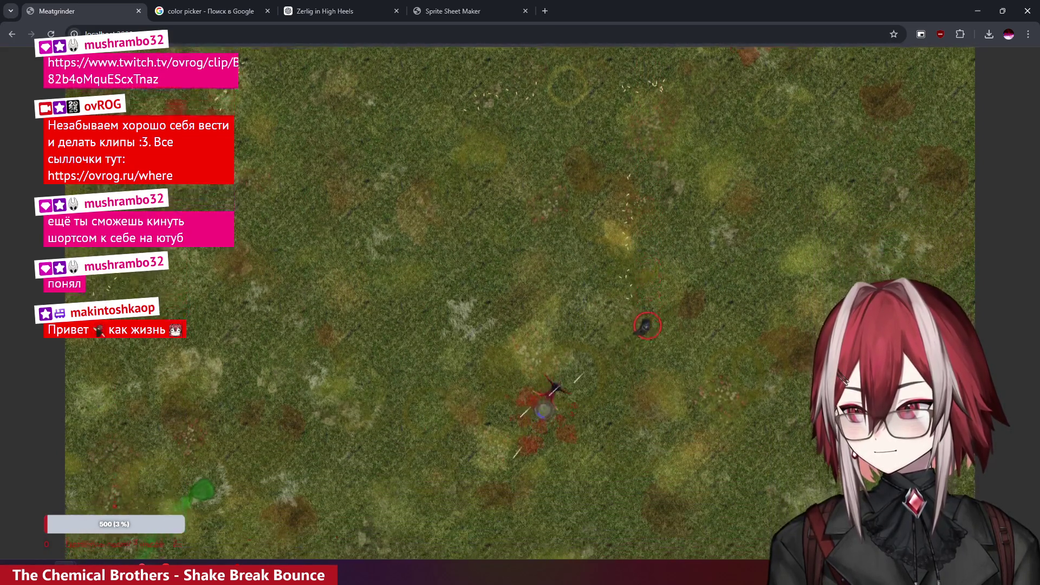
pyautogui.press('a')
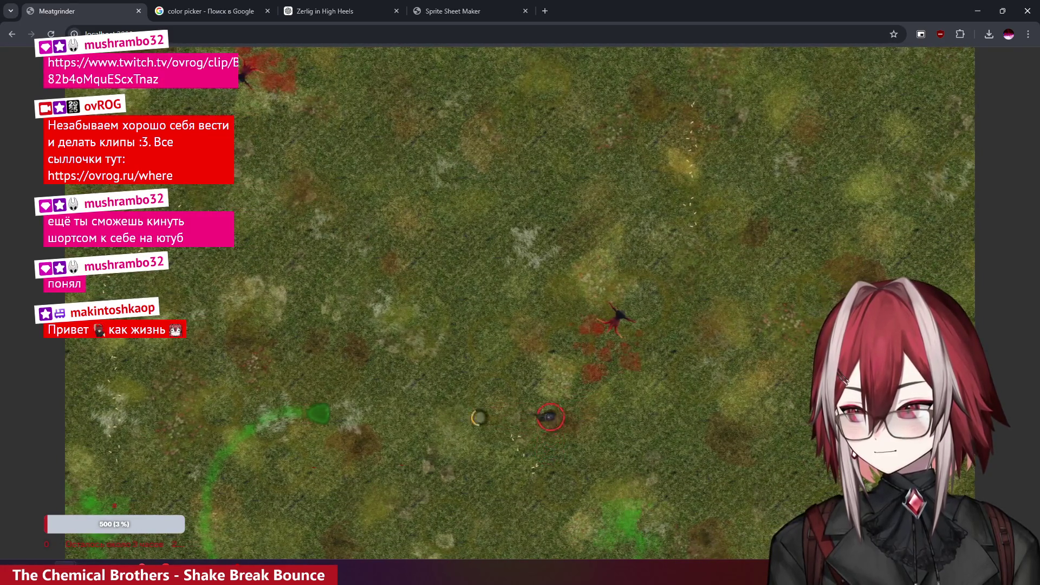
pyautogui.press('a')
# - Keep killing Spiky enemies until corpses and blood splats pile up, then return to spiky.ts
pyautogui.press('w')
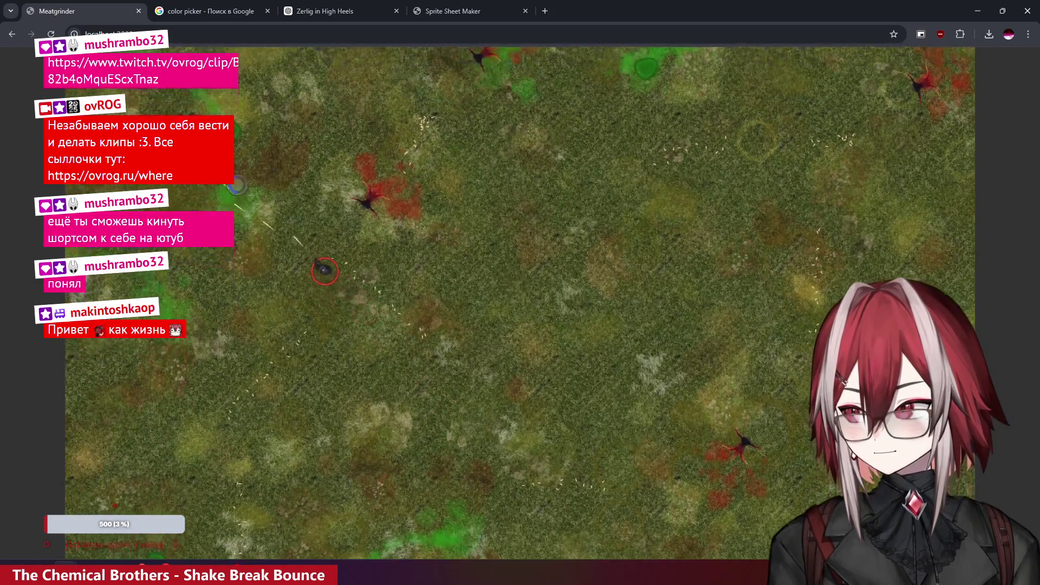
pyautogui.press('w')
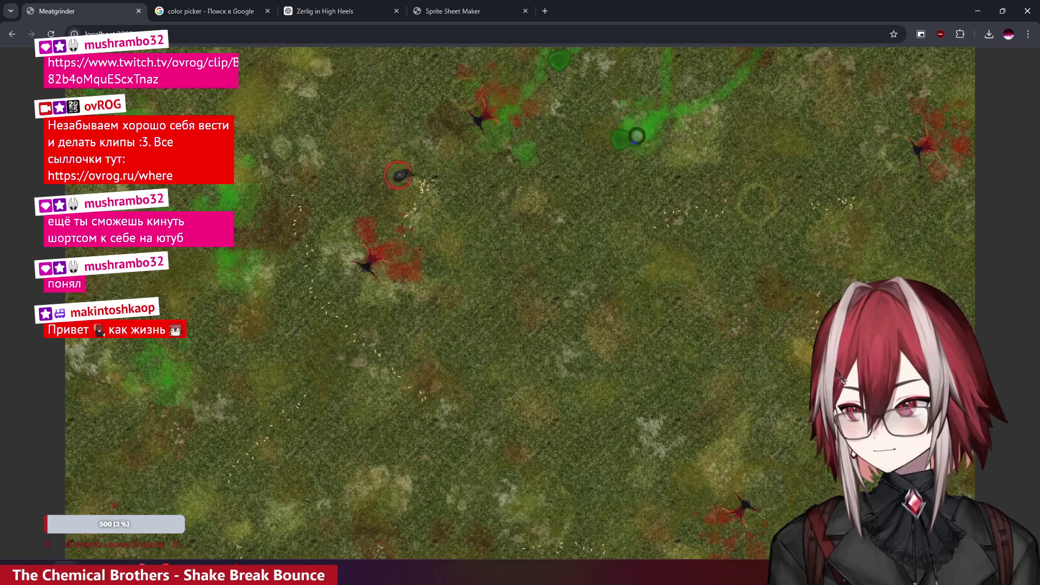
pyautogui.press('d')
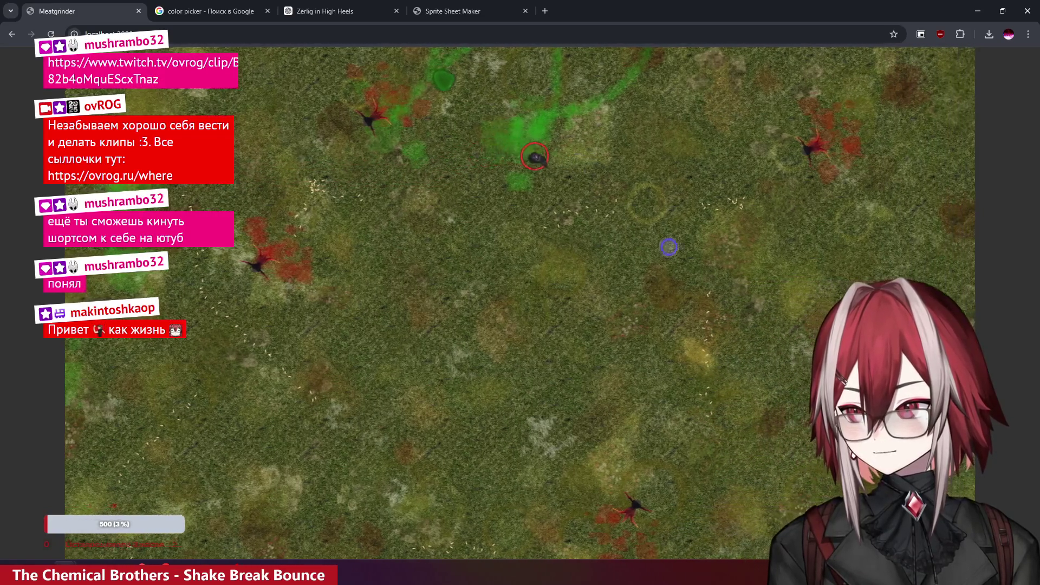
pyautogui.press('s')
pyautogui.press('d')
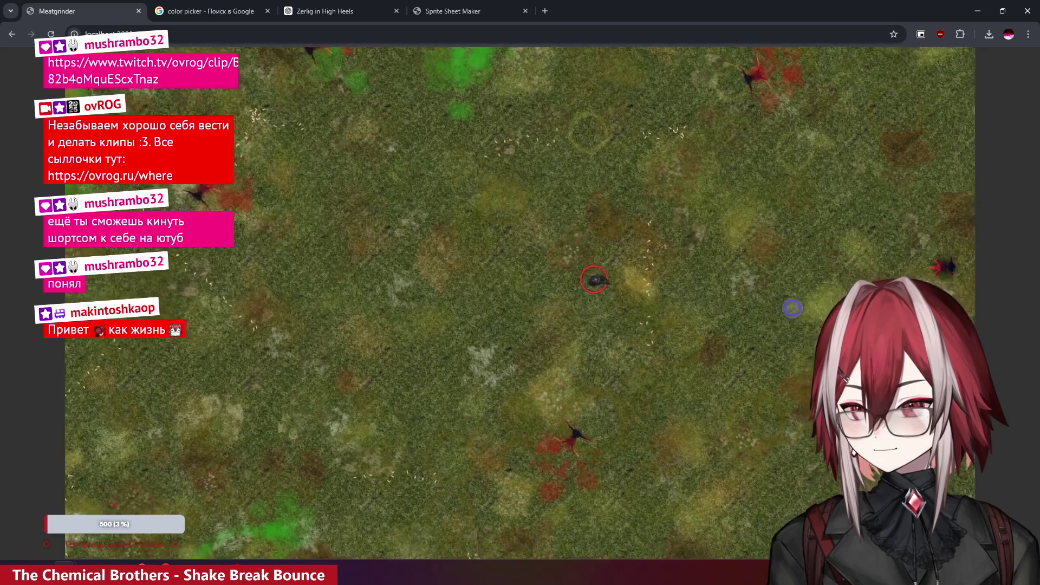
pyautogui.press('d')
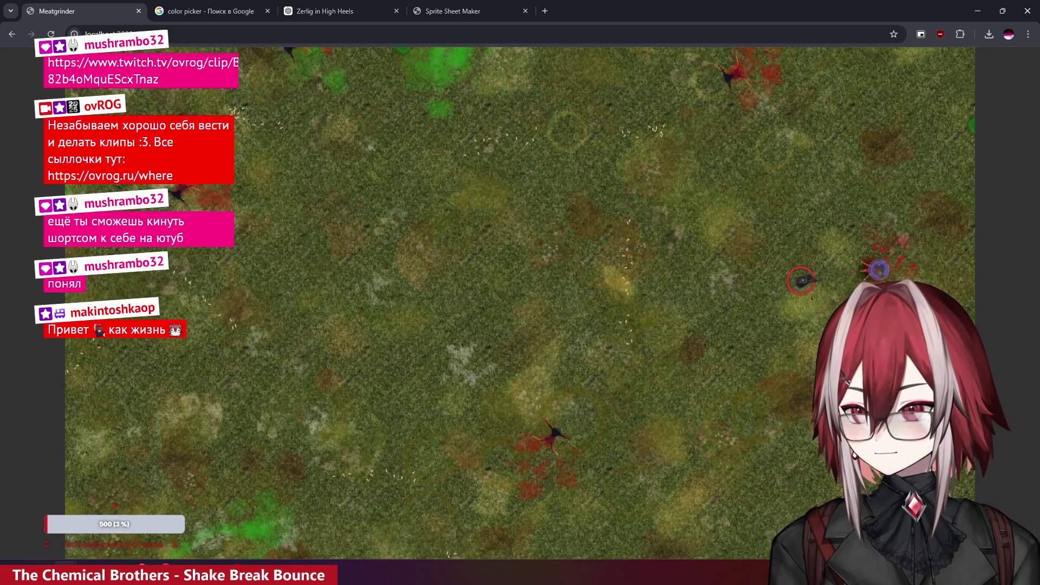
pyautogui.press('d')
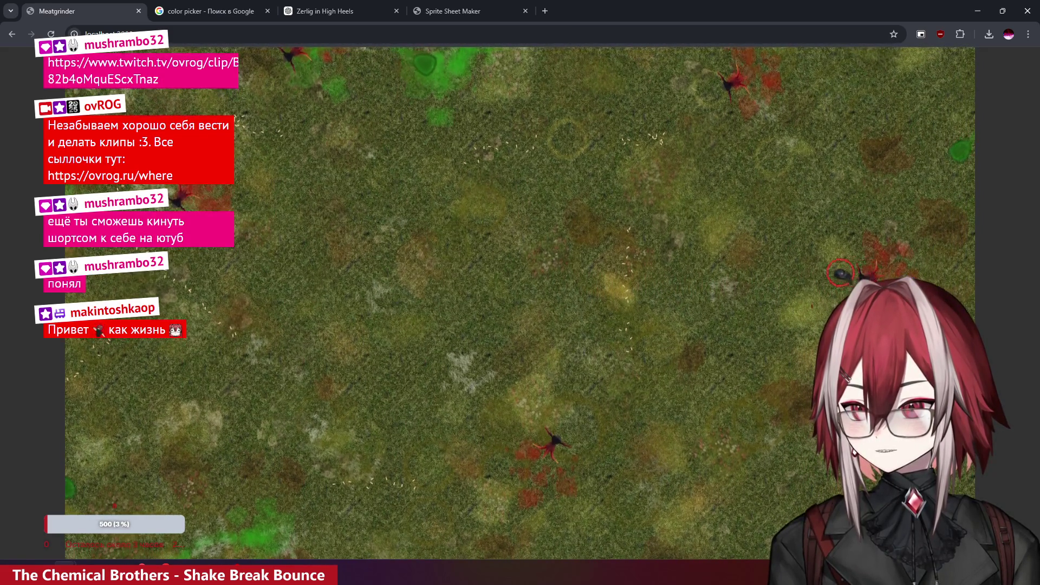
pyautogui.press('a')
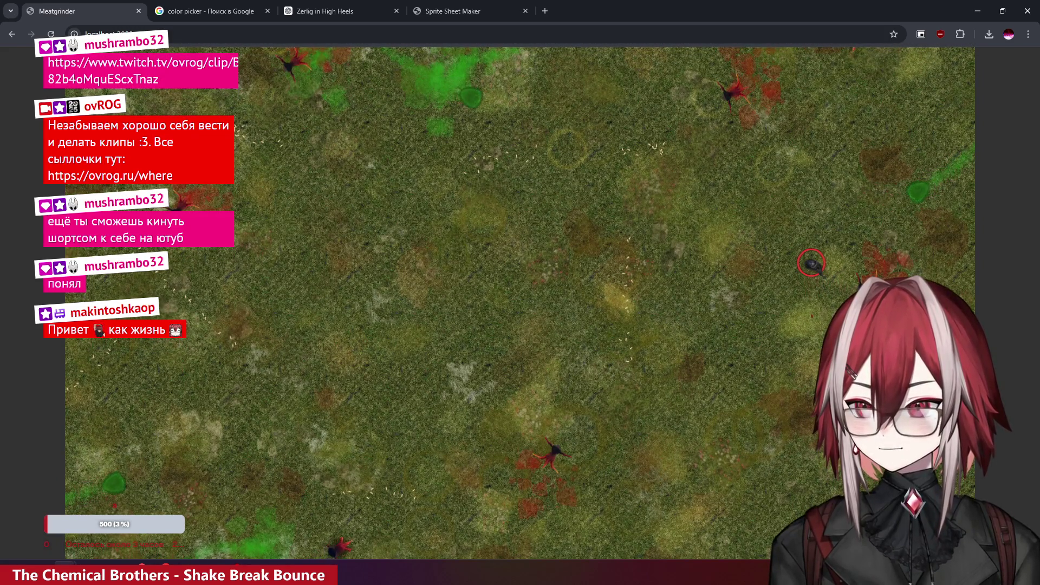
pyautogui.press('s')
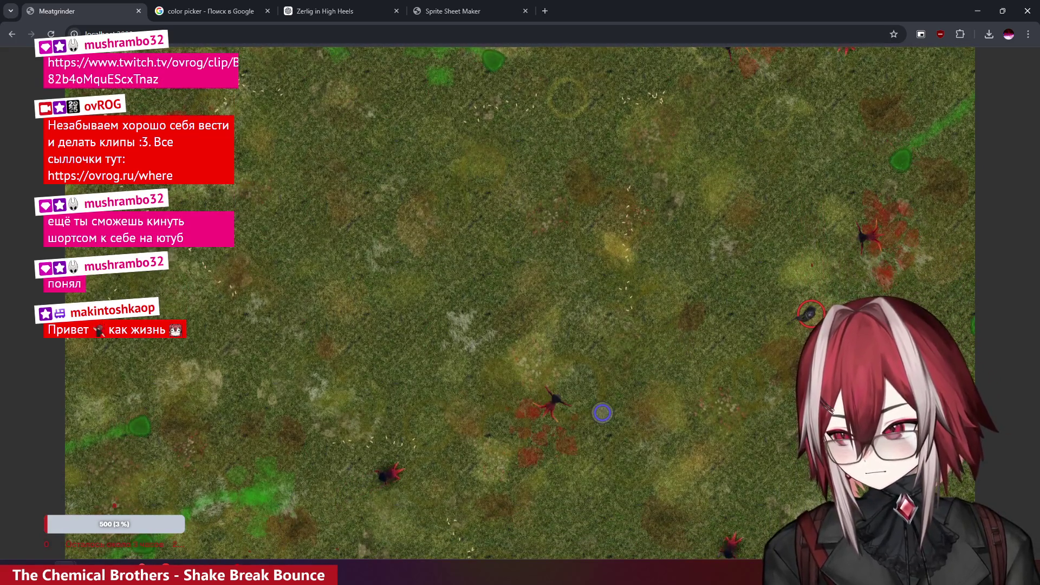
pyautogui.press('a')
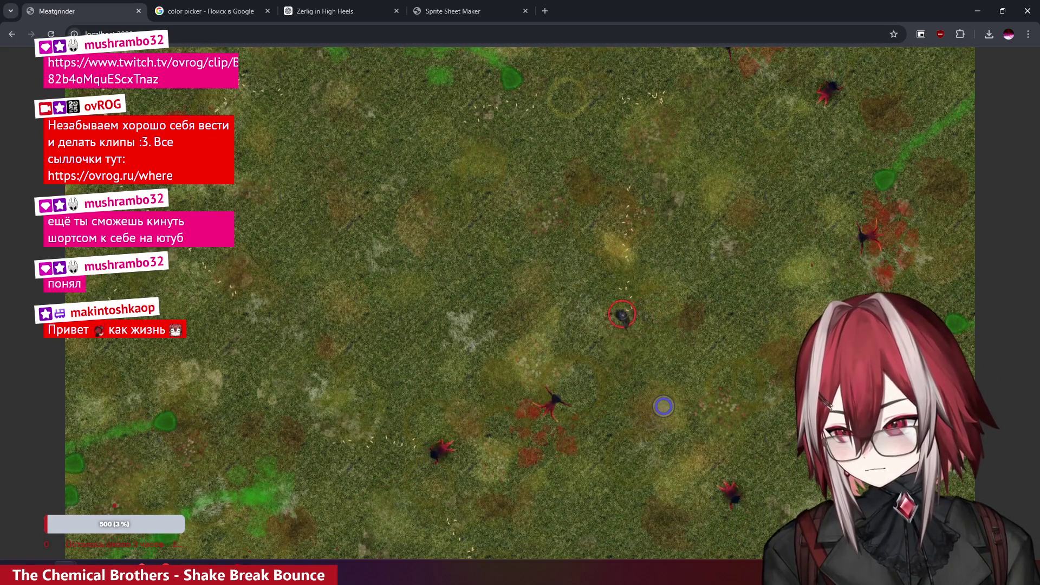
pyautogui.press('w')
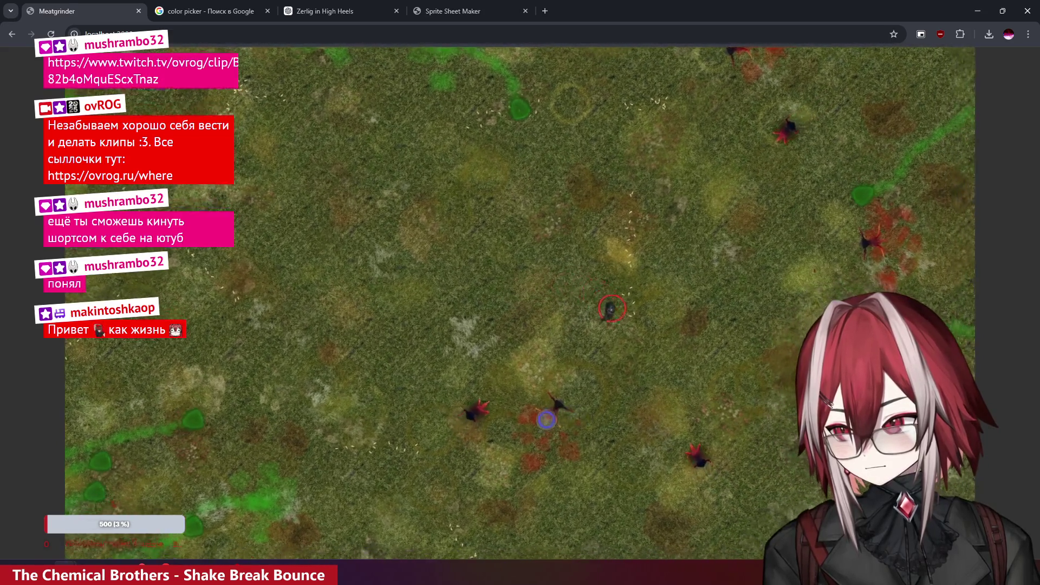
pyautogui.press('a')
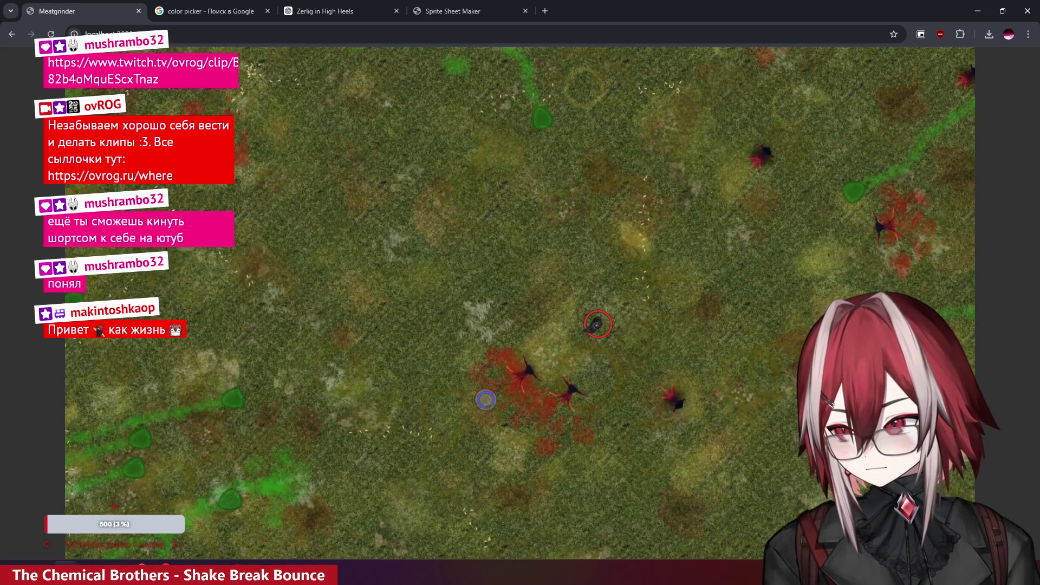
pyautogui.press('a')
pyautogui.press('s')
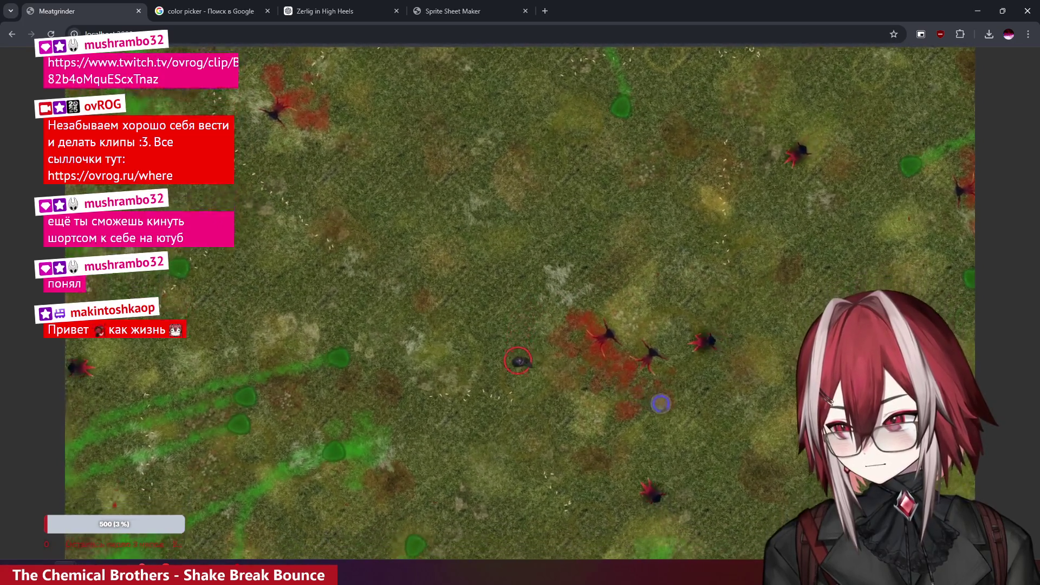
pyautogui.press('s')
pyautogui.press('d')
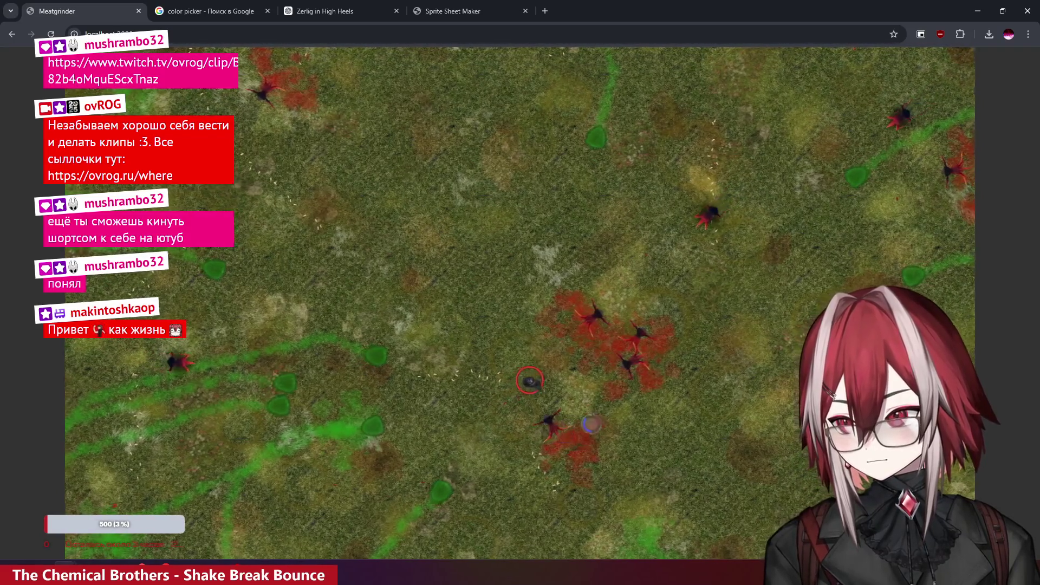
pyautogui.press('a')
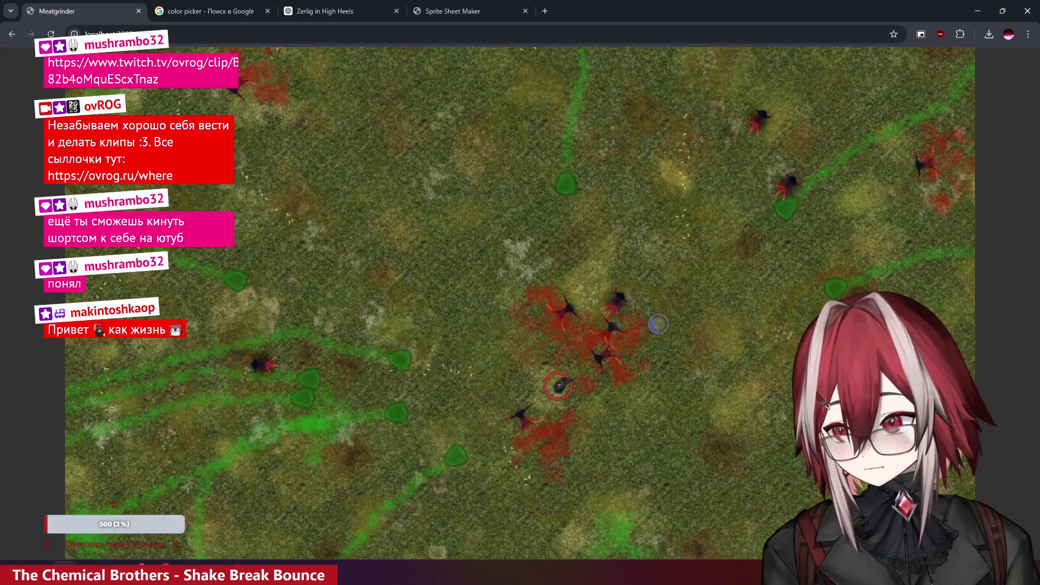
pyautogui.press('w')
pyautogui.press('d')
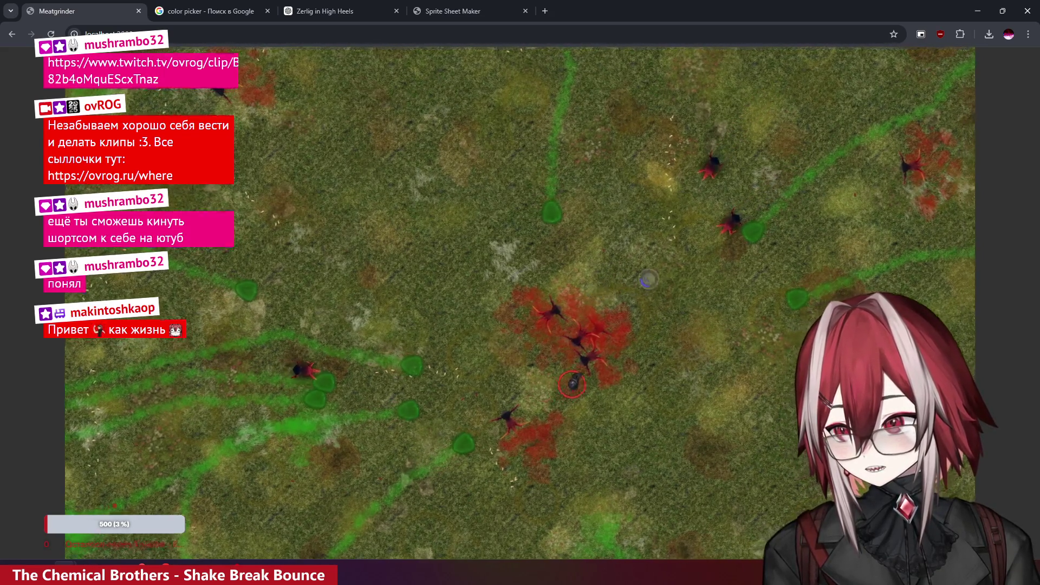
pyautogui.press('w')
pyautogui.press('a')
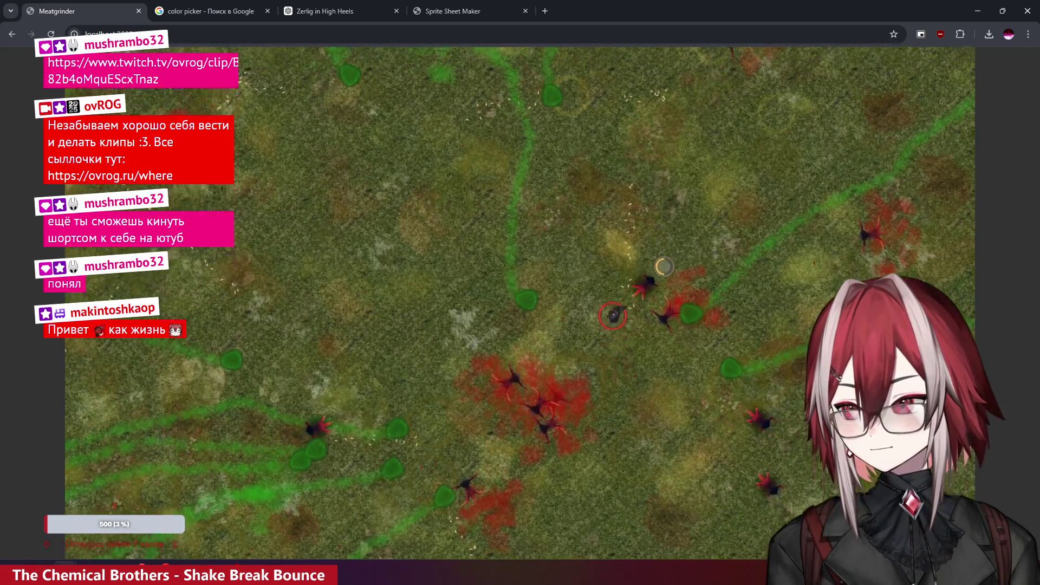
pyautogui.press('s')
pyautogui.press('d')
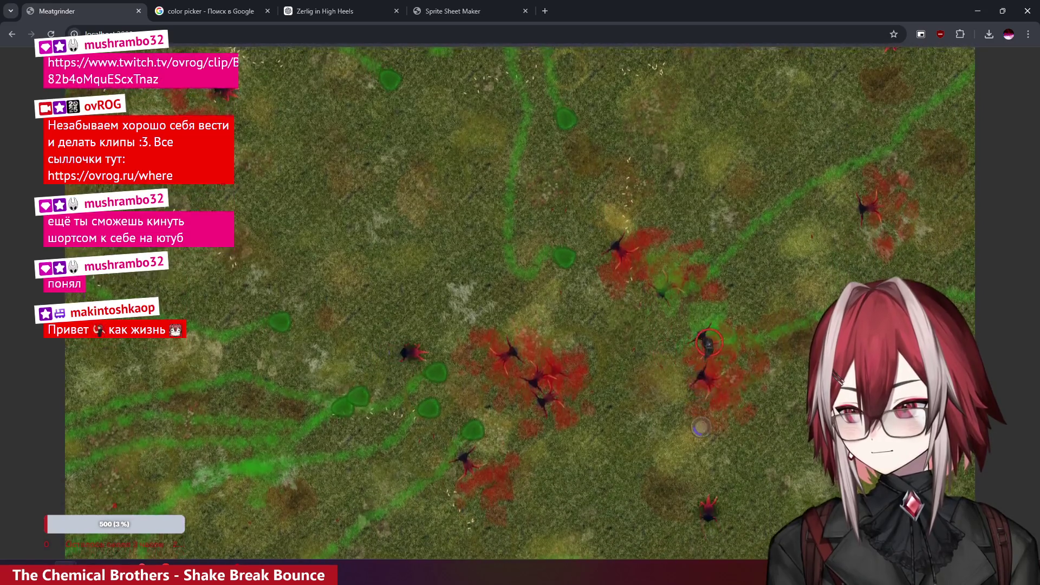
pyautogui.hotkey('alt', 'Tab')
pyautogui.scroll(20, 460, 211)
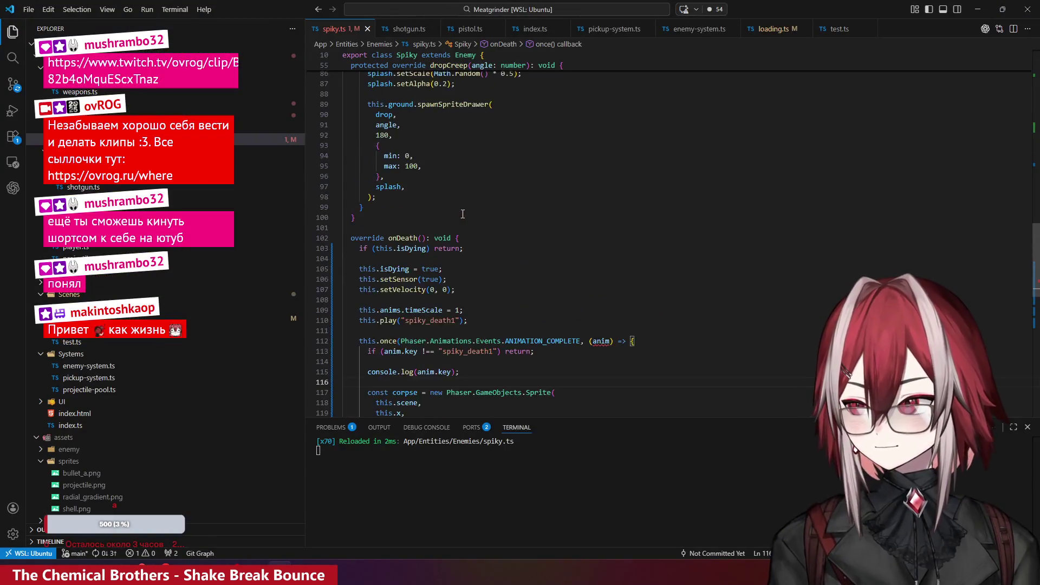
pyautogui.scroll(6, 459, 211)
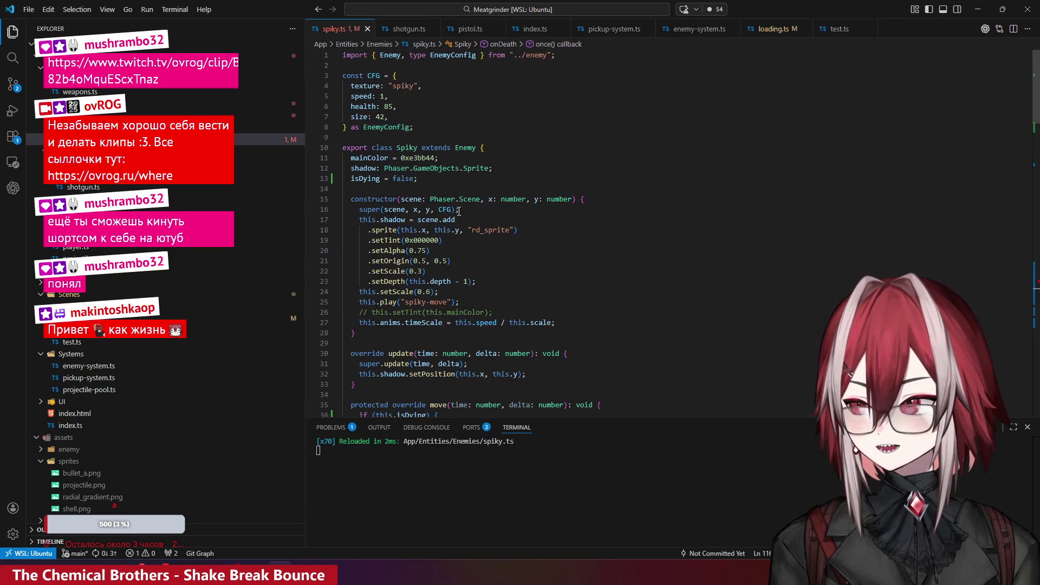
pyautogui.click(364, 117)
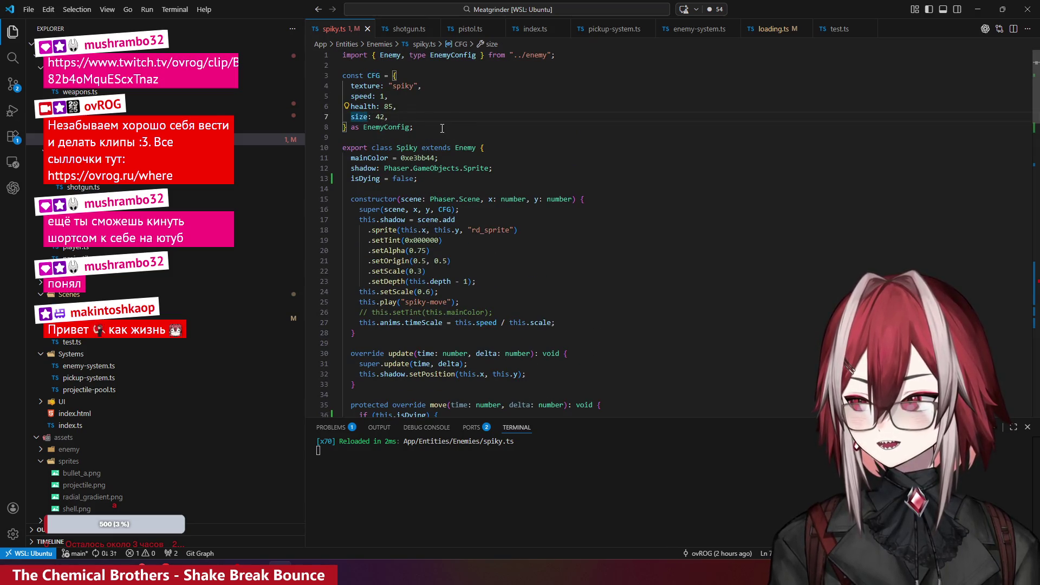
pyautogui.scroll(-8, 442, 128)
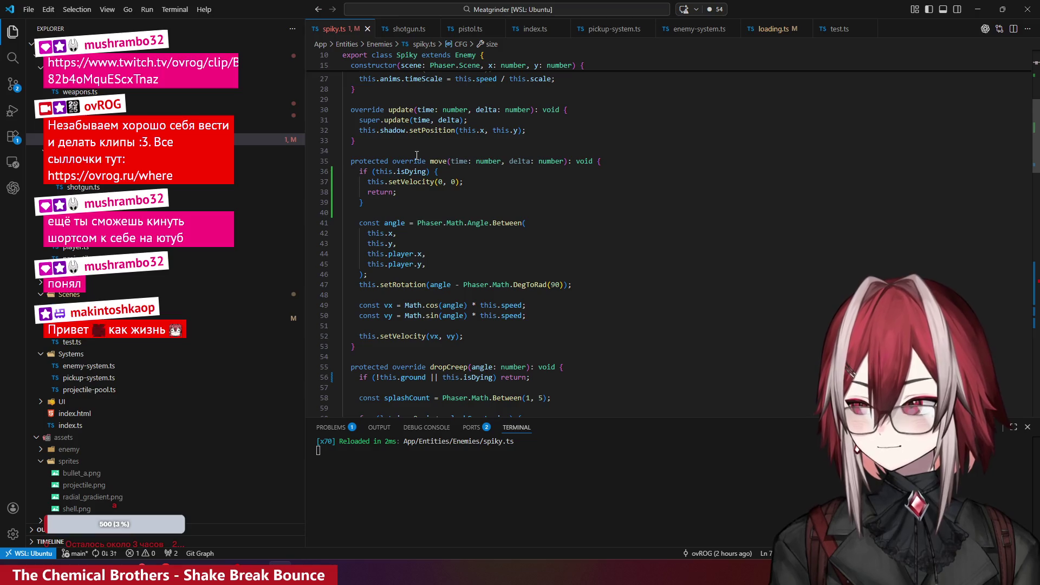
pyautogui.scroll(-3, 416, 155)
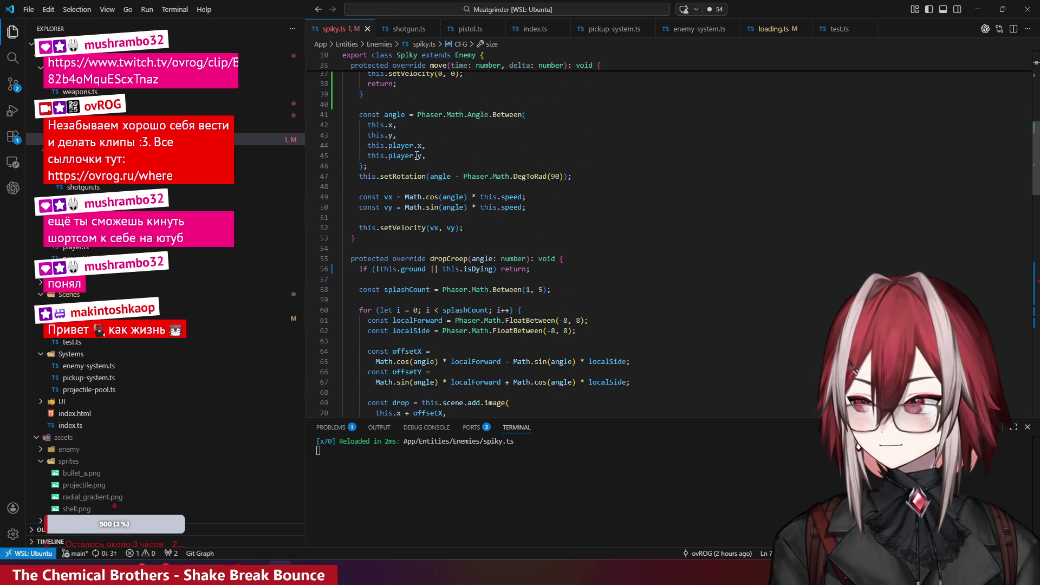
pyautogui.click(416, 146)
pyautogui.scroll(-1, 422, 200)
pyautogui.scroll(10, 422, 200)
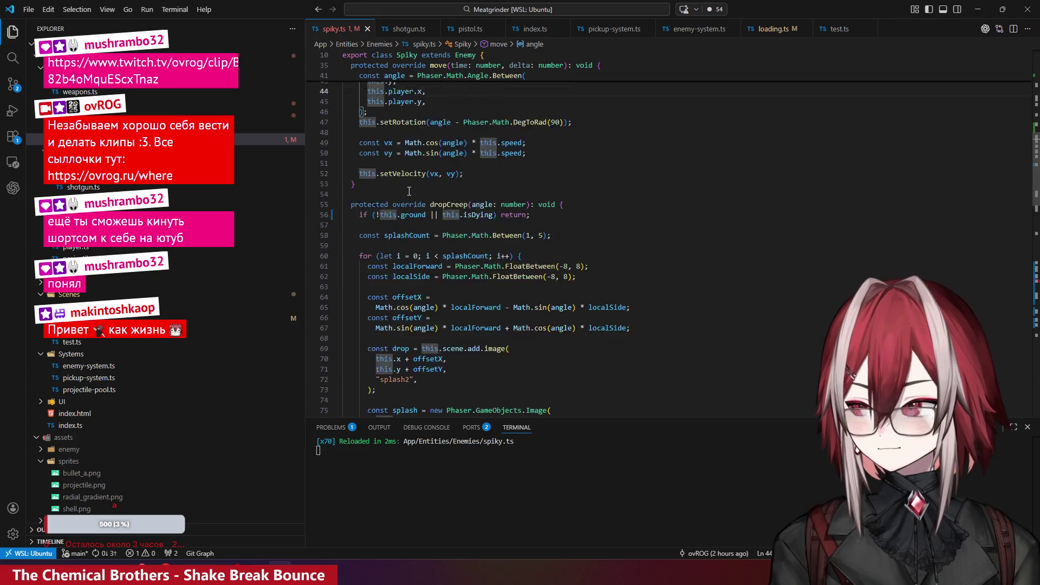
pyautogui.click(386, 171)
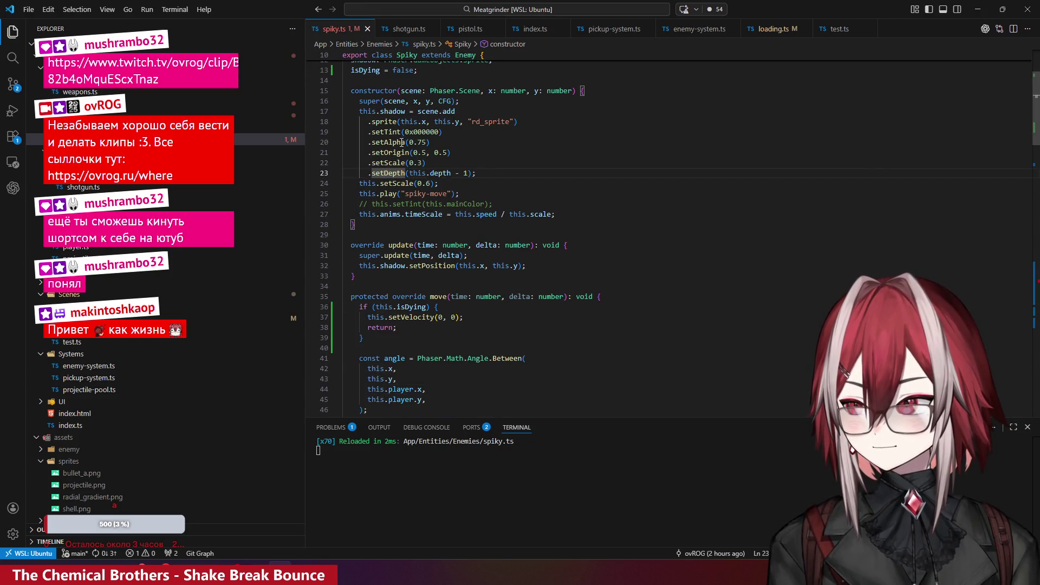
pyautogui.click(404, 162)
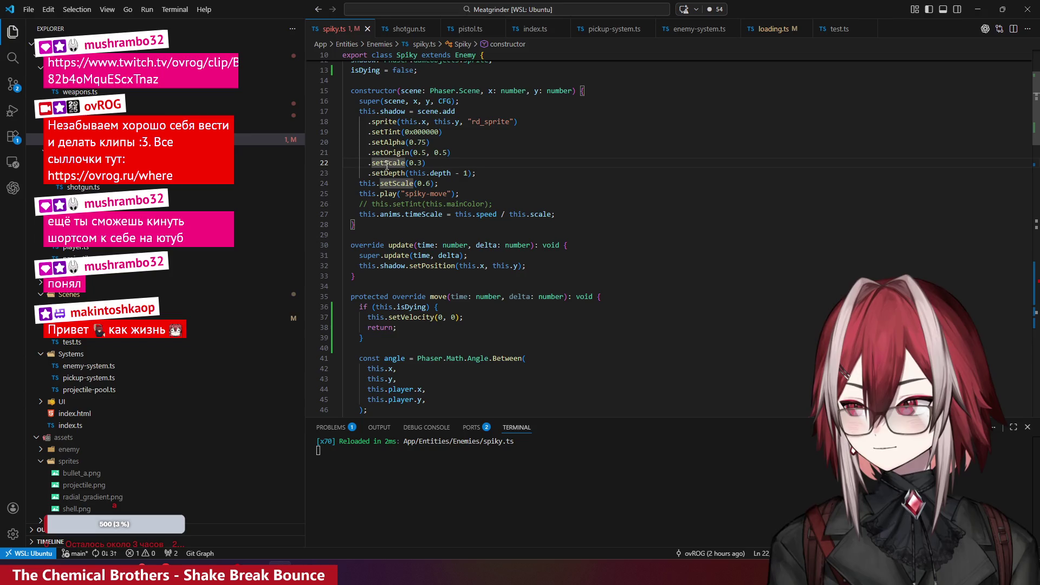
pyautogui.click(430, 184)
pyautogui.scroll(-20, 477, 191)
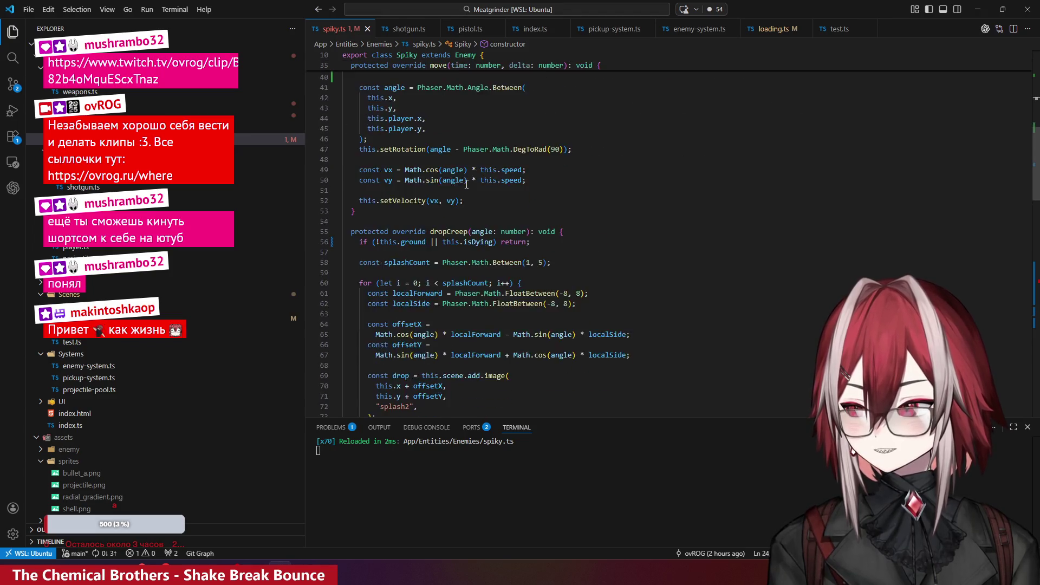
pyautogui.scroll(-4, 465, 184)
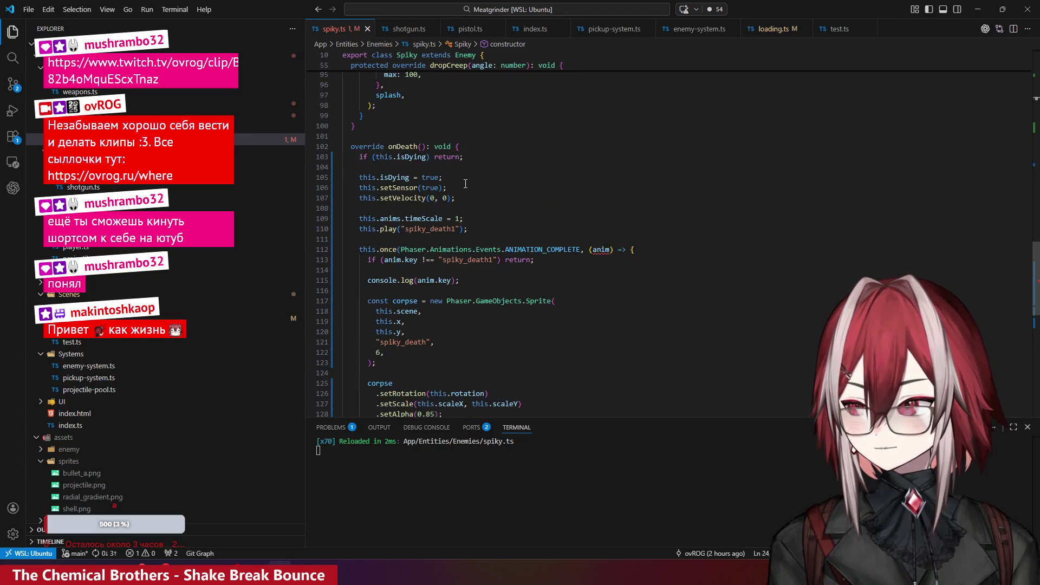
pyautogui.moveTo(460, 226); pyautogui.dragTo(343, 226)
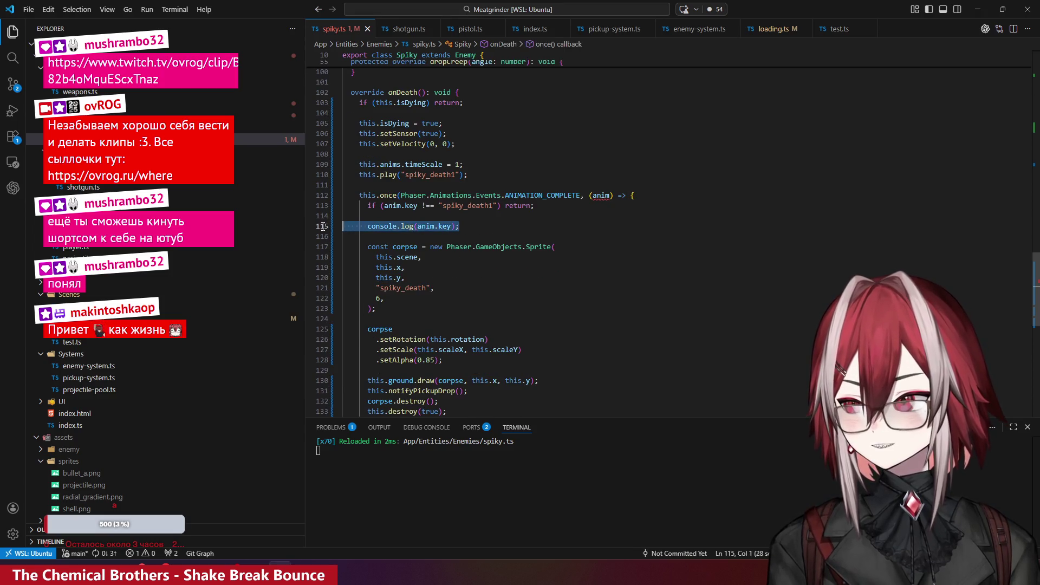
pyautogui.press('BackSpace')
pyautogui.press('BackSpace')
pyautogui.press('Delete')
pyautogui.click(401, 226)
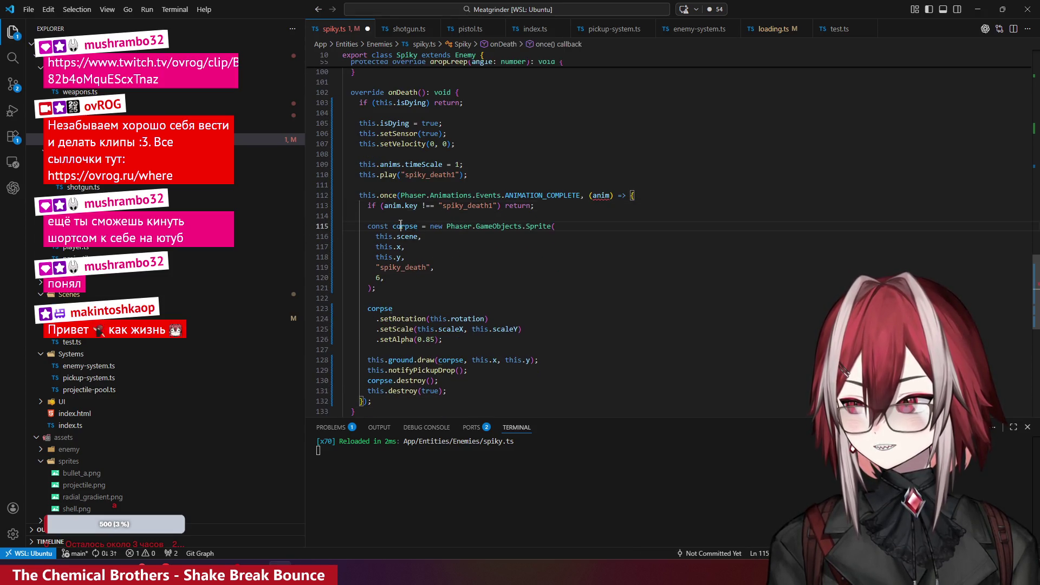
pyautogui.scroll(-2, 427, 292)
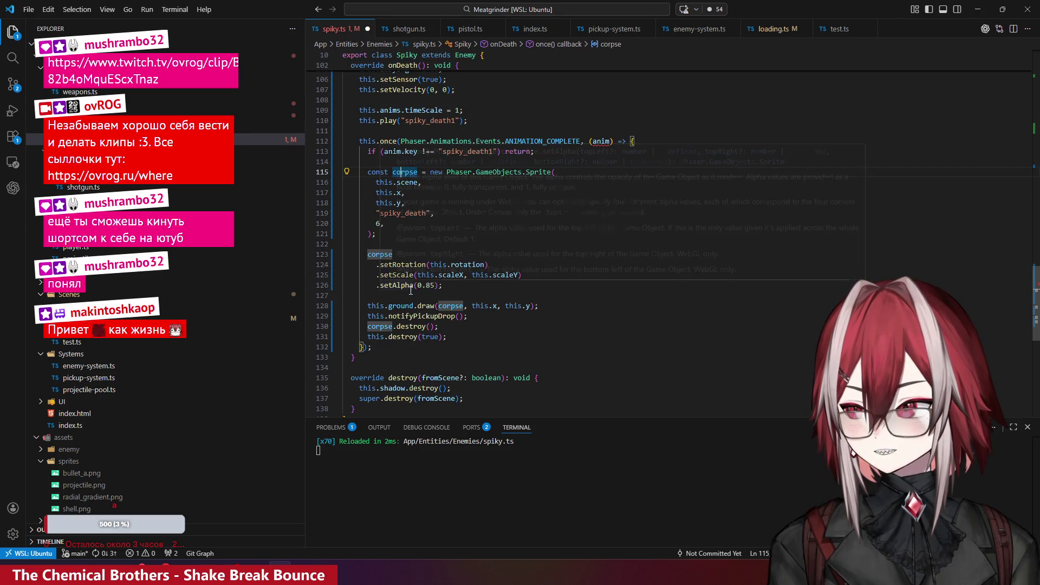
pyautogui.click(405, 275)
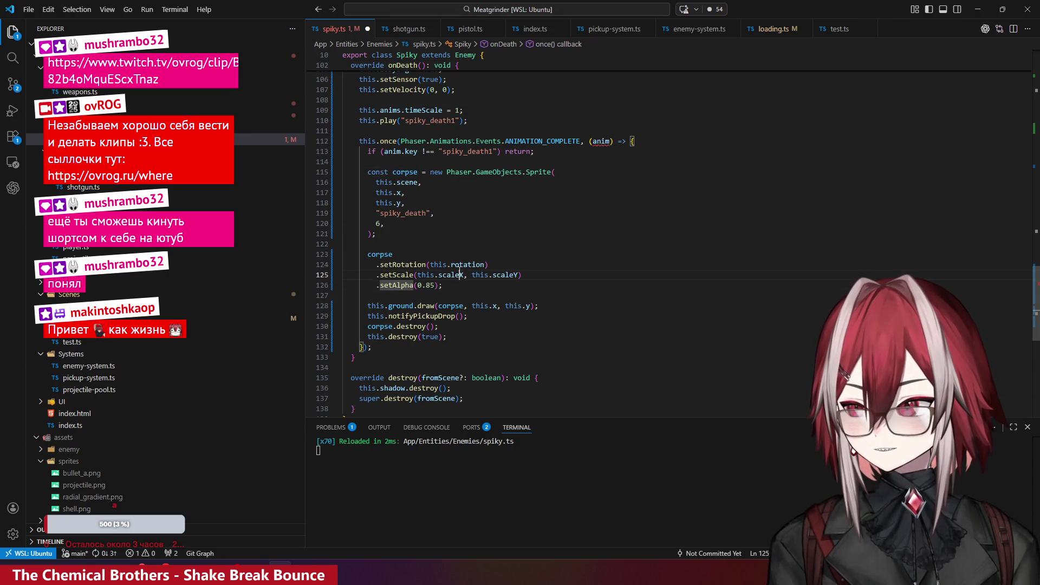
pyautogui.click(460, 275)
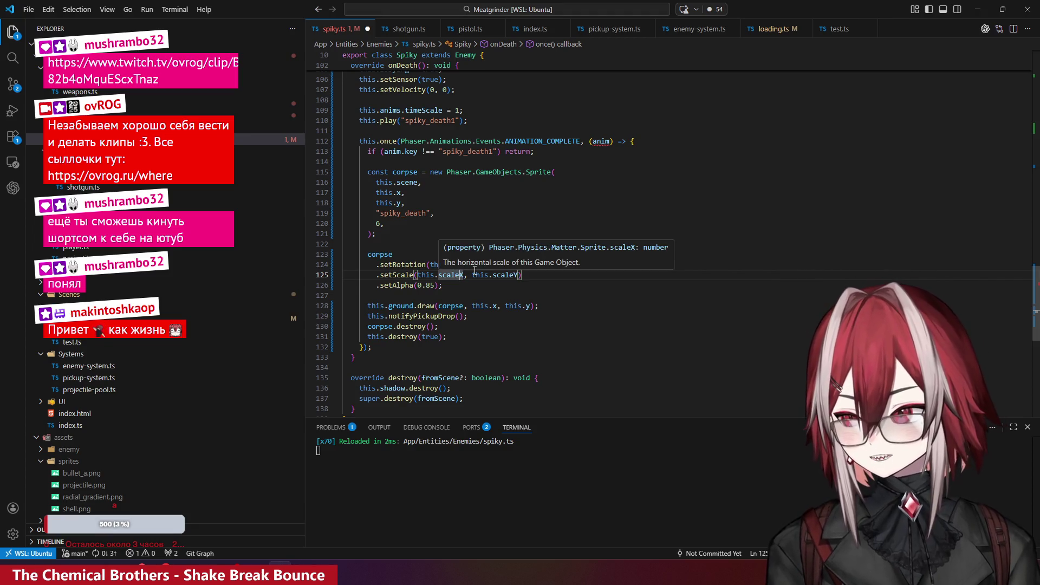
pyautogui.press('Down')
pyautogui.press('Down')
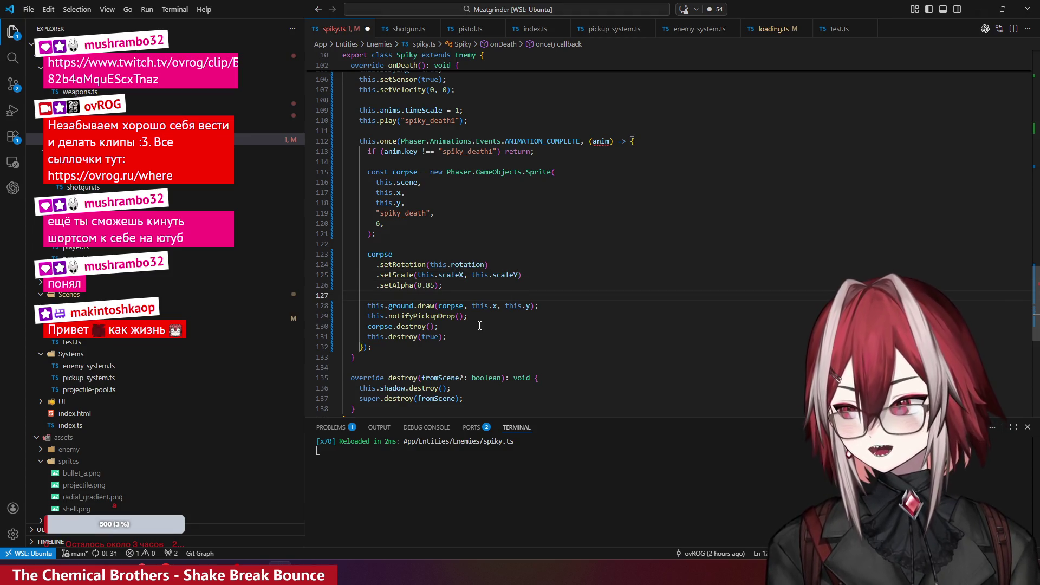
pyautogui.press('Down')
pyautogui.press('Down')
pyautogui.scroll(3, 468, 253)
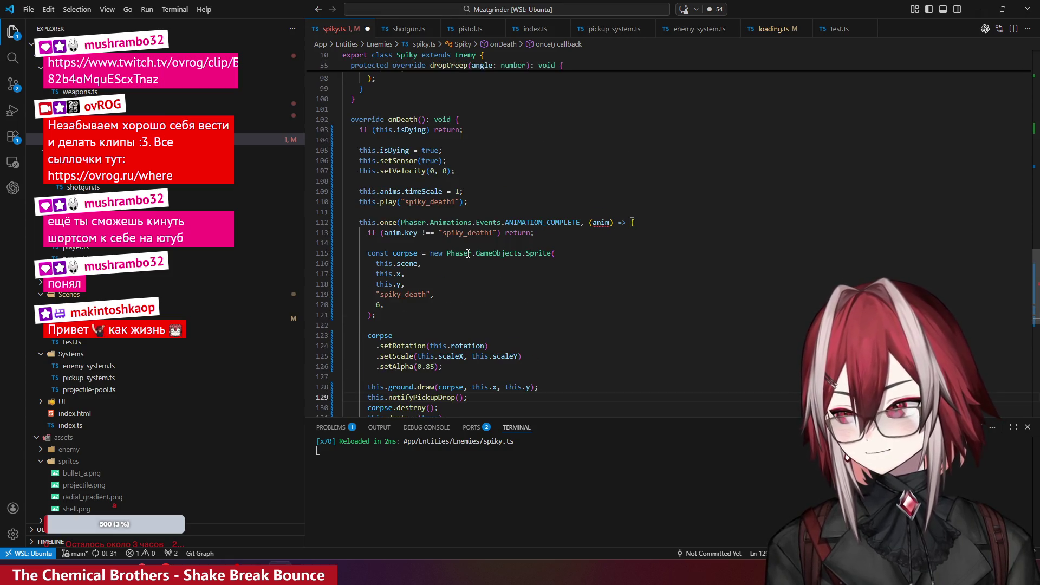
pyautogui.scroll(-3, 560, 169)
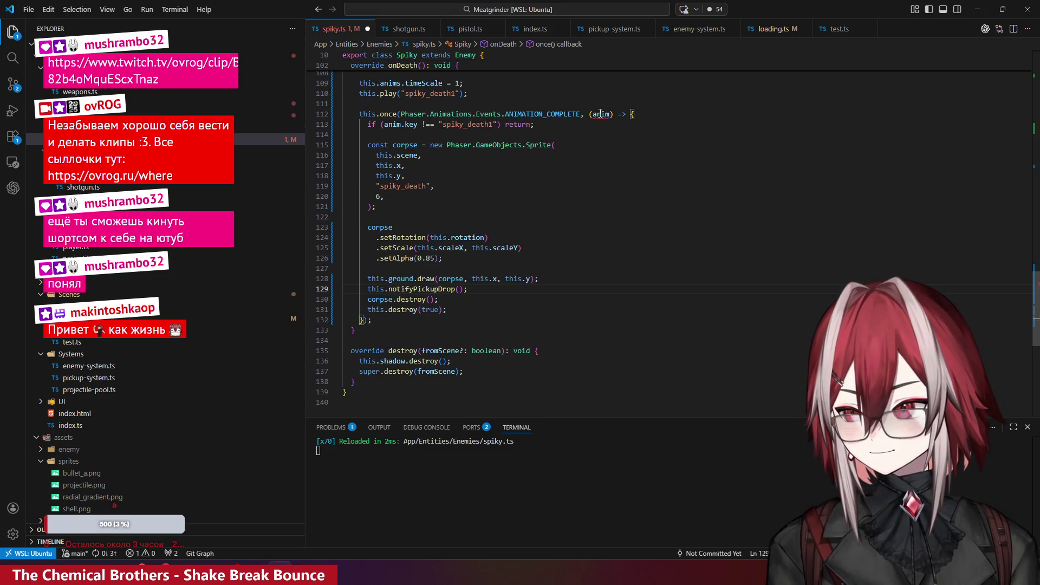
pyautogui.moveTo(601, 114)
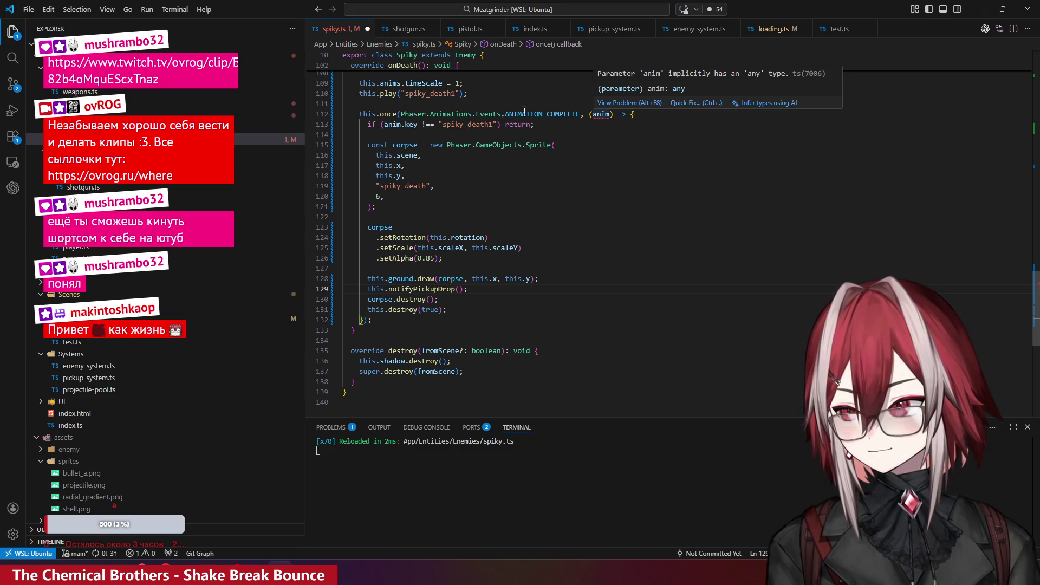
pyautogui.moveTo(524, 116)
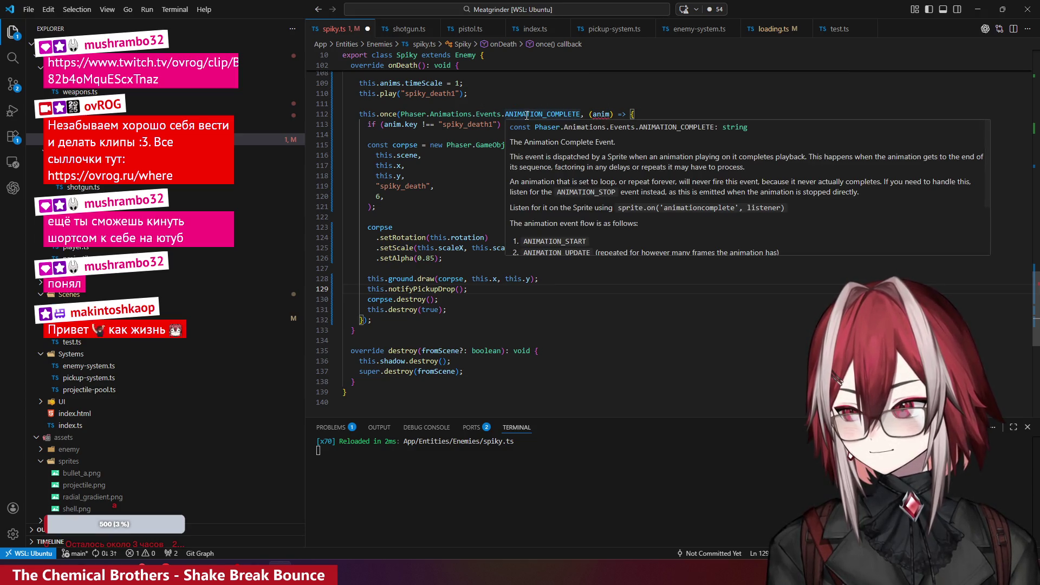
pyautogui.scroll(-2, 589, 182)
pyautogui.scroll(-1, 594, 165)
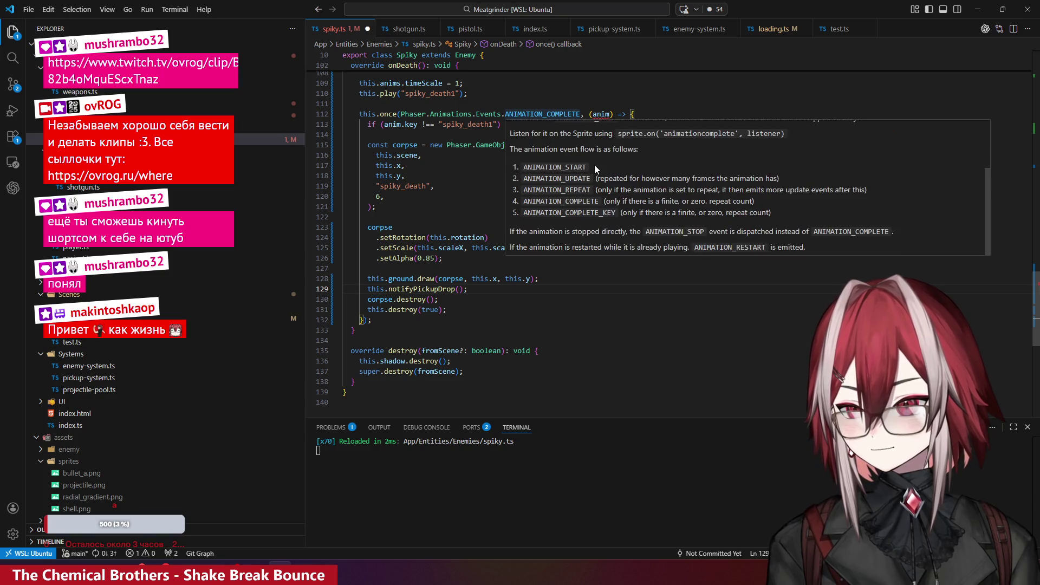
pyautogui.click(456, 166)
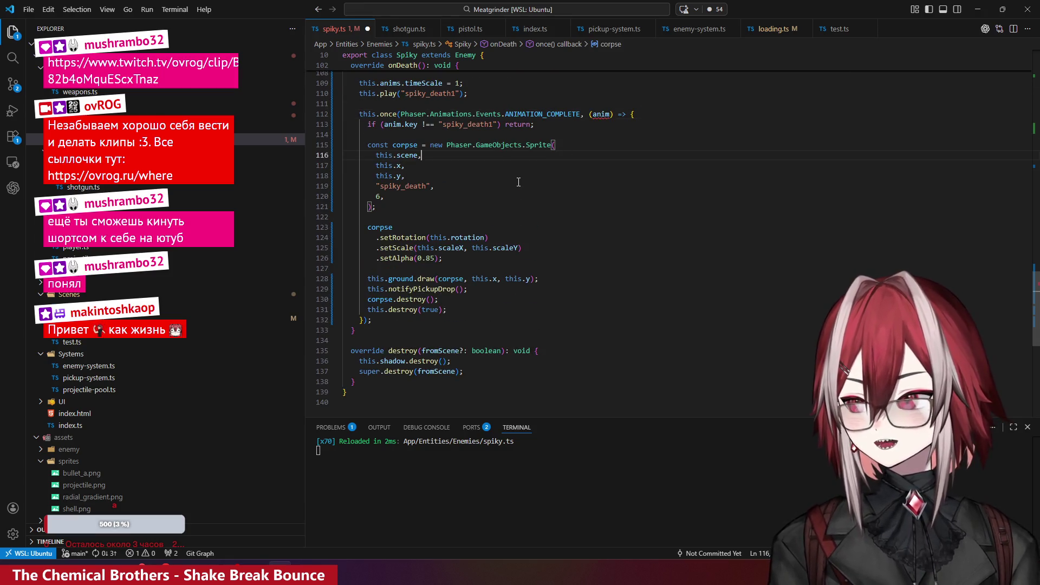
pyautogui.click(469, 188)
pyautogui.scroll(3, 470, 194)
pyautogui.click(538, 227)
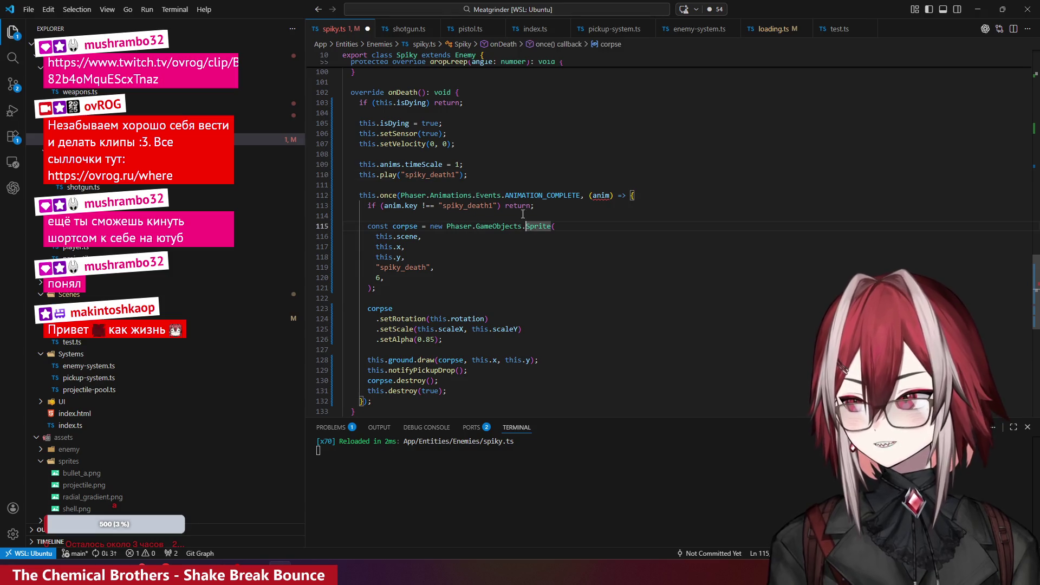
pyautogui.scroll(5, 522, 213)
pyautogui.scroll(10, 523, 213)
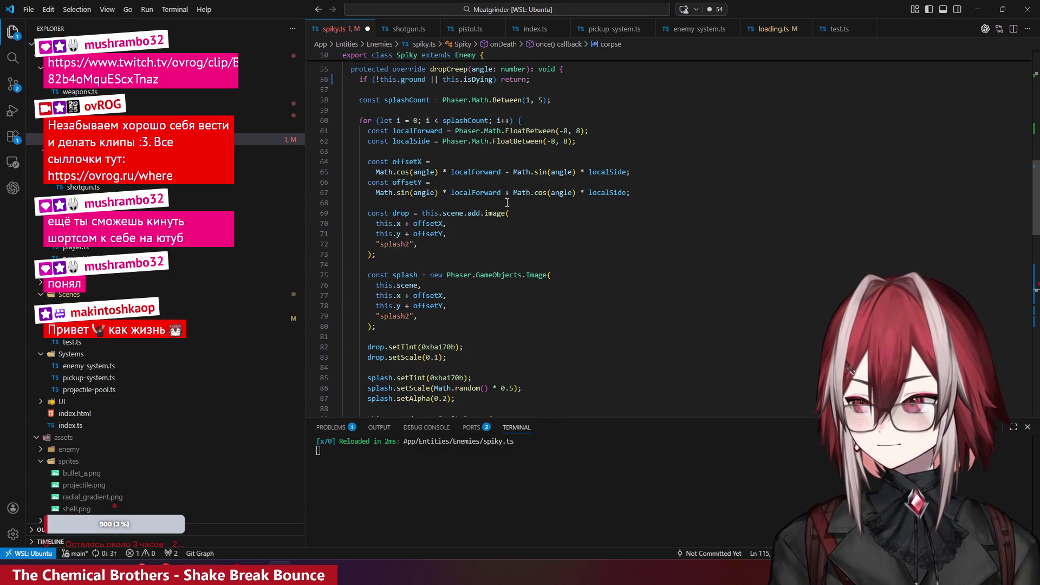
pyautogui.scroll(-9, 506, 201)
pyautogui.scroll(-3, 506, 201)
# - Switch to the running Meatgrinder game and steer the player through the Spiky swarm
pyautogui.hotkey('alt', 'Tab')
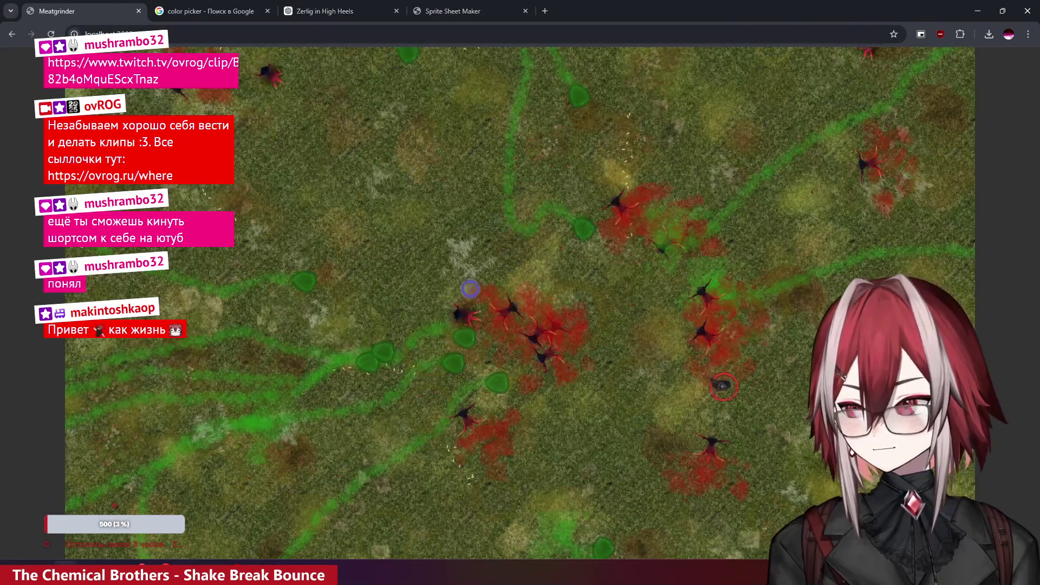
pyautogui.press('a')
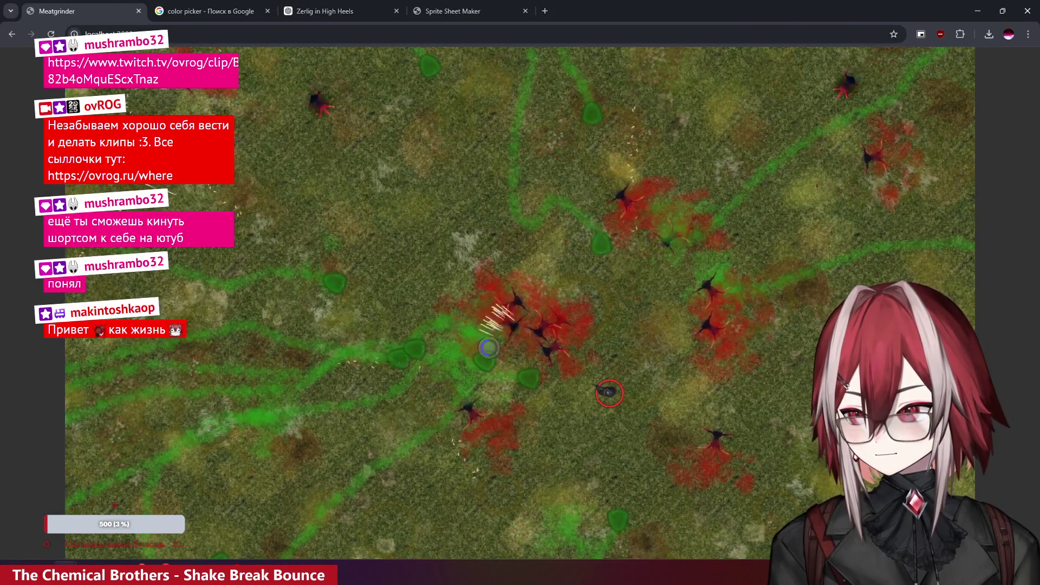
pyautogui.press('a')
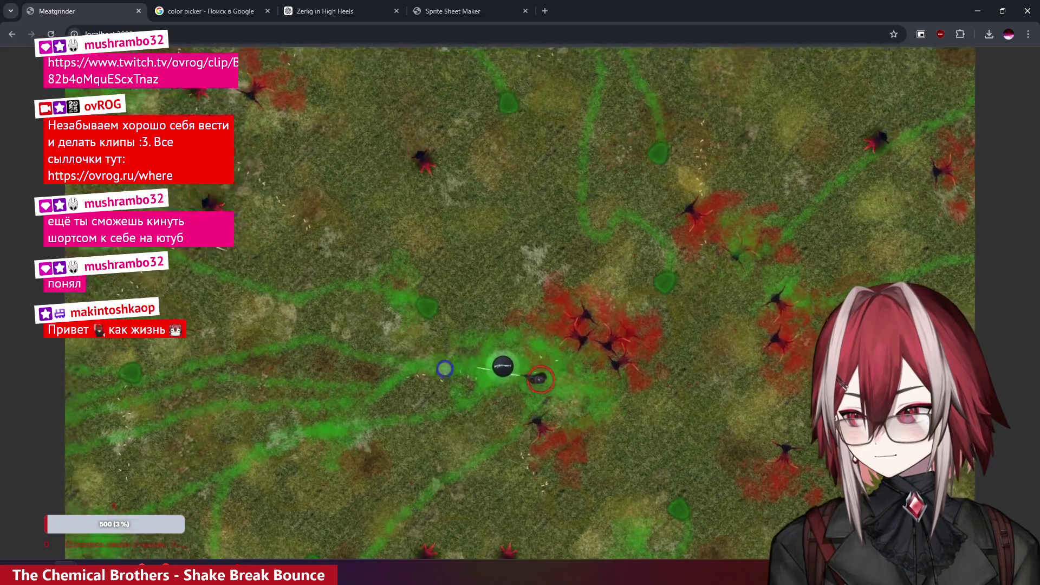
pyautogui.press('w')
pyautogui.press('a')
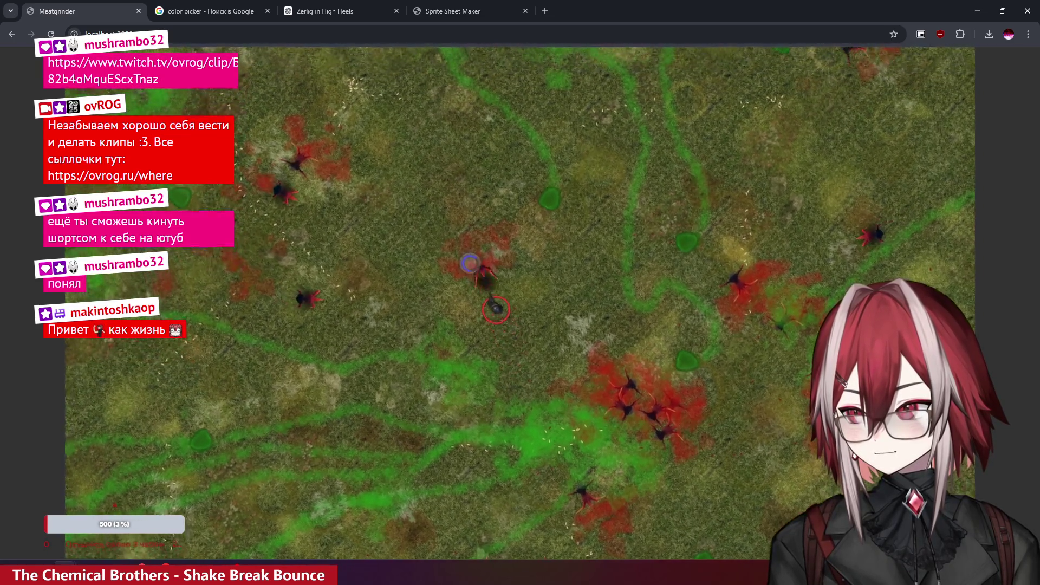
pyautogui.press('w')
pyautogui.press('a')
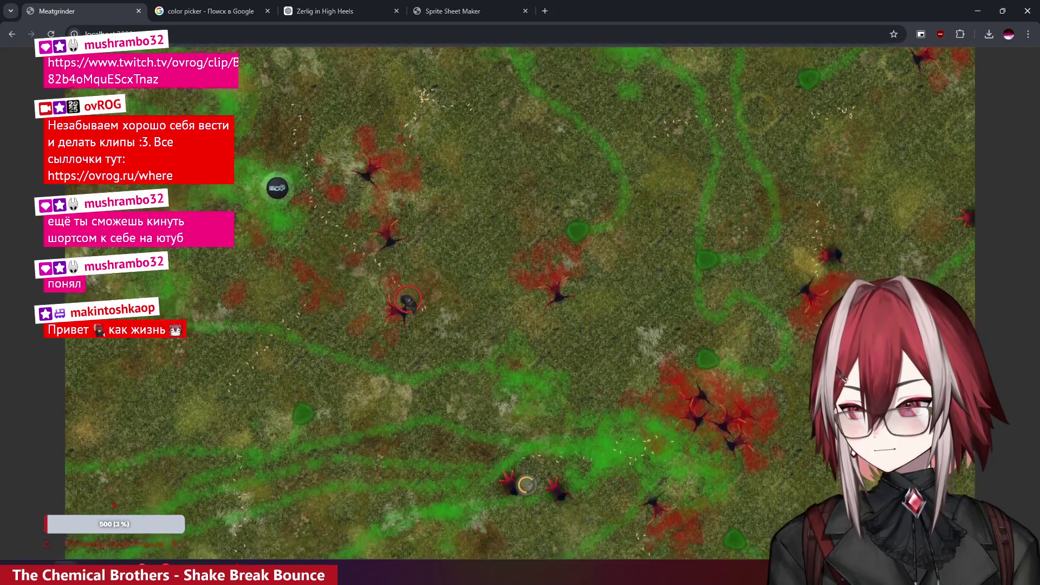
pyautogui.press('s')
pyautogui.press('d')
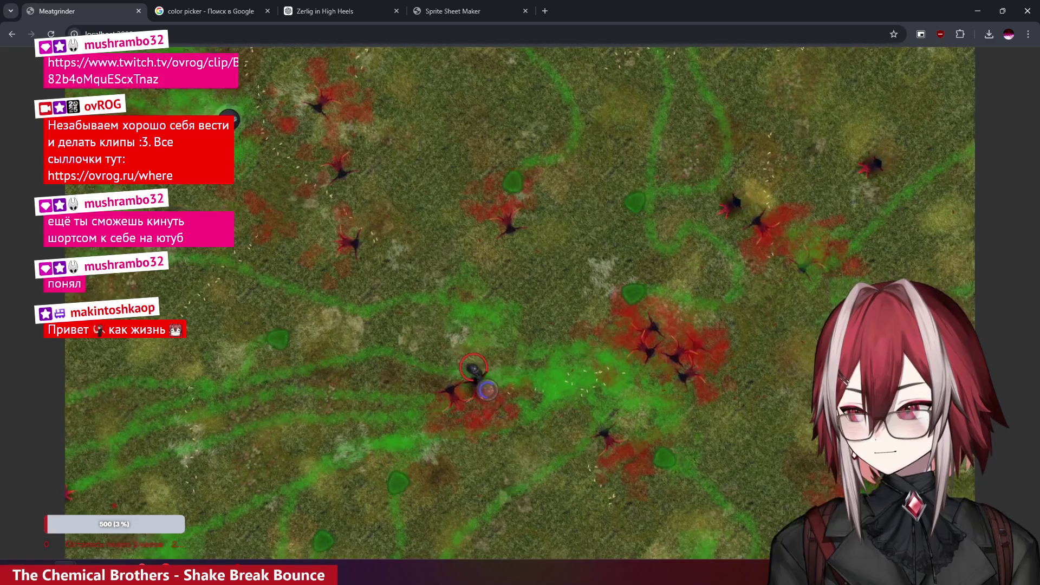
pyautogui.press('d')
pyautogui.press('w')
pyautogui.press('d')
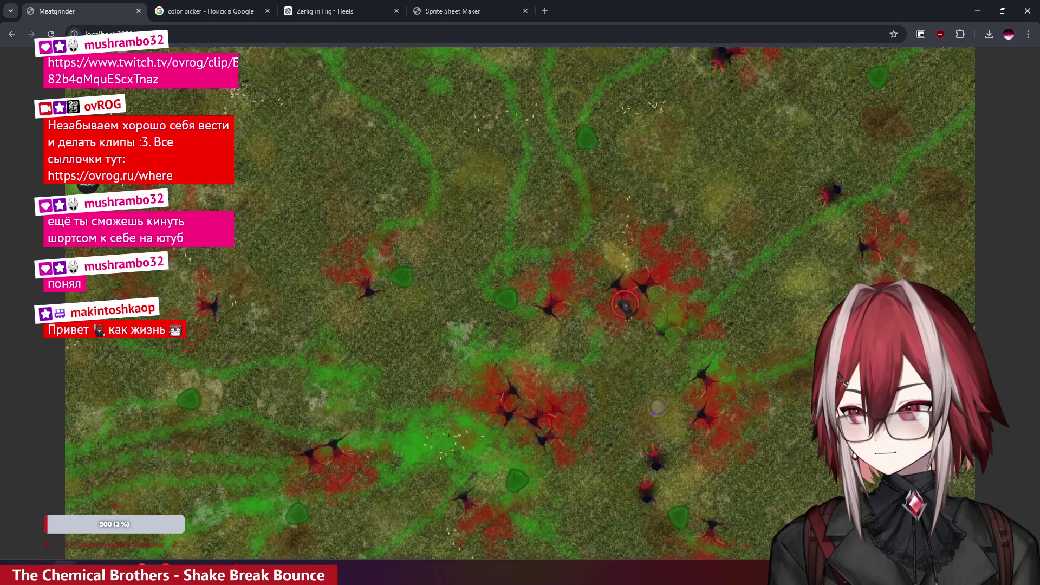
pyautogui.press('s')
pyautogui.press('d')
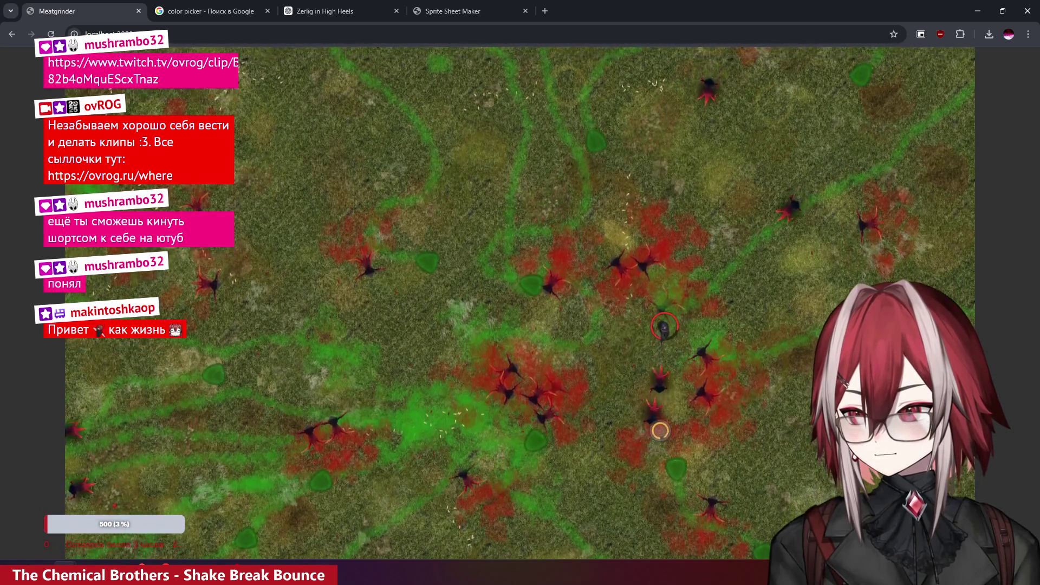
pyautogui.press('w')
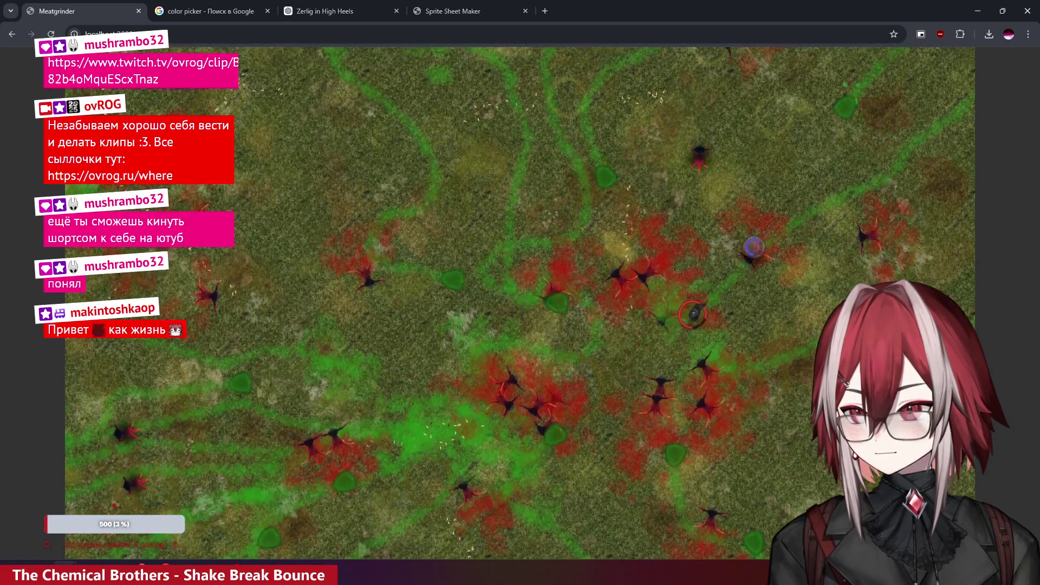
pyautogui.press('a')
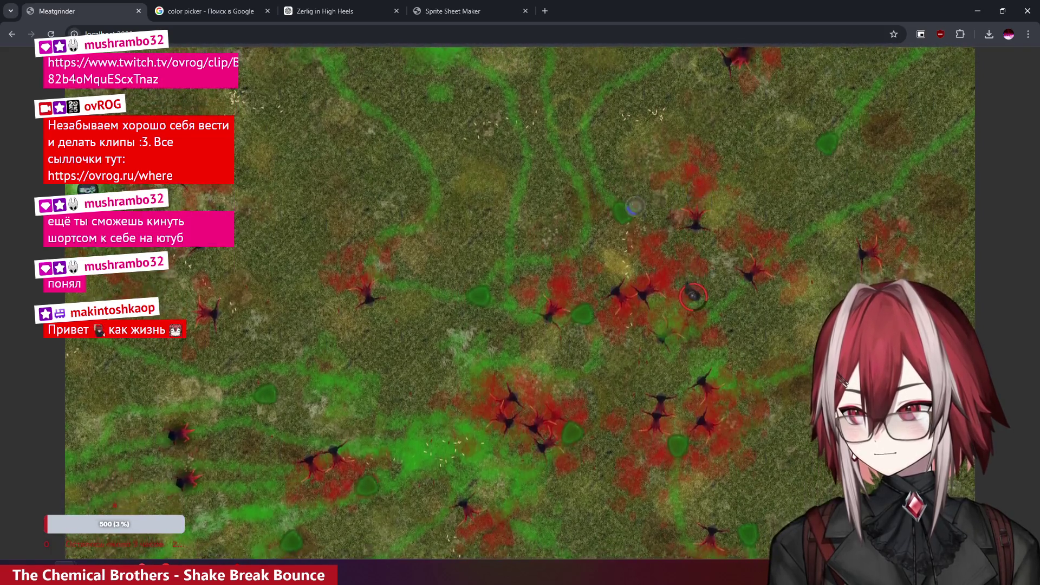
pyautogui.press('s')
pyautogui.press('a')
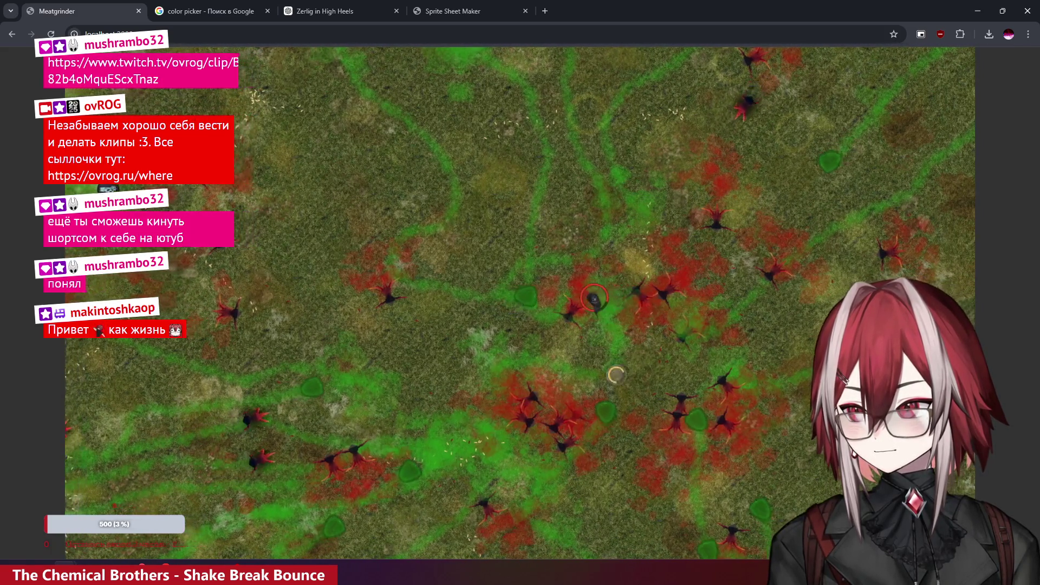
pyautogui.press('w')
pyautogui.press('a')
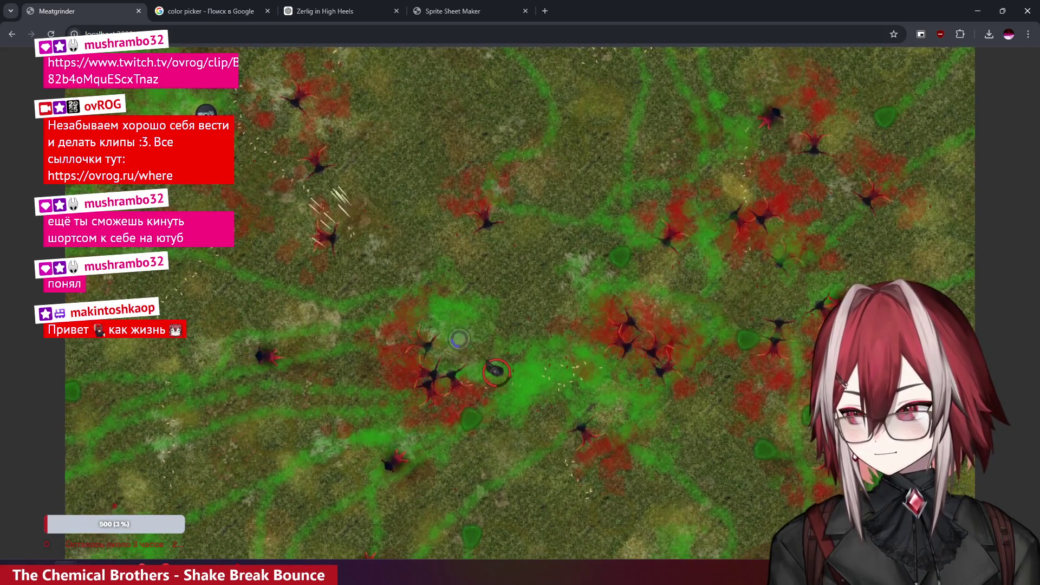
pyautogui.press('w')
pyautogui.press('a')
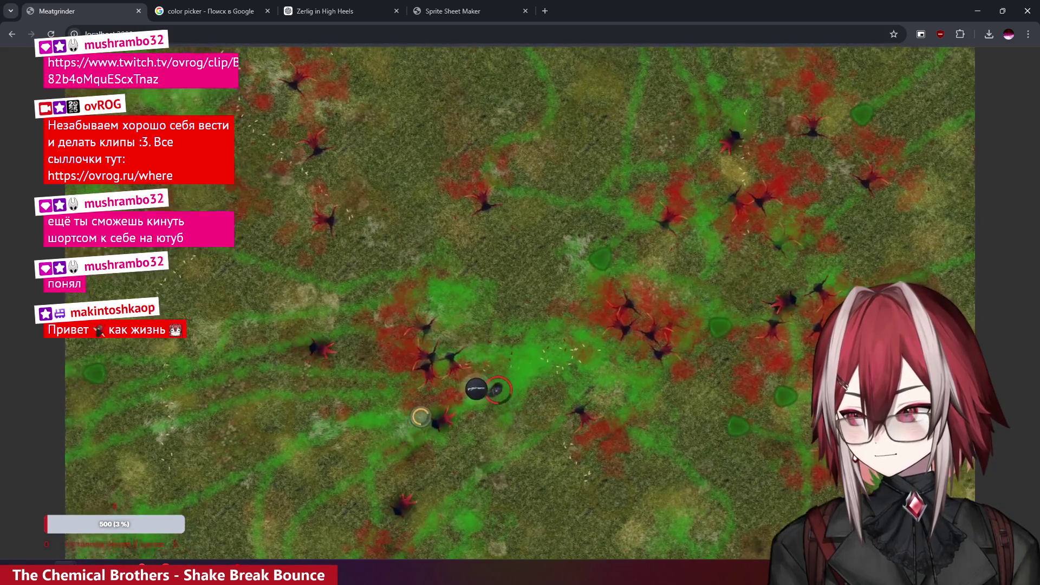
pyautogui.press('s')
pyautogui.press('a')
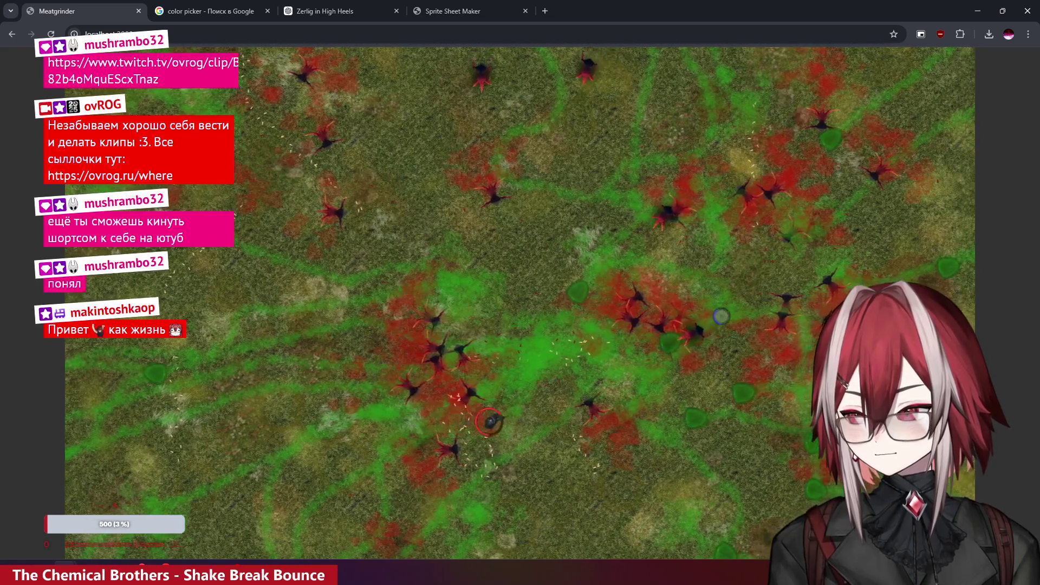
# - Keep walking the player across the corpse-littered field while the enemies chase
pyautogui.press('w')
pyautogui.press('d')
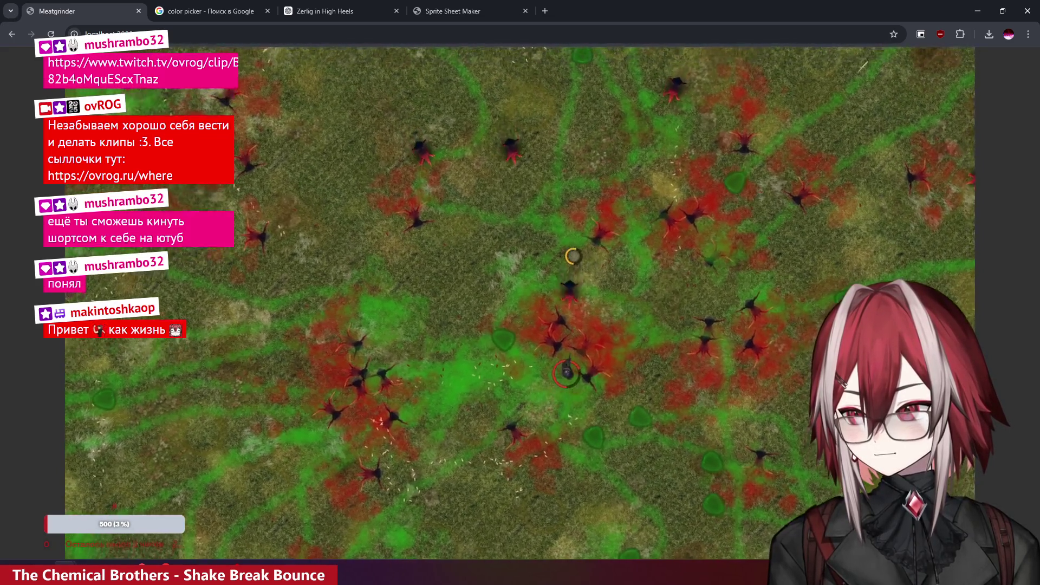
pyautogui.press('w')
pyautogui.press('a')
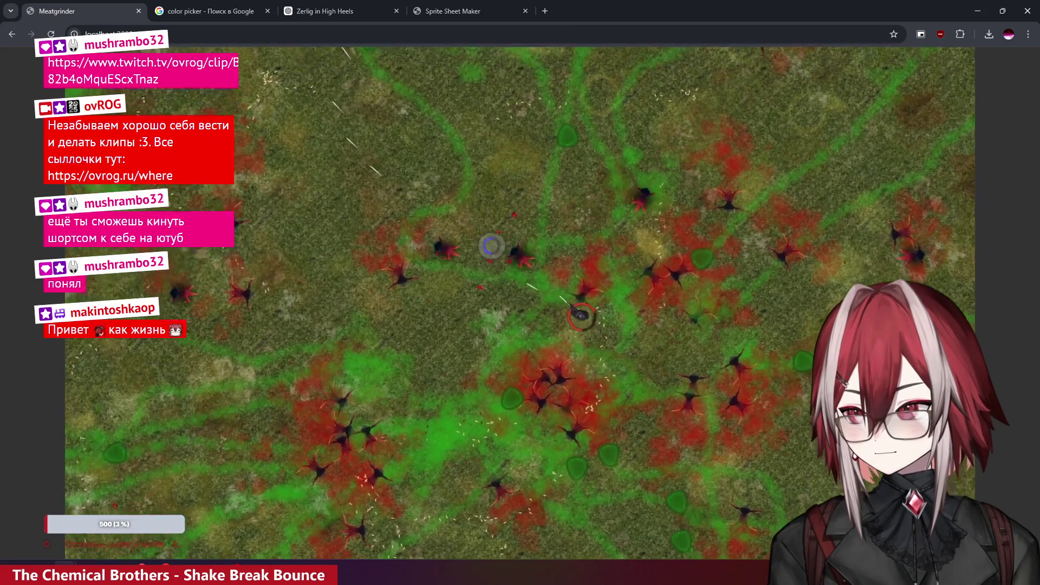
pyautogui.press('w')
pyautogui.press('a')
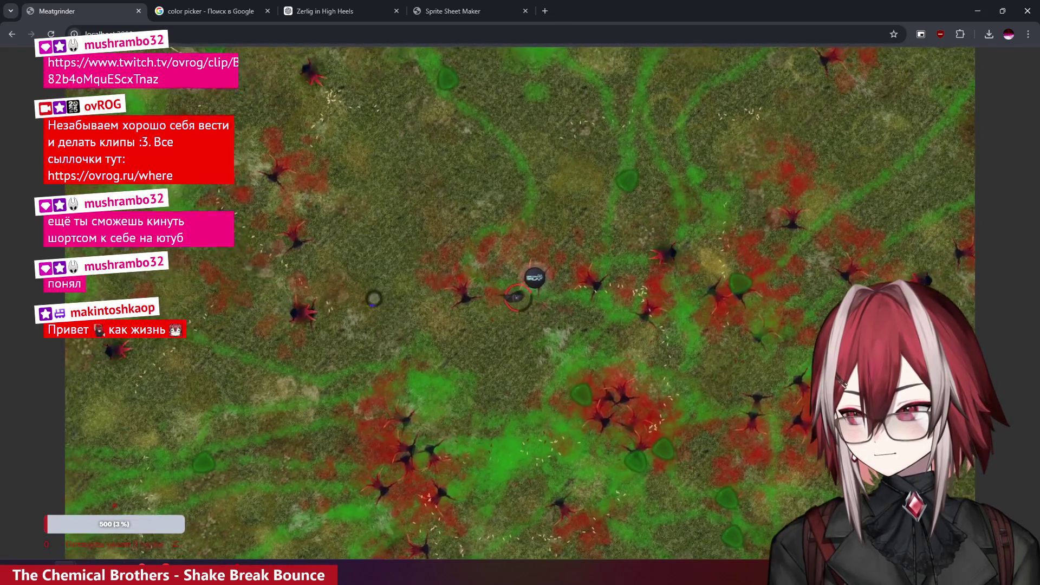
pyautogui.press('a')
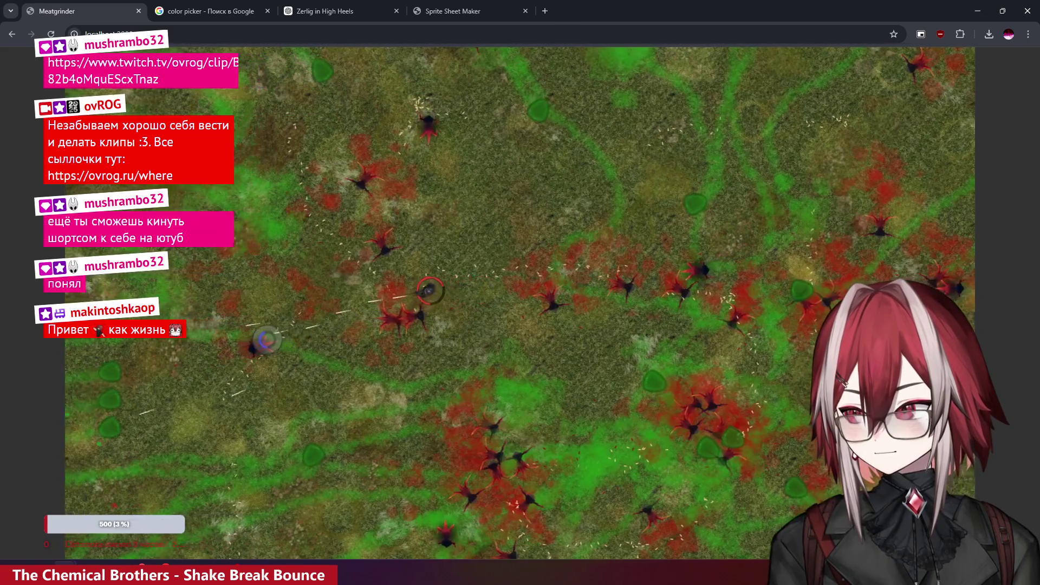
pyautogui.press('s')
pyautogui.press('d')
pyautogui.press('s')
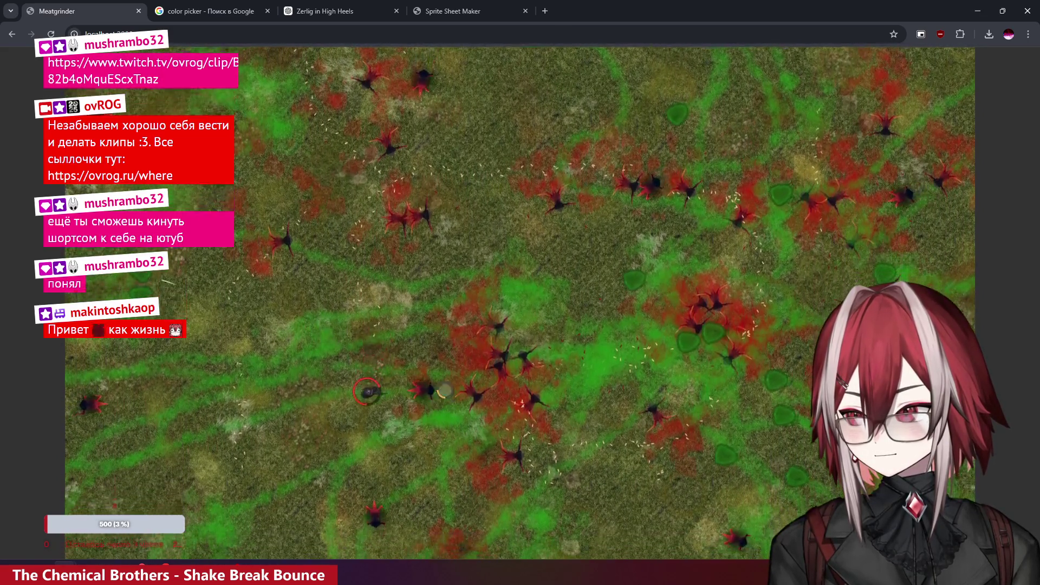
pyautogui.press('w')
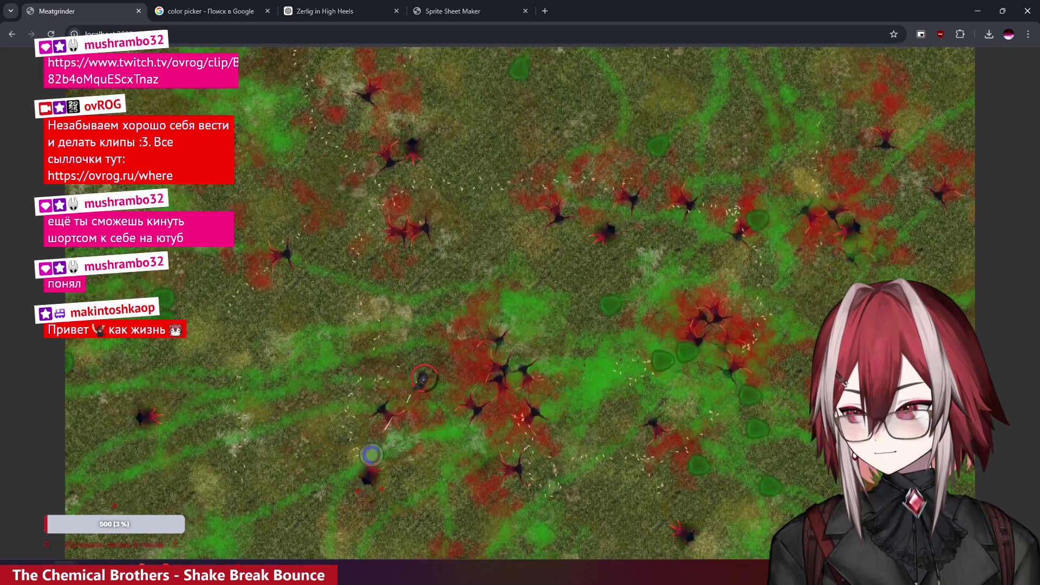
pyautogui.press('d')
pyautogui.press('w')
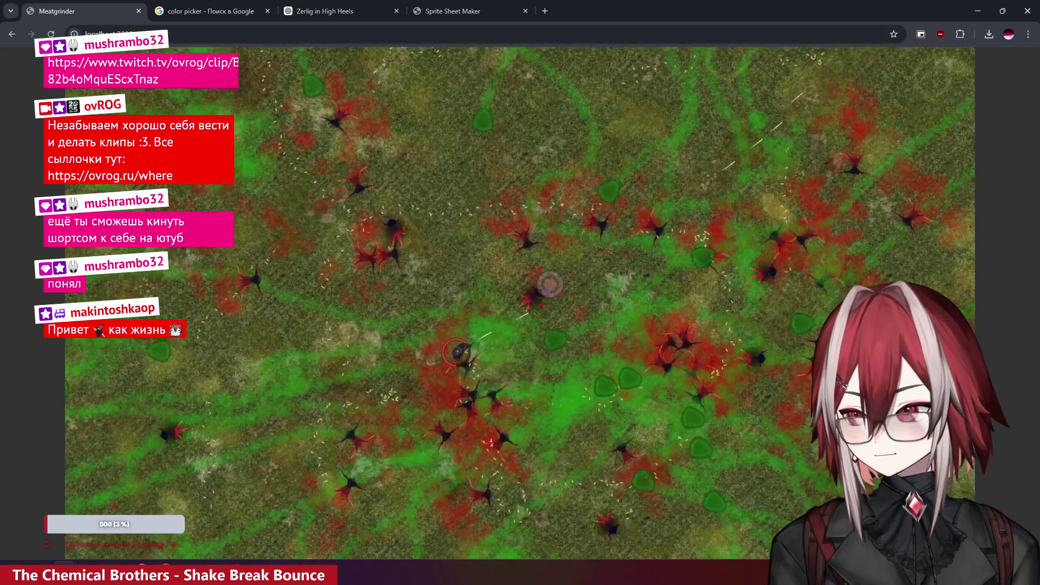
pyautogui.press('s')
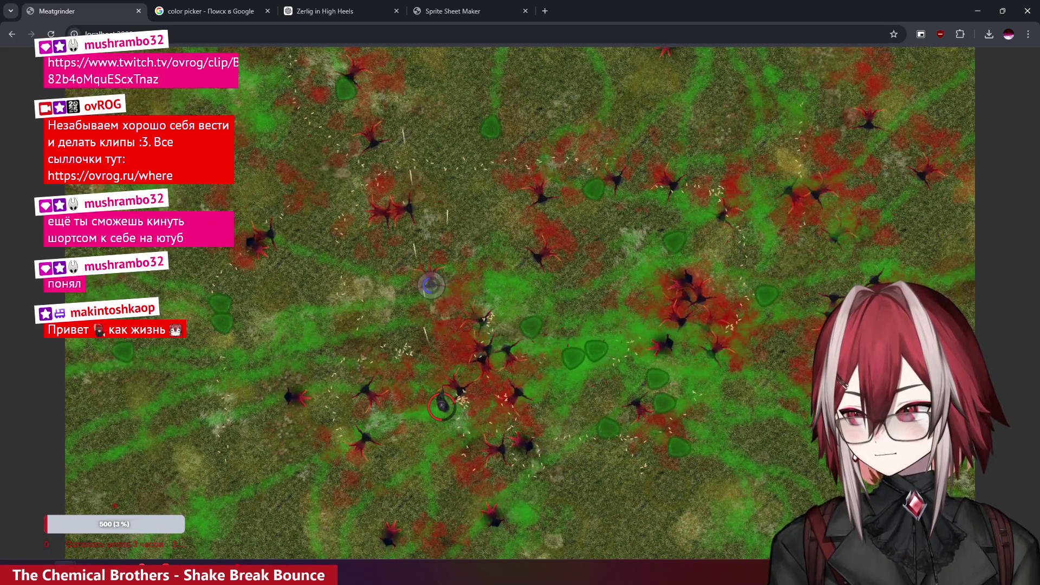
pyautogui.press('w')
pyautogui.press('d')
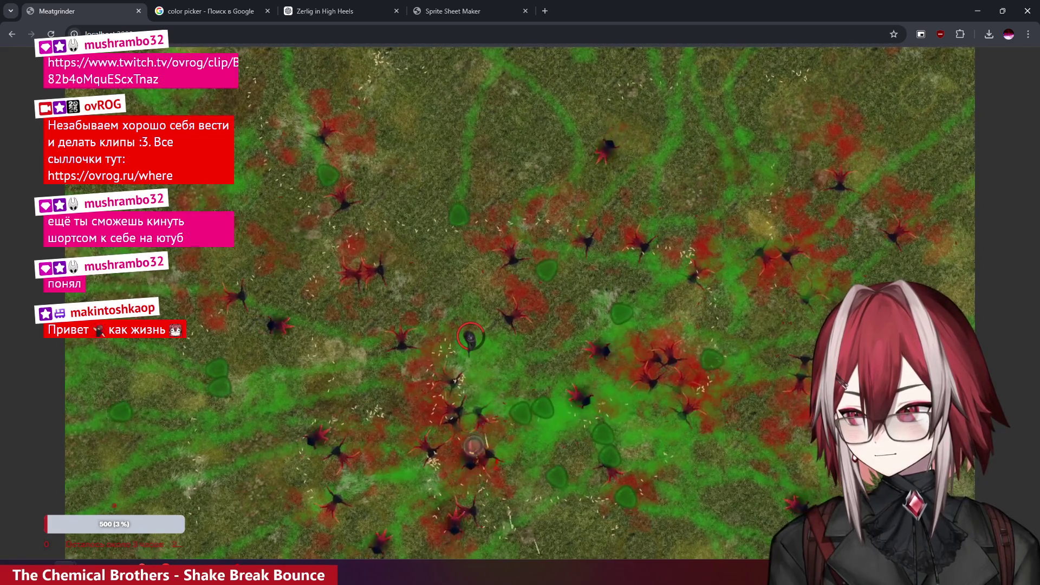
pyautogui.press('s')
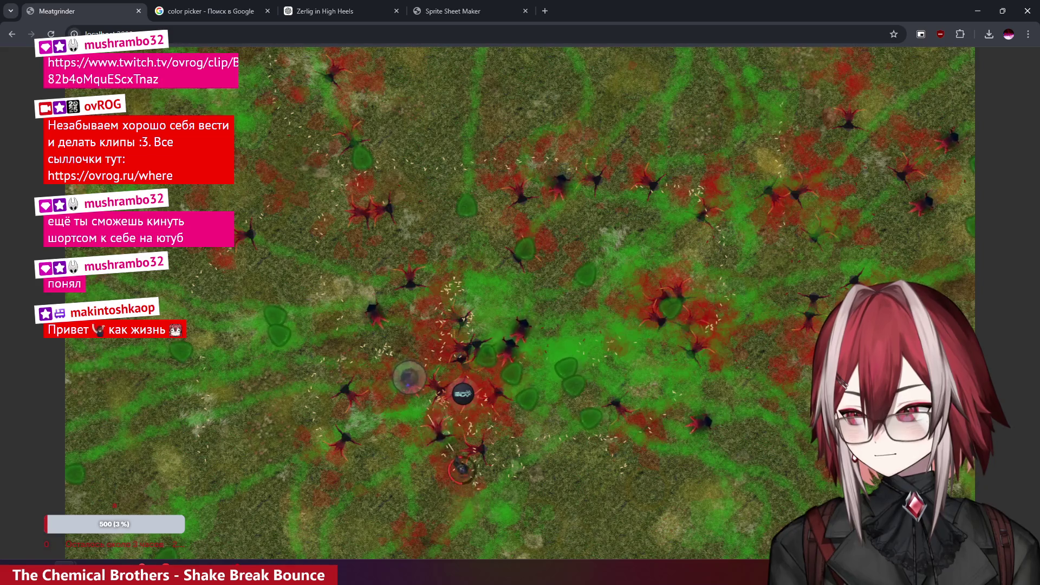
pyautogui.press('a')
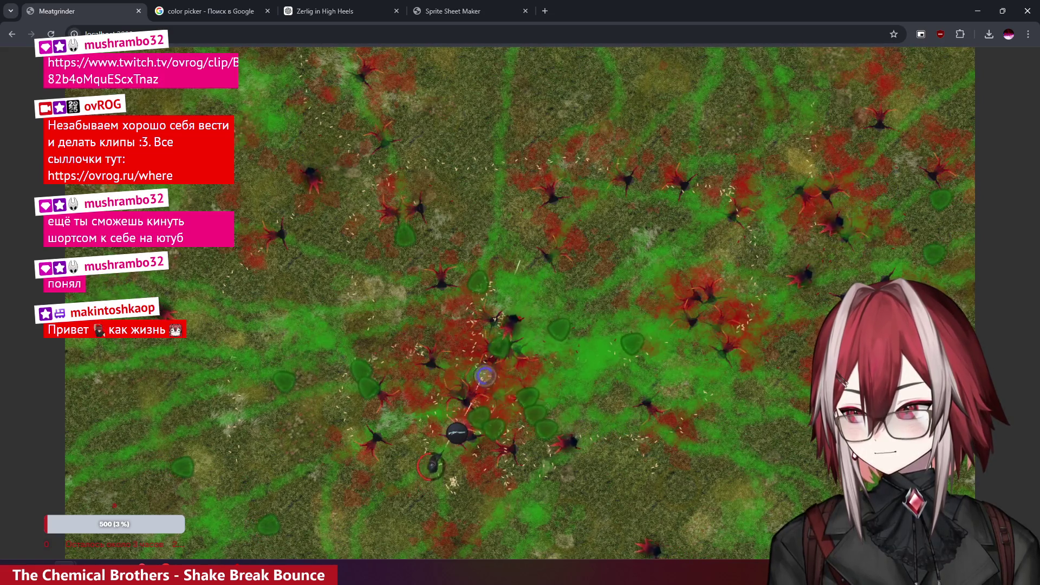
pyautogui.press('w')
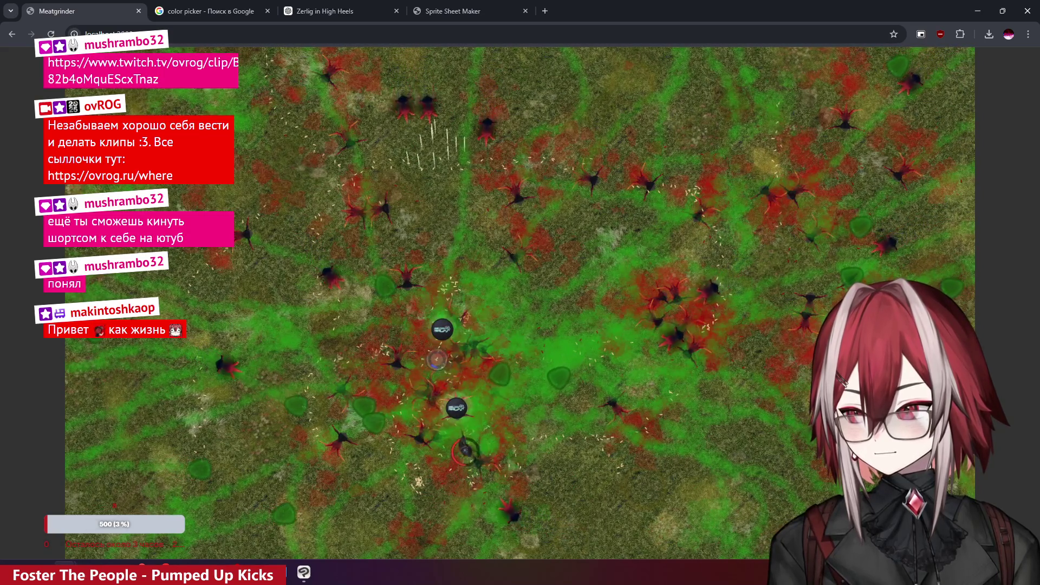
pyautogui.press('w')
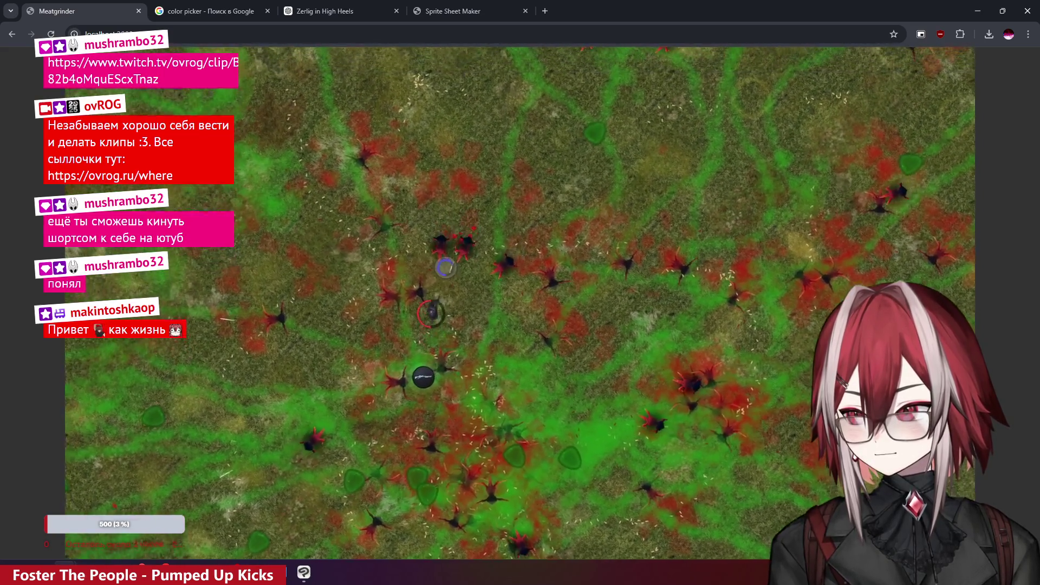
pyautogui.press('w')
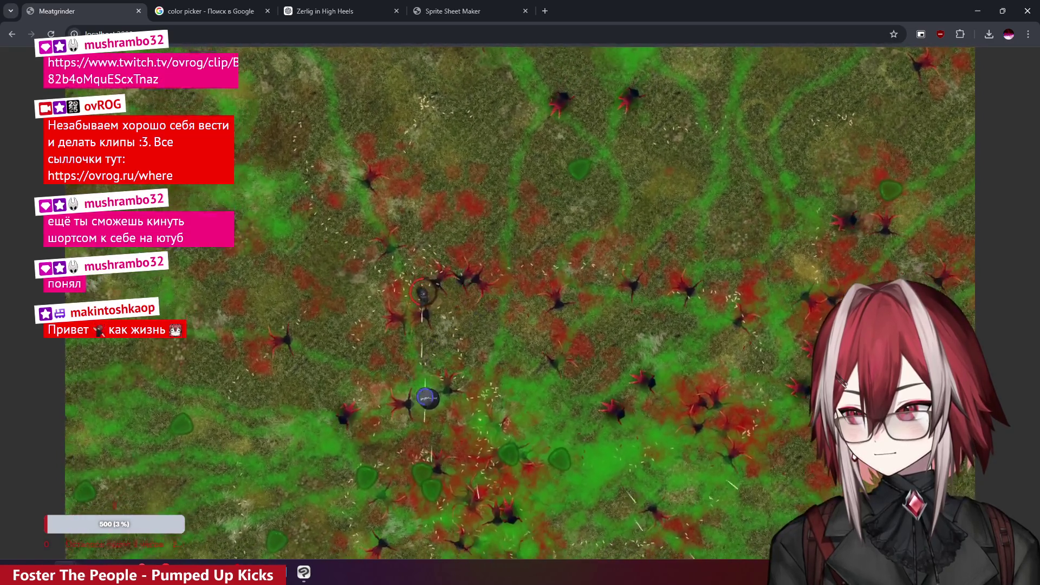
pyautogui.press('s')
pyautogui.press('s')
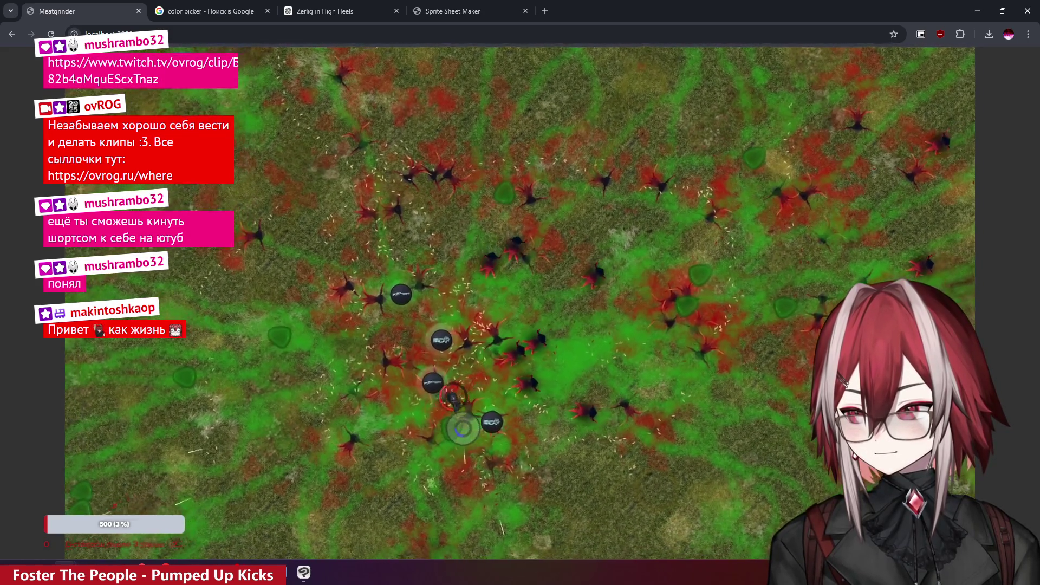
pyautogui.press('w')
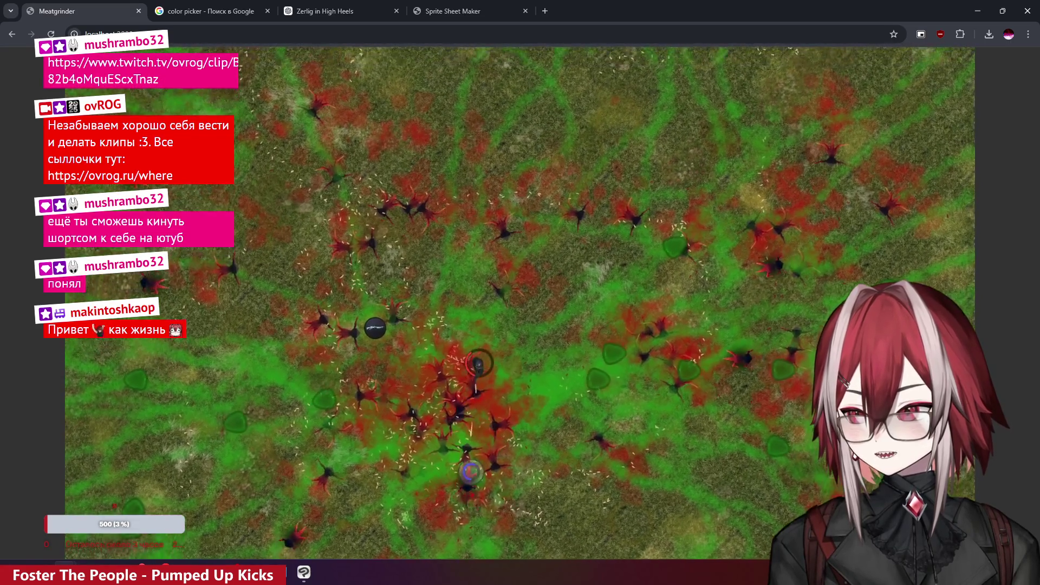
# - Kite the enemies around the field, checking that killed Spiky enemies remain as dark corpses
pyautogui.press('a')
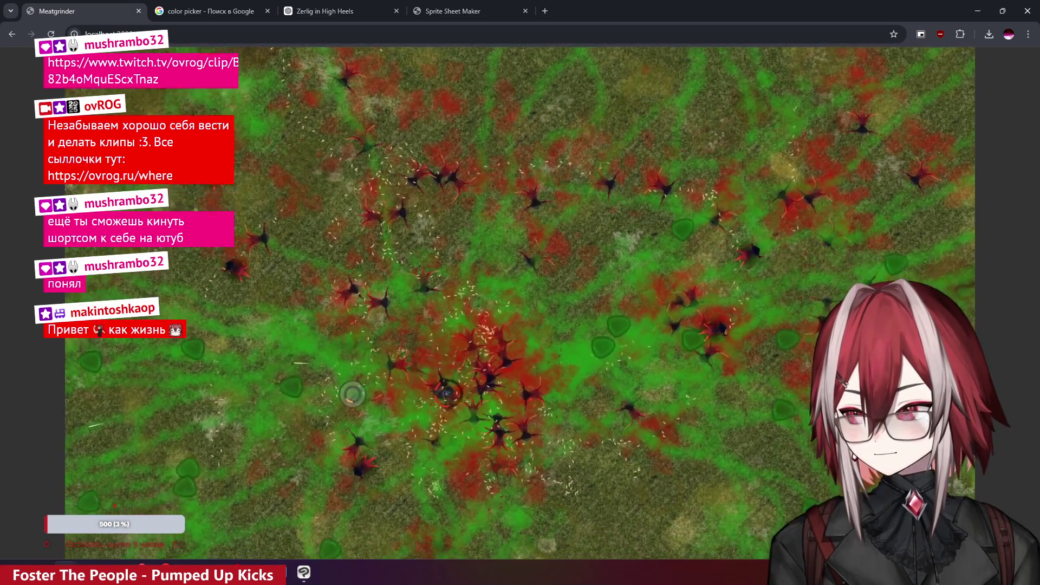
pyautogui.press('s')
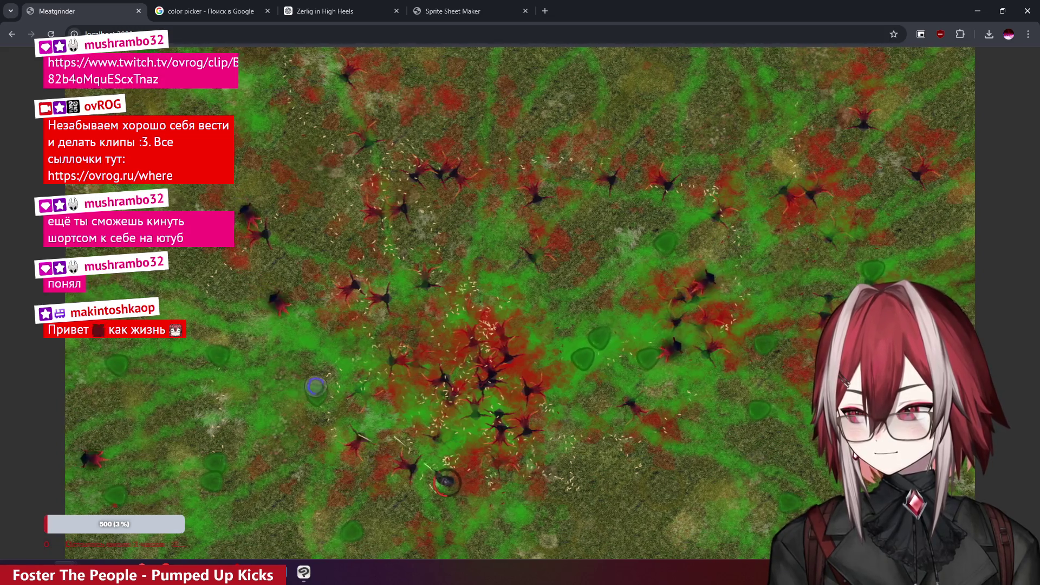
pyautogui.press('a')
pyautogui.press('w')
pyautogui.press('a')
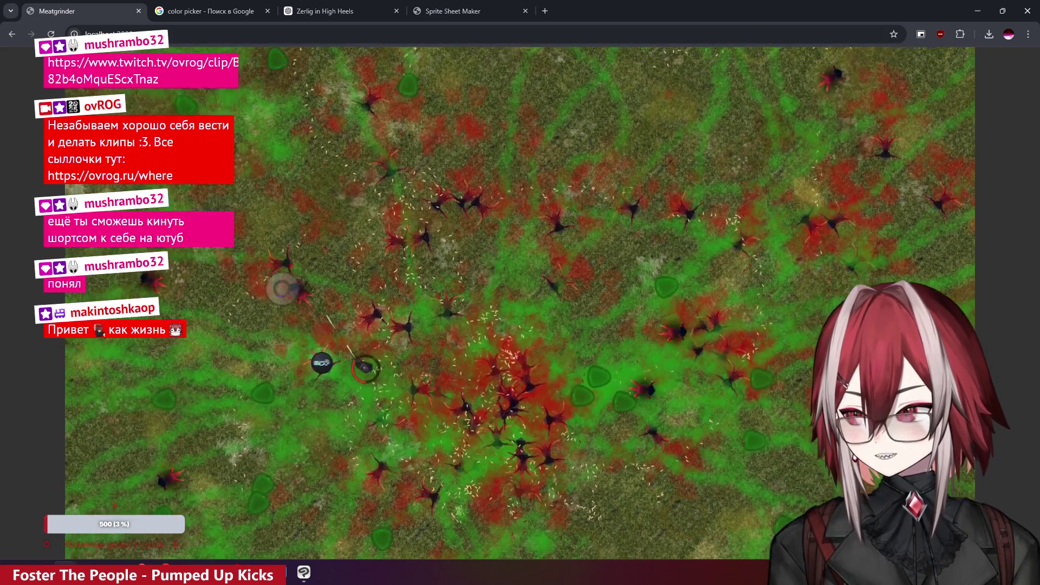
pyautogui.press('w')
pyautogui.press('d')
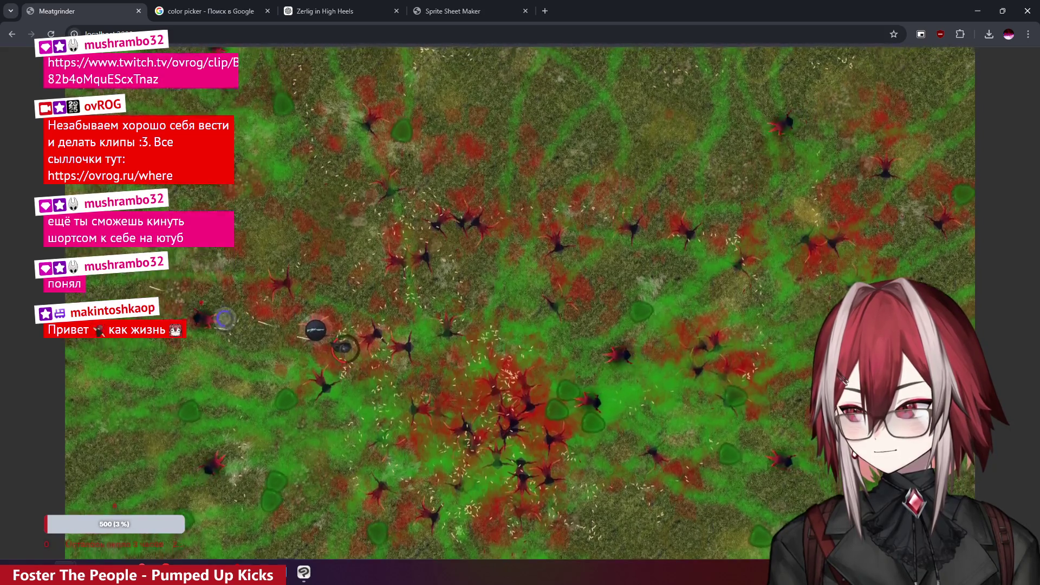
pyautogui.press('a')
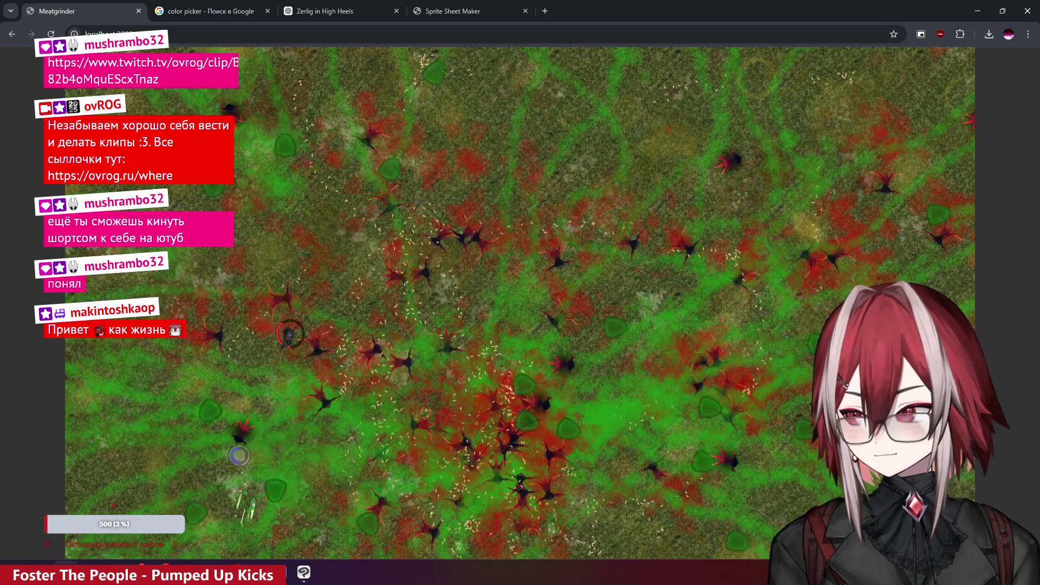
pyautogui.press('s')
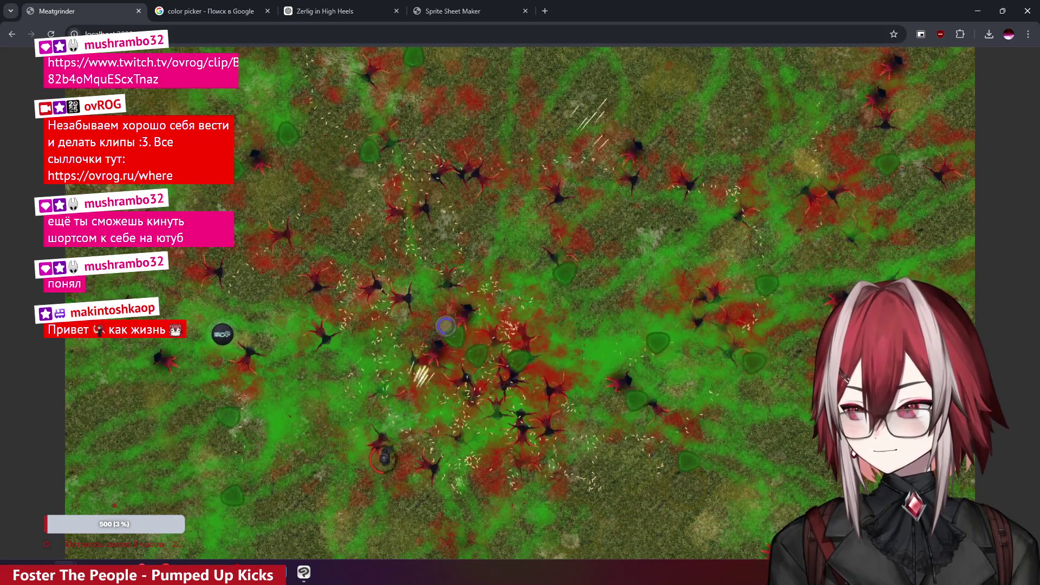
pyautogui.press('d')
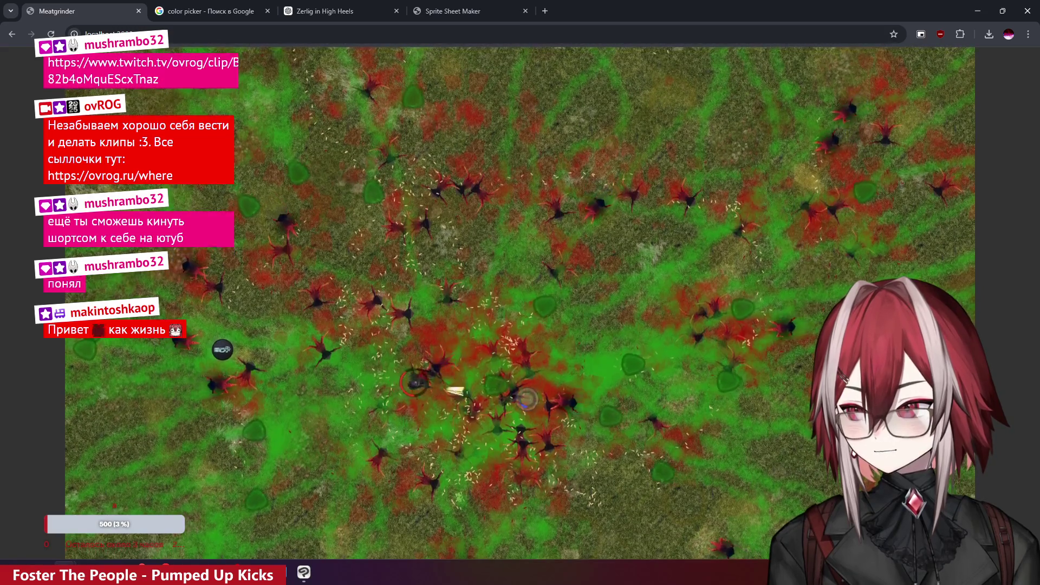
pyautogui.press('s')
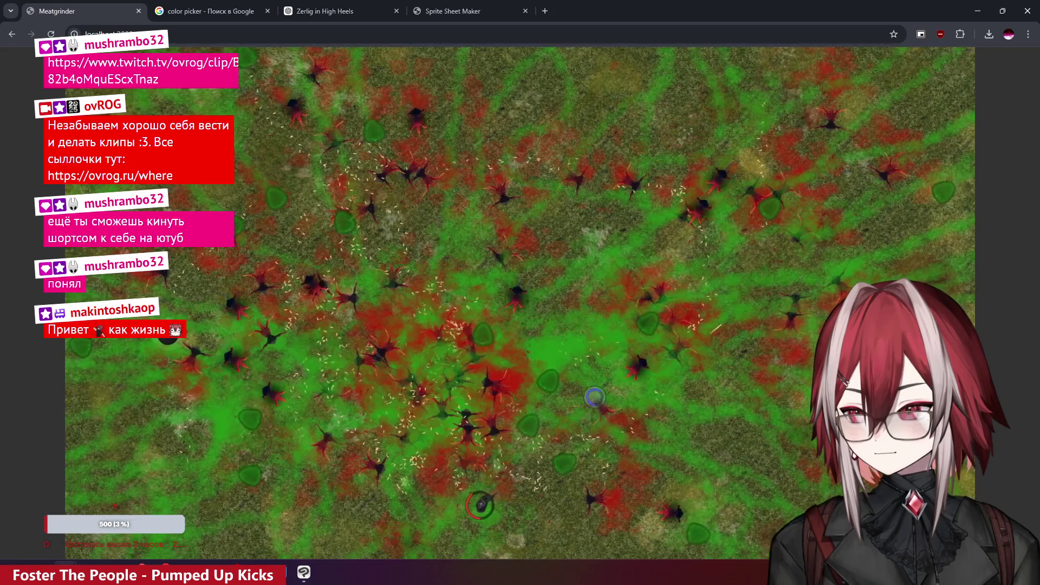
pyautogui.press('d')
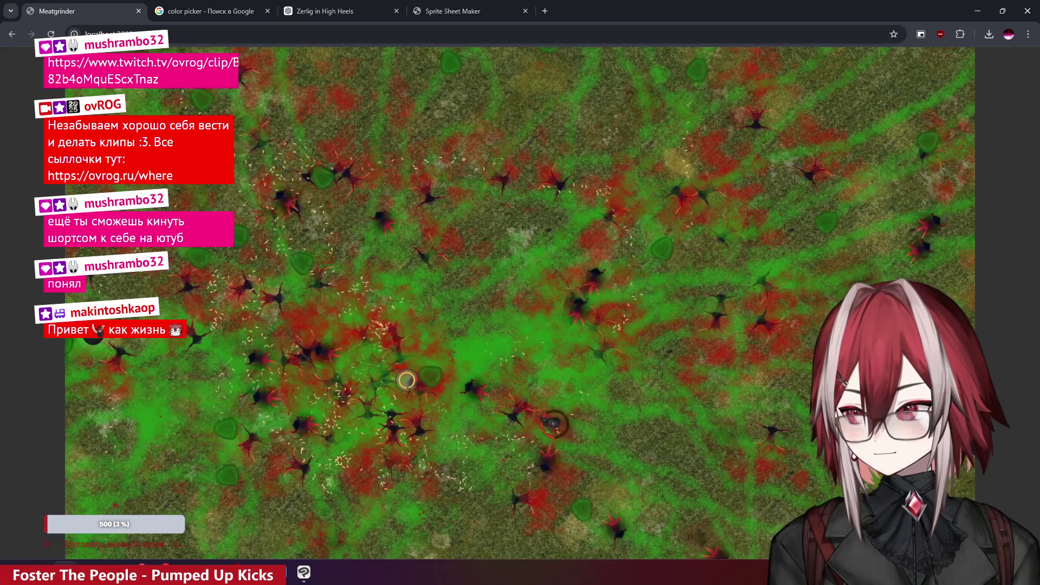
pyautogui.press('a')
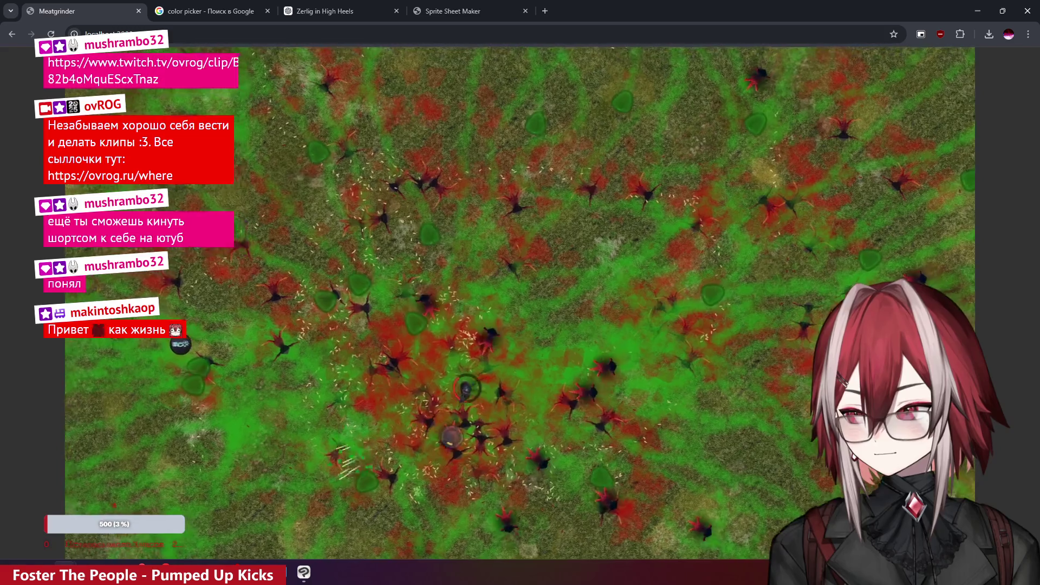
pyautogui.press('a')
pyautogui.press('s')
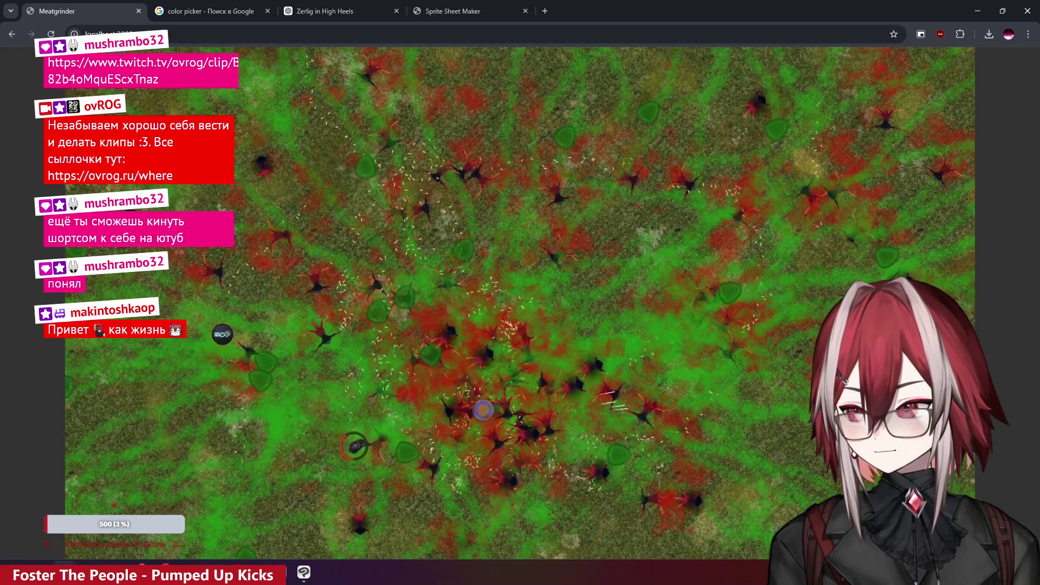
pyautogui.press('w')
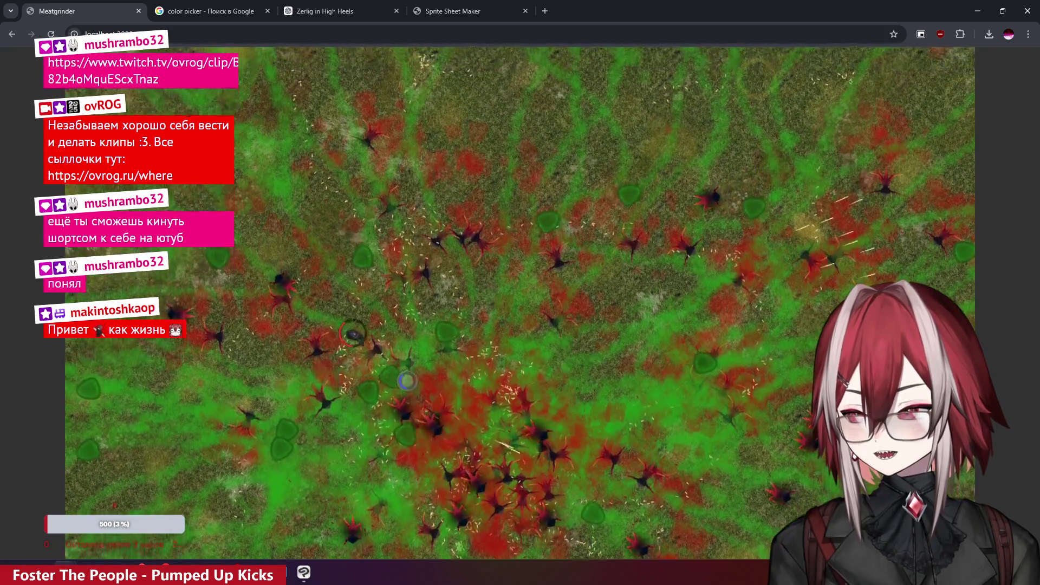
pyautogui.press('w')
pyautogui.press('d')
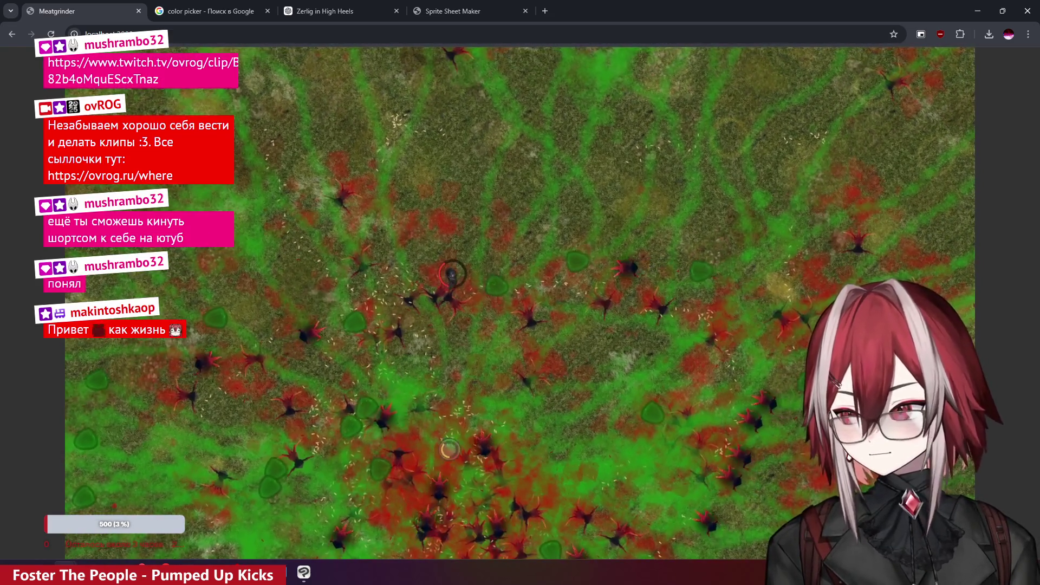
pyautogui.press('s')
pyautogui.press('d')
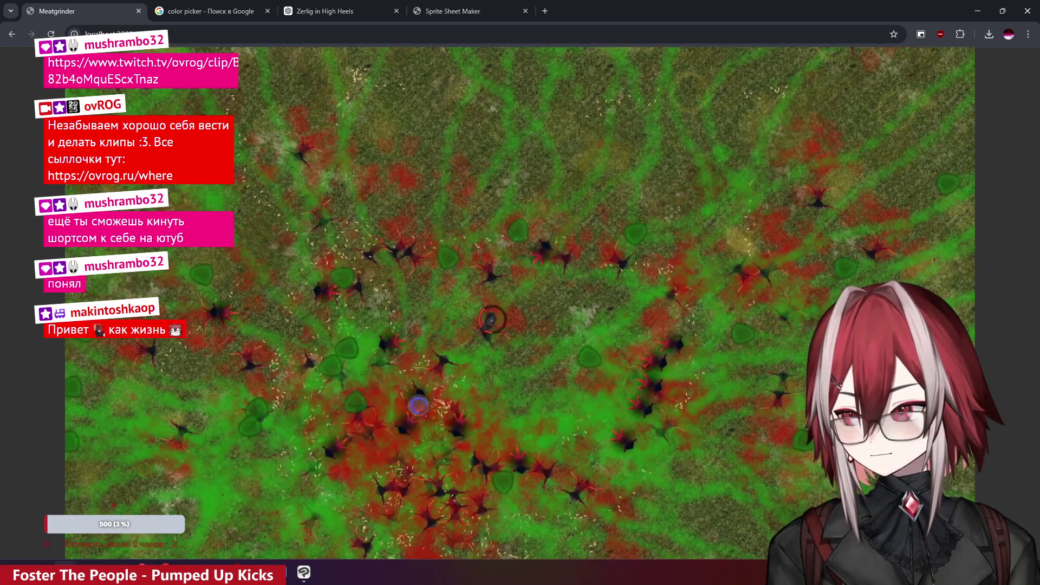
# - Continue steering the player right, up and down among the piled Spiky corpses
pyautogui.press('s')
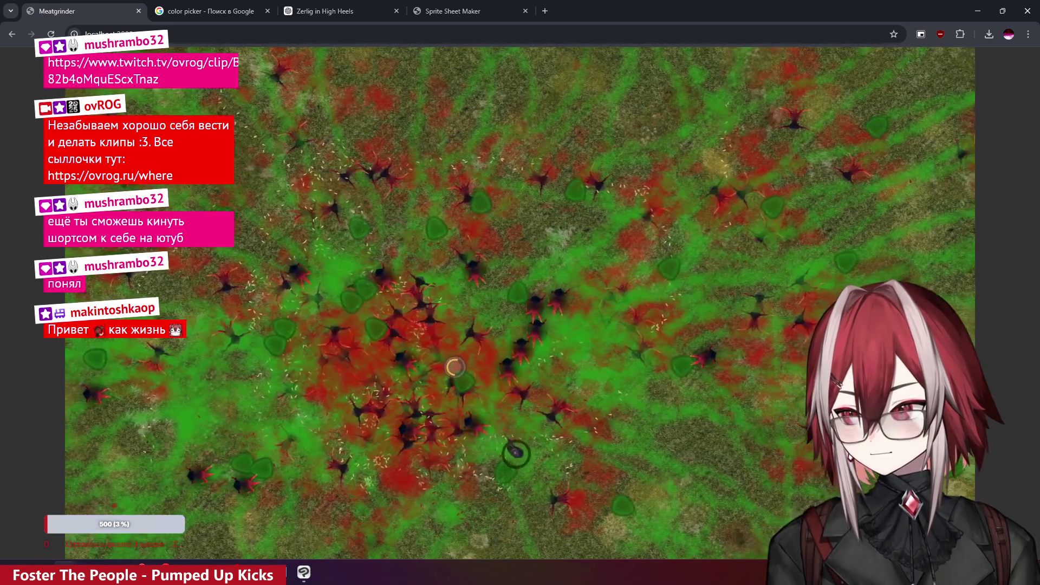
pyautogui.press('d')
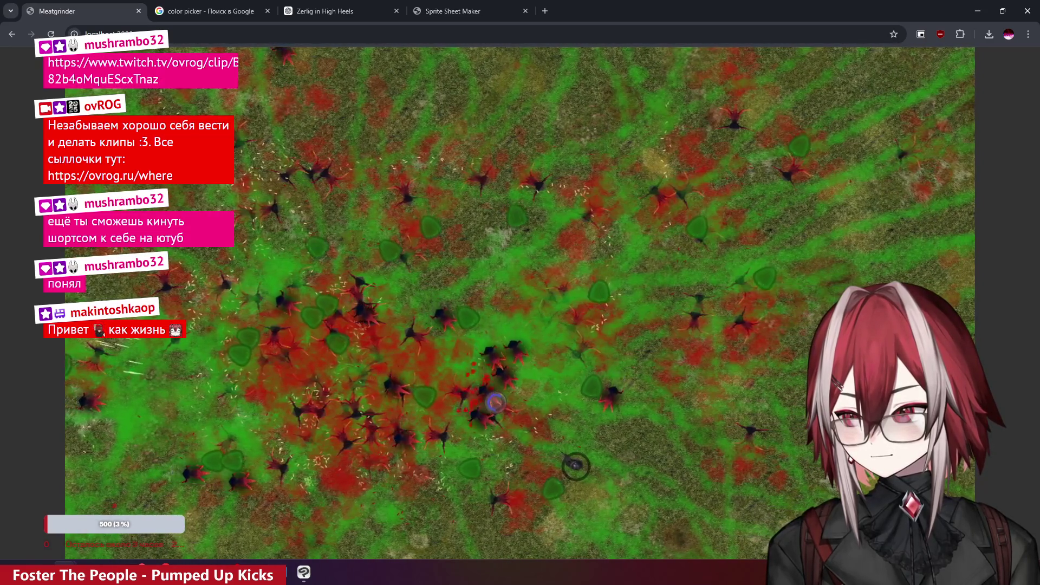
pyautogui.press('d')
pyautogui.press('d')
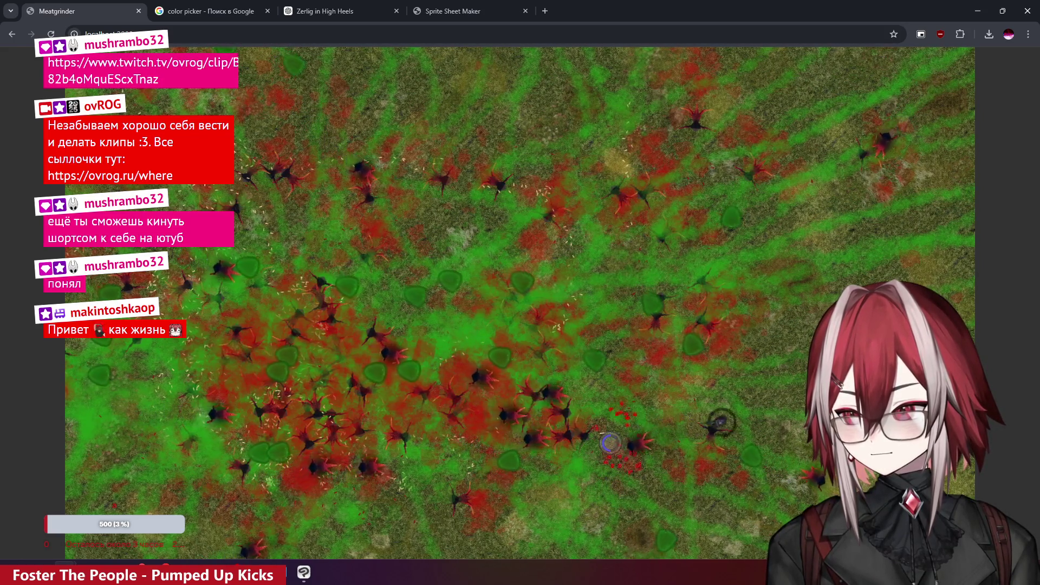
pyautogui.press('a')
pyautogui.press('s')
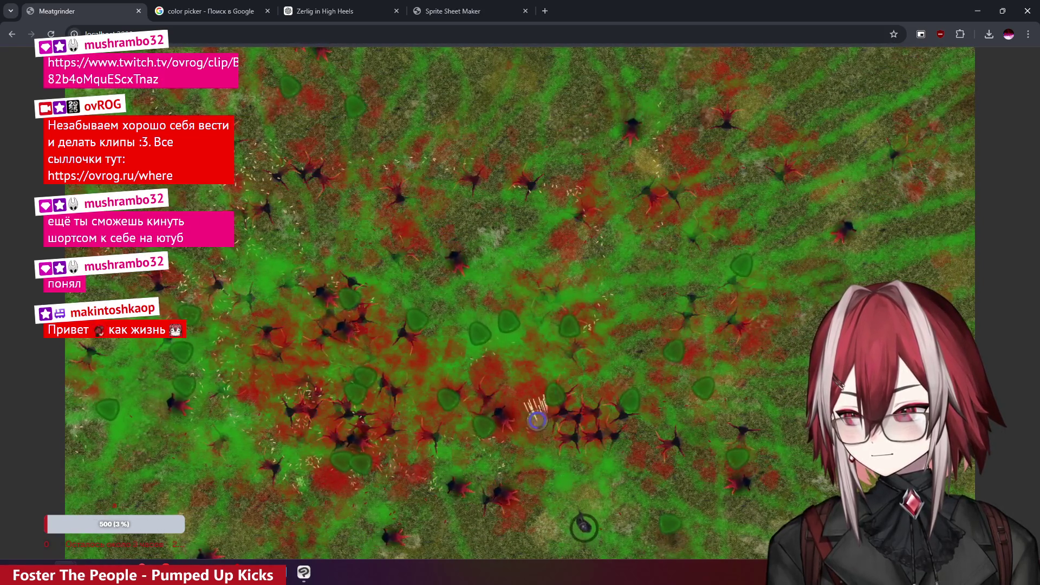
pyautogui.press('w')
pyautogui.press('a')
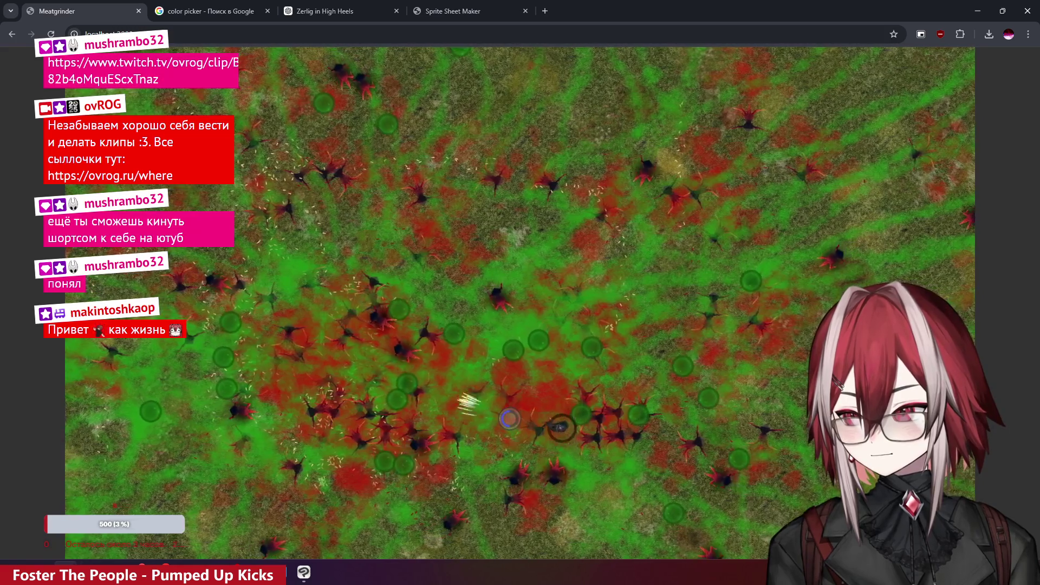
pyautogui.press('w')
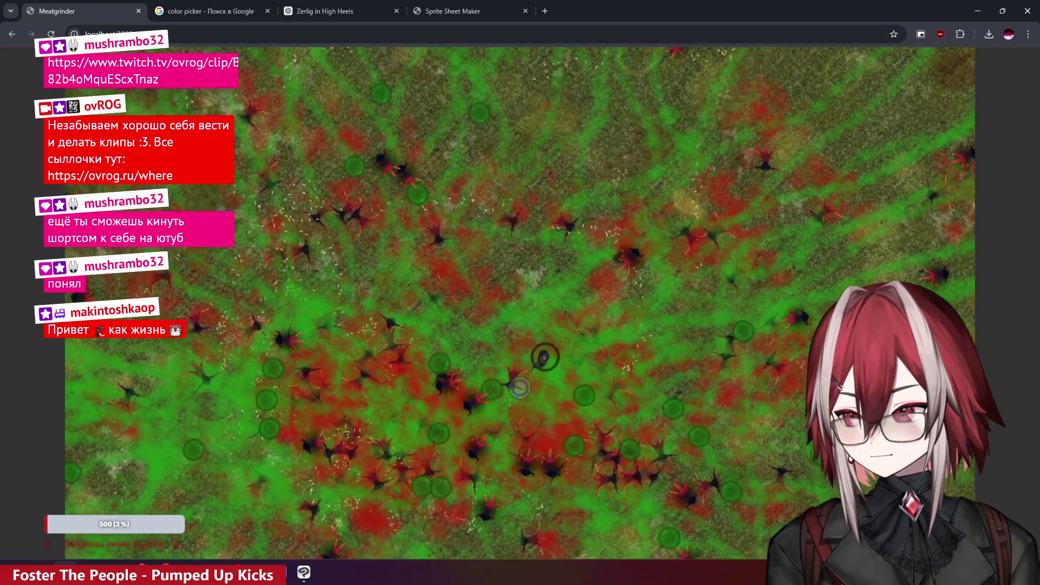
pyautogui.press('w')
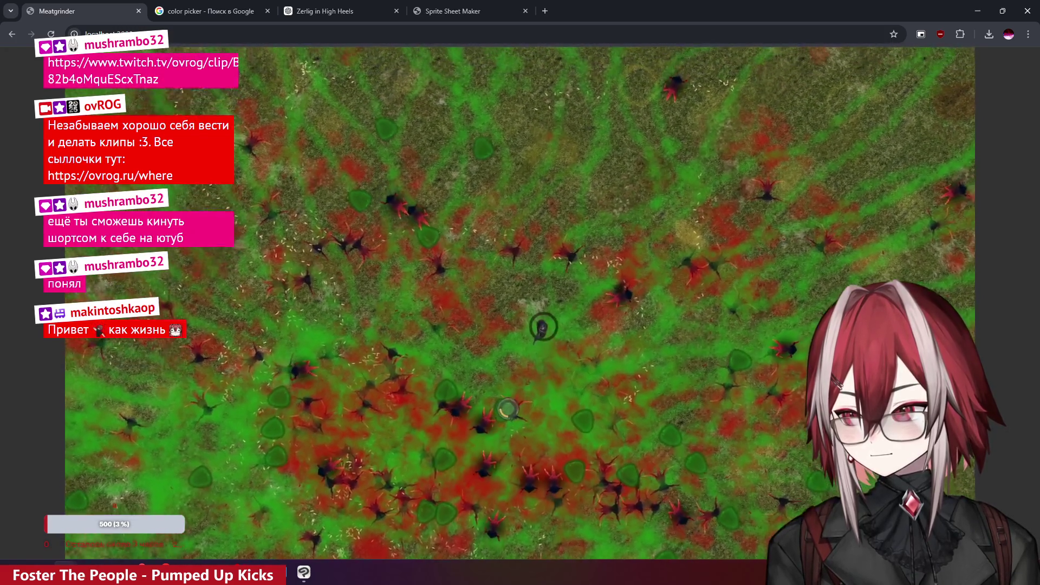
pyautogui.press('w')
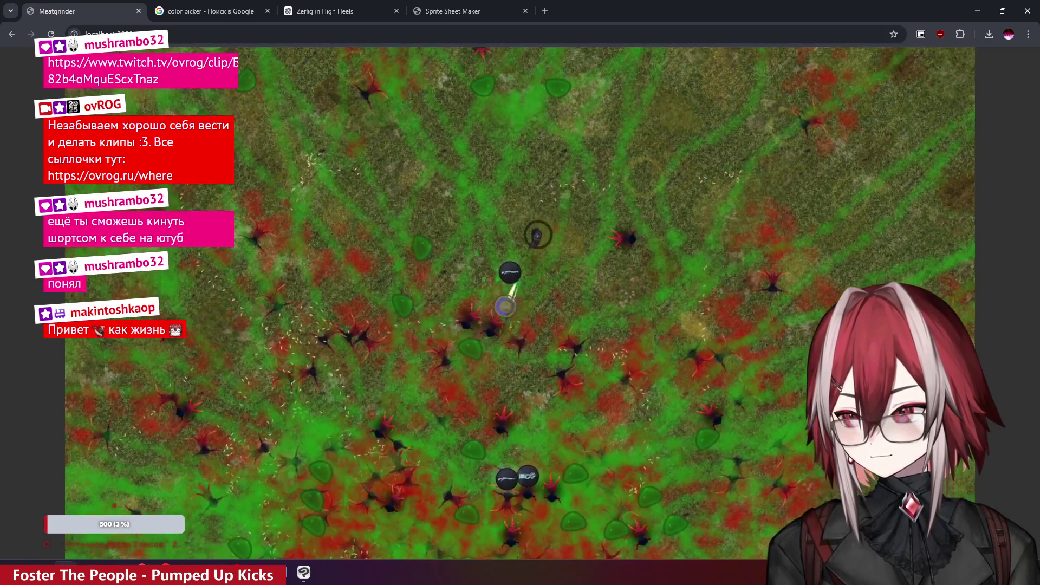
pyautogui.press('d')
pyautogui.press('w')
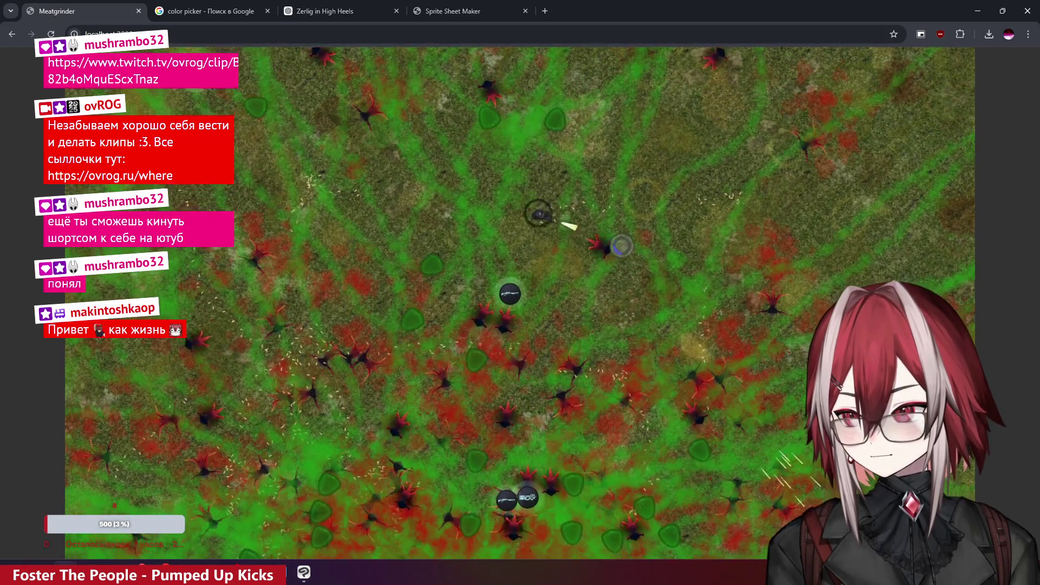
pyautogui.press('d')
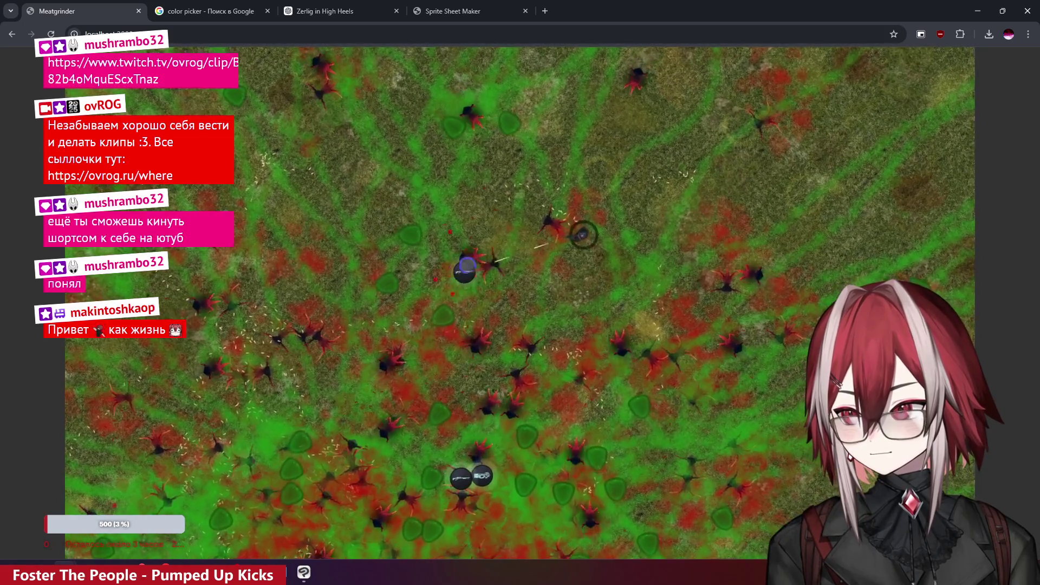
pyautogui.press('s')
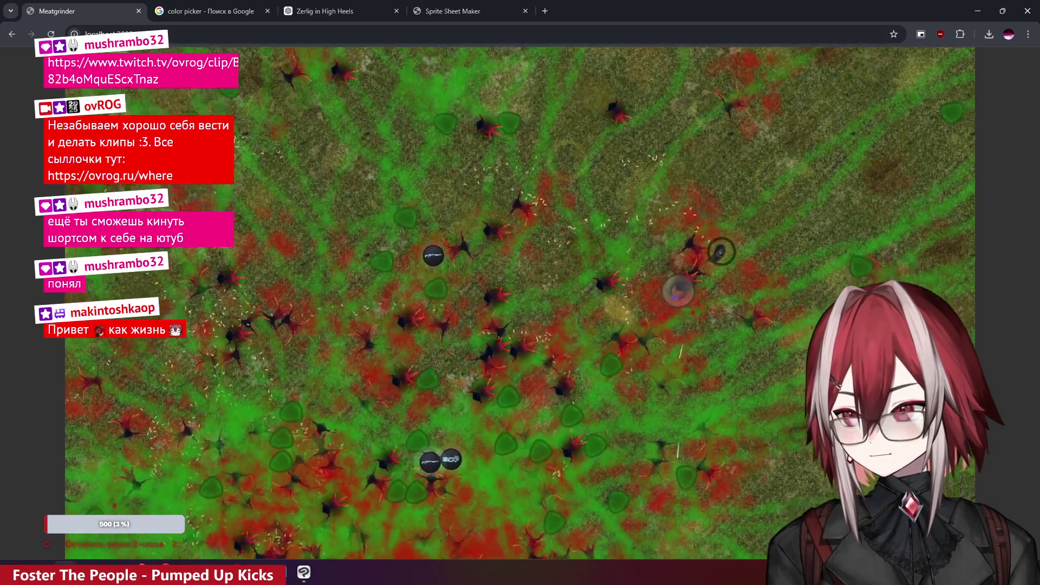
pyautogui.press('s')
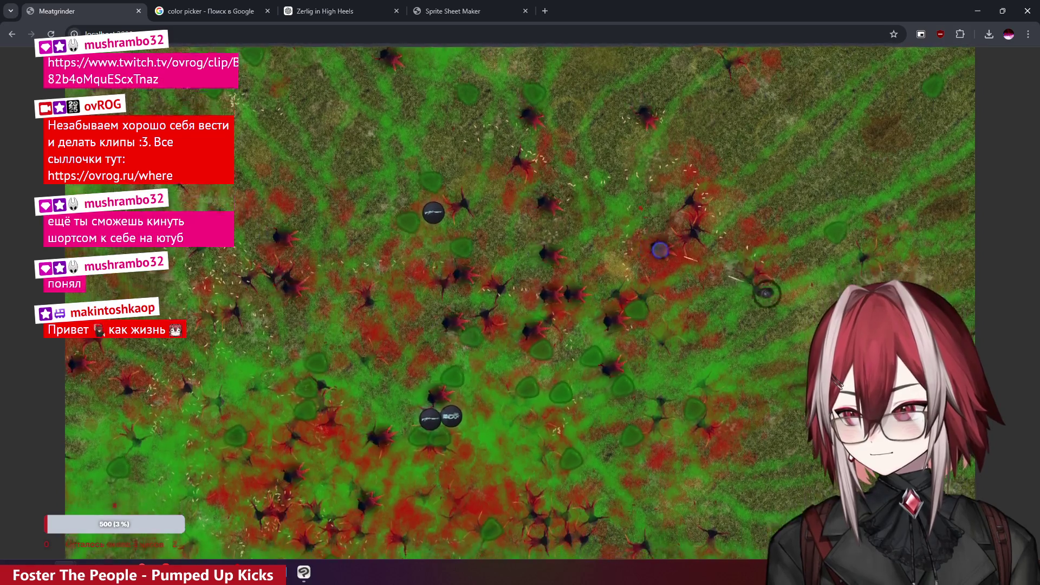